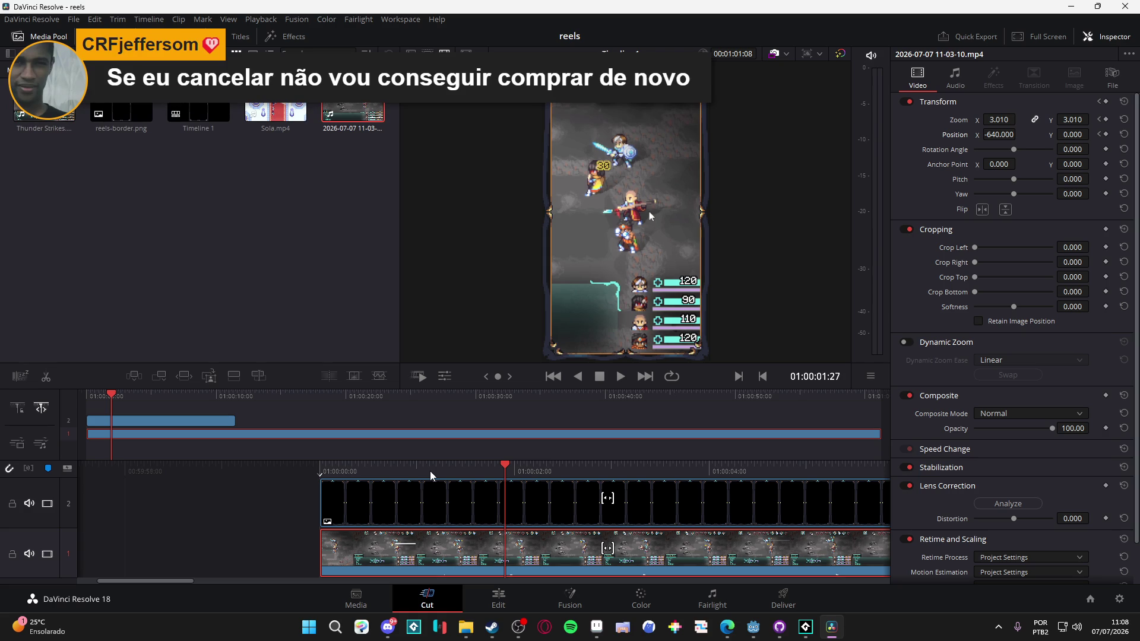
Step: Cut the gameplay clip at 01:00:05:23, deleting the part before it and the leftover gap
key("Home")
key("space")
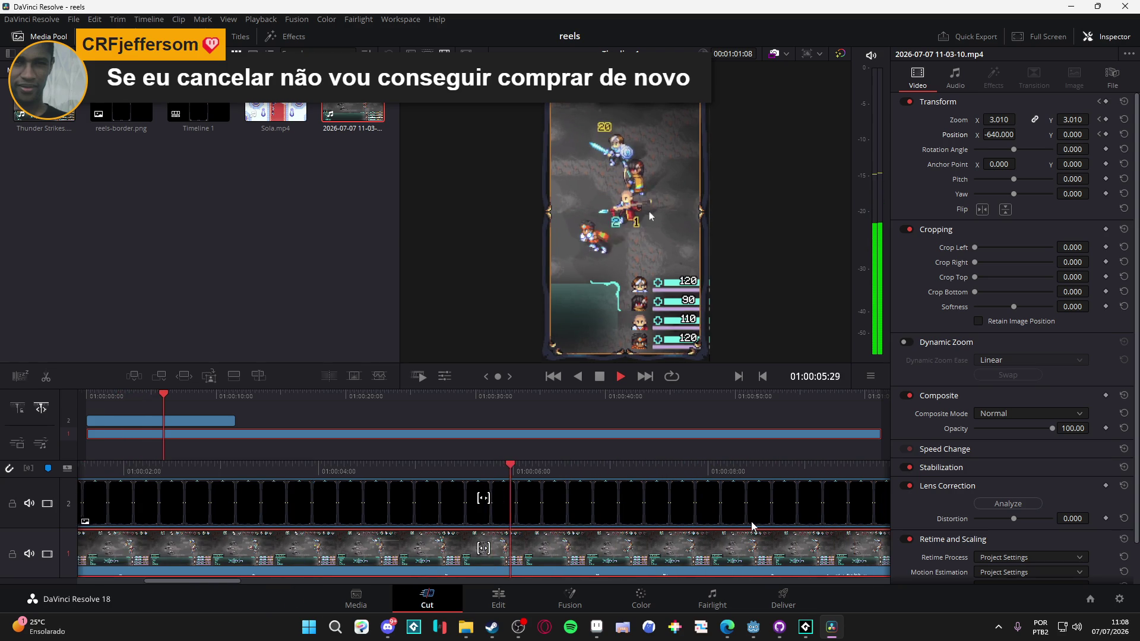
mouse_move(518, 470)
left_mouse_down()
mouse_move(461, 472)
mouse_move(519, 471)
mouse_move(493, 472)
left_mouse_up()
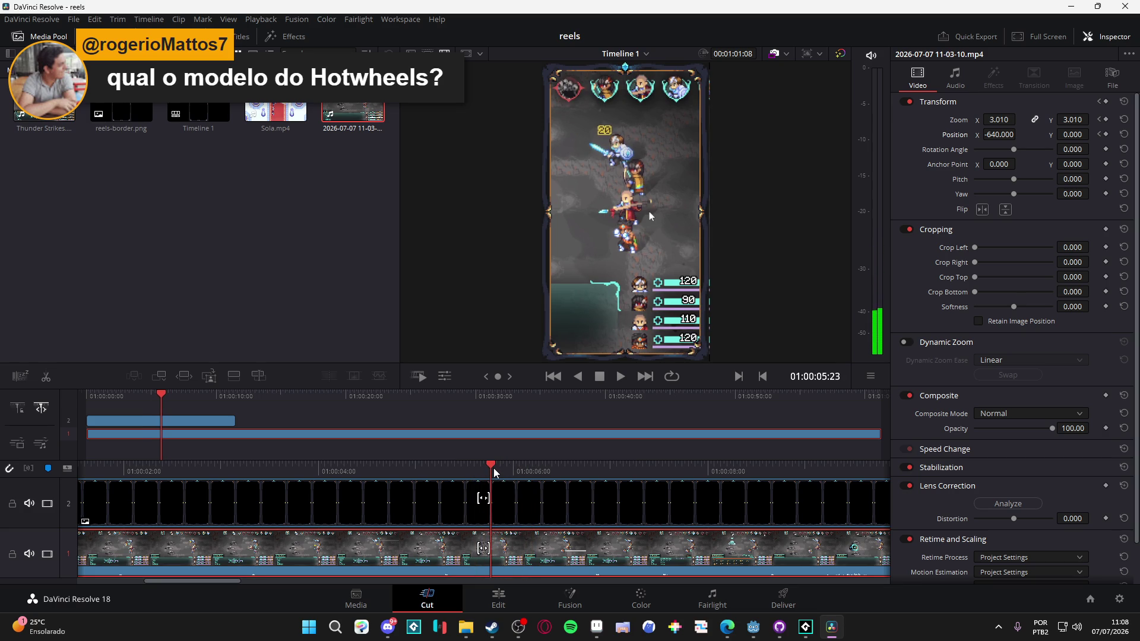
left_click(45, 377)
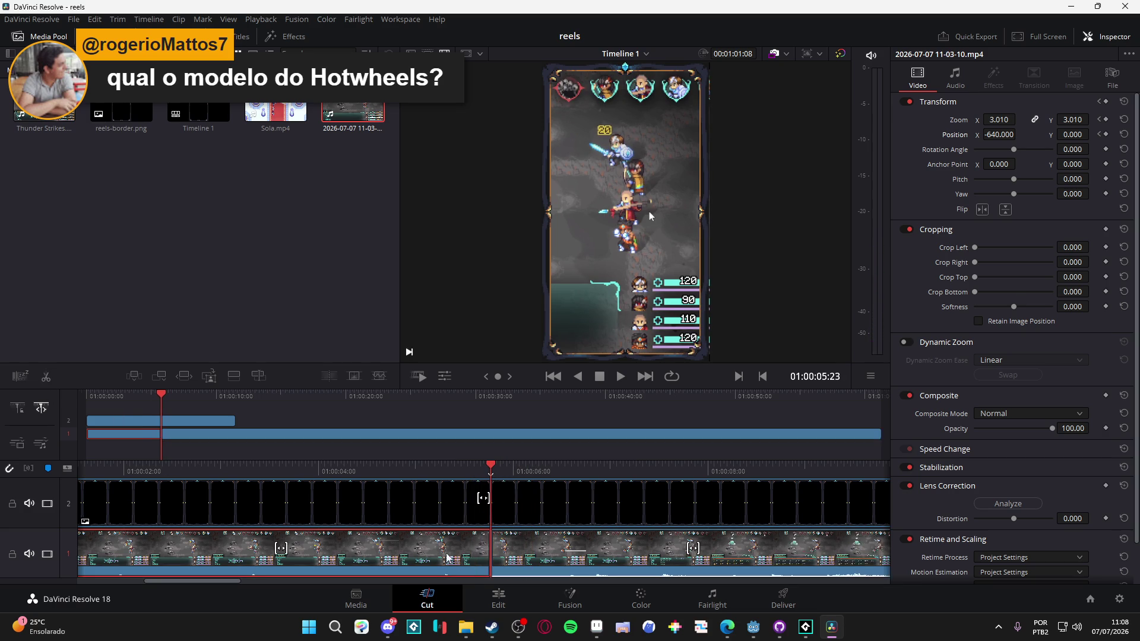
key("Delete")
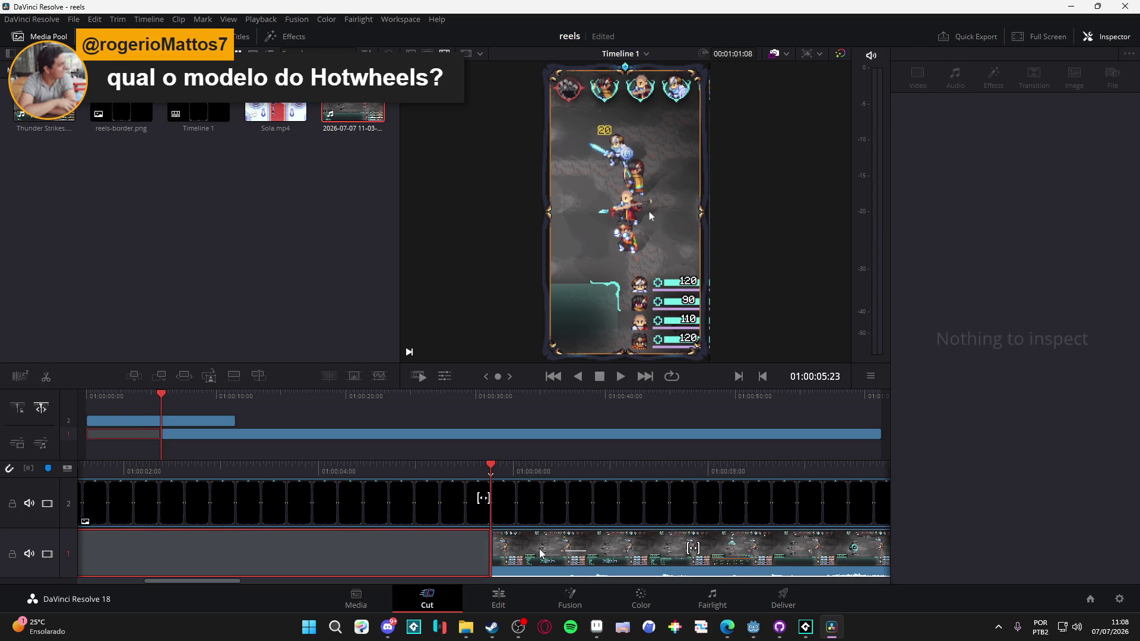
left_click(202, 566)
key("Delete")
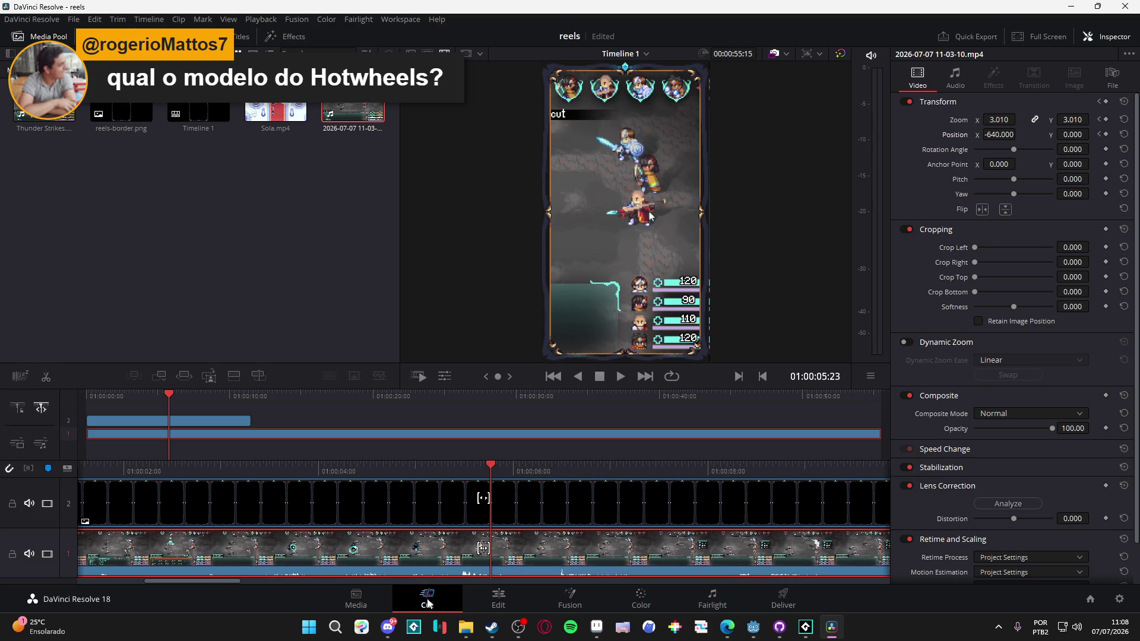
Step: Preview the trimmed clip from the start of the timeline
scroll(223, 581, "up", 5)
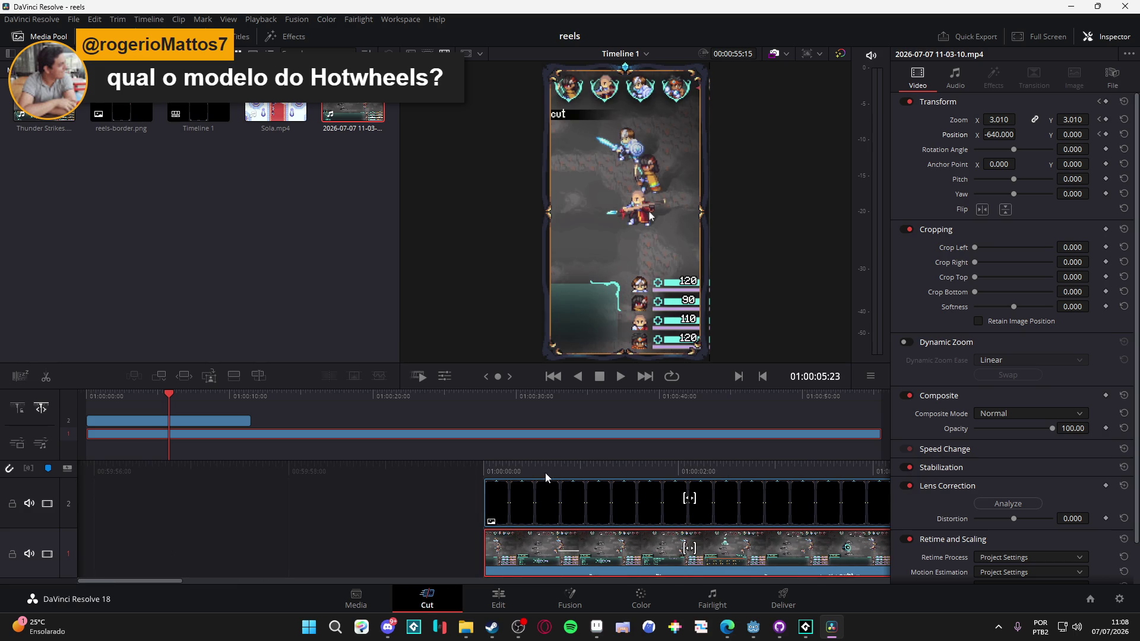
left_click_drag(170, 581, 208, 583)
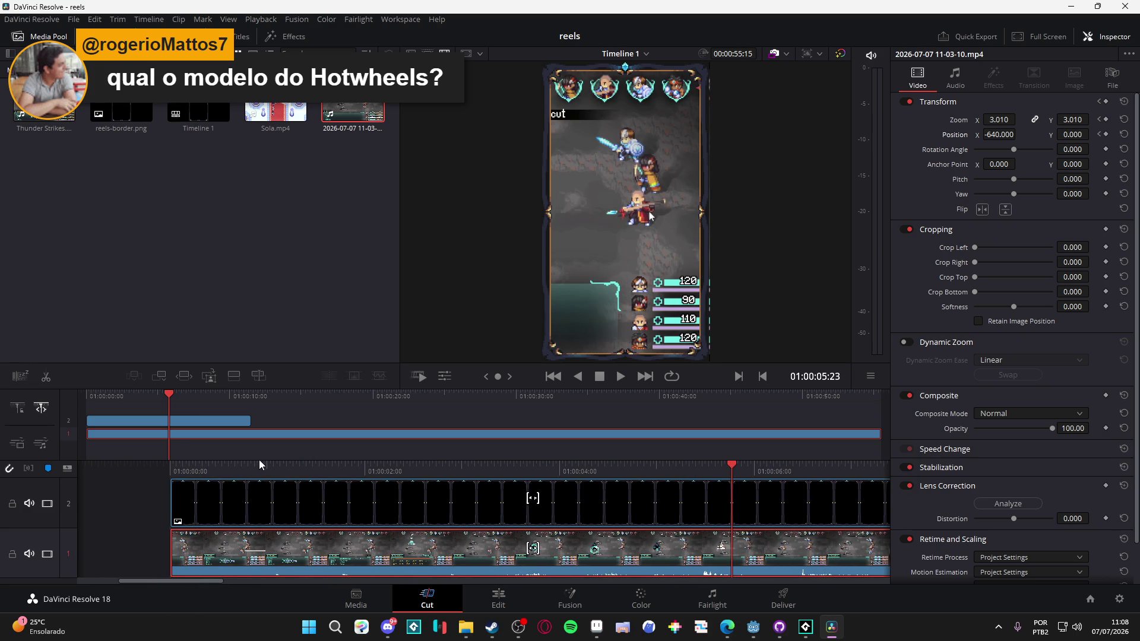
key("Home")
mouse_move(125, 467)
left_mouse_down()
mouse_move(404, 469)
mouse_move(171, 469)
left_mouse_up()
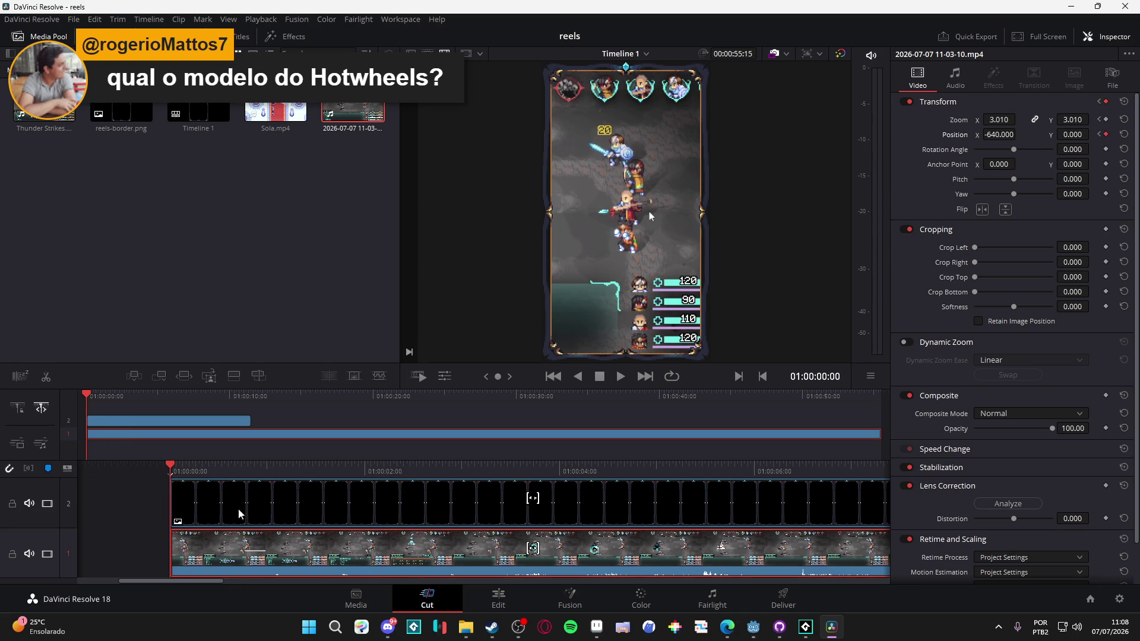
Step: Add a Position keyframe at 01:00:00:09 and shift the clip's X to about -420
left_click(198, 469)
left_click(200, 469)
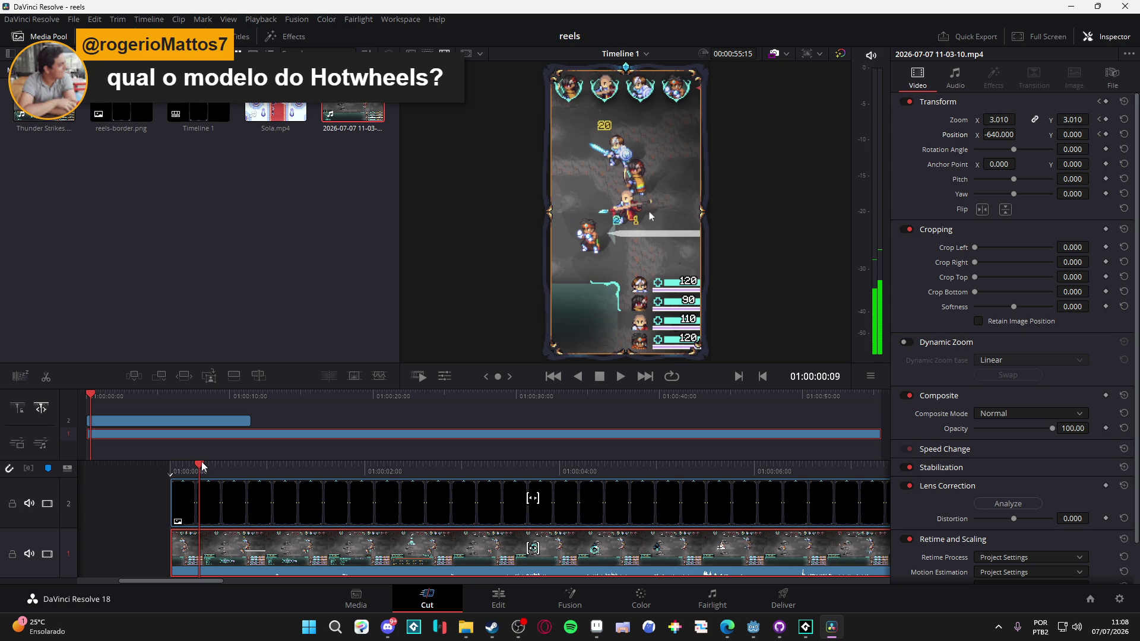
left_click(1106, 134)
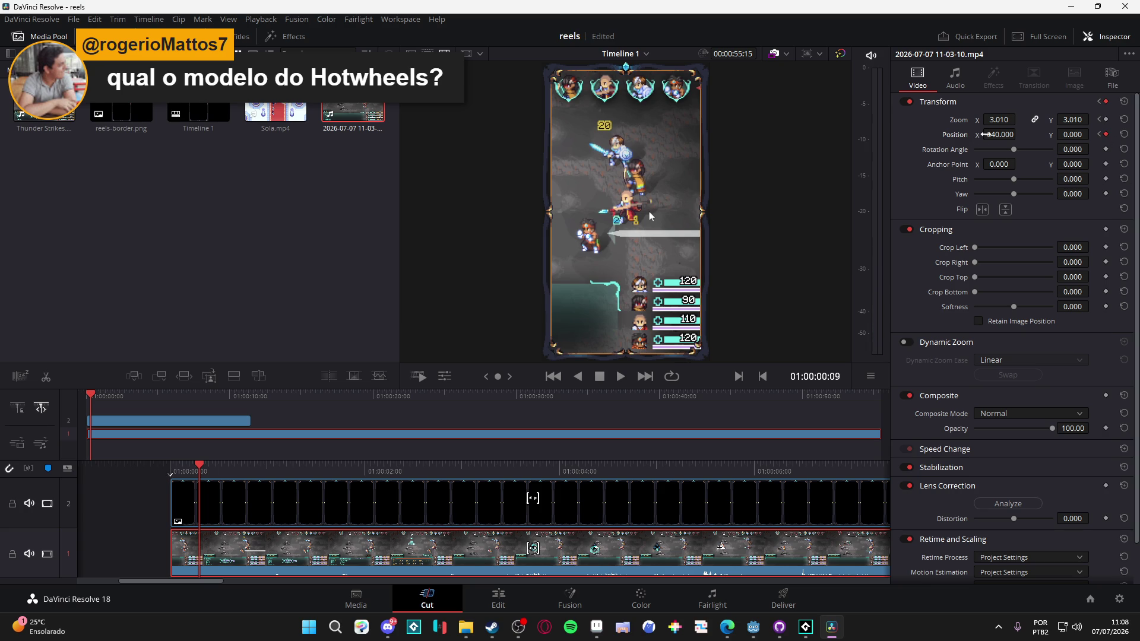
left_click_drag(986, 134, 1033, 133)
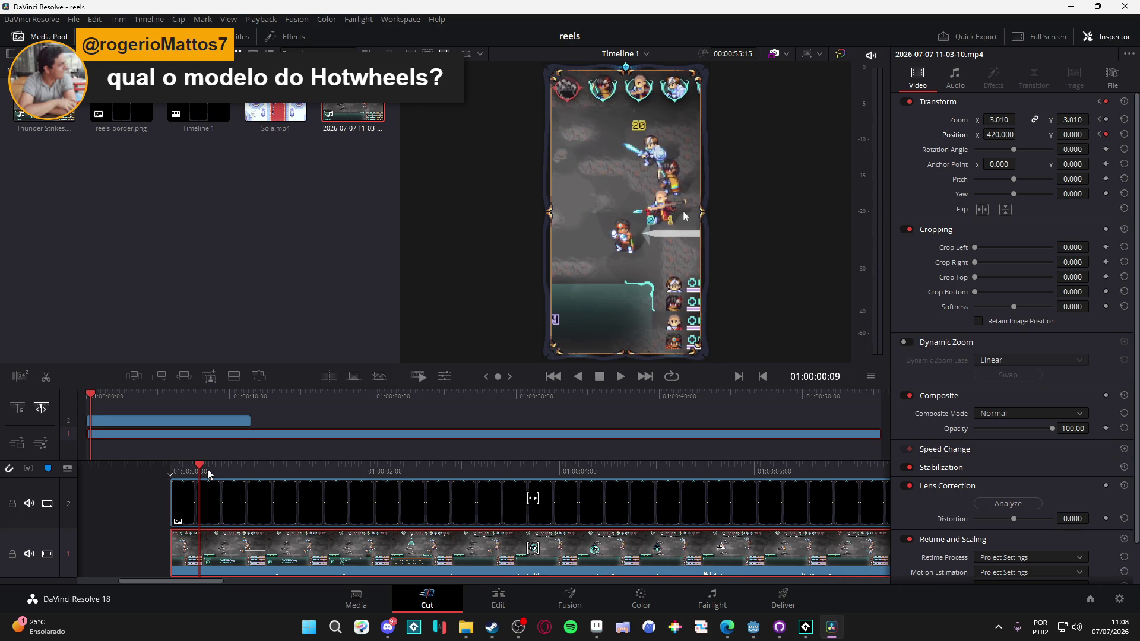
Step: Keyframe Position again near 01:00:02:25, then set X to 647 at 01:00:03:11
mouse_move(208, 474)
left_mouse_down()
mouse_move(178, 473)
mouse_move(249, 473)
mouse_move(110, 469)
left_mouse_up()
left_click(227, 469)
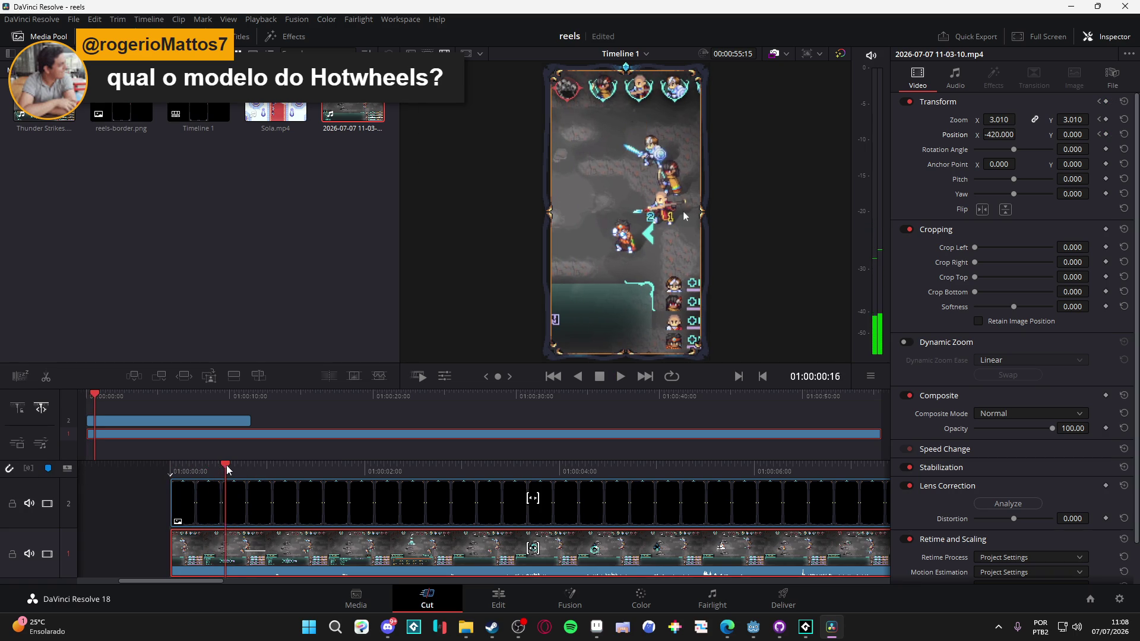
mouse_move(226, 469)
left_mouse_down()
mouse_move(472, 454)
mouse_move(432, 455)
mouse_move(447, 451)
left_mouse_up()
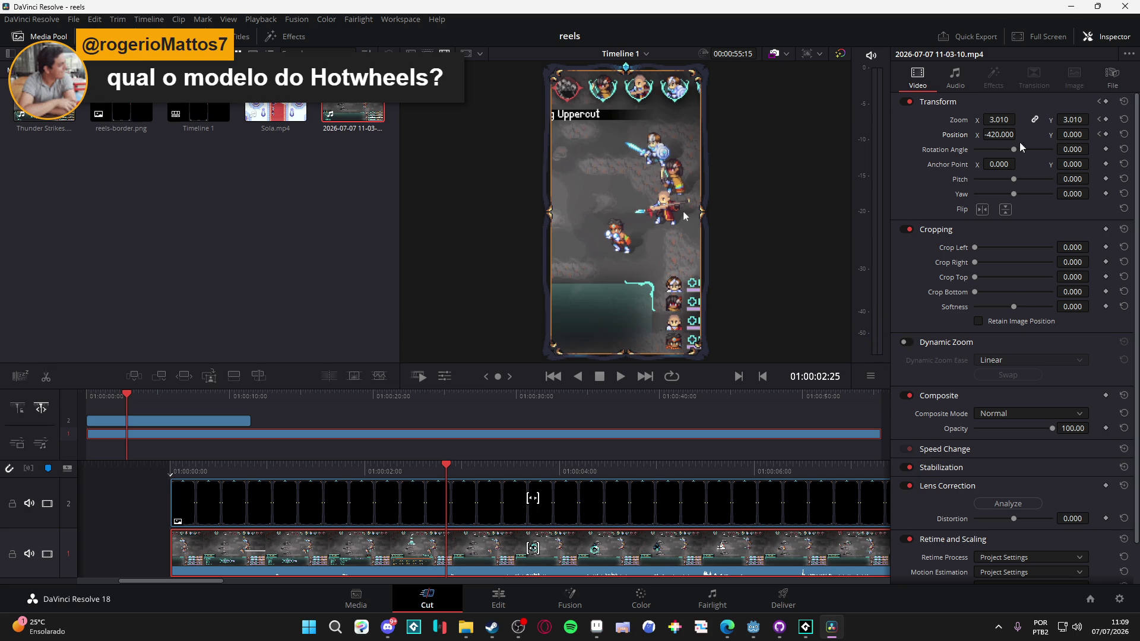
left_click(1104, 134)
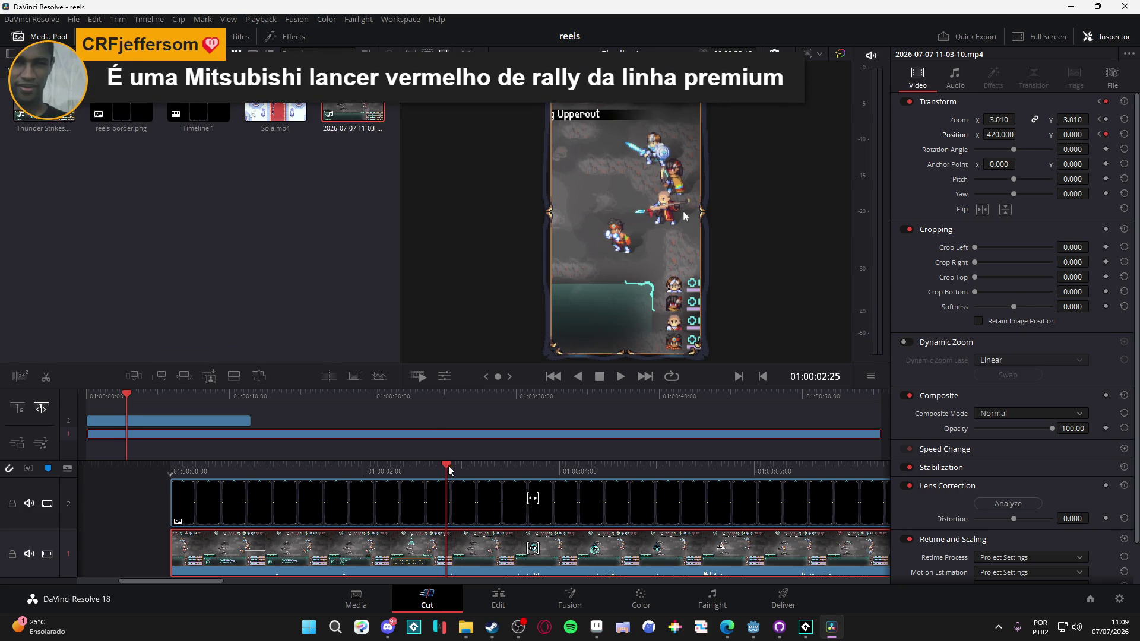
left_click_drag(448, 466, 500, 468)
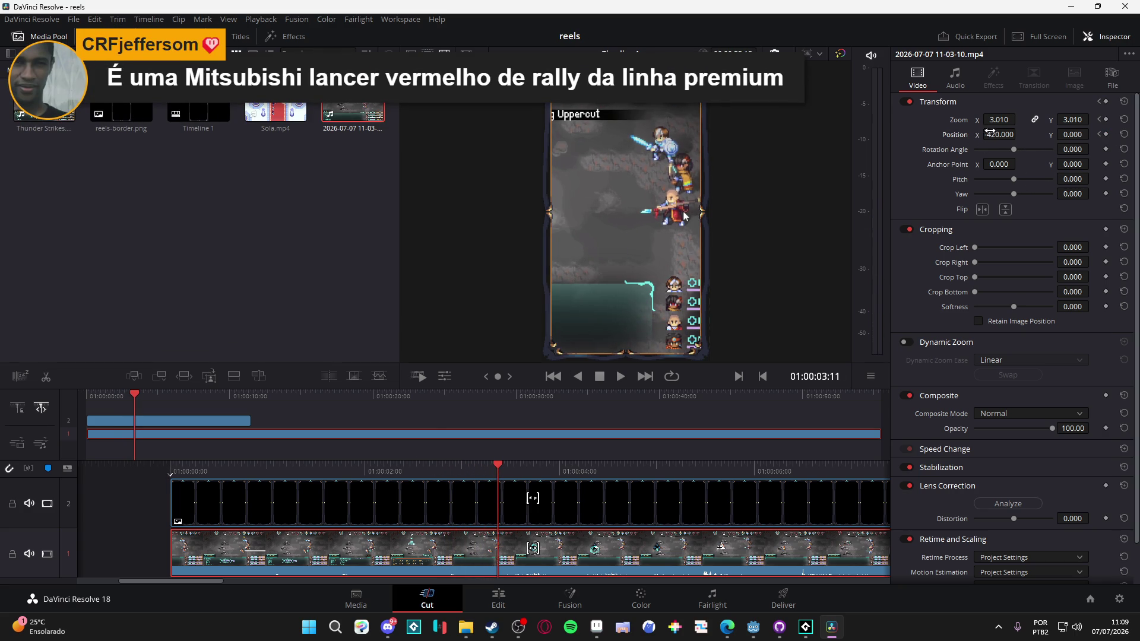
left_click_drag(1000, 134, 1019, 134)
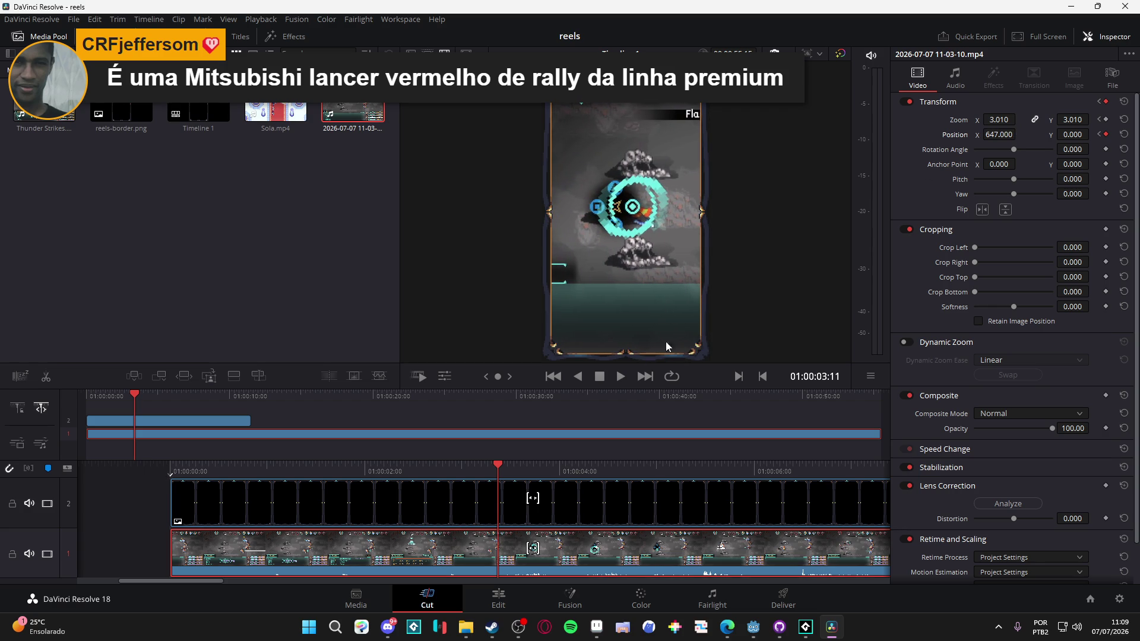
key("Home")
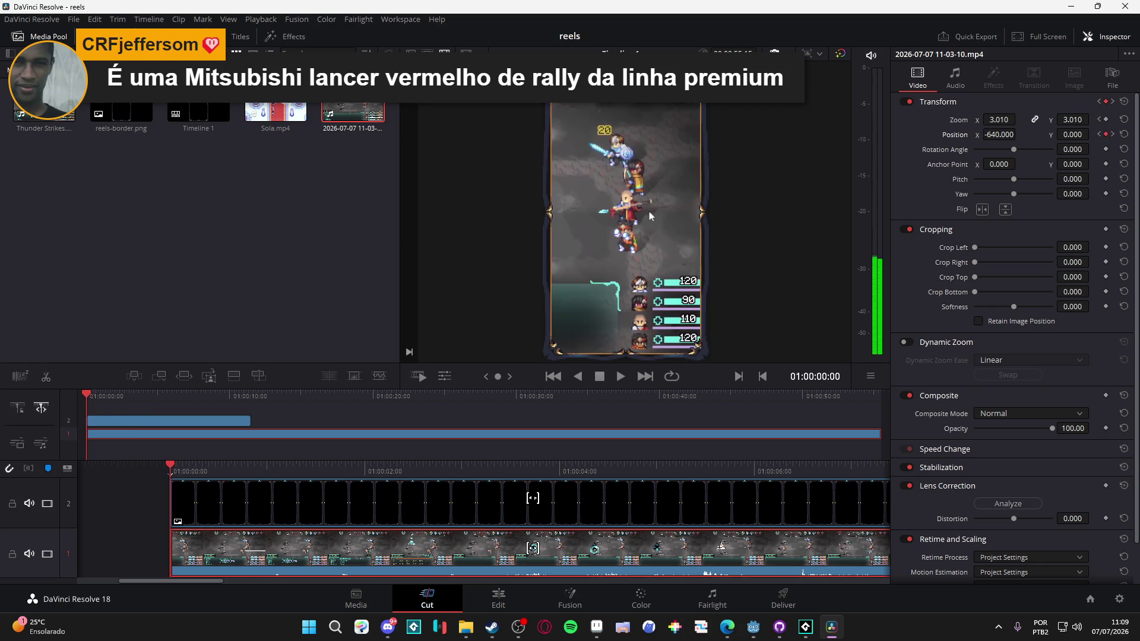
key("space")
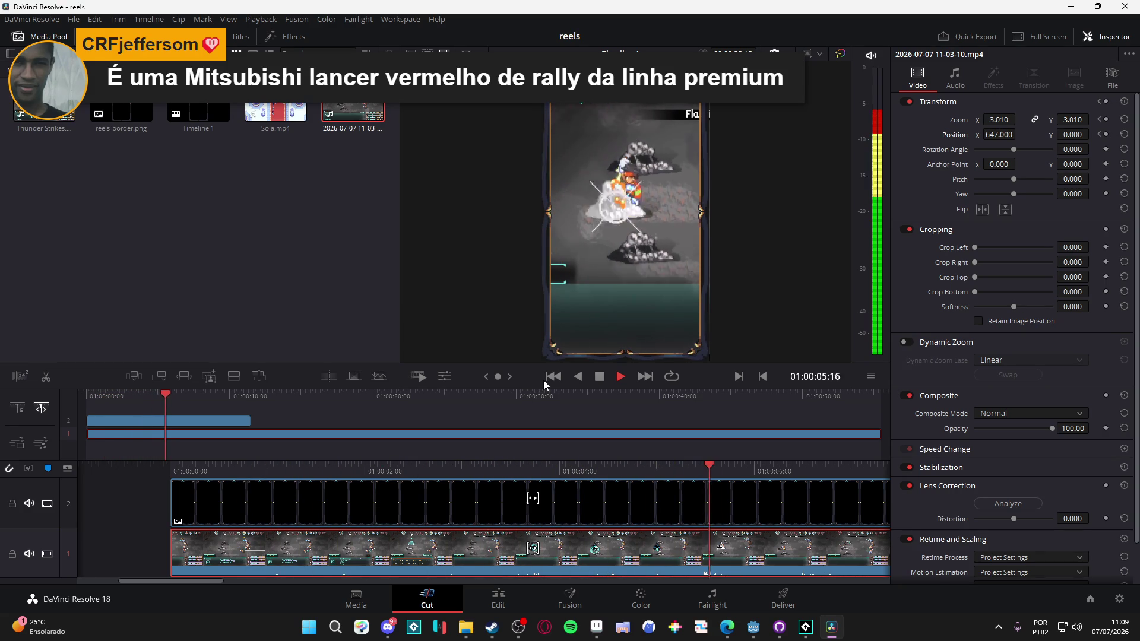
key("space")
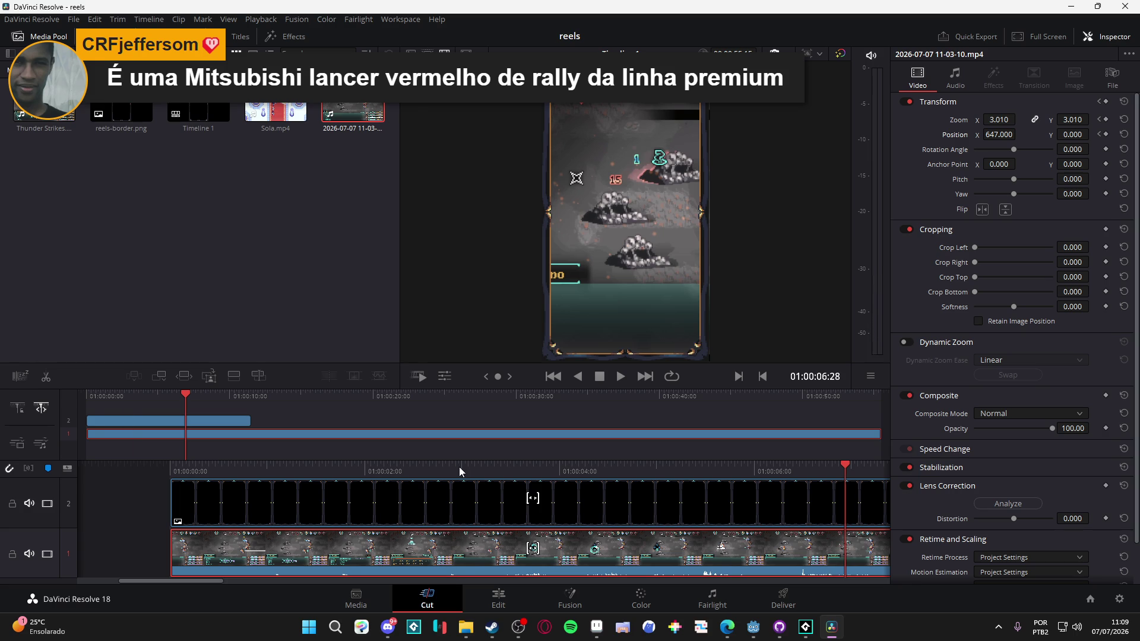
mouse_move(459, 466)
left_mouse_down()
mouse_move(173, 469)
mouse_move(369, 479)
mouse_move(767, 469)
left_mouse_up()
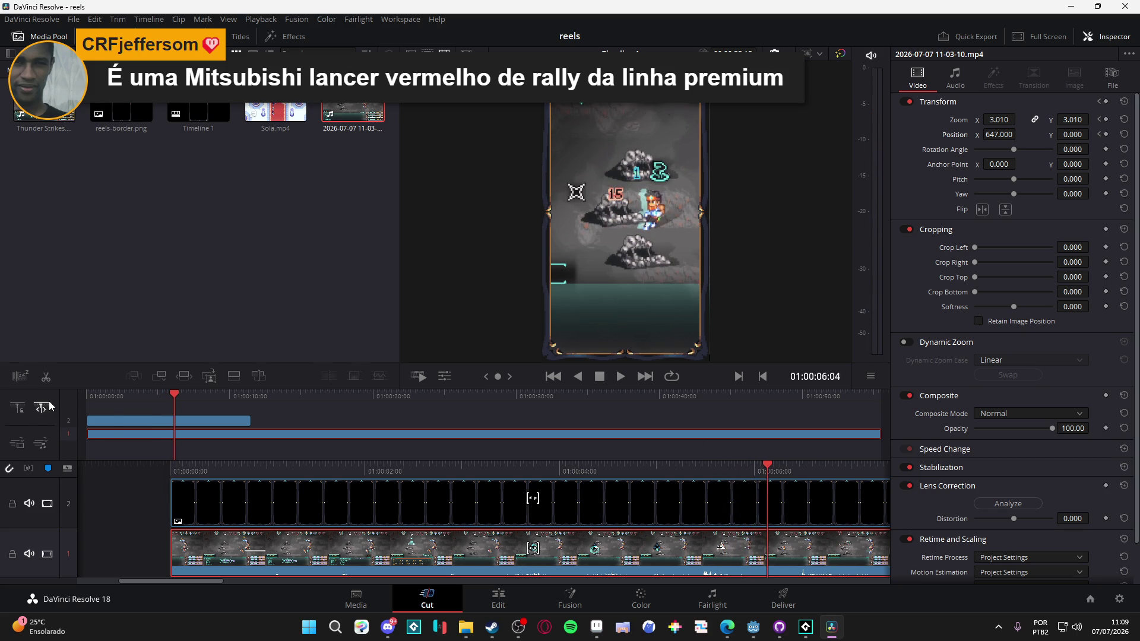
Step: Cut the clip at 01:00:06:04 and keyframe Opacity from 100 at 01:00:06:00 to 0 at 01:00:06:04
left_click(45, 377)
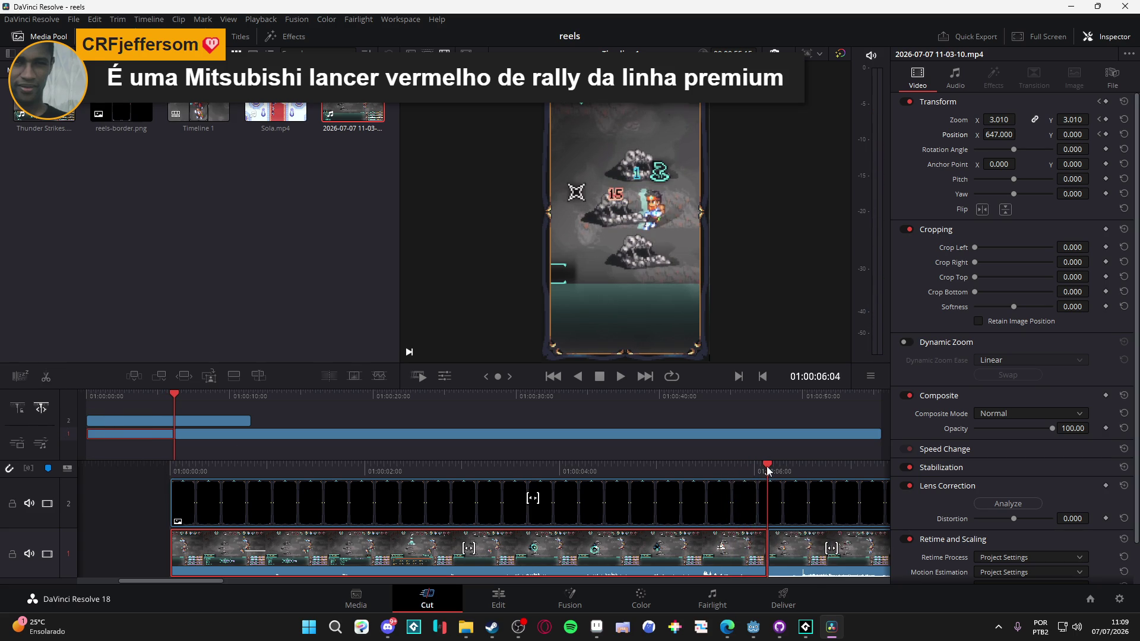
left_click_drag(767, 469, 756, 472)
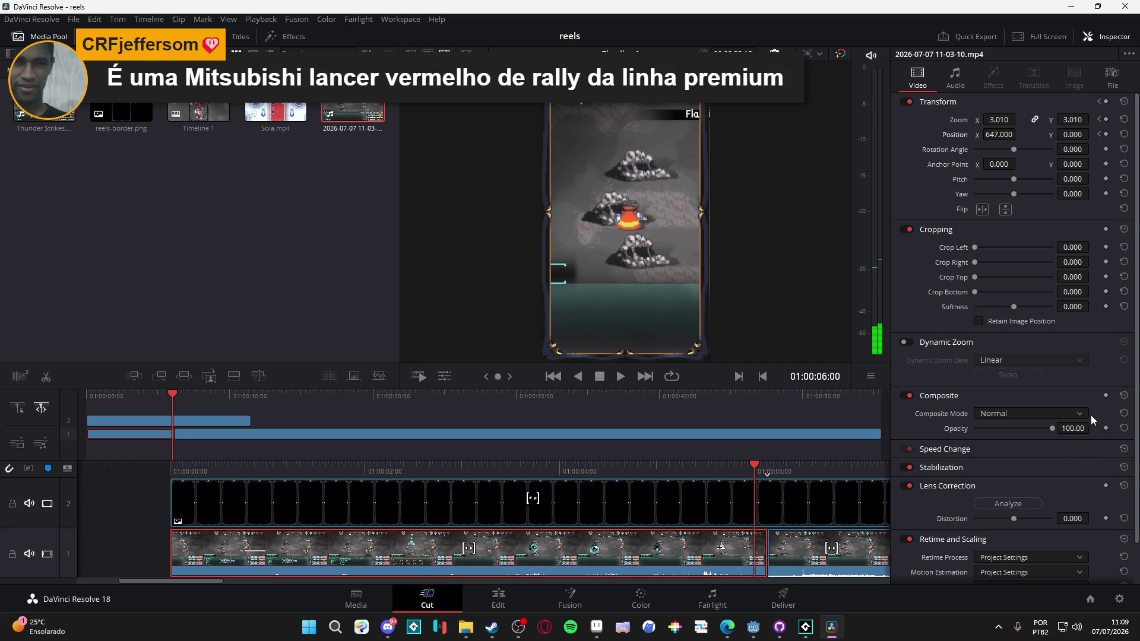
left_click(1105, 428)
left_click_drag(754, 471, 766, 470)
left_click_drag(1053, 428, 675, 439)
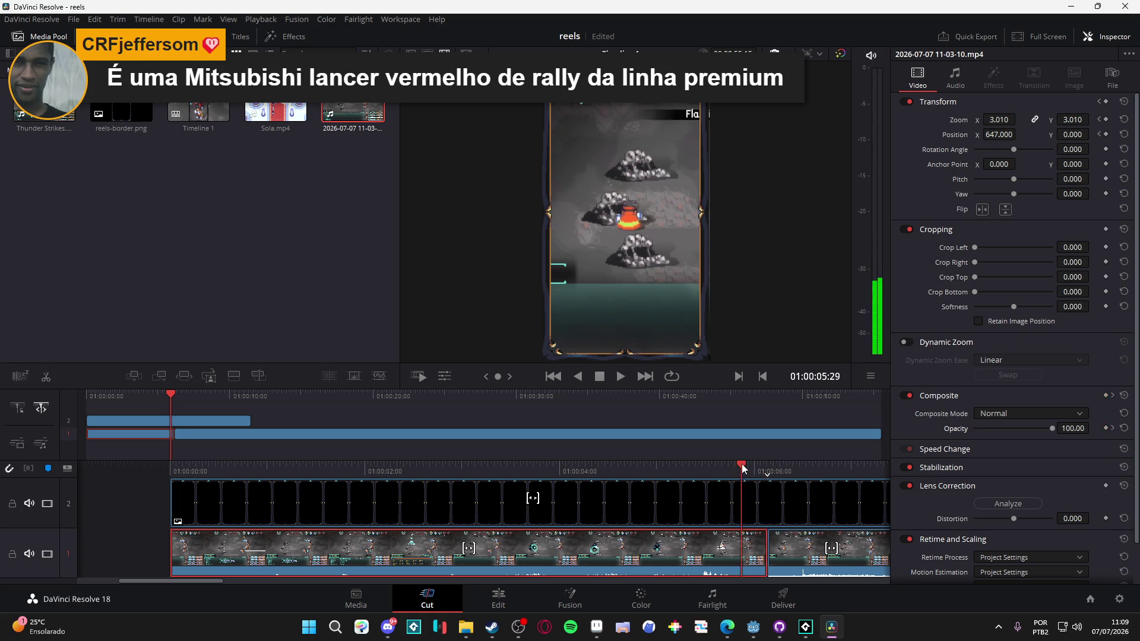
left_click_drag(755, 463, 772, 469)
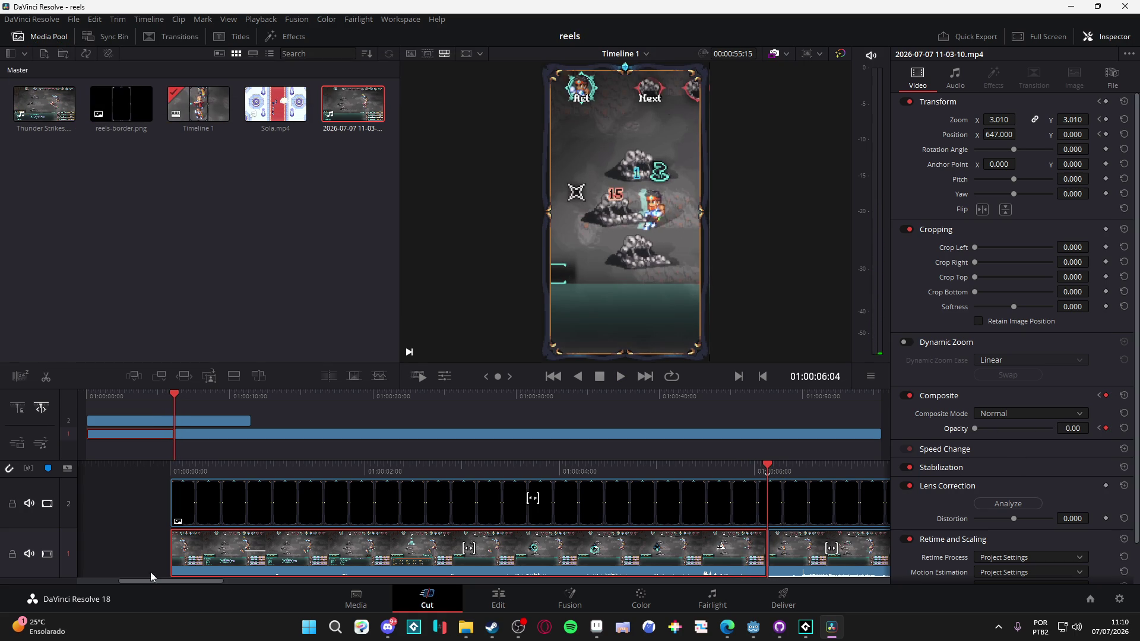
left_click(501, 607)
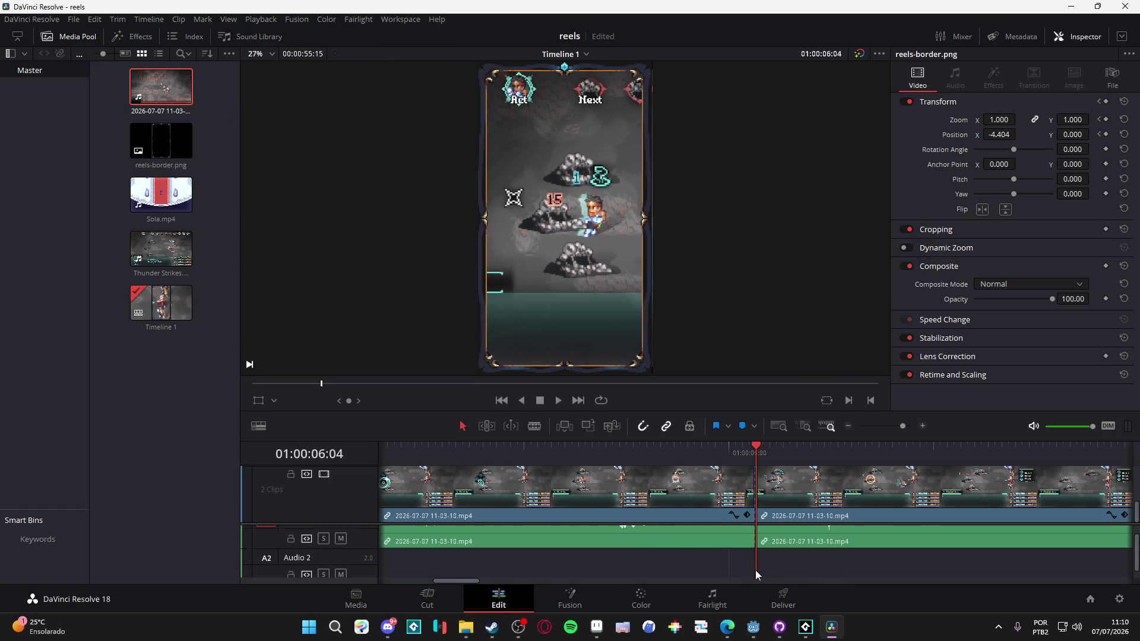
scroll(570, 568, "down", 1)
left_click(447, 595)
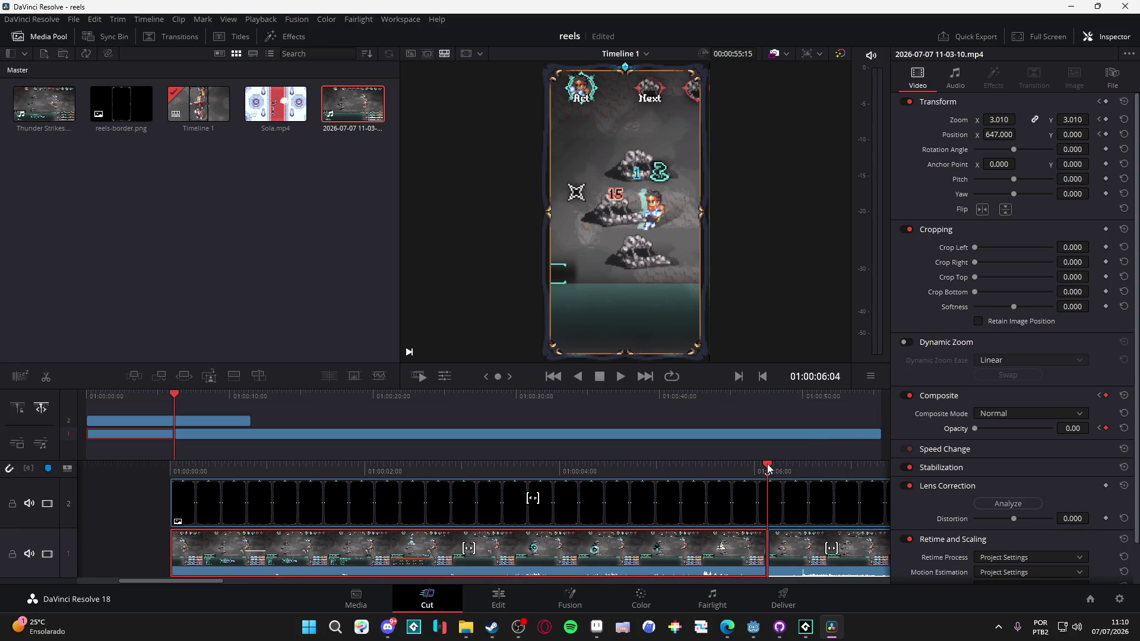
Step: Replay the fade around the cut and step between its opacity keyframes
mouse_move(768, 469)
left_mouse_down()
mouse_move(753, 477)
mouse_move(793, 479)
left_mouse_up()
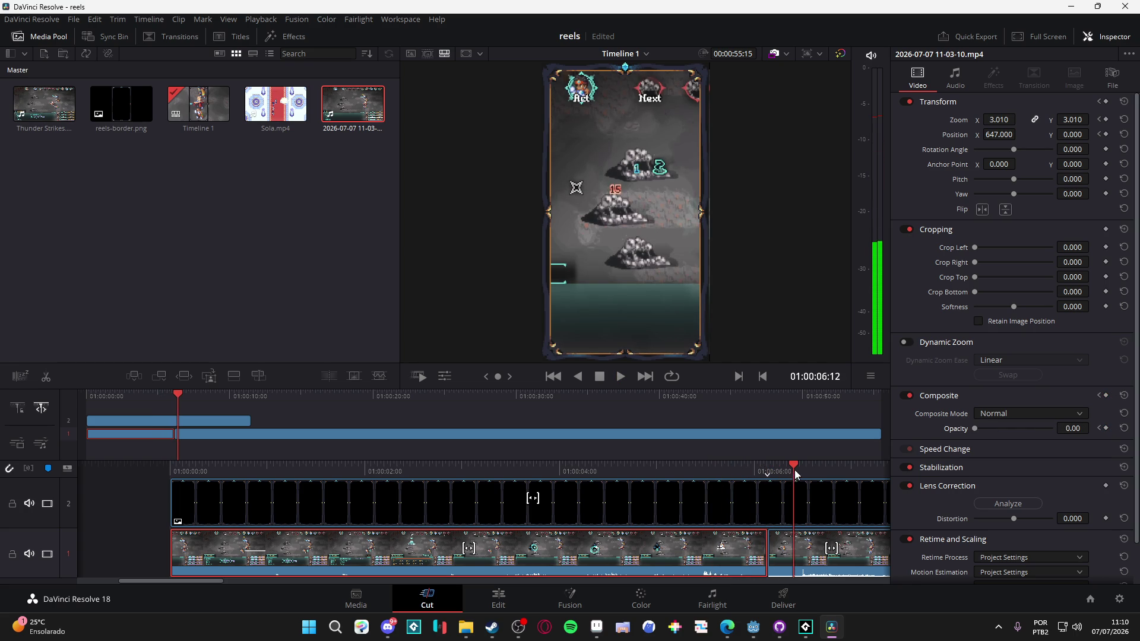
key("slash")
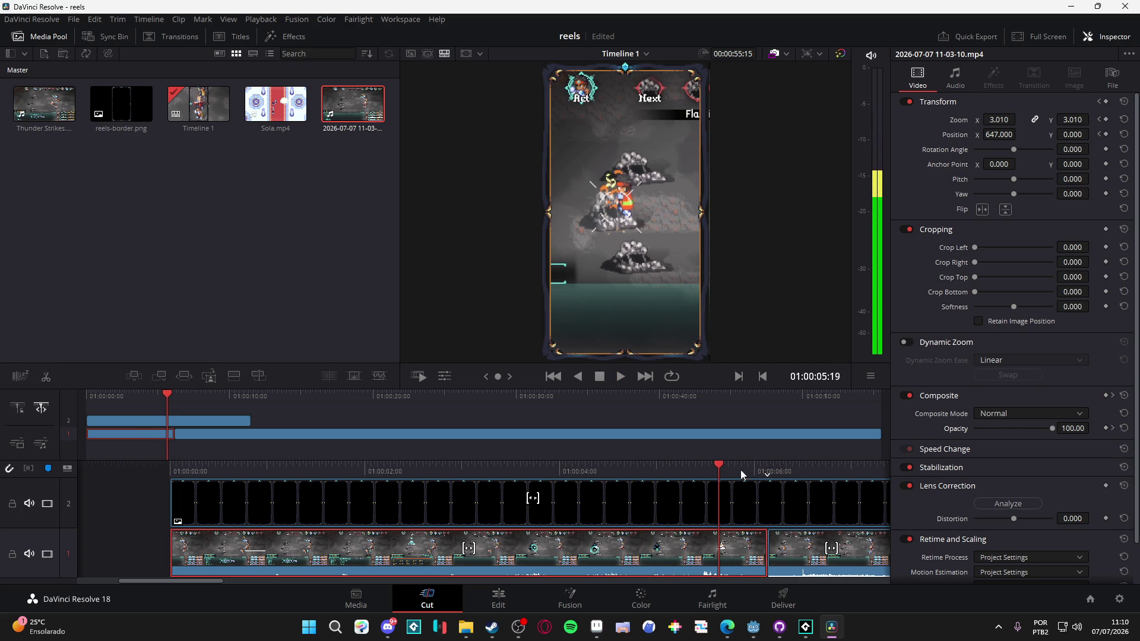
left_click_drag(740, 469, 768, 472)
left_click(1099, 396)
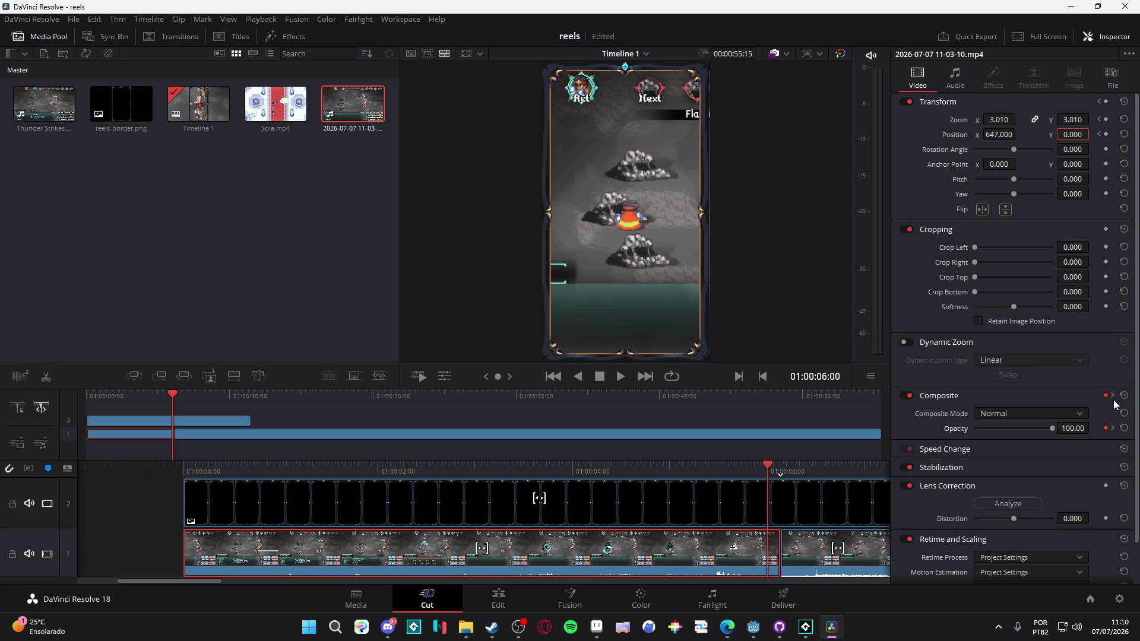
left_click(1114, 398)
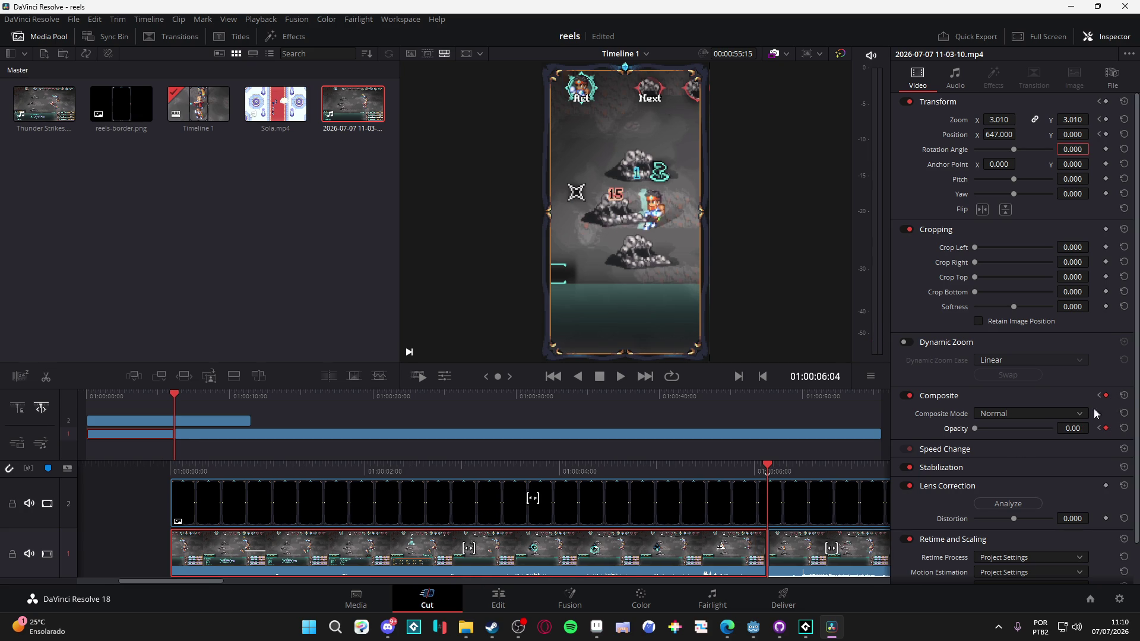
Step: Keyframe the second clip's Opacity at 0 at 01:00:06:04
left_click(788, 518)
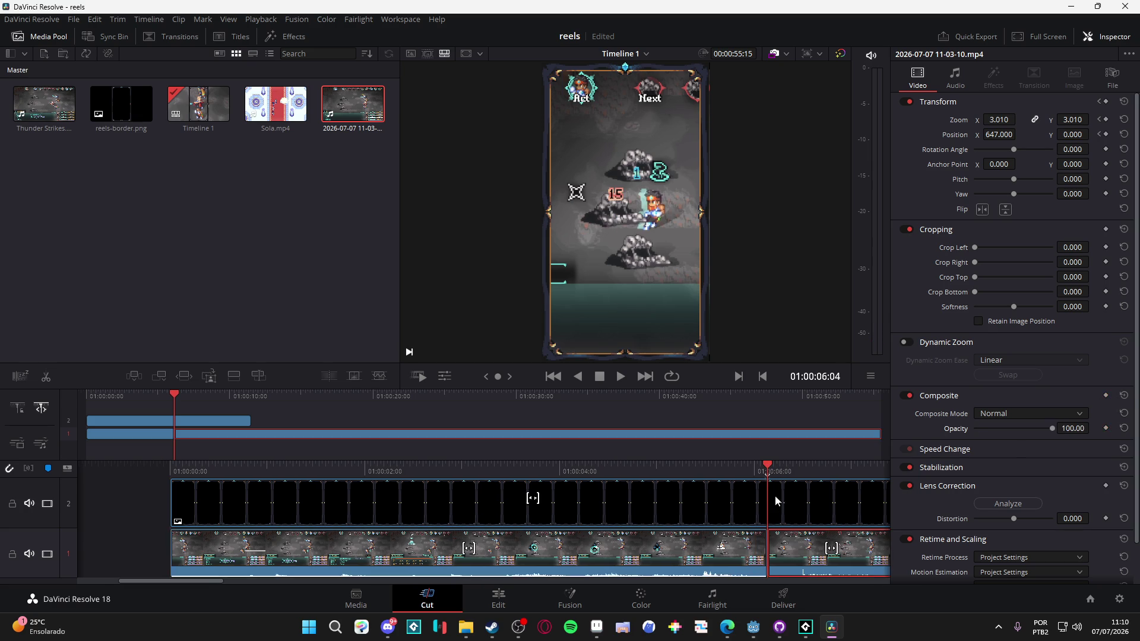
left_click(766, 470)
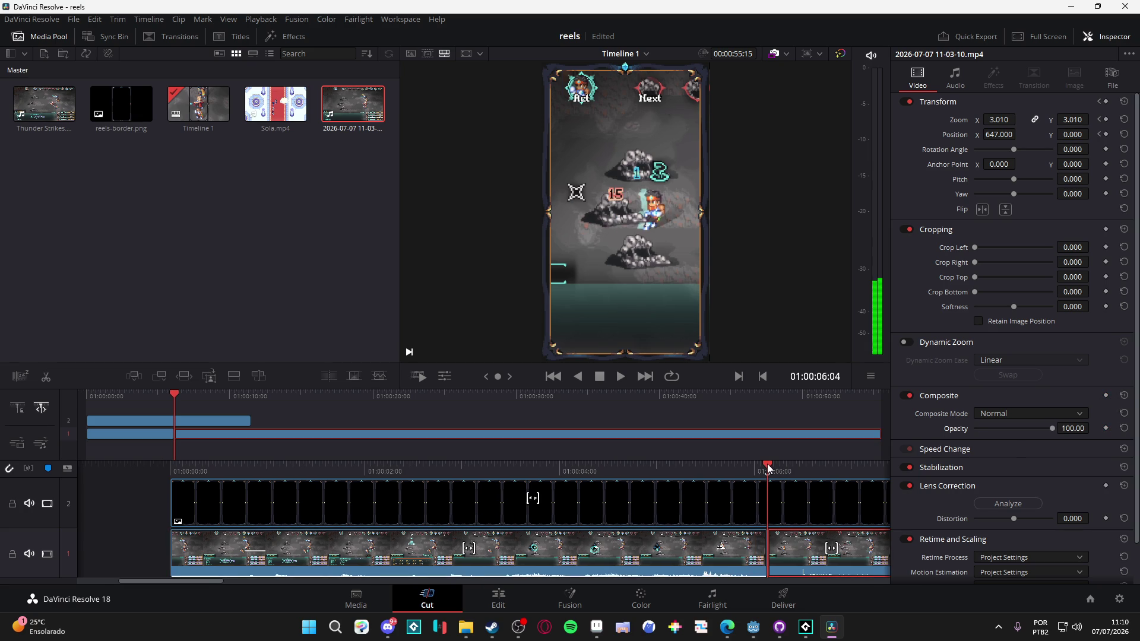
left_click(1105, 428)
left_click_drag(1055, 427, 828, 434)
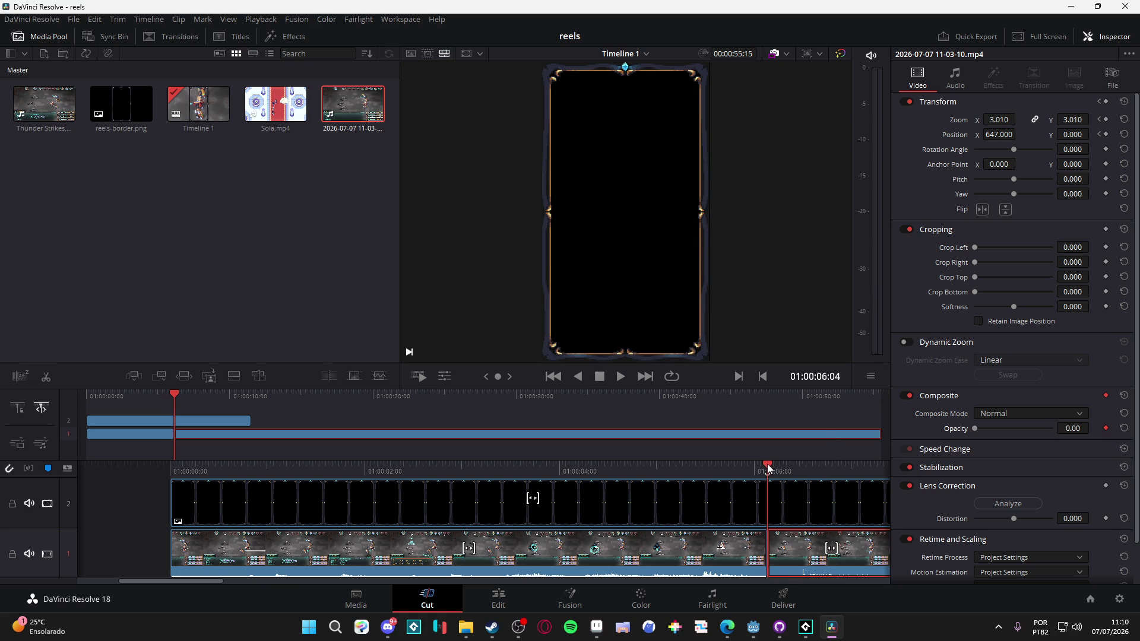
Step: Keyframe the clip's Position X to -633 at 01:00:06:24
left_click_drag(768, 468, 782, 466)
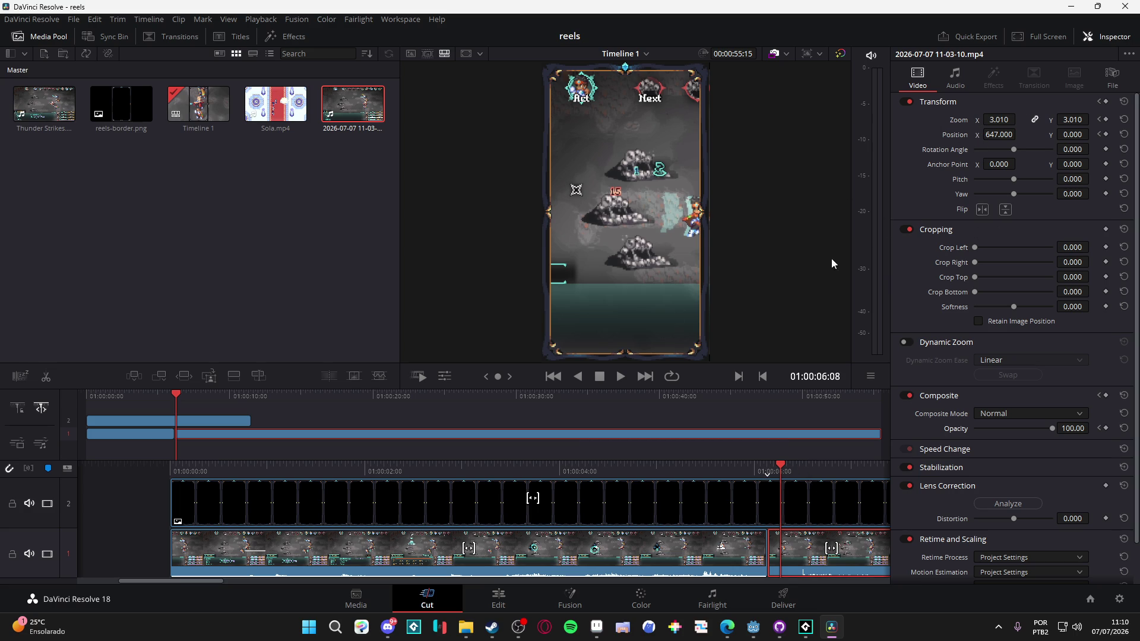
left_click_drag(783, 463, 836, 465)
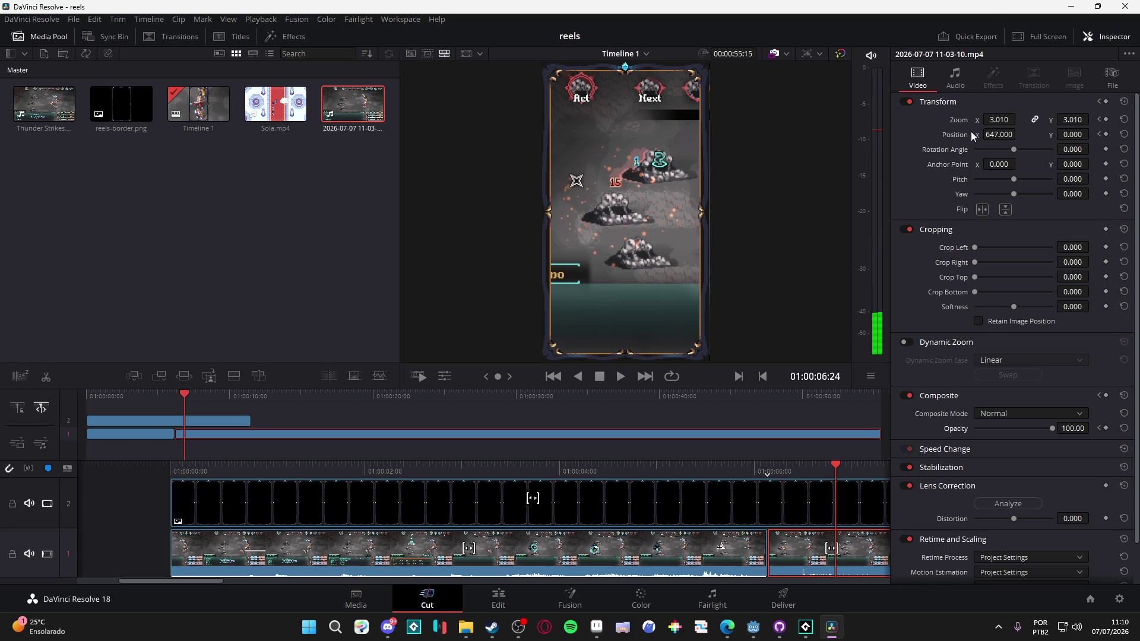
left_click_drag(990, 137, 652, 215)
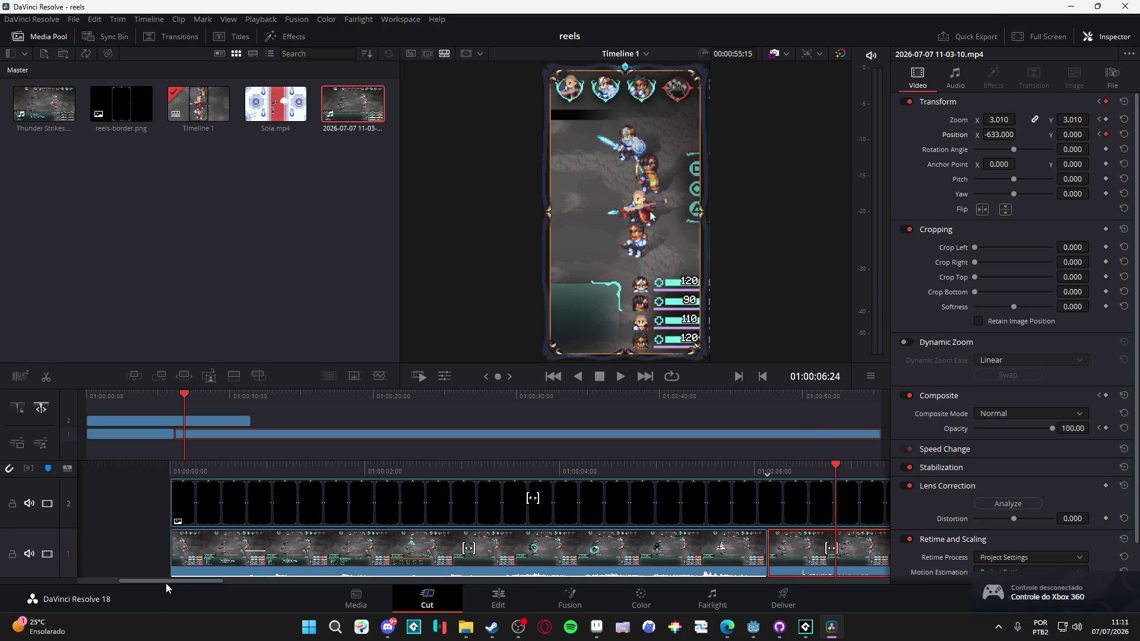
Step: Scroll the timeline and scrub through the clip toward the 01:00:24:12 cut point
left_click_drag(166, 583, 215, 590)
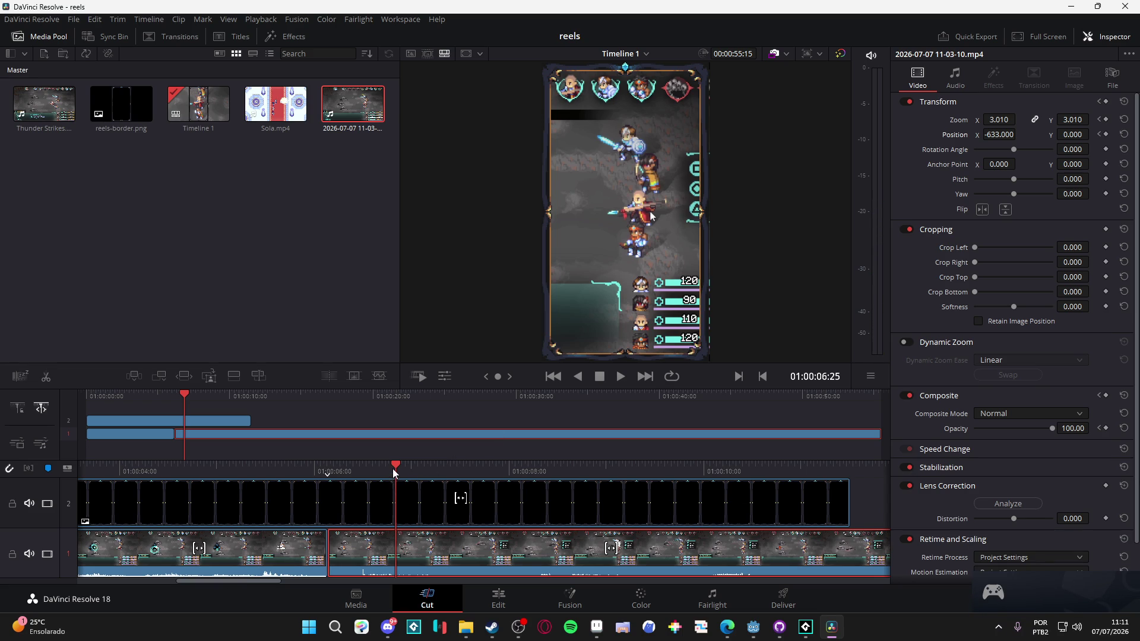
mouse_move(393, 469)
left_mouse_down()
mouse_move(309, 468)
mouse_move(895, 511)
mouse_move(873, 519)
mouse_move(856, 514)
mouse_move(906, 511)
mouse_move(657, 497)
mouse_move(483, 468)
mouse_move(533, 476)
mouse_move(504, 479)
mouse_move(521, 482)
left_mouse_up()
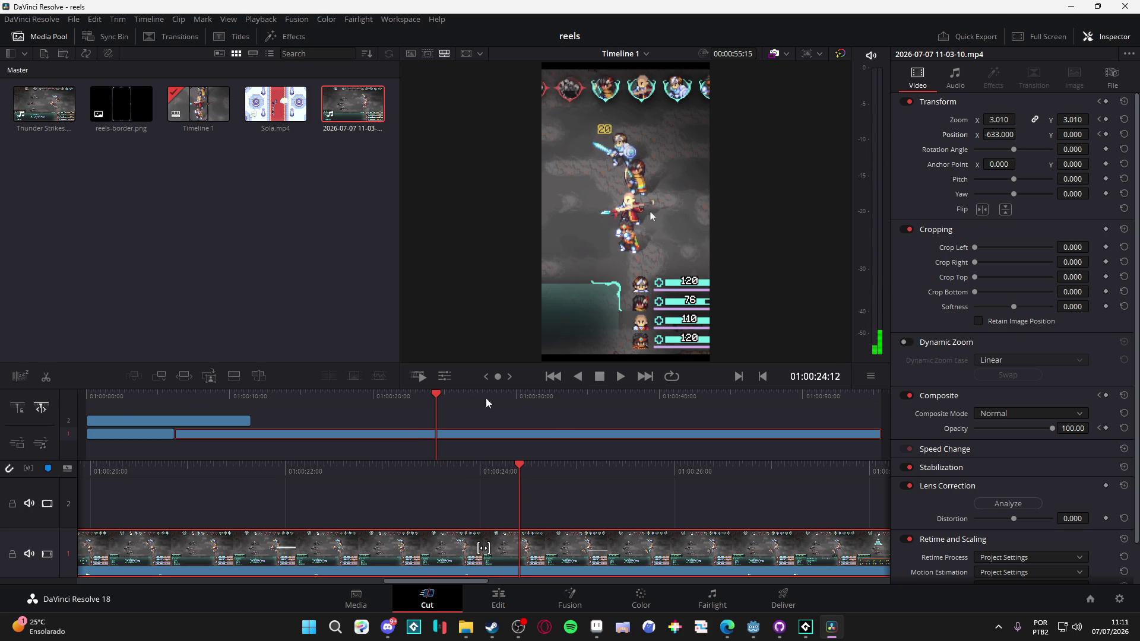
Step: Cut the clip at the playhead, delete the unwanted portion and close its gap
left_click(46, 378)
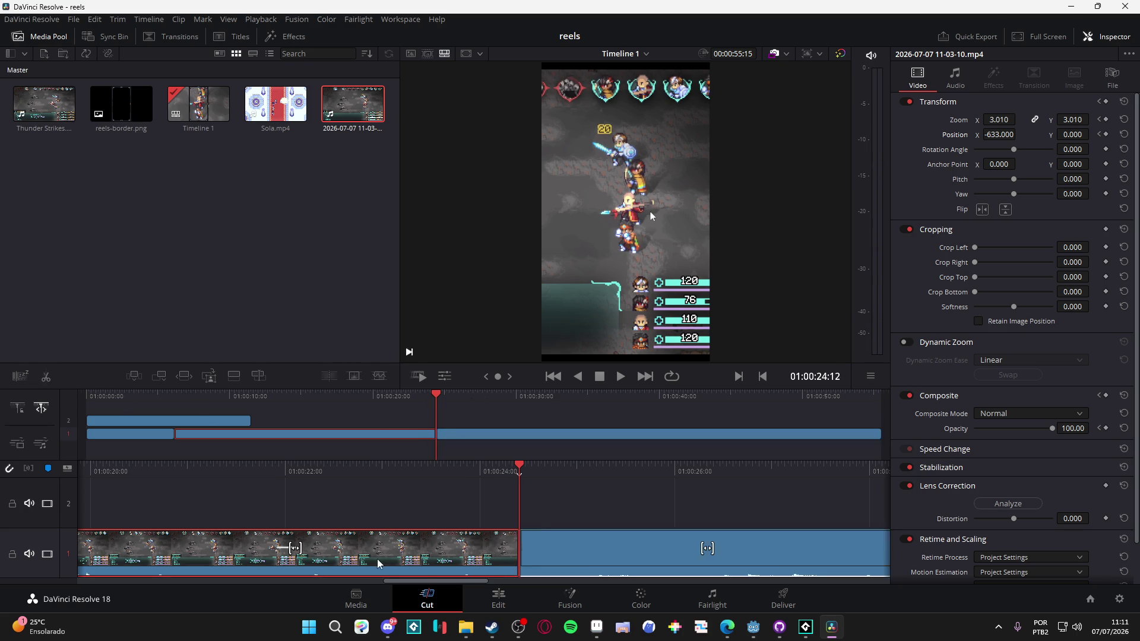
left_click(416, 567)
key("Delete")
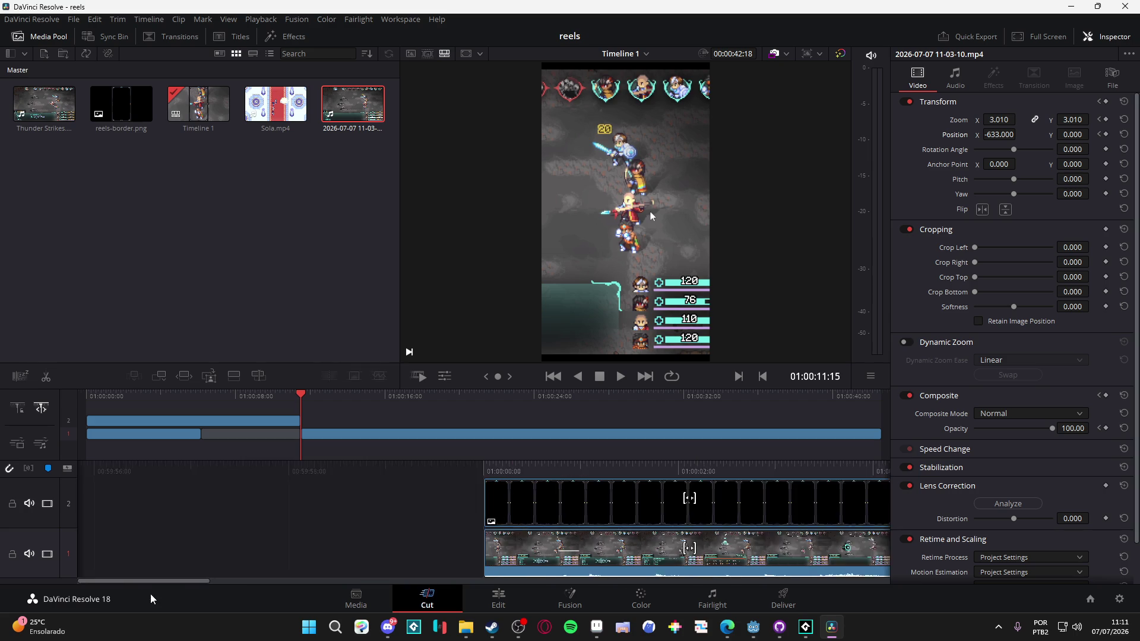
left_click(259, 564)
key("Delete")
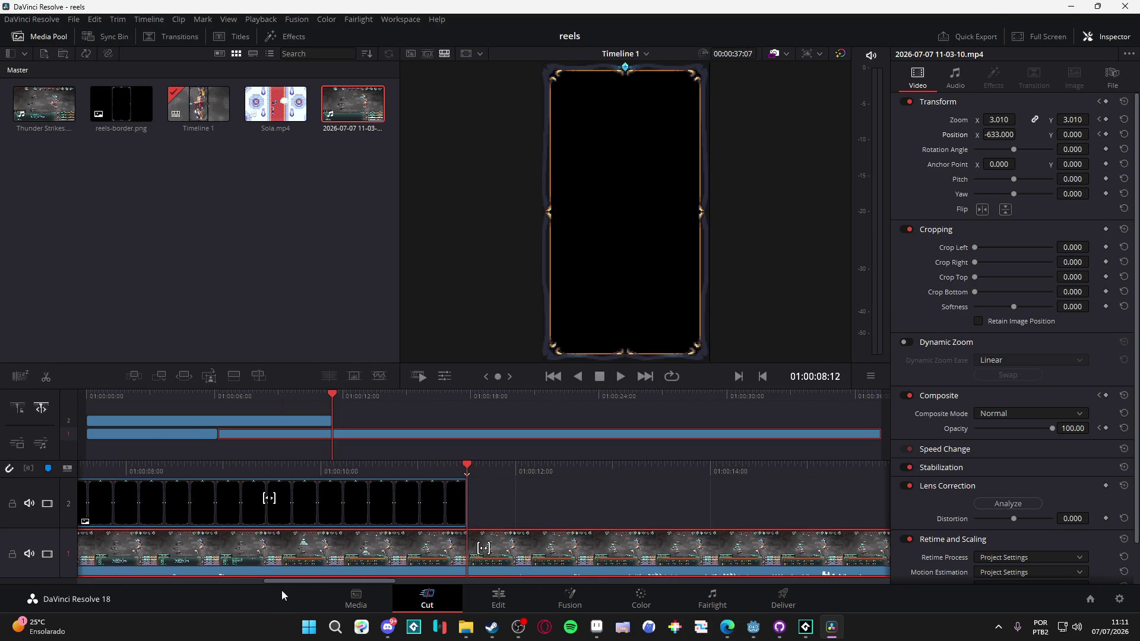
Step: Scrub back to around 01:00:05:22 and play back the edit
left_click_drag(315, 584, 211, 586)
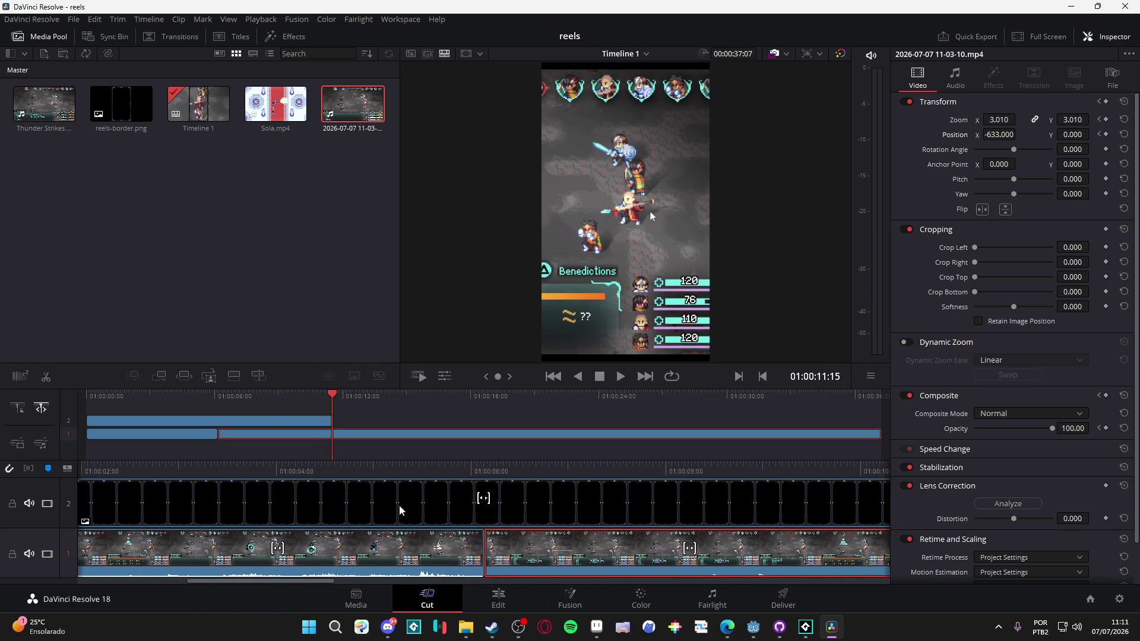
mouse_move(465, 472)
left_mouse_down()
mouse_move(508, 481)
mouse_move(441, 475)
left_mouse_up()
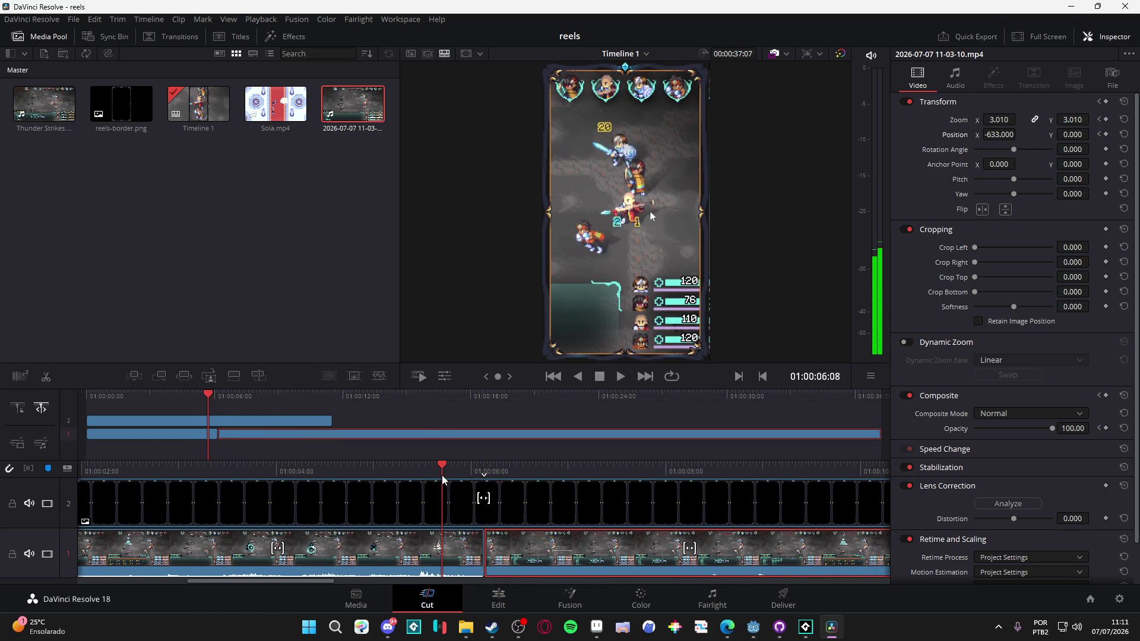
key("space")
key("space")
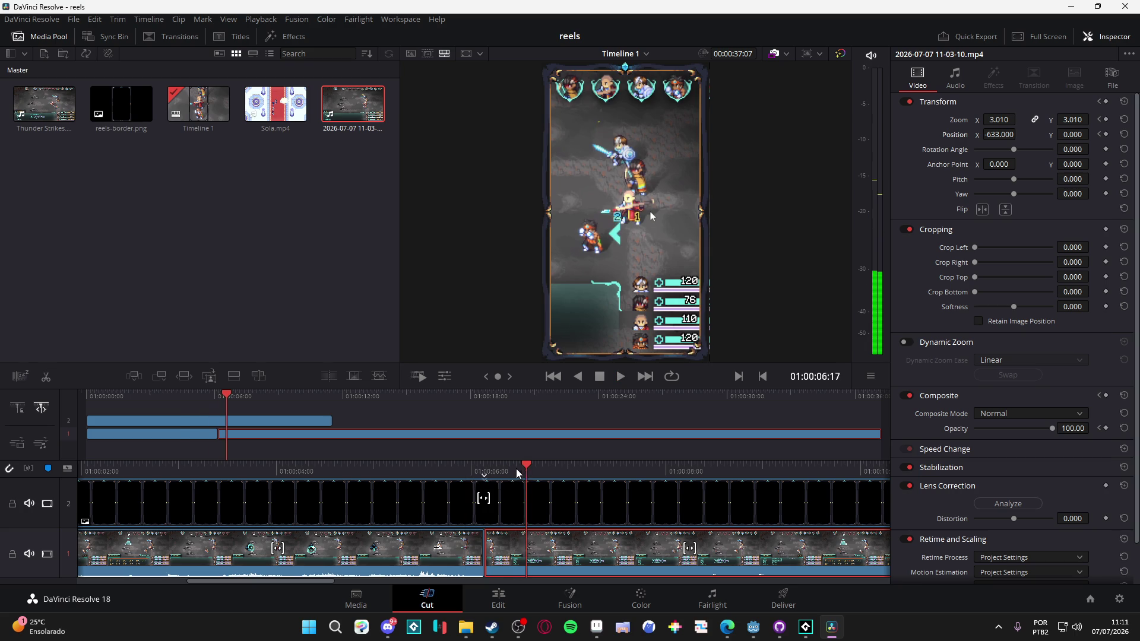
Step: Keyframe the second clip's Opacity at 0 at 01:00:06:04
key("slash")
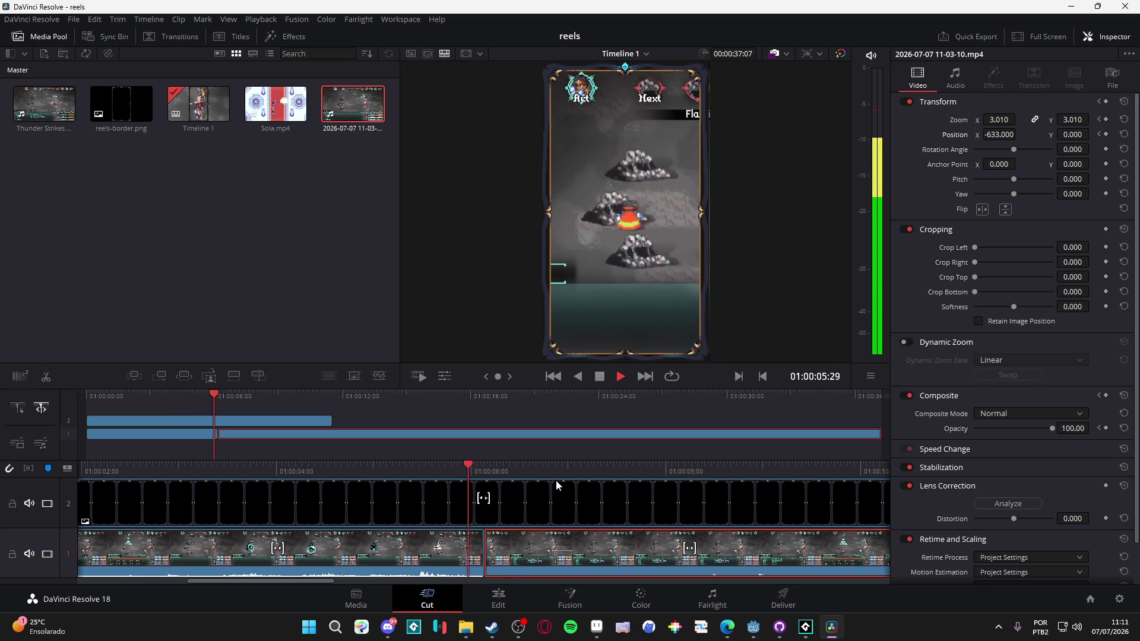
key("space")
left_click_drag(508, 468, 486, 471)
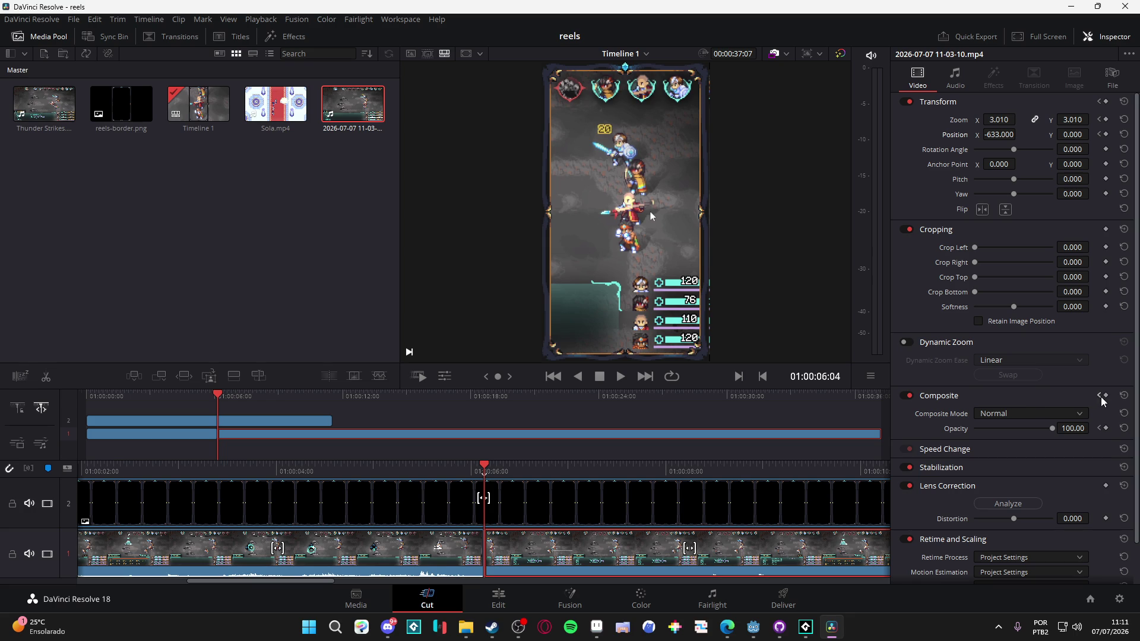
left_click(1106, 428)
left_click_drag(1052, 428, 974, 429)
left_click(499, 470)
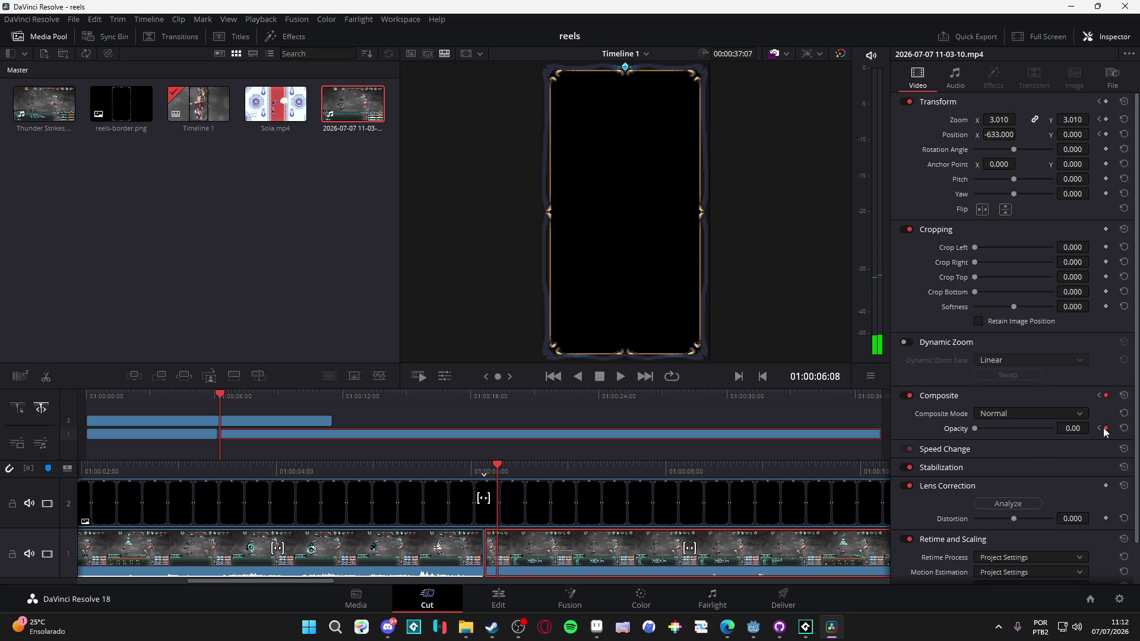
Step: Preview the fade, then re-enter the opacity value at 01:00:06:04
key("space")
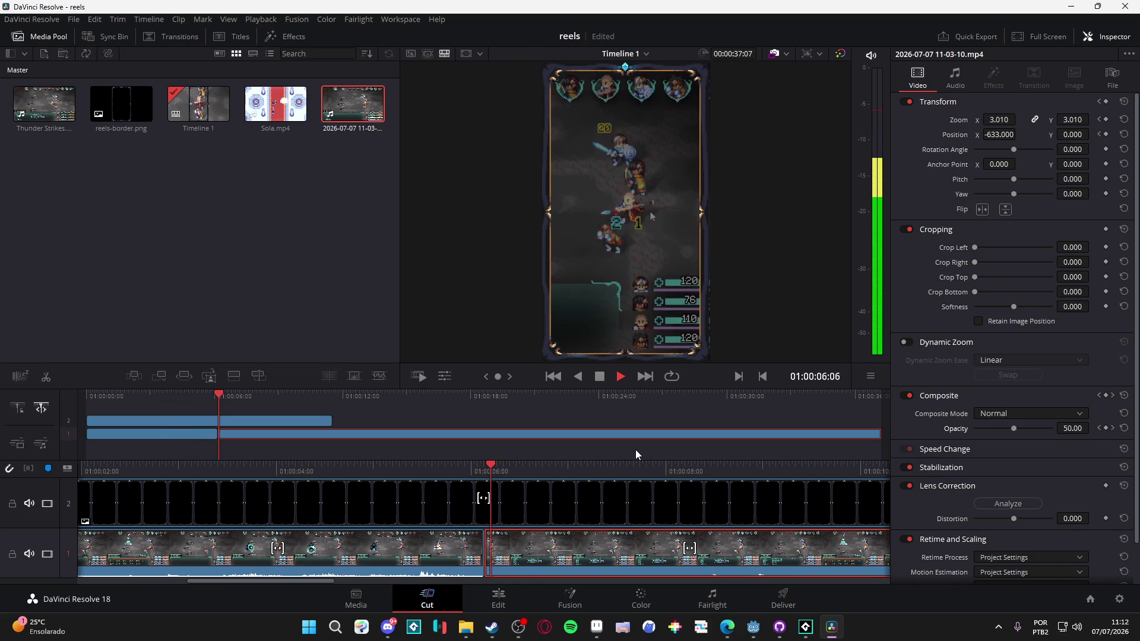
key("space")
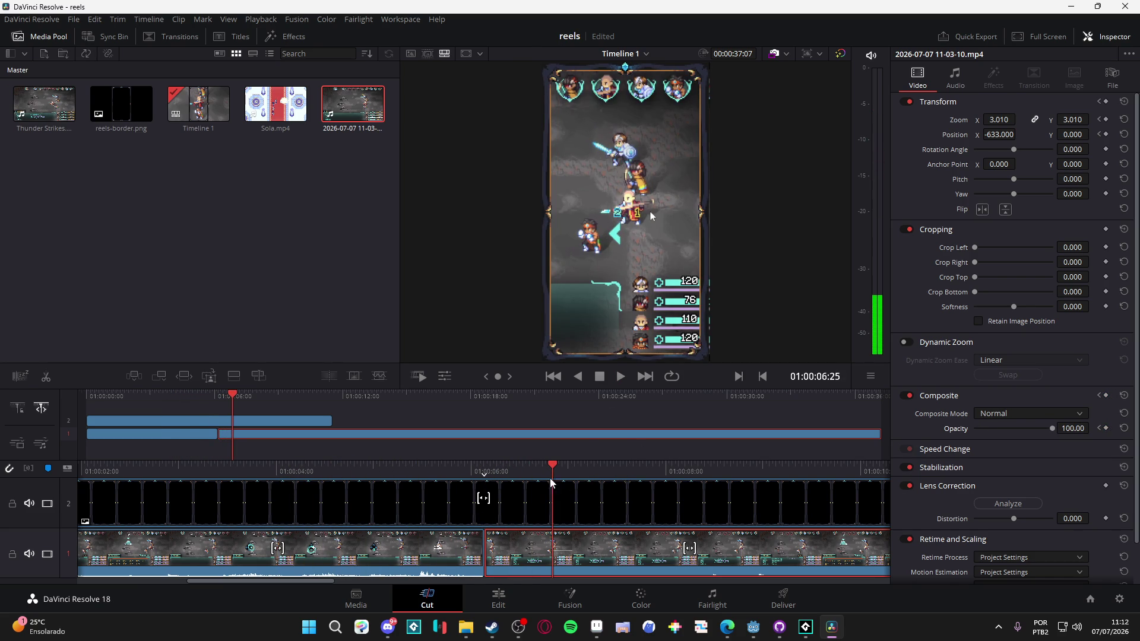
left_click_drag(551, 469, 486, 468)
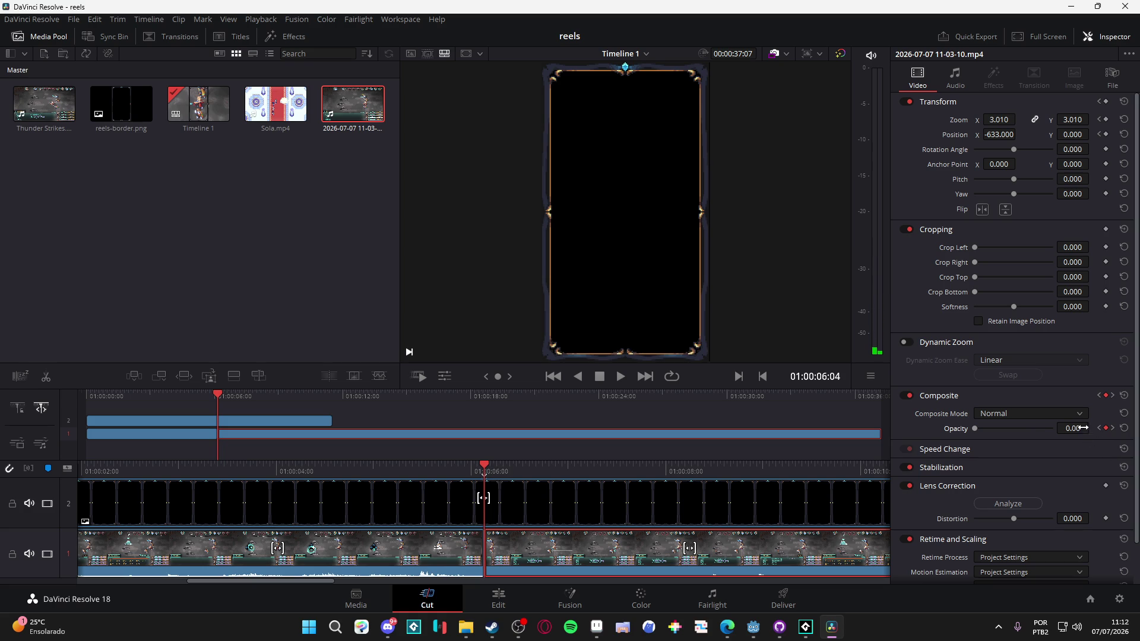
type("10")
key("Return")
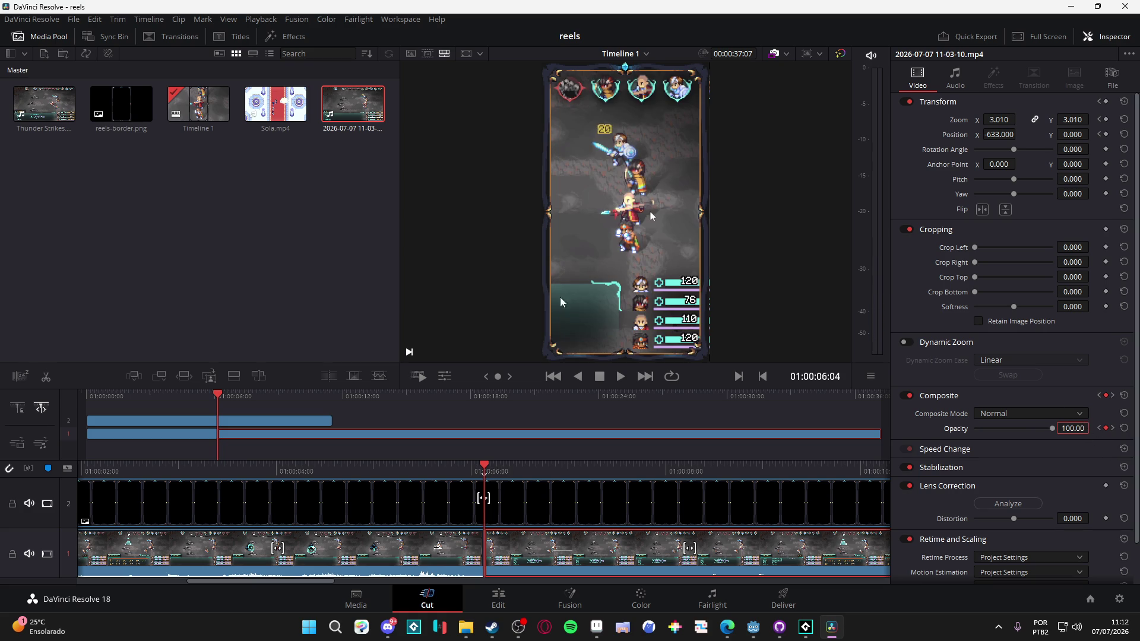
Step: Keyframe Opacity at 100 at 01:00:06:08 so the clip fades back in
left_click(500, 469)
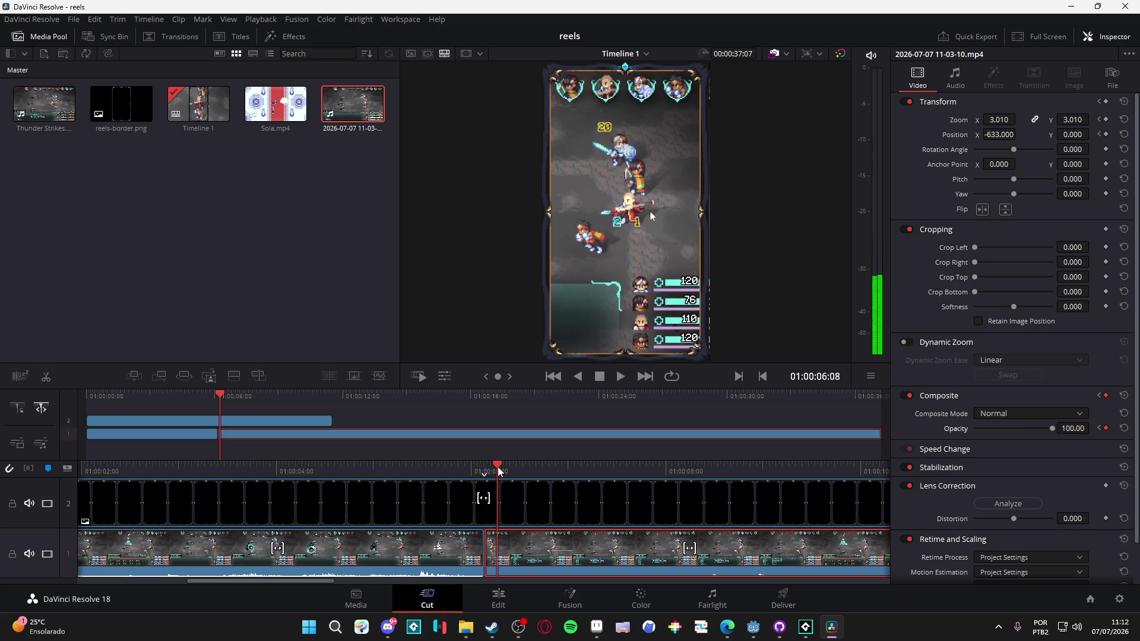
left_click(503, 470)
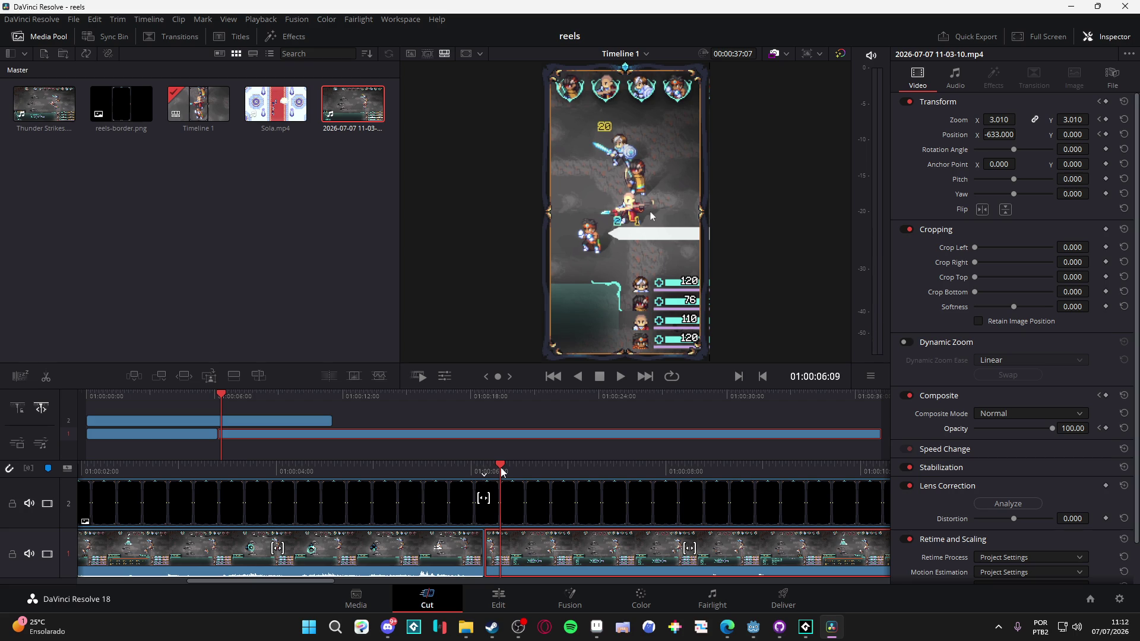
key("Left")
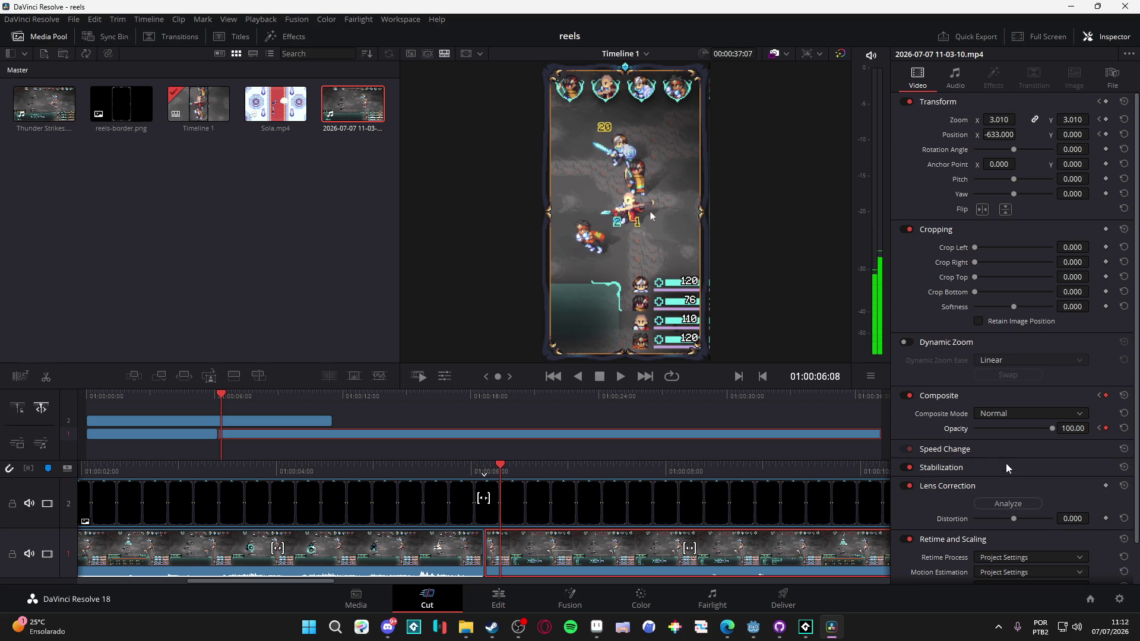
left_click_drag(1053, 428, 975, 428)
mouse_move(502, 464)
left_mouse_down()
mouse_move(554, 469)
mouse_move(488, 471)
mouse_move(500, 472)
left_mouse_up()
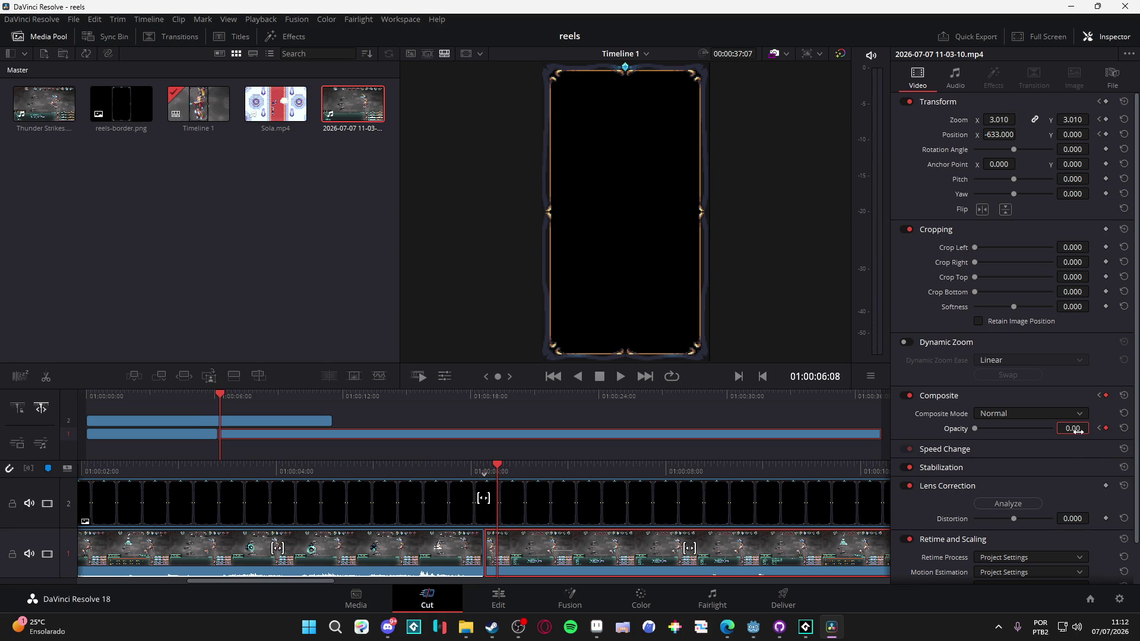
type("100")
key("Return")
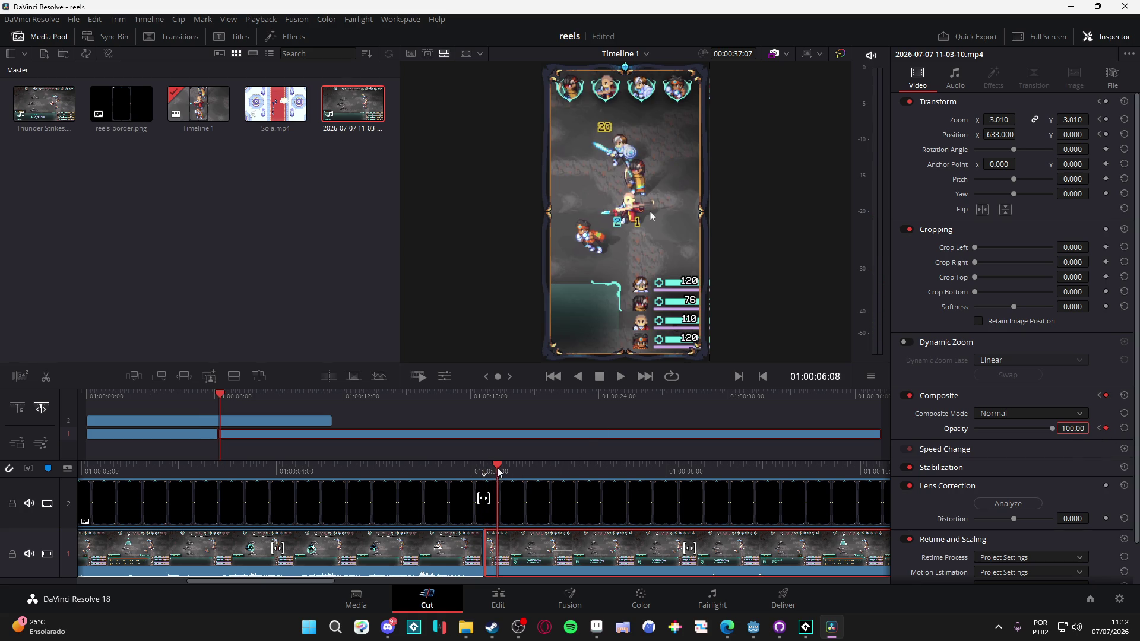
left_click(499, 472)
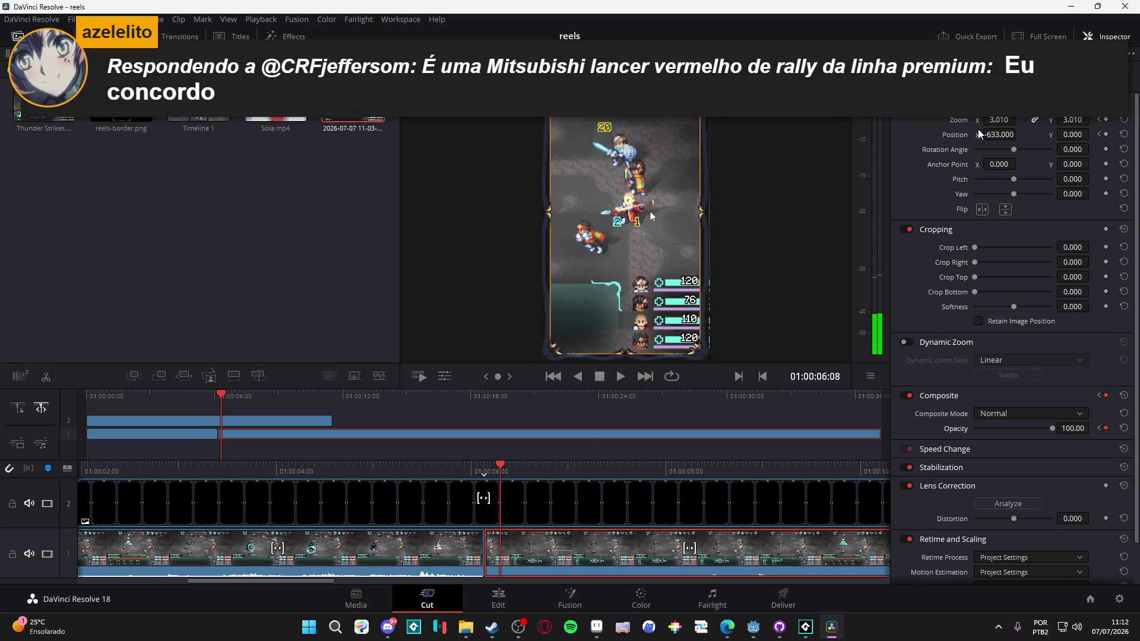
Step: Check the fade keyframes at 01:00:06:04 and 01:00:06:08
left_click_drag(499, 464, 484, 470)
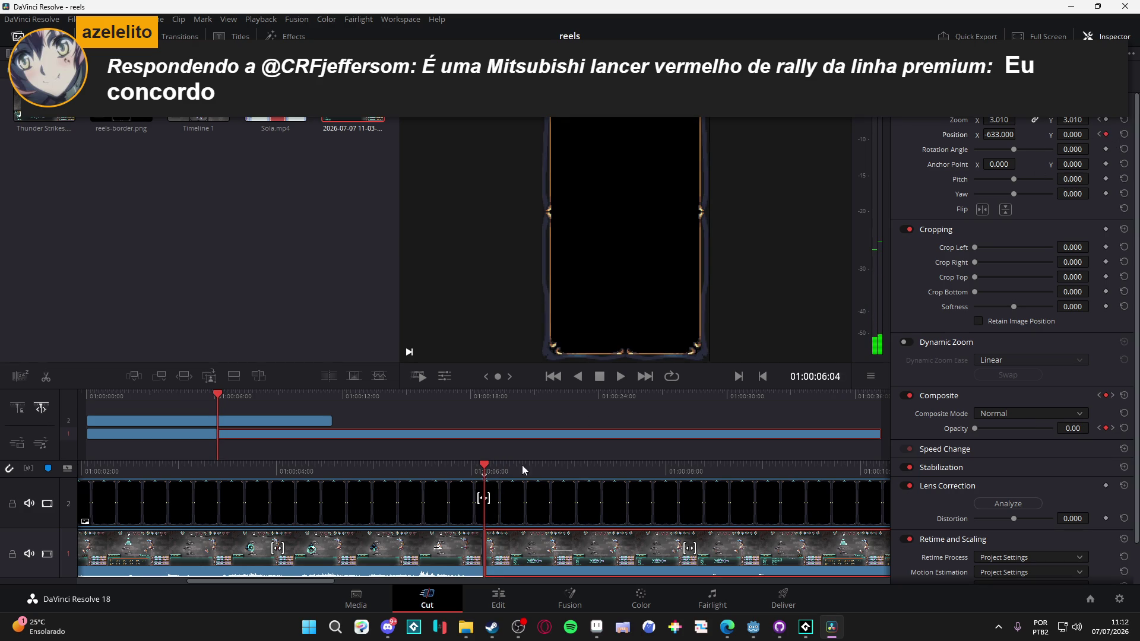
left_click(500, 468)
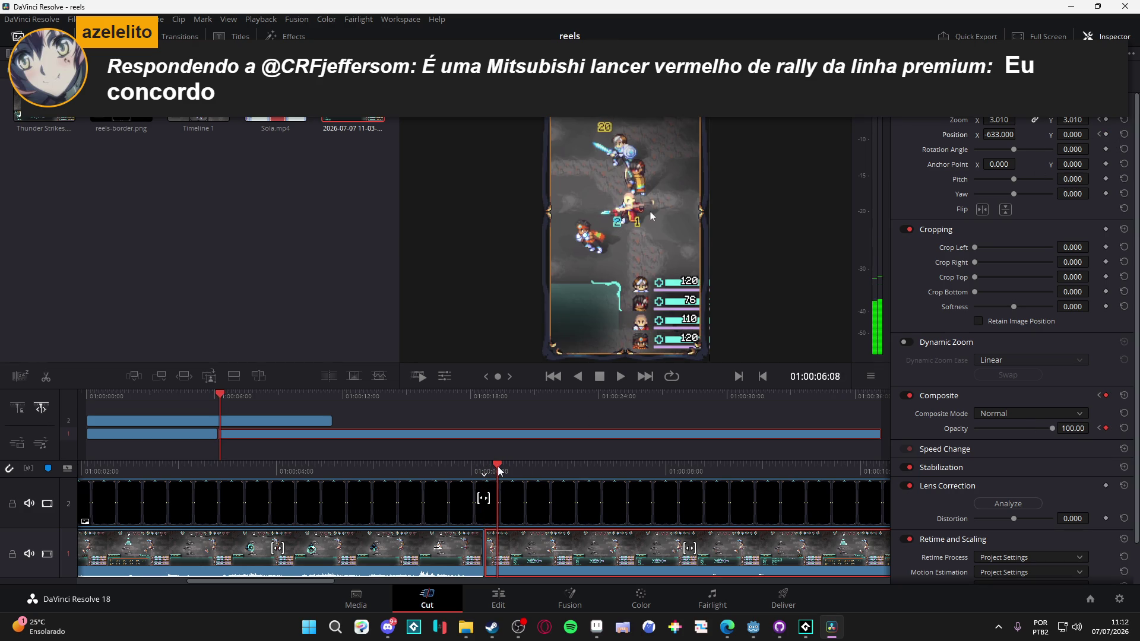
left_click(1100, 135)
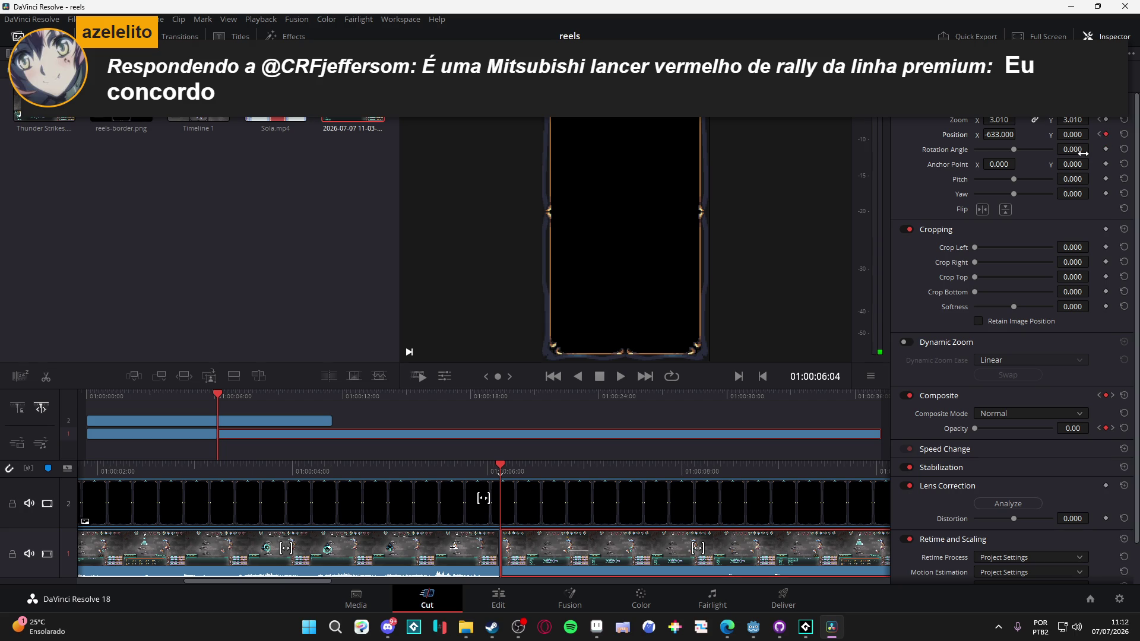
Step: Shift the clip's Position X to -432 just after 01:00:06:09 and preview it
left_click(517, 470)
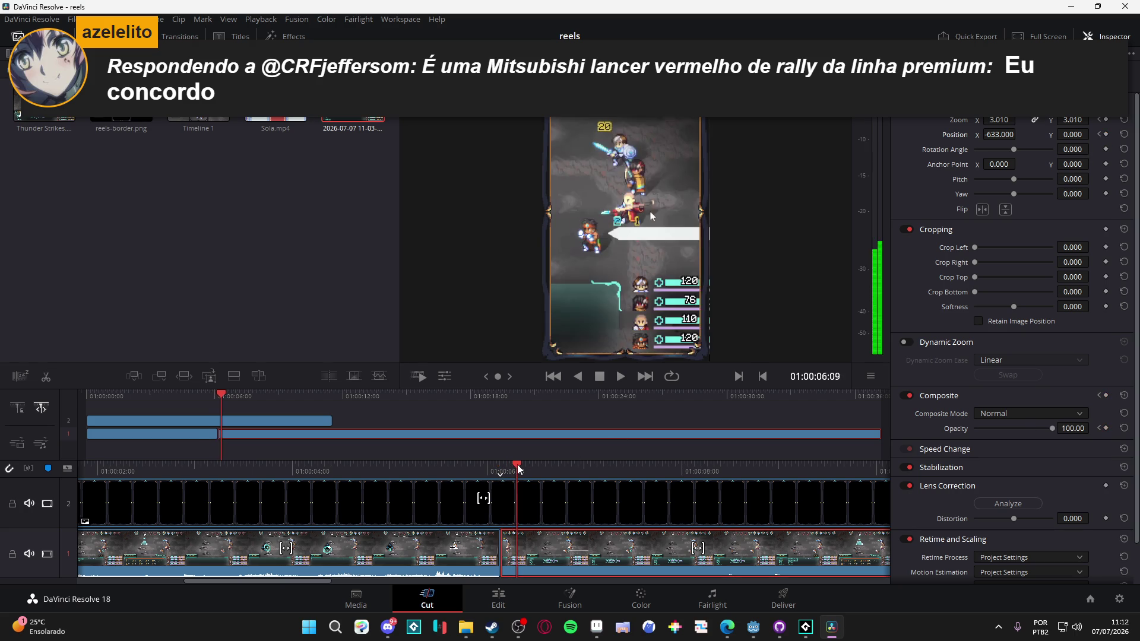
left_click(519, 469)
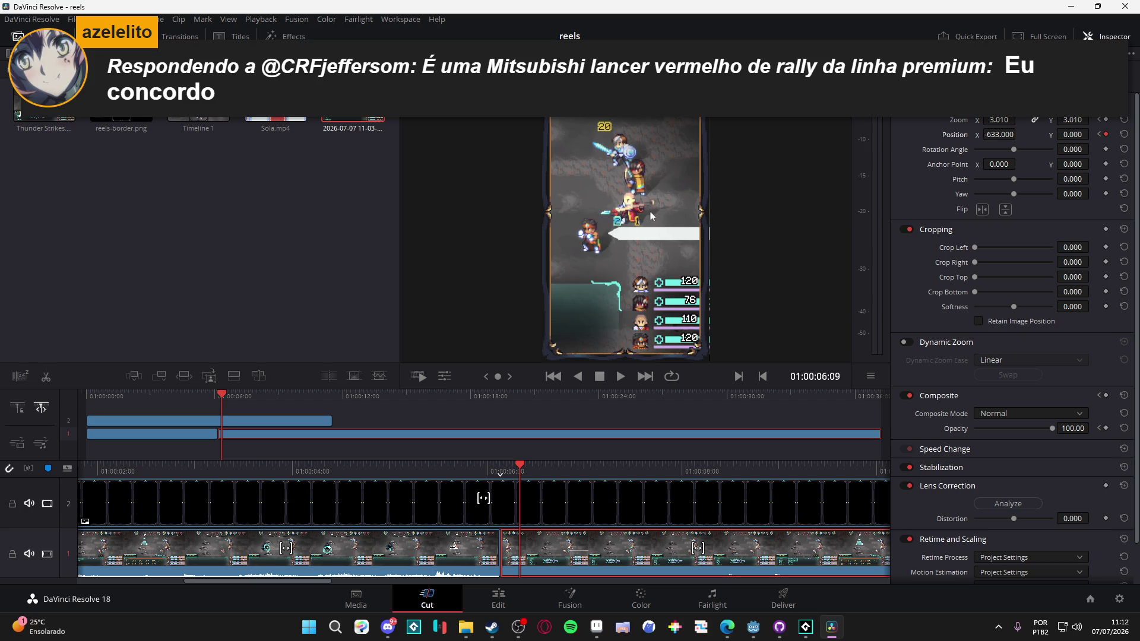
left_click_drag(652, 216, 682, 217)
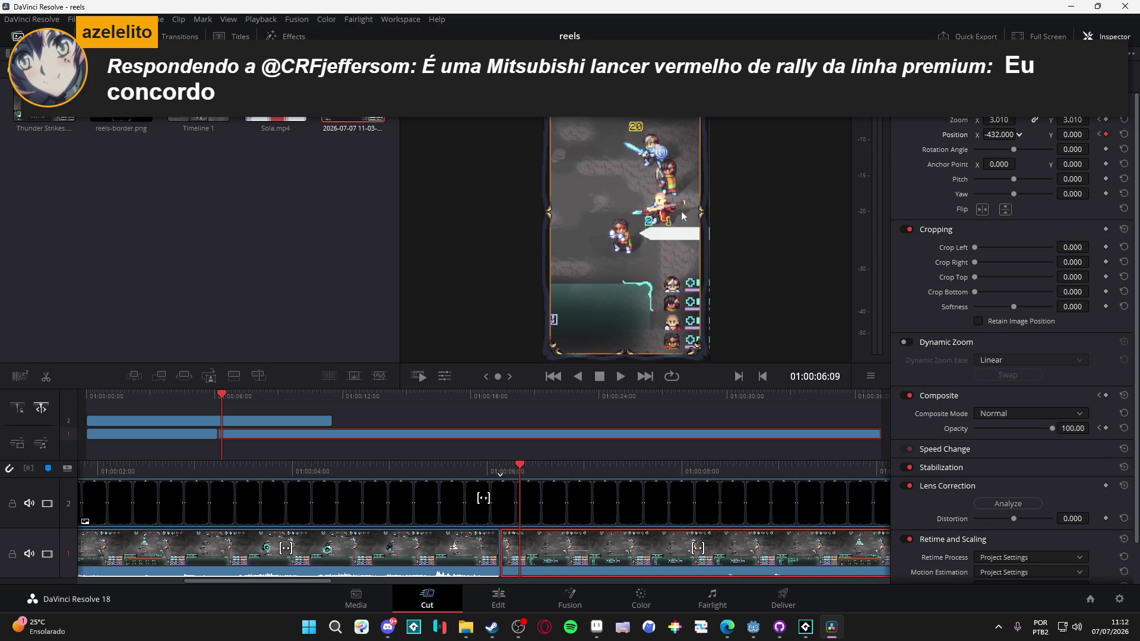
key("slash")
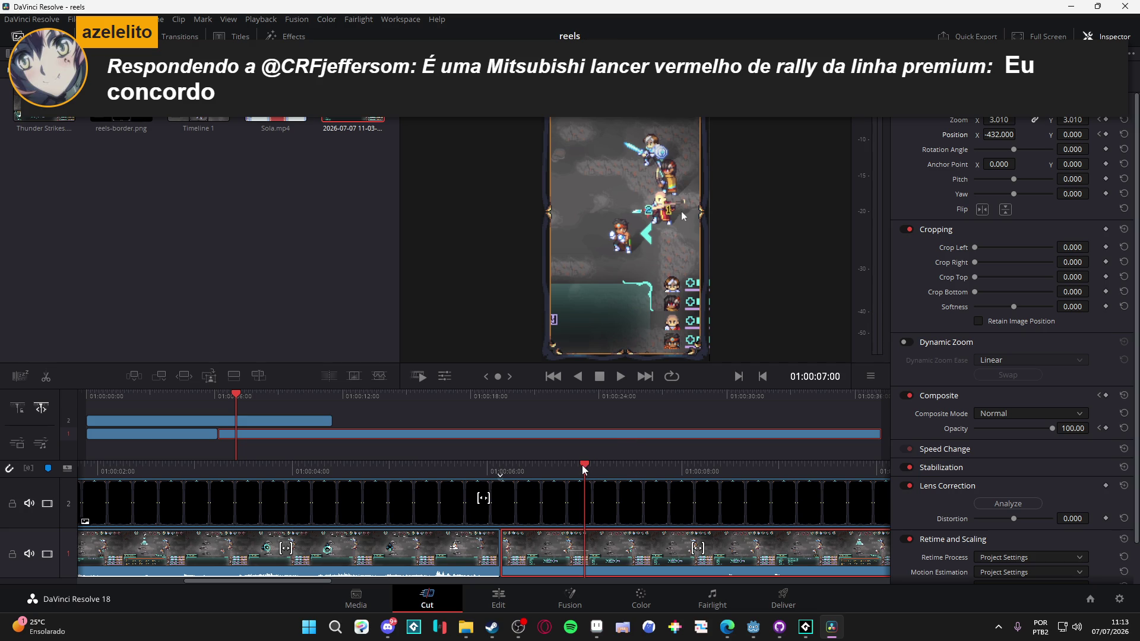
mouse_move(583, 469)
left_mouse_down()
mouse_move(707, 473)
mouse_move(875, 513)
mouse_move(416, 493)
mouse_move(237, 499)
mouse_move(594, 508)
mouse_move(620, 471)
mouse_move(721, 490)
mouse_move(2, 490)
mouse_move(374, 487)
left_mouse_up()
Step: Extend the reels-border.png overlay on V2 to 01:00:27:15
key("Home")
mouse_move(718, 511)
left_mouse_down()
mouse_move(757, 504)
mouse_move(204, 508)
mouse_move(871, 519)
left_mouse_up()
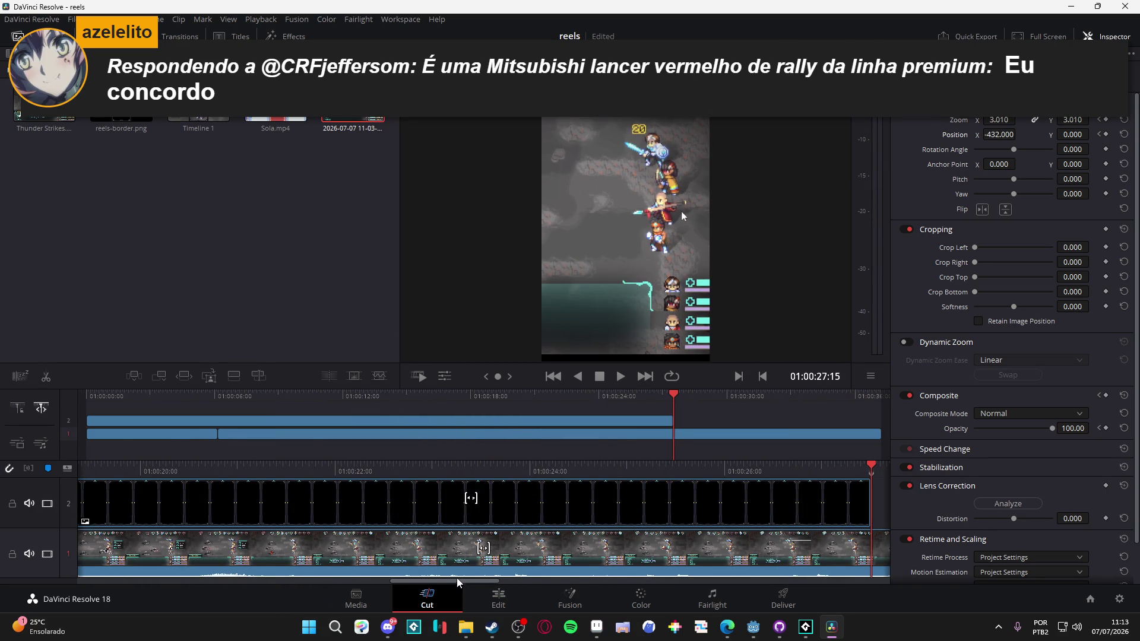
left_click_drag(458, 583, 163, 586)
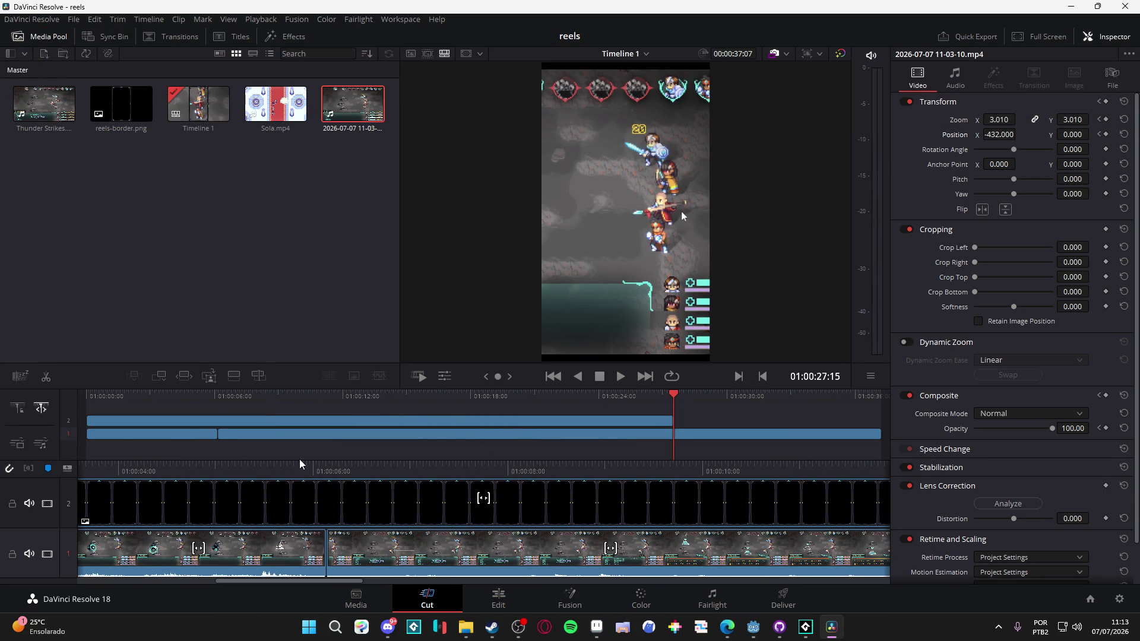
Step: Play and scrub through the Uppercut around 01:00:12–13, then select the V1 gameplay clip
left_click(300, 465)
key("space")
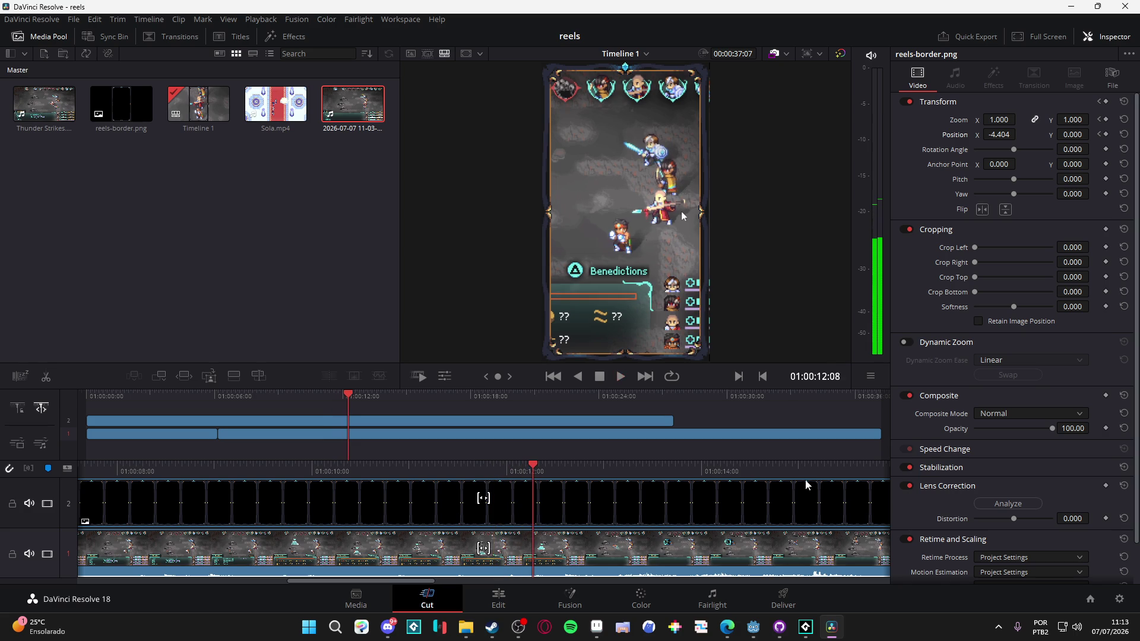
key("space")
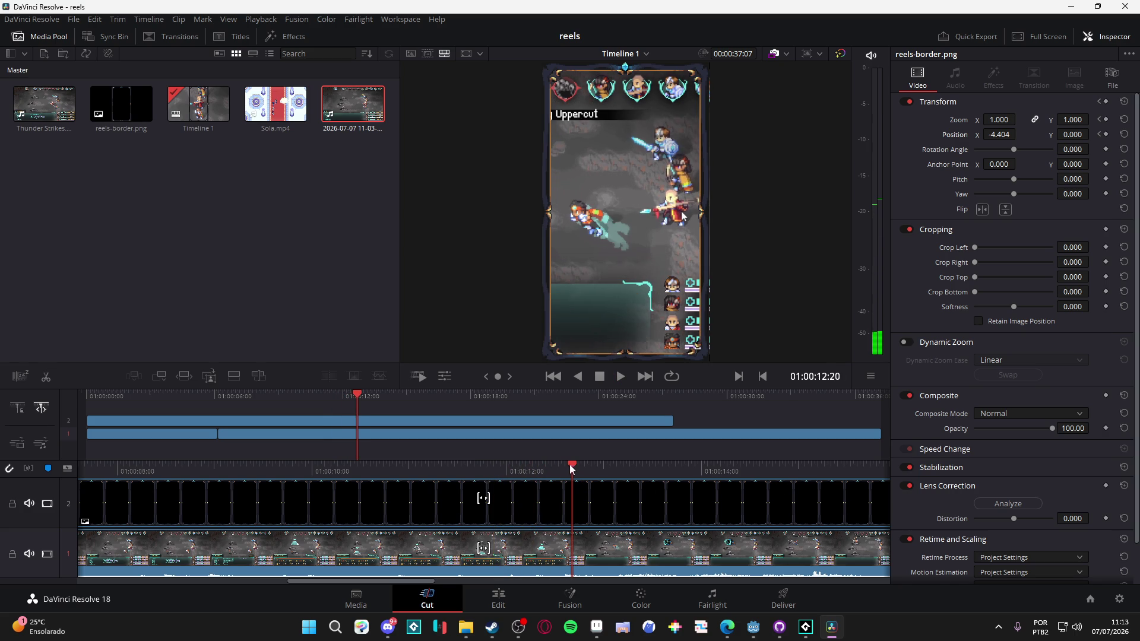
mouse_move(569, 465)
left_mouse_down()
mouse_move(537, 467)
mouse_move(557, 465)
left_mouse_up()
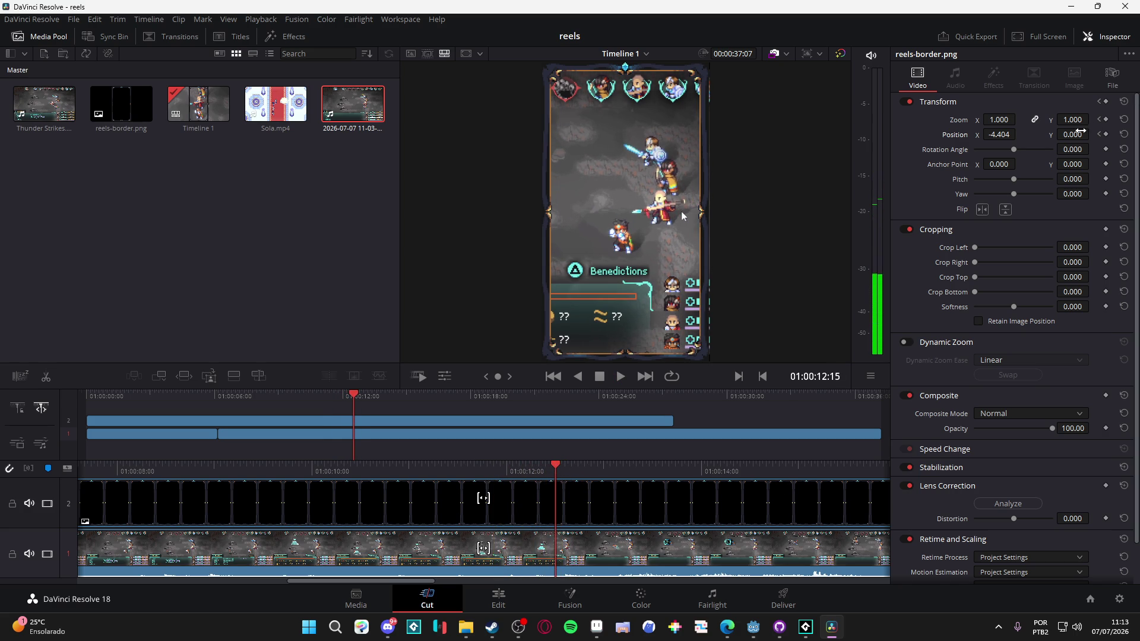
left_click_drag(551, 462, 679, 467)
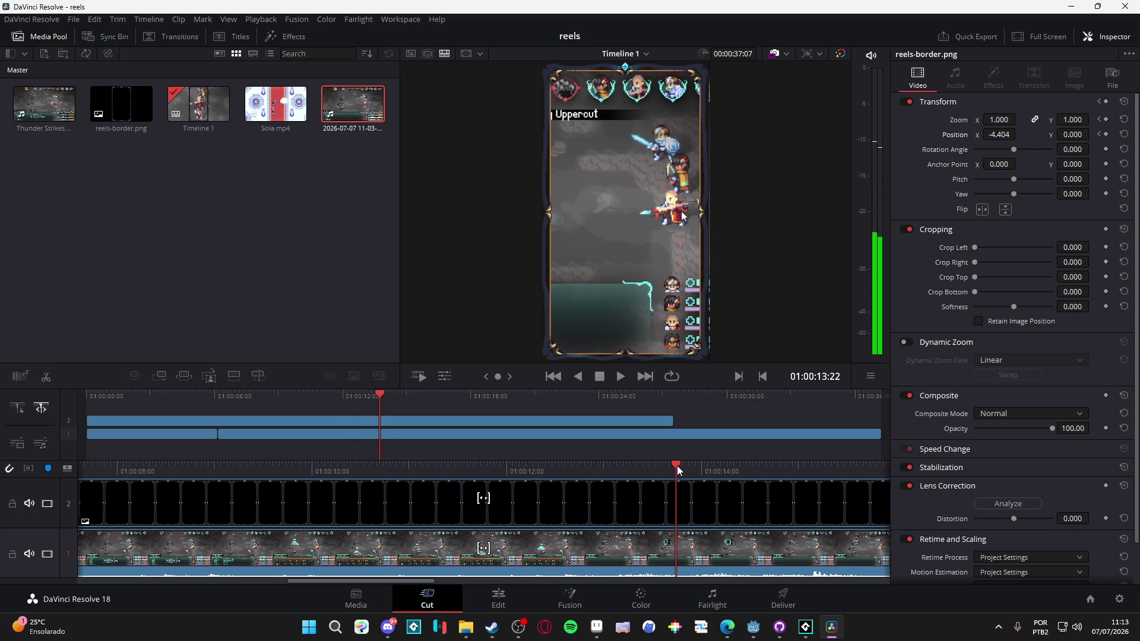
mouse_move(983, 135)
left_mouse_down()
mouse_move(974, 135)
mouse_move(998, 135)
mouse_move(984, 135)
left_mouse_up()
left_click(623, 560)
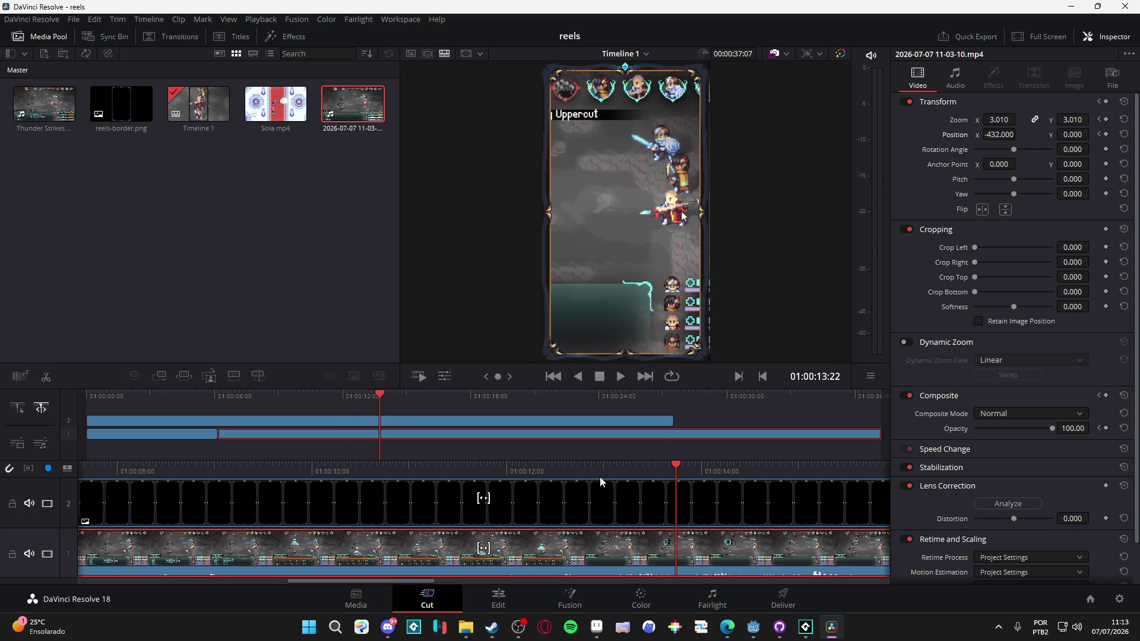
Step: Keyframe Position X to 637 at 01:00:13:09 to pan over to the enemies
mouse_move(671, 473)
left_mouse_down()
mouse_move(476, 467)
mouse_move(570, 472)
mouse_move(555, 472)
left_mouse_up()
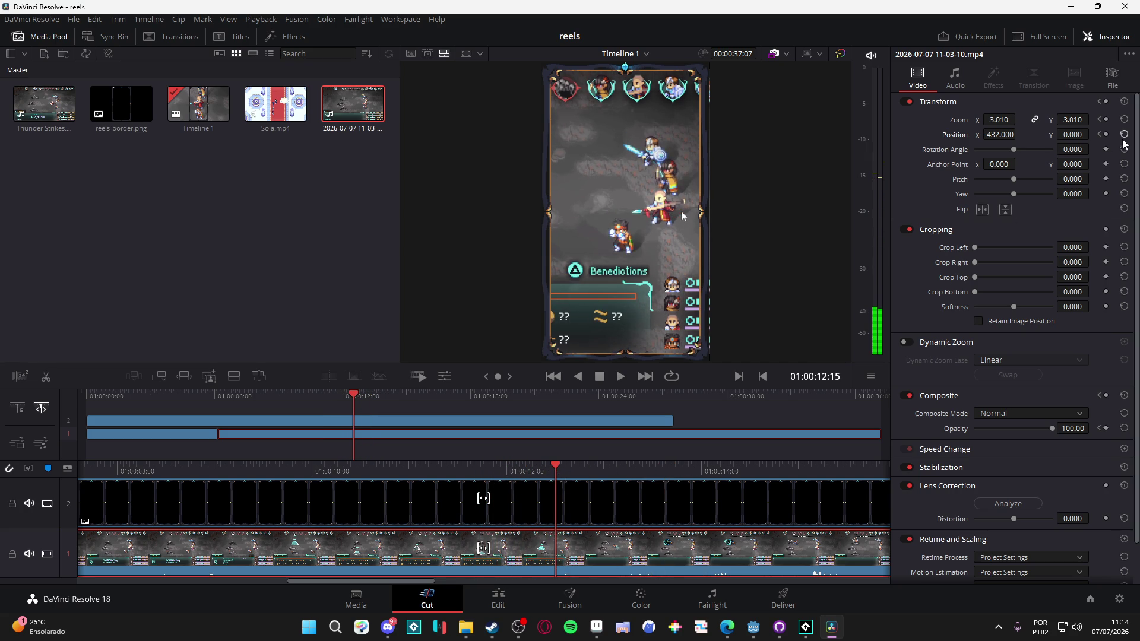
left_click_drag(555, 468, 635, 475)
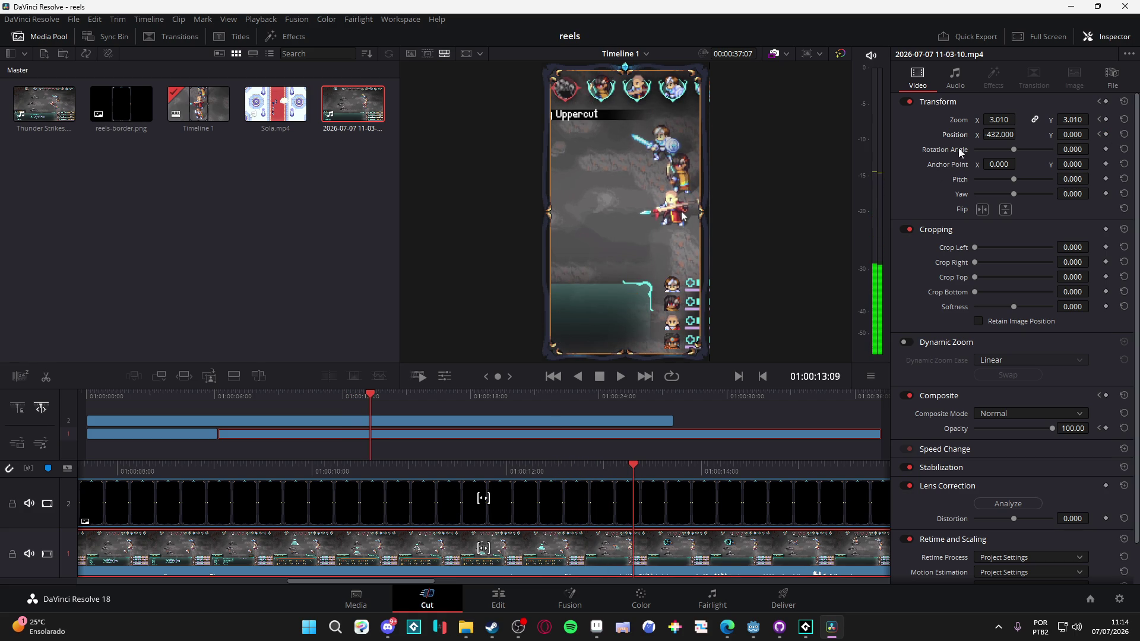
left_click(1107, 135)
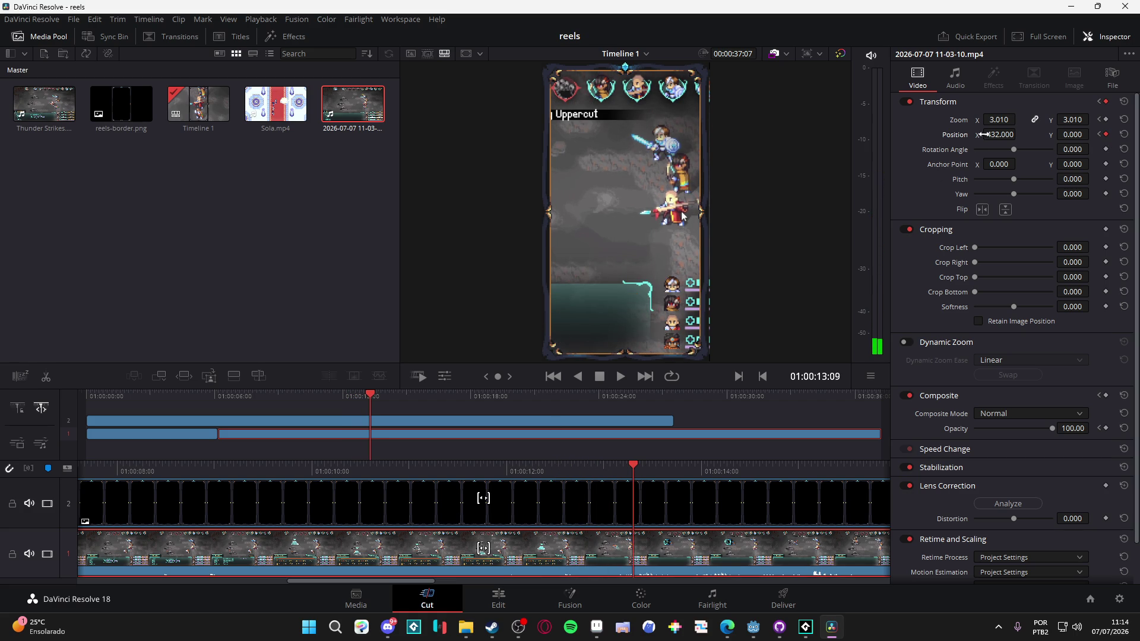
left_click_drag(984, 134, 1020, 134)
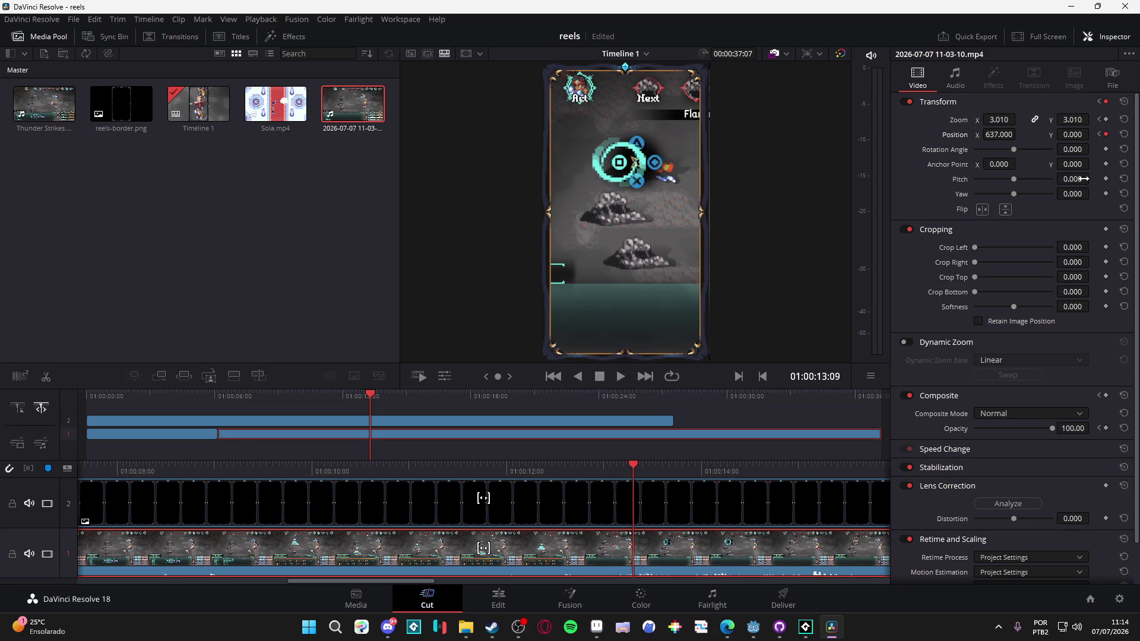
left_click_drag(625, 480, 206, 472)
key("space")
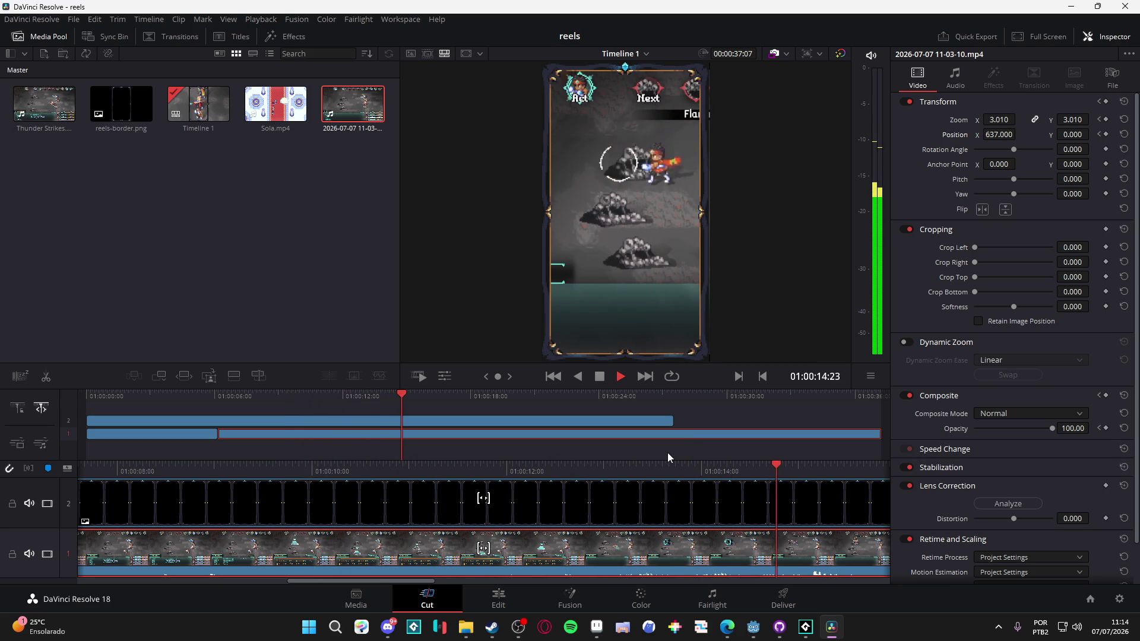
key("space")
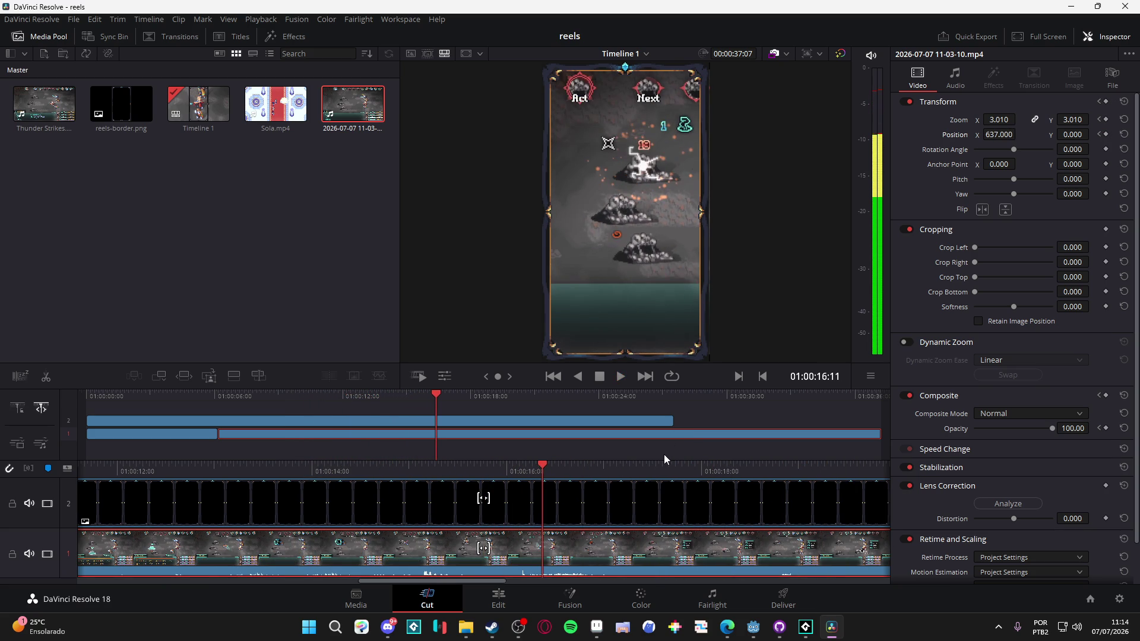
key("space")
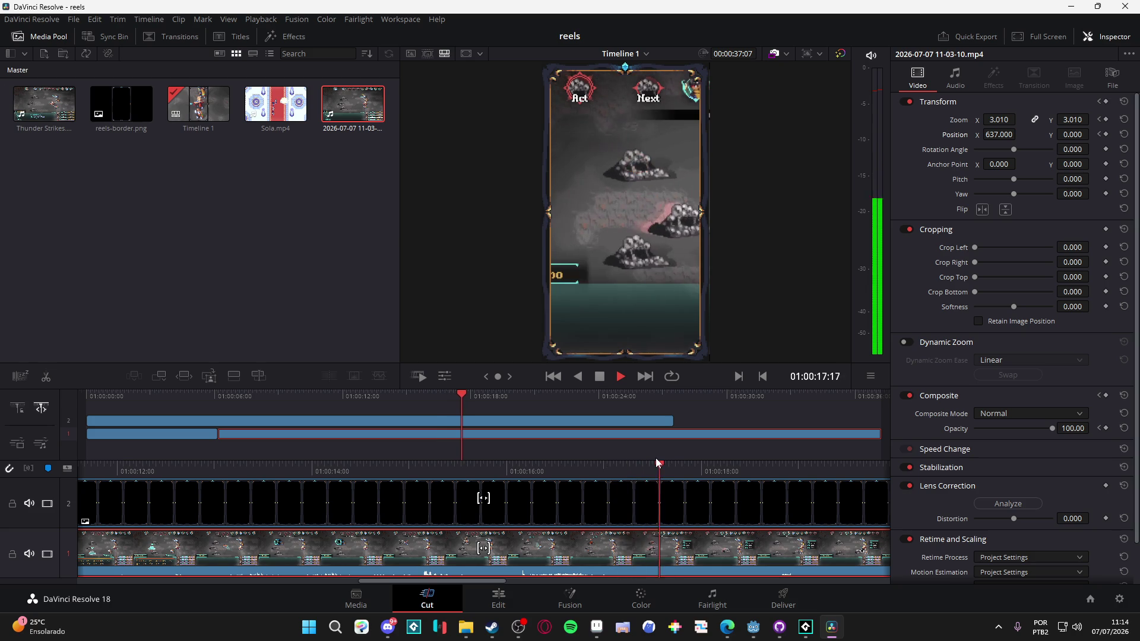
key("space")
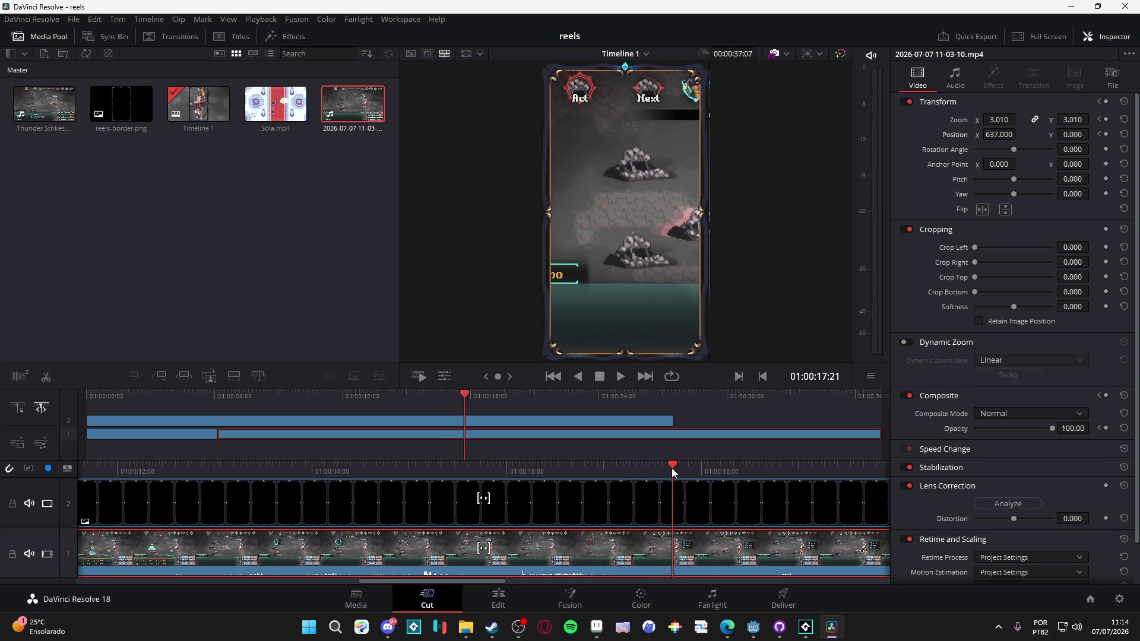
left_click(466, 629)
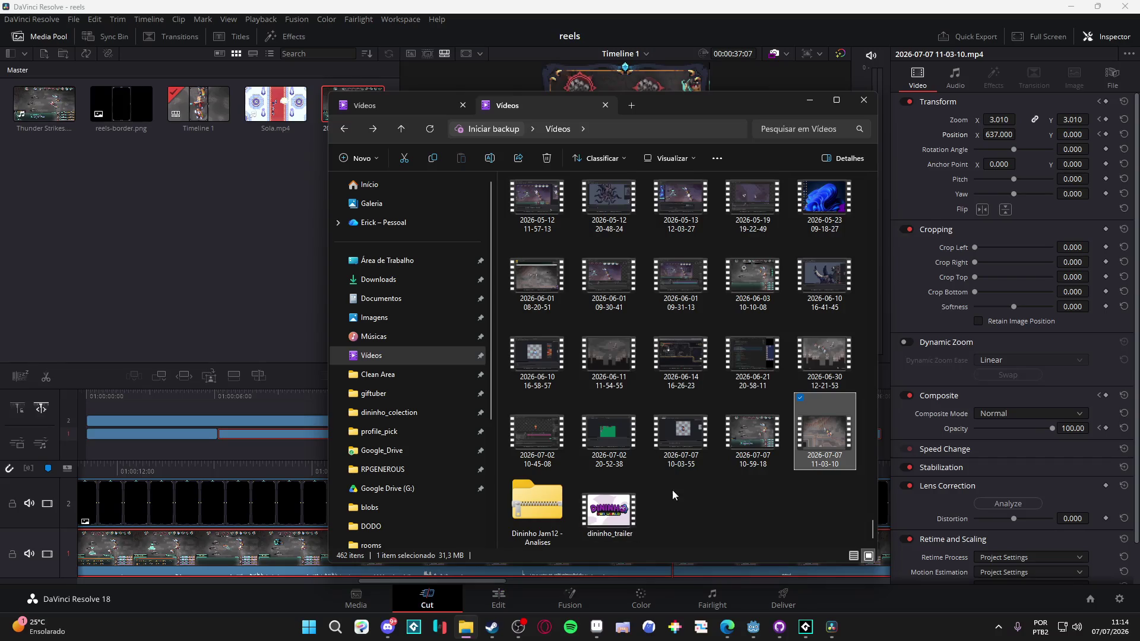
double_click(811, 441)
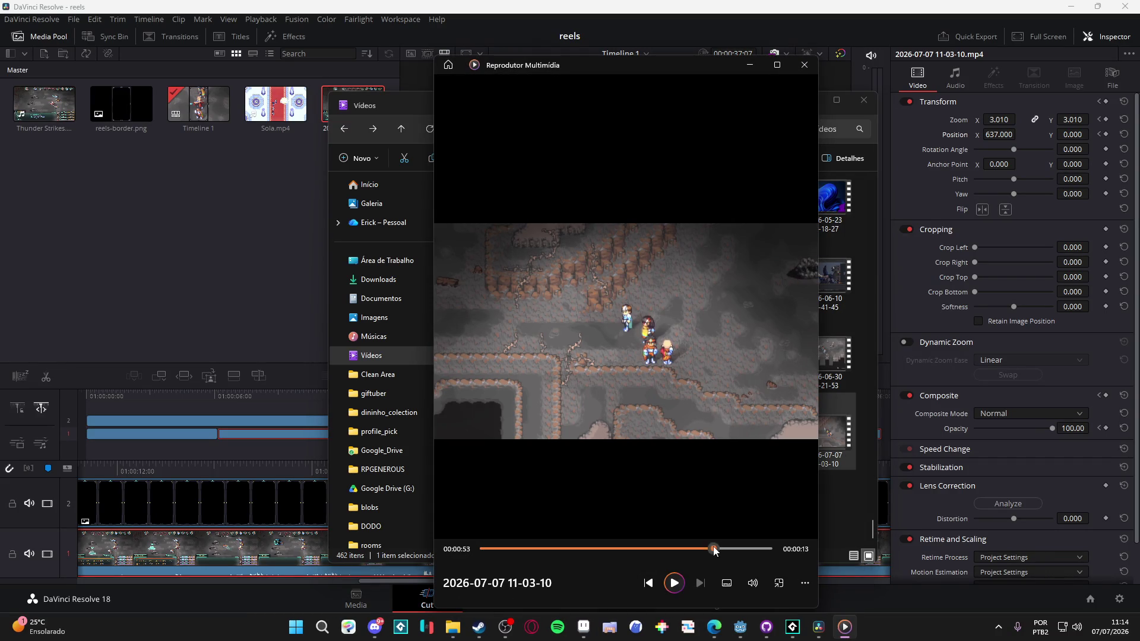
Step: Rewind the Flaming Uppercut footage to 00:00:40, mute and pause it, then minimize Media Player and File Explorer
left_click(713, 549)
left_click(687, 441)
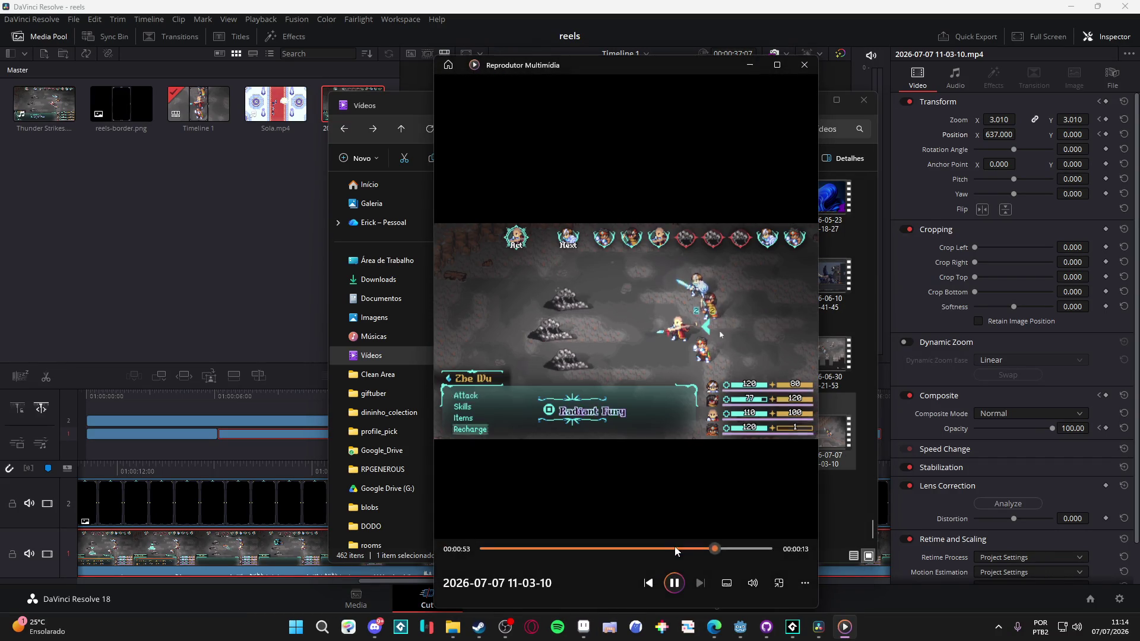
mouse_move(675, 549)
left_mouse_down()
mouse_move(641, 549)
mouse_move(657, 549)
left_mouse_up()
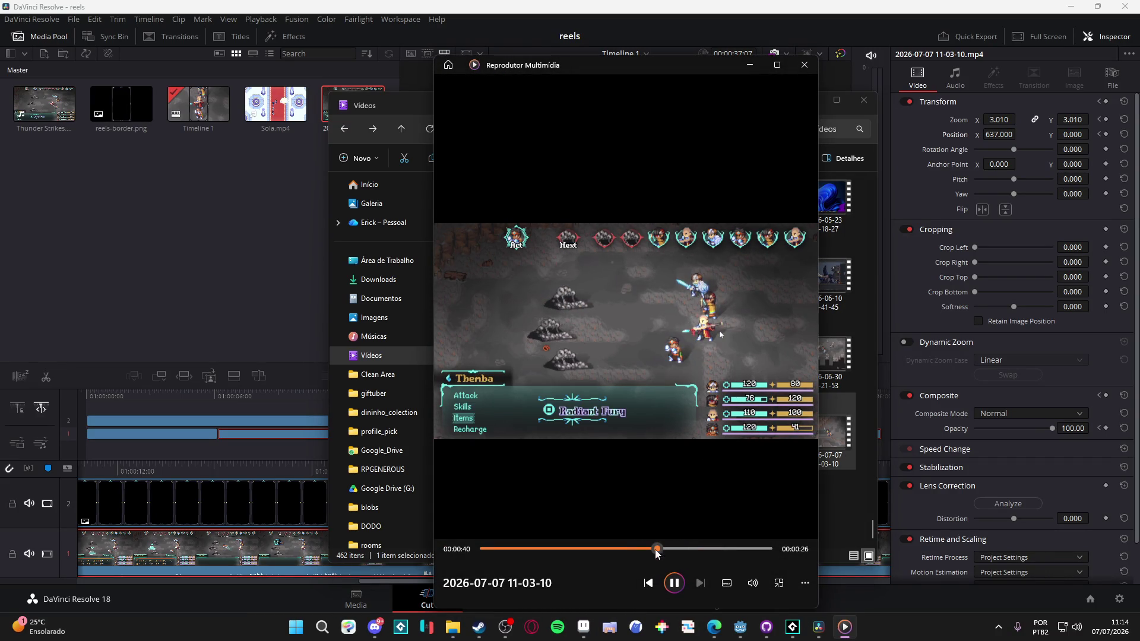
left_click(752, 583)
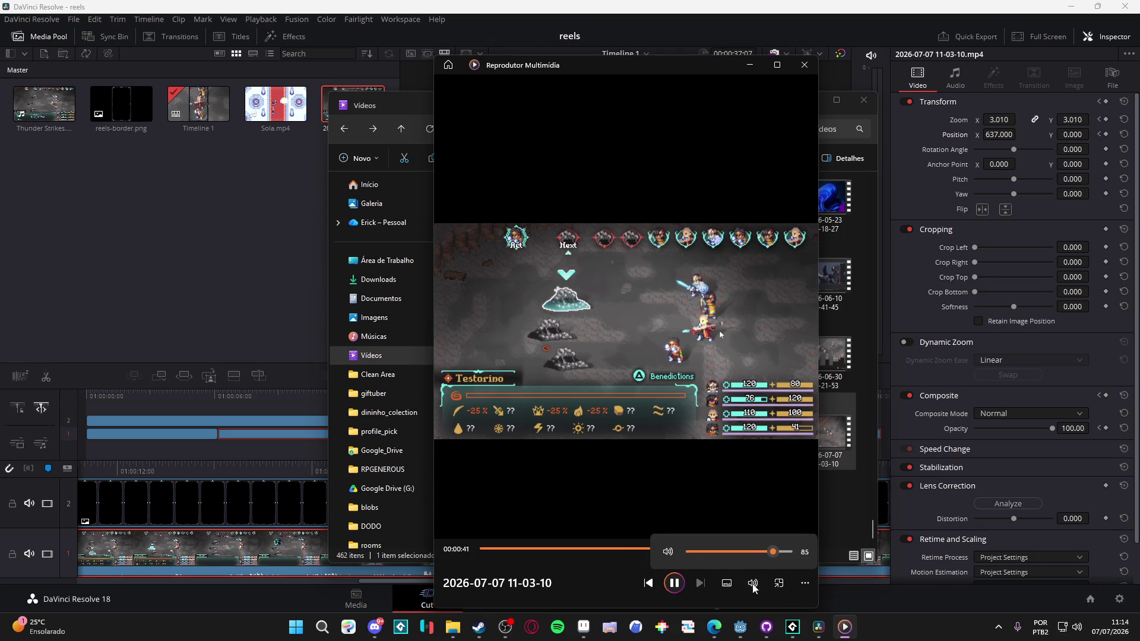
left_click(669, 551)
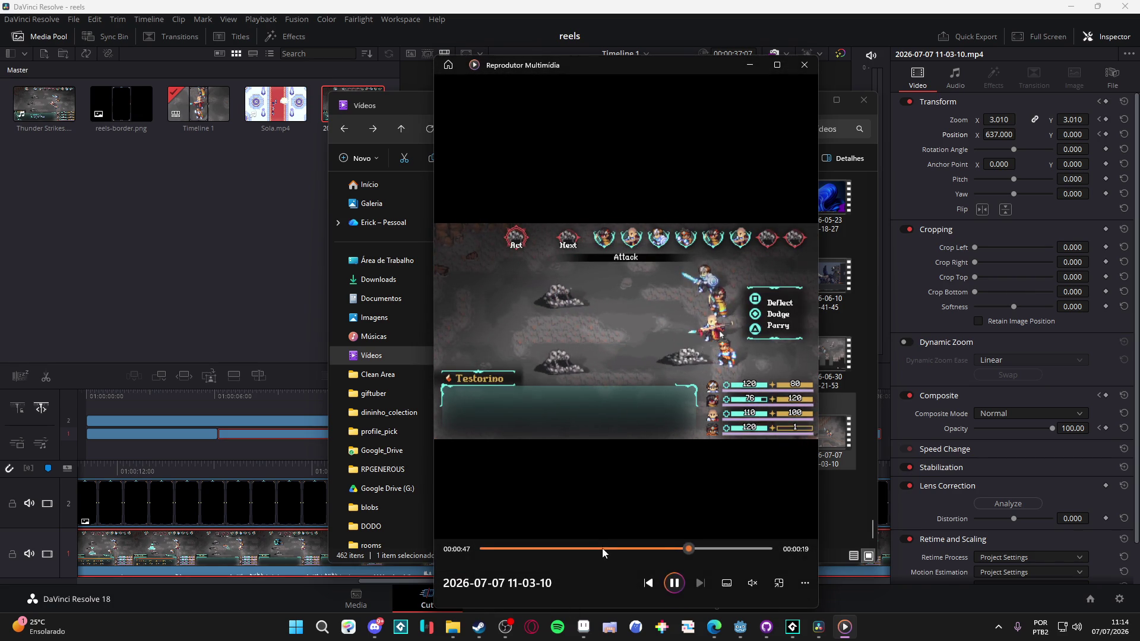
left_click(674, 583)
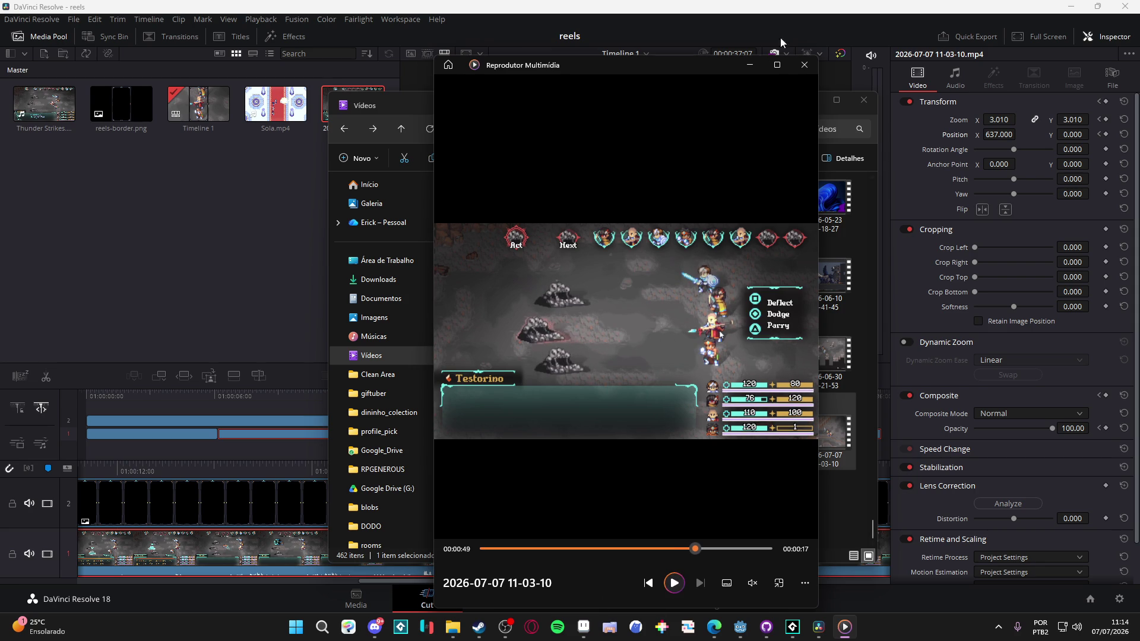
left_click(750, 65)
left_click(809, 100)
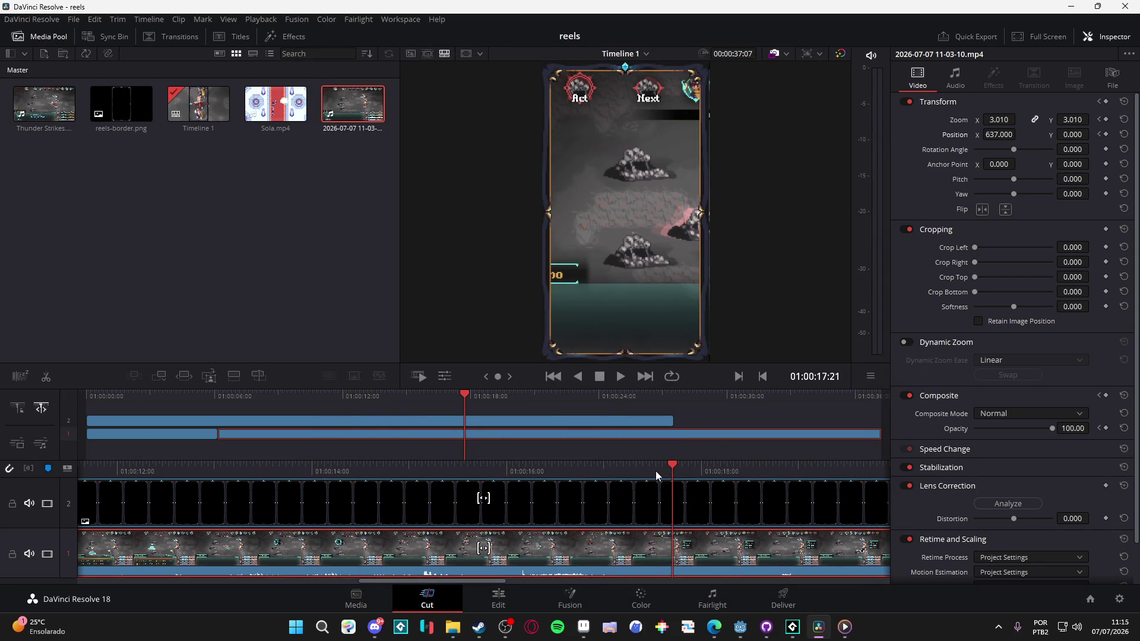
Step: Replay the enemy-side pan and stop around 01:00:17:04
left_click_drag(655, 472, 427, 469)
key("space")
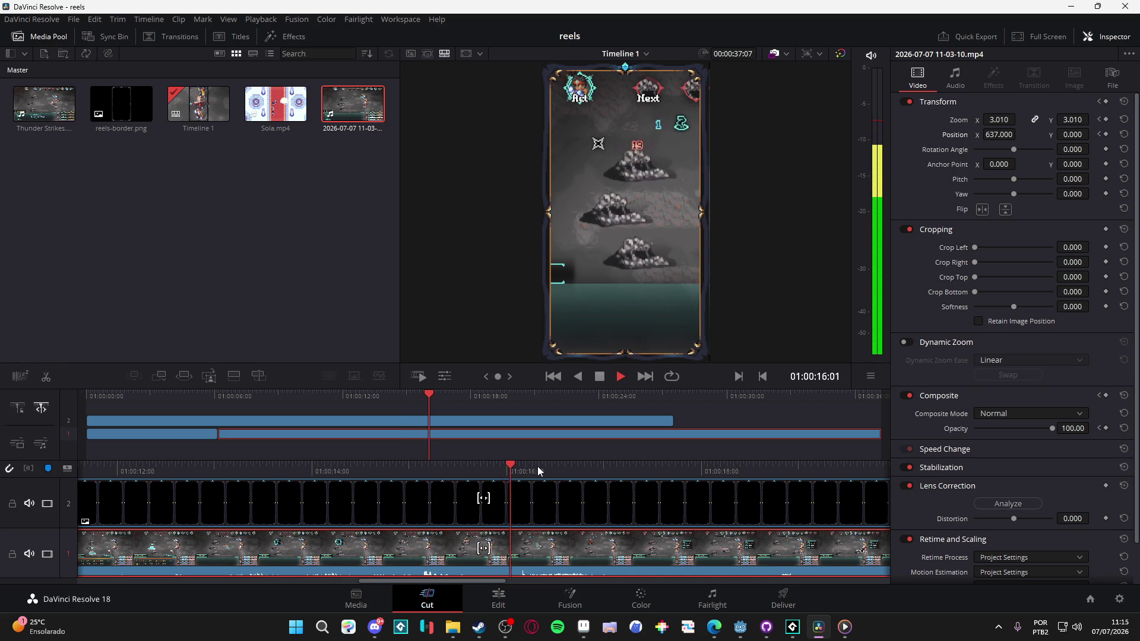
key("space")
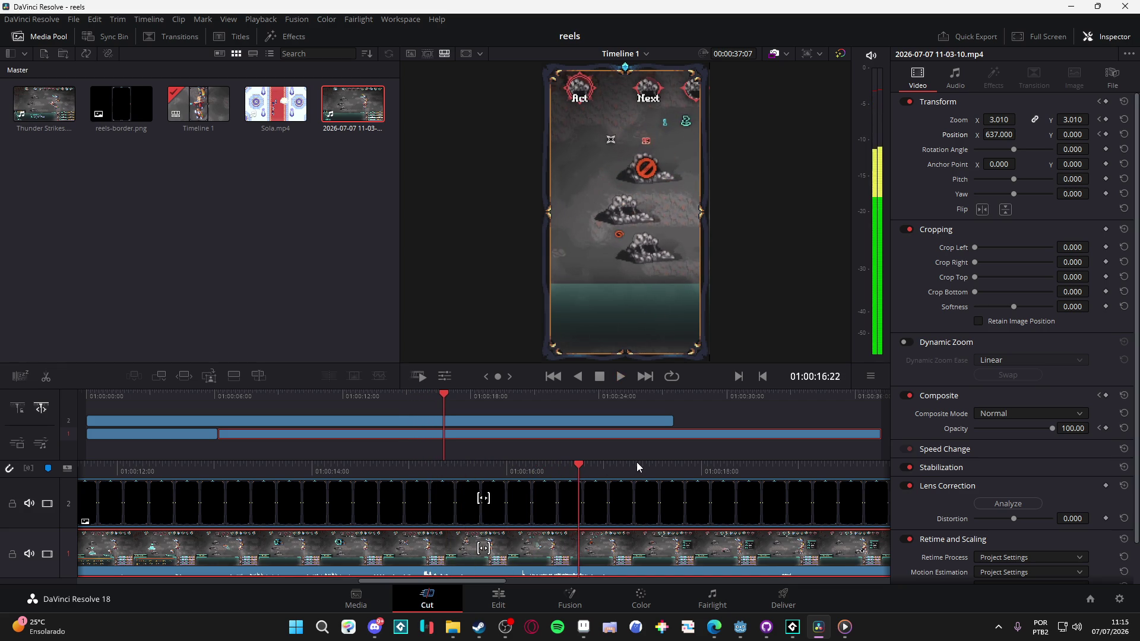
key("space")
key("space")
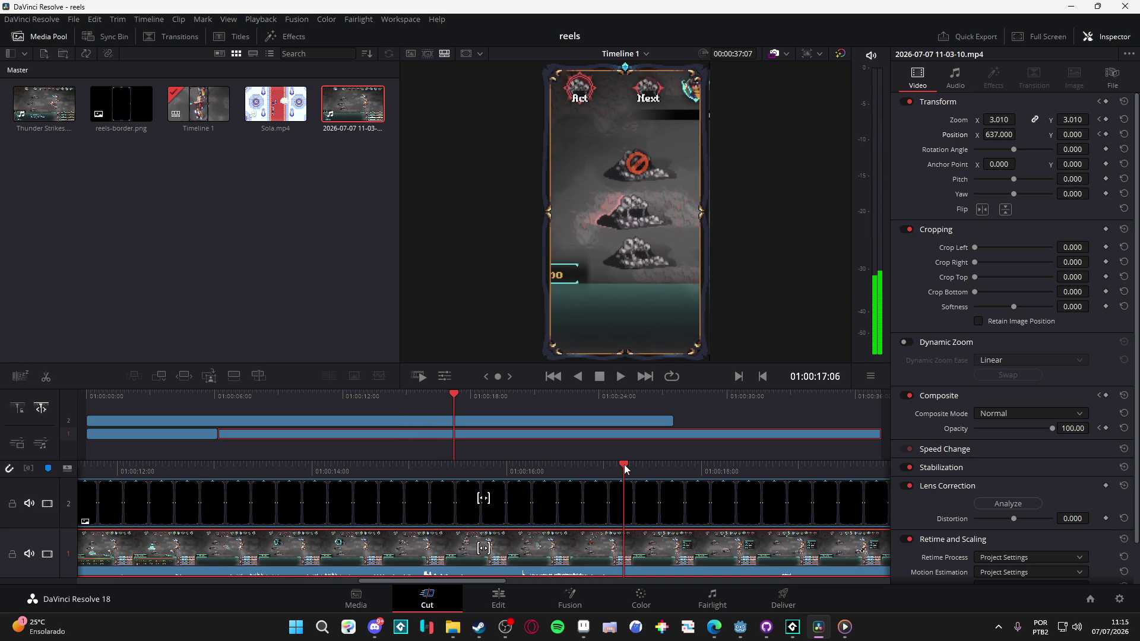
left_click_drag(624, 465, 618, 466)
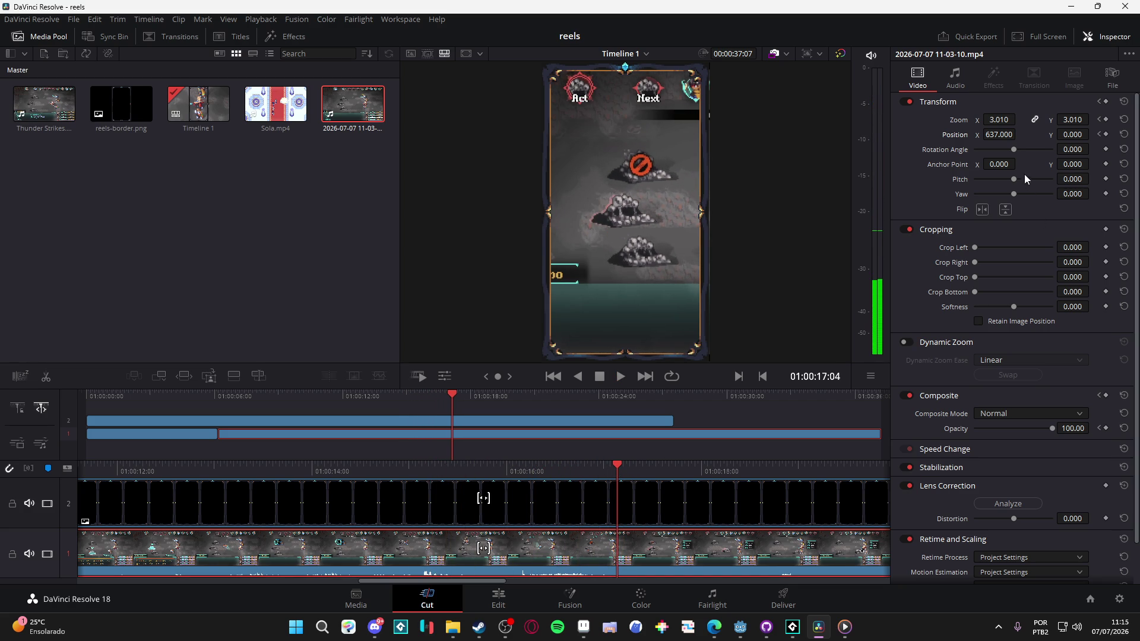
Step: Keyframe Position at 01:00:18:07 and set Position X to -446 to pan back onto the party
left_click(1106, 135)
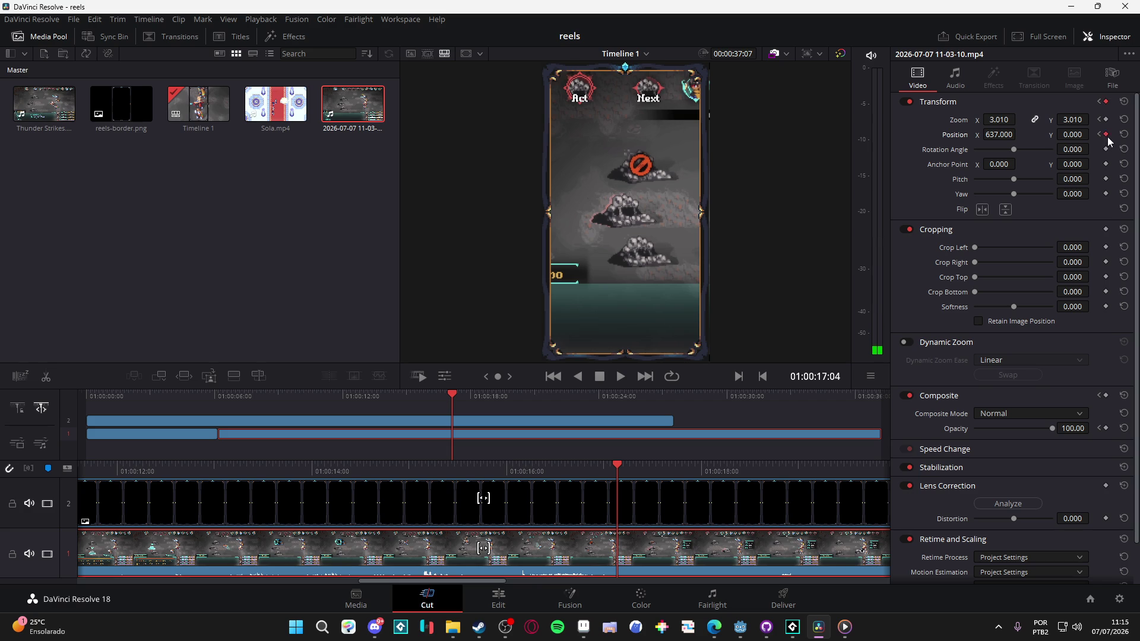
left_click_drag(621, 468, 727, 485)
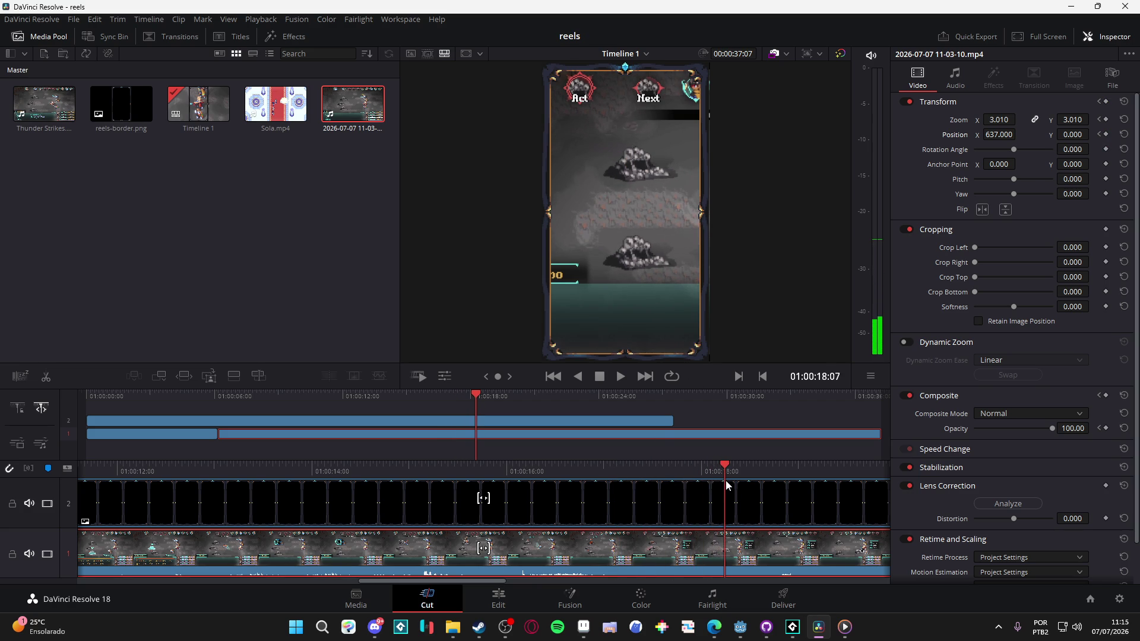
left_click(1106, 135)
left_click_drag(993, 132, 680, 216)
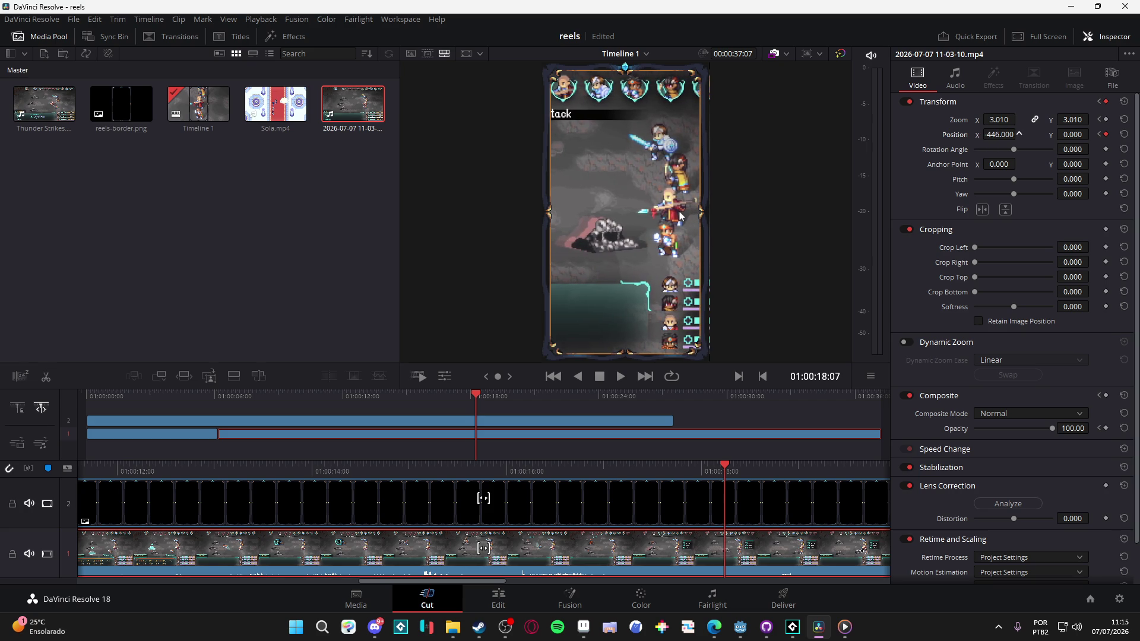
mouse_move(733, 465)
left_mouse_down()
mouse_move(876, 471)
mouse_move(722, 459)
mouse_move(796, 463)
left_mouse_up()
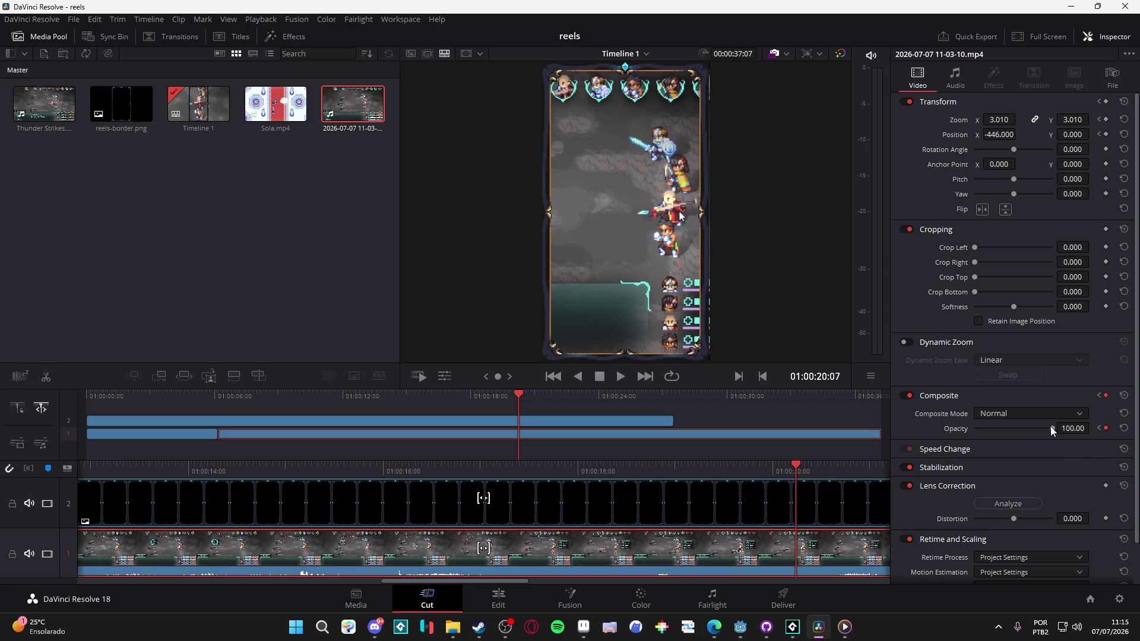
Step: Keyframe the gameplay clip's opacity down to 0 at 01:00:20:11
left_click_drag(796, 464, 810, 465)
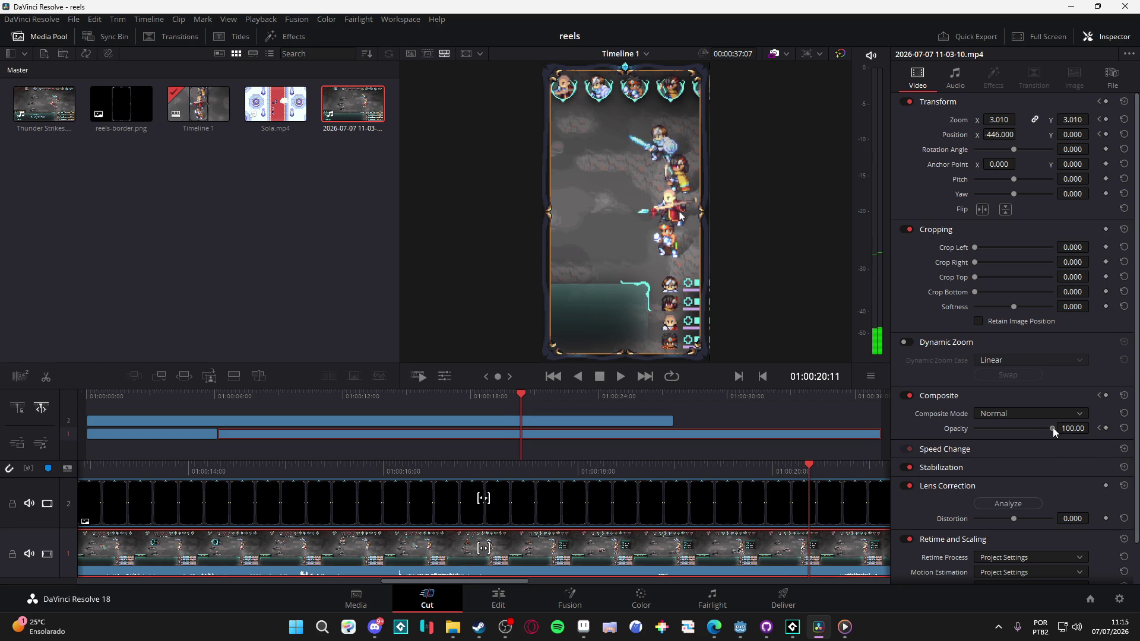
left_click_drag(1052, 428, 940, 429)
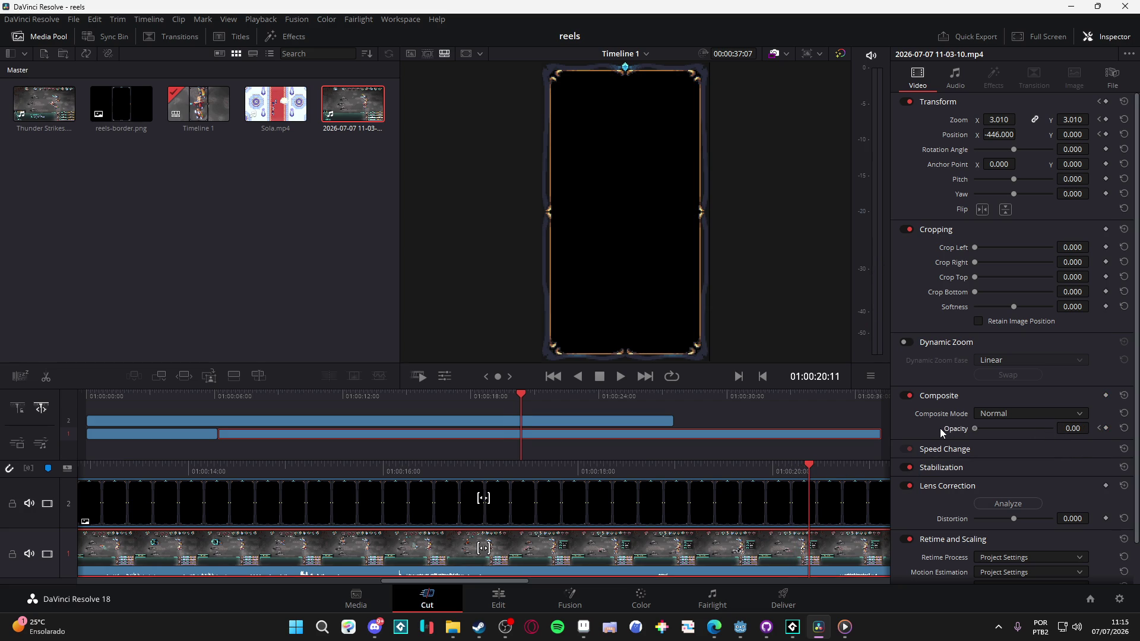
left_click(1106, 428)
Step: Blade the gameplay and border clips at the playhead and delete both trailing pieces
left_click(46, 377)
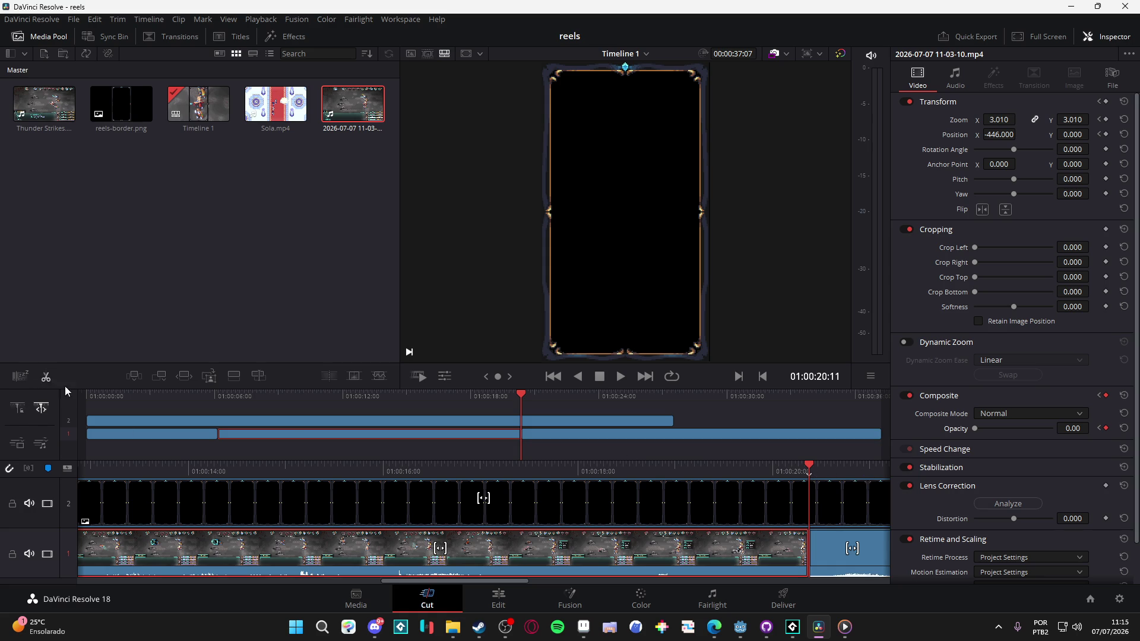
left_click(848, 557)
key("Delete")
left_click(842, 504)
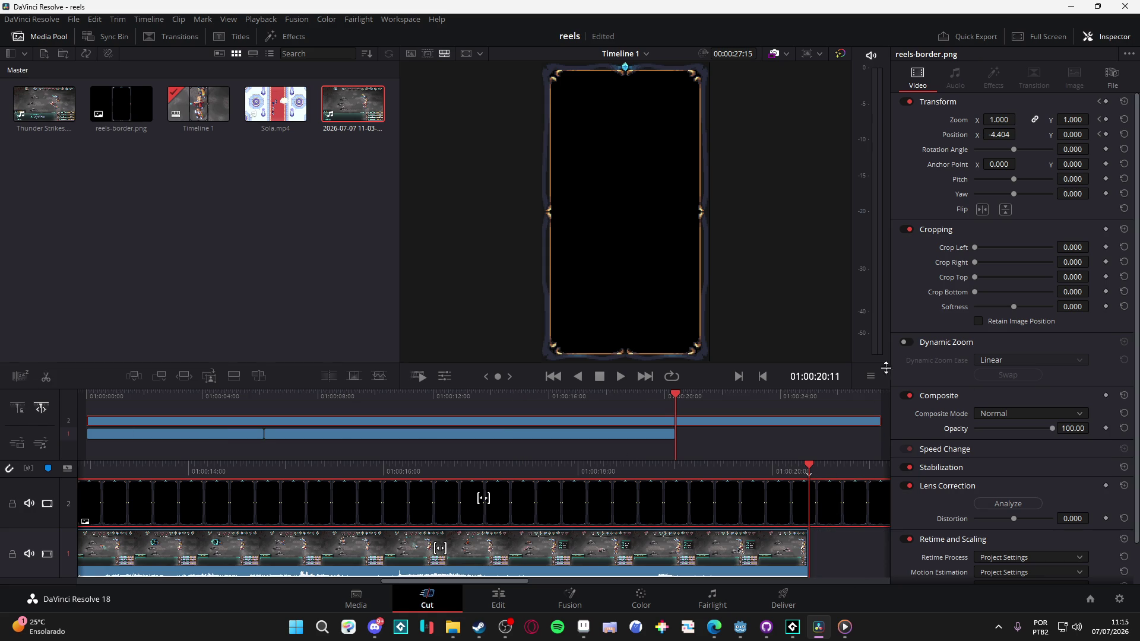
left_click(46, 377)
left_click(839, 511)
key("Delete")
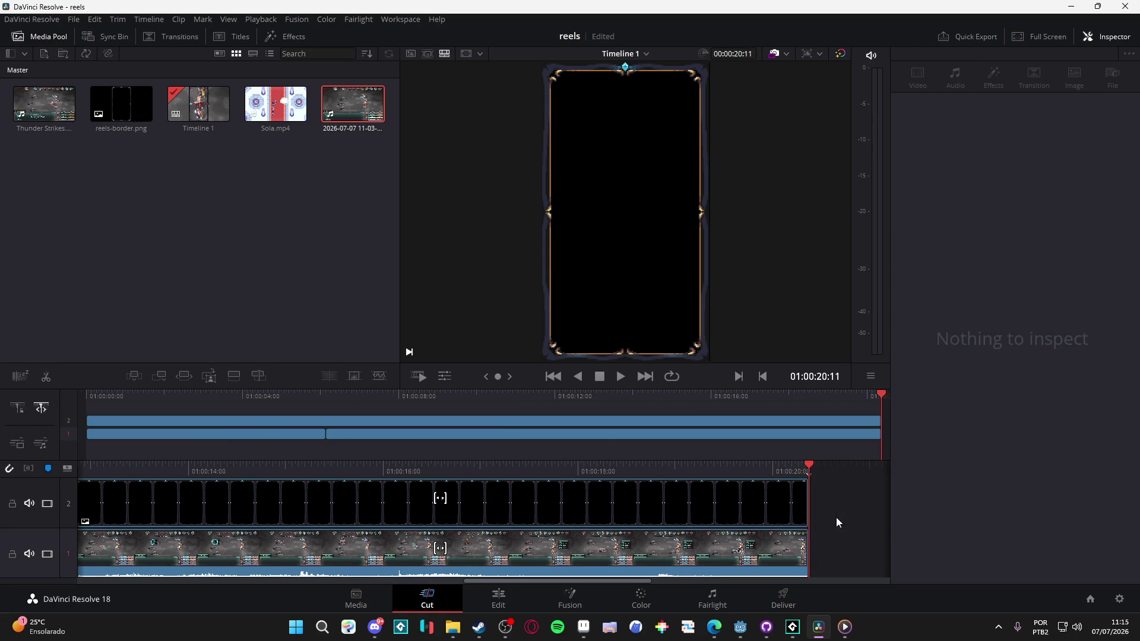
left_click(649, 396)
Step: Play the reel from the start and cut both tracks at about 01:00:06:29
key("Home")
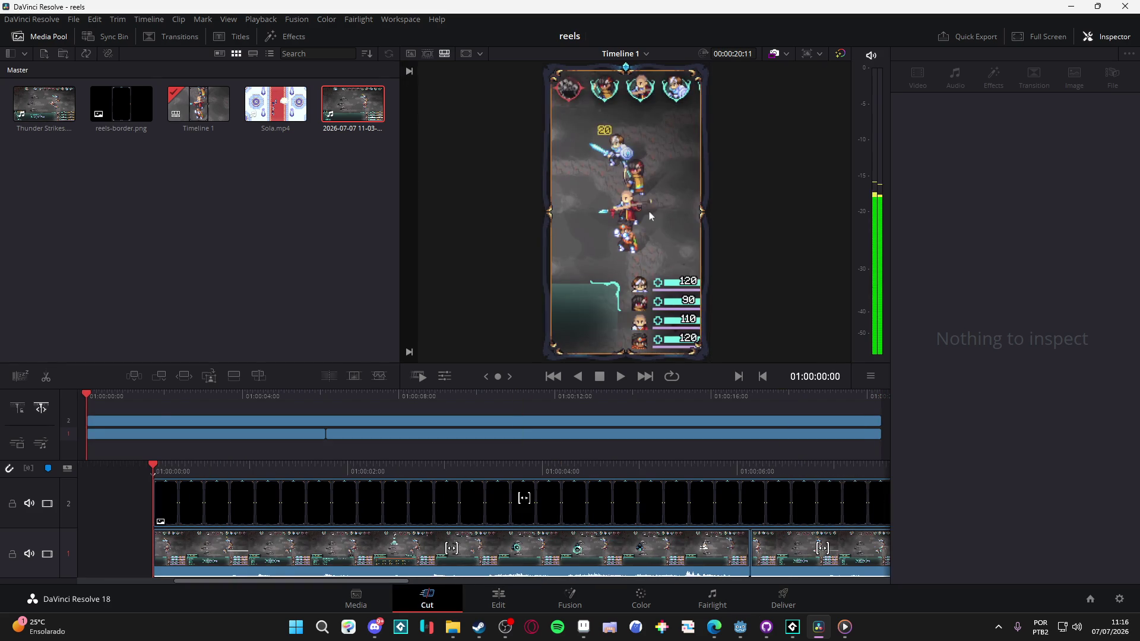
key("space")
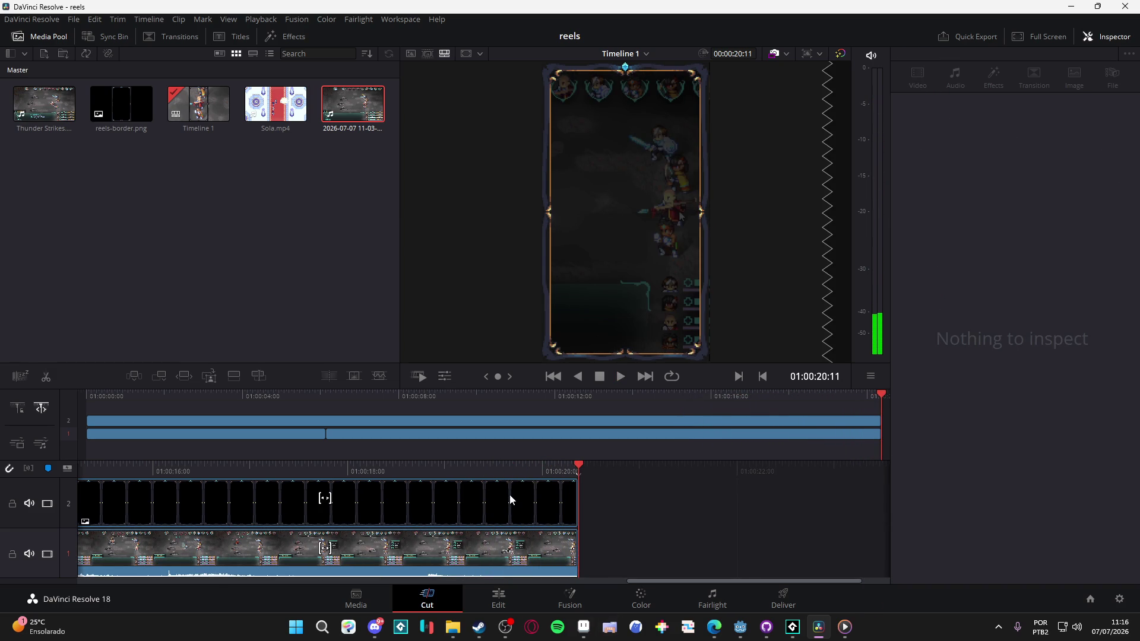
key("space")
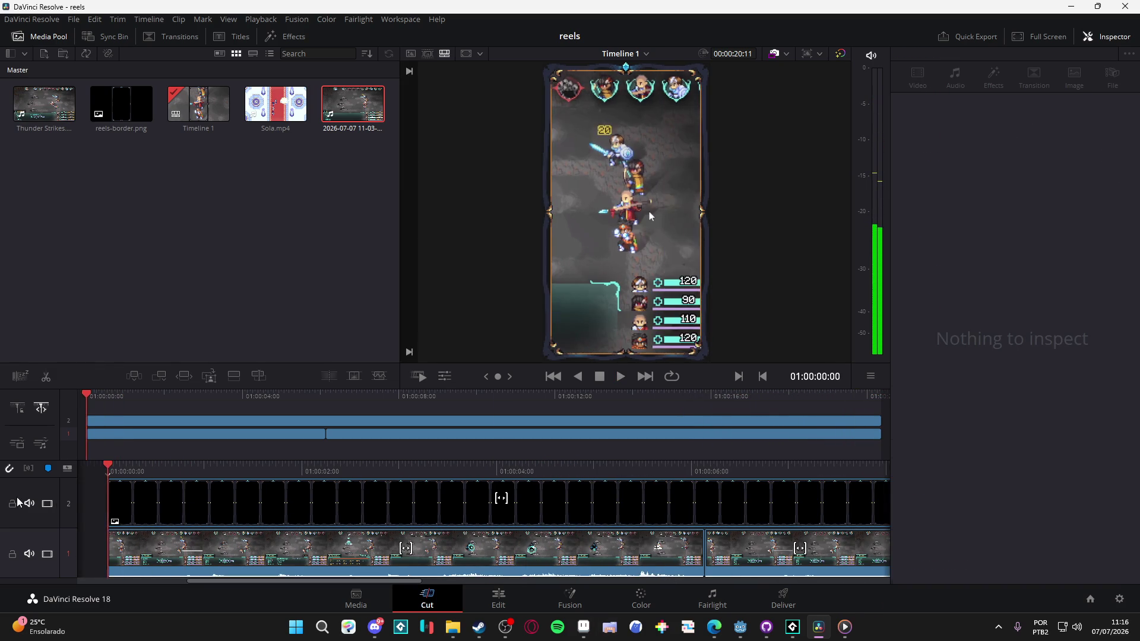
left_click(599, 471)
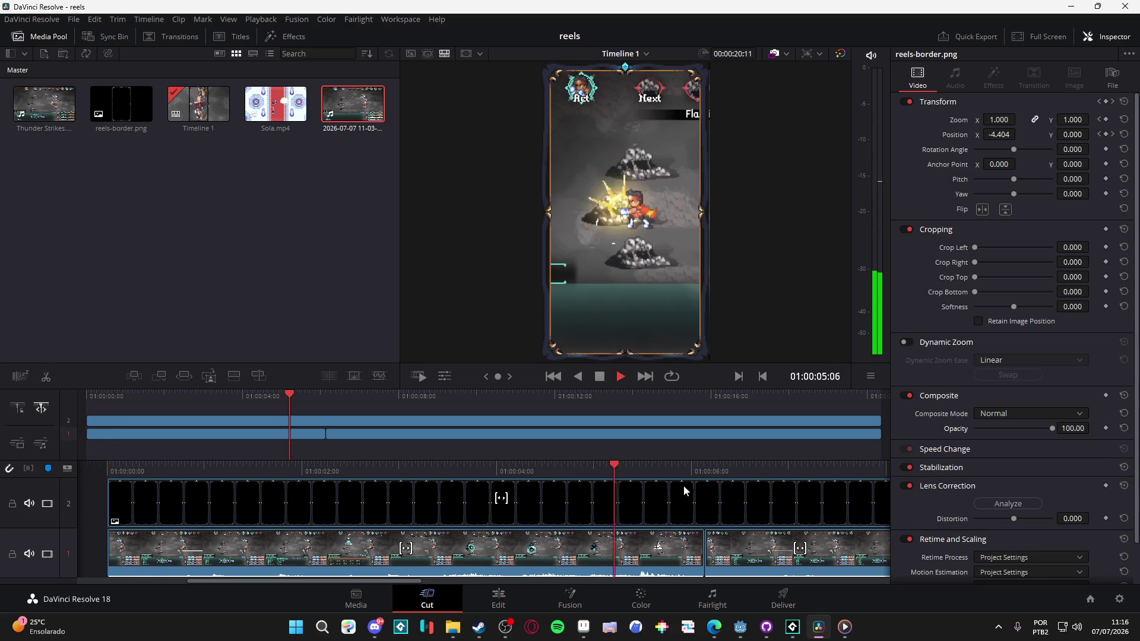
mouse_move(735, 471)
left_mouse_down()
mouse_move(671, 469)
mouse_move(757, 475)
mouse_move(647, 480)
left_mouse_up()
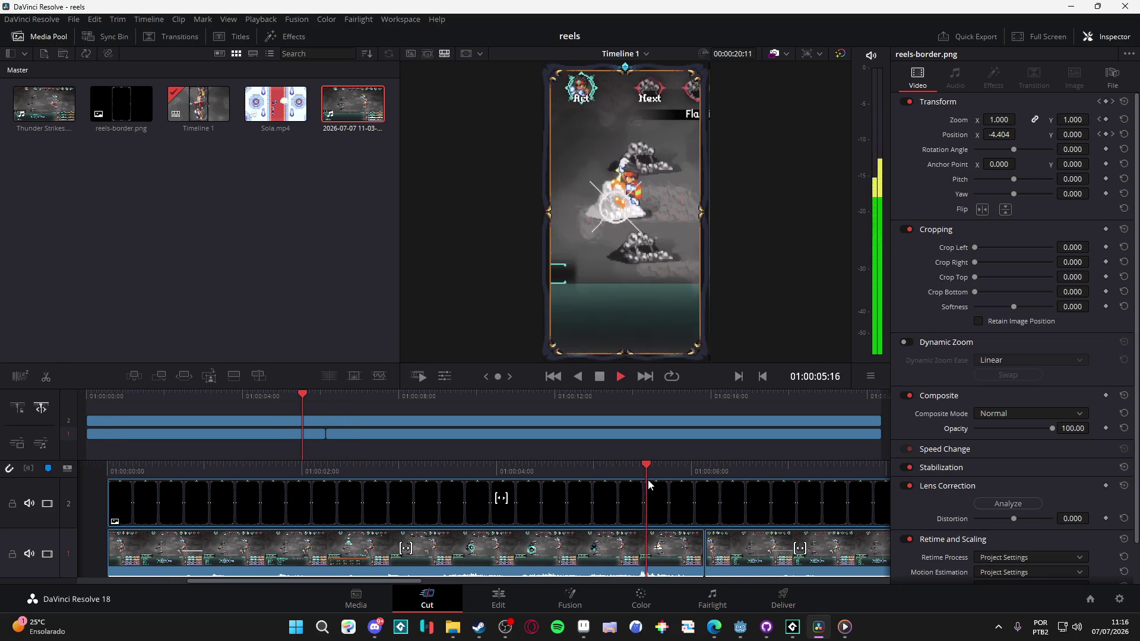
key("space")
key("space")
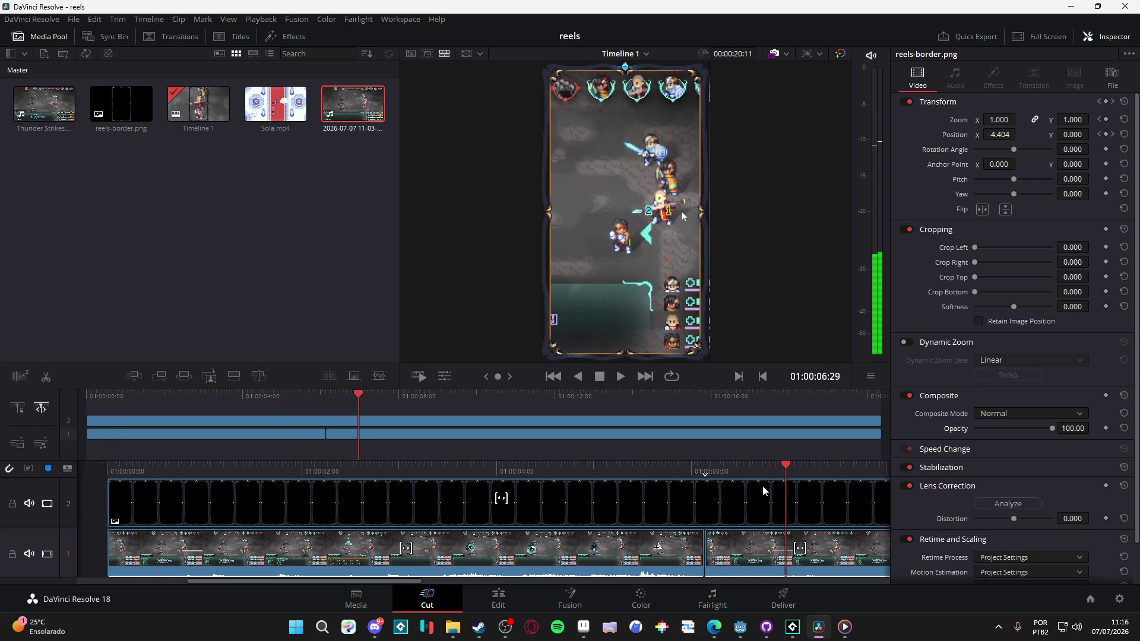
left_click(41, 409)
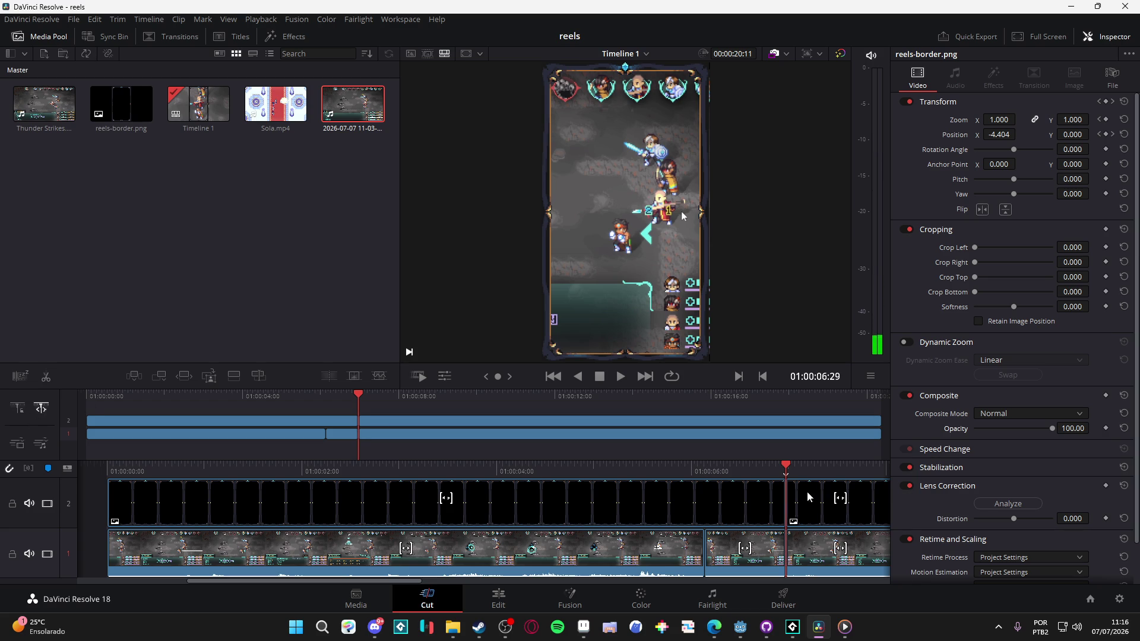
Step: Cut both the gameplay and border clips at 01:00:12:07
key("space")
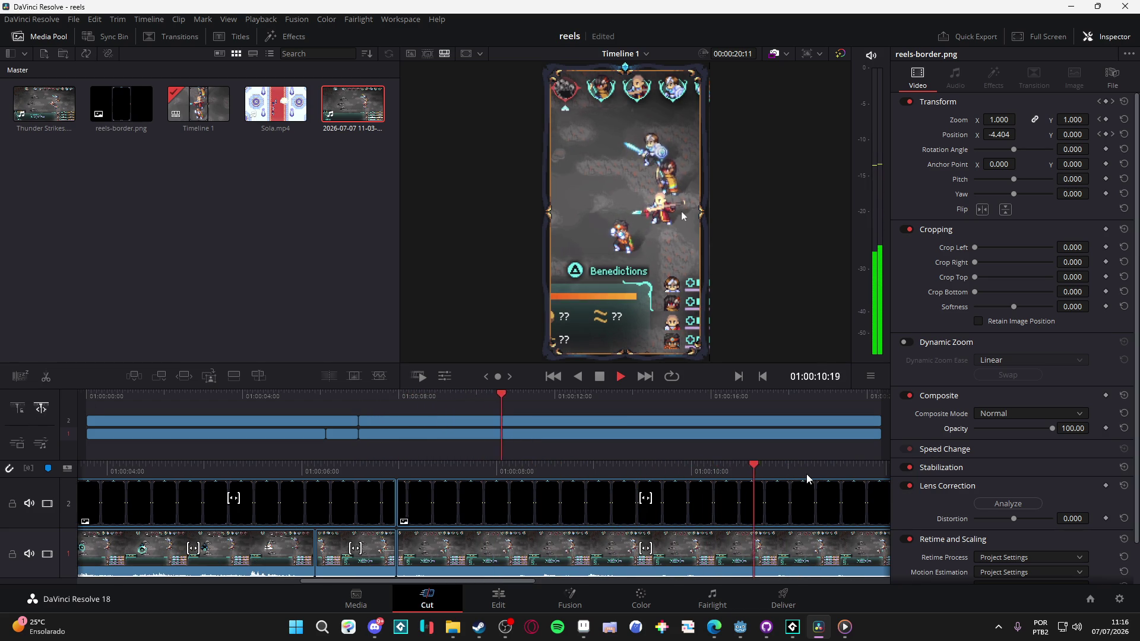
key("space")
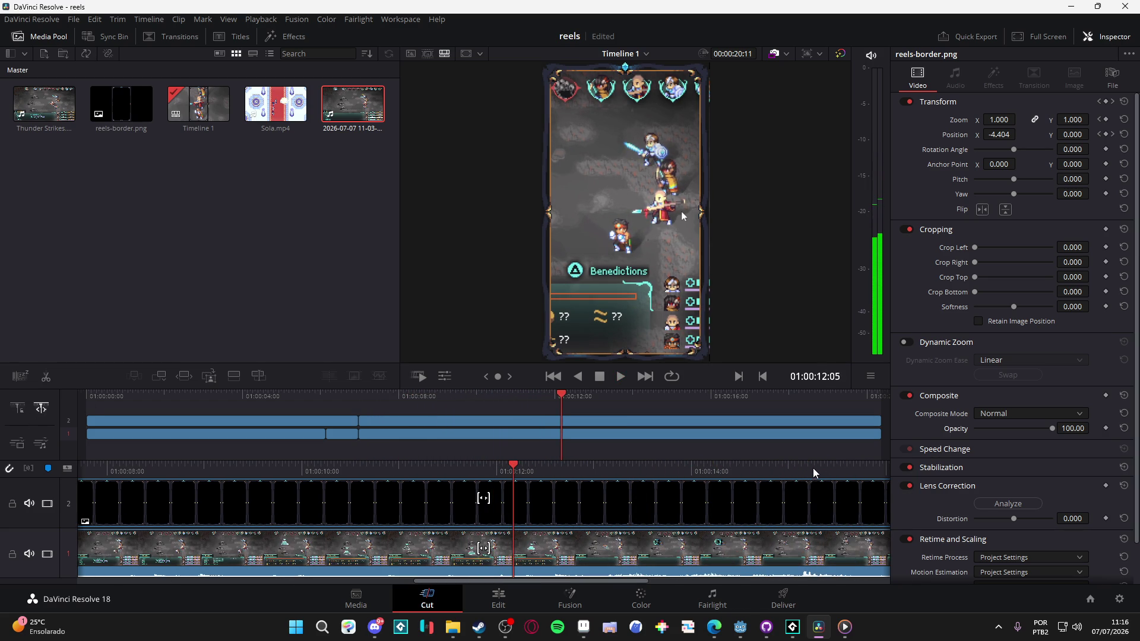
key("space")
key("space")
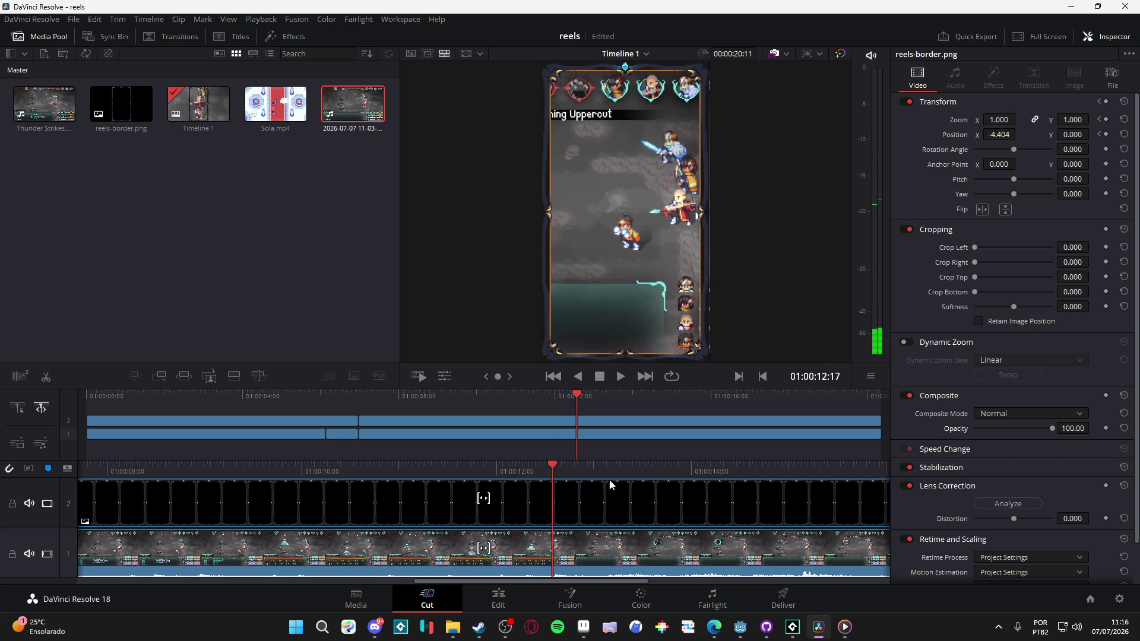
left_click_drag(557, 472, 531, 469)
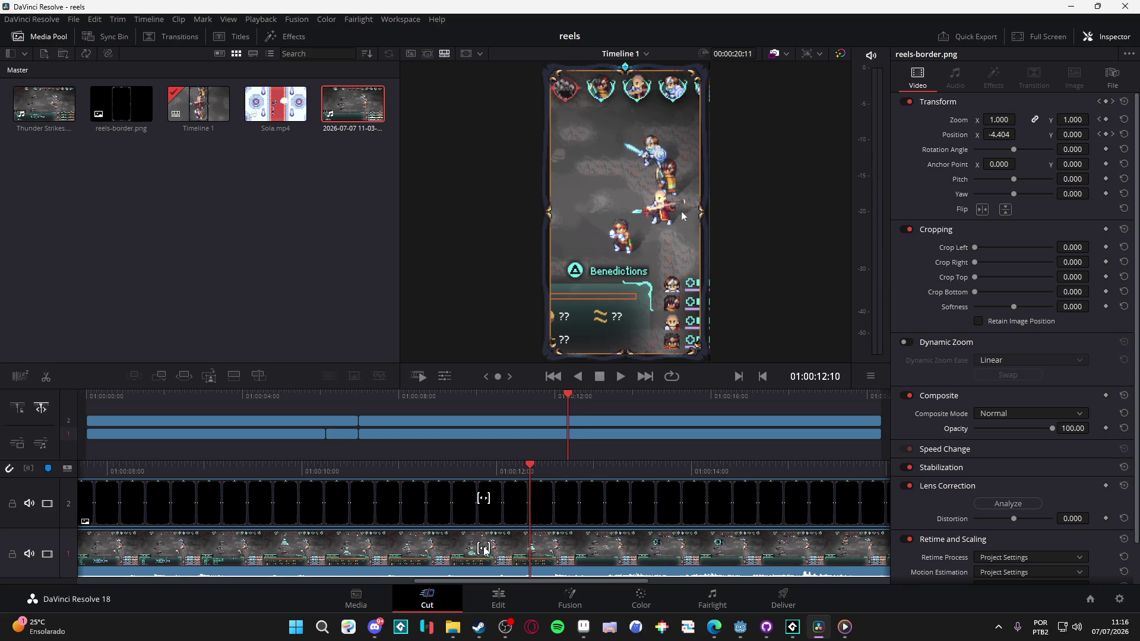
mouse_move(518, 475)
left_mouse_down()
mouse_move(593, 471)
mouse_move(499, 471)
left_mouse_up()
mouse_move(531, 582)
left_mouse_down()
mouse_move(543, 582)
mouse_move(480, 581)
mouse_move(514, 567)
mouse_move(498, 571)
left_mouse_up()
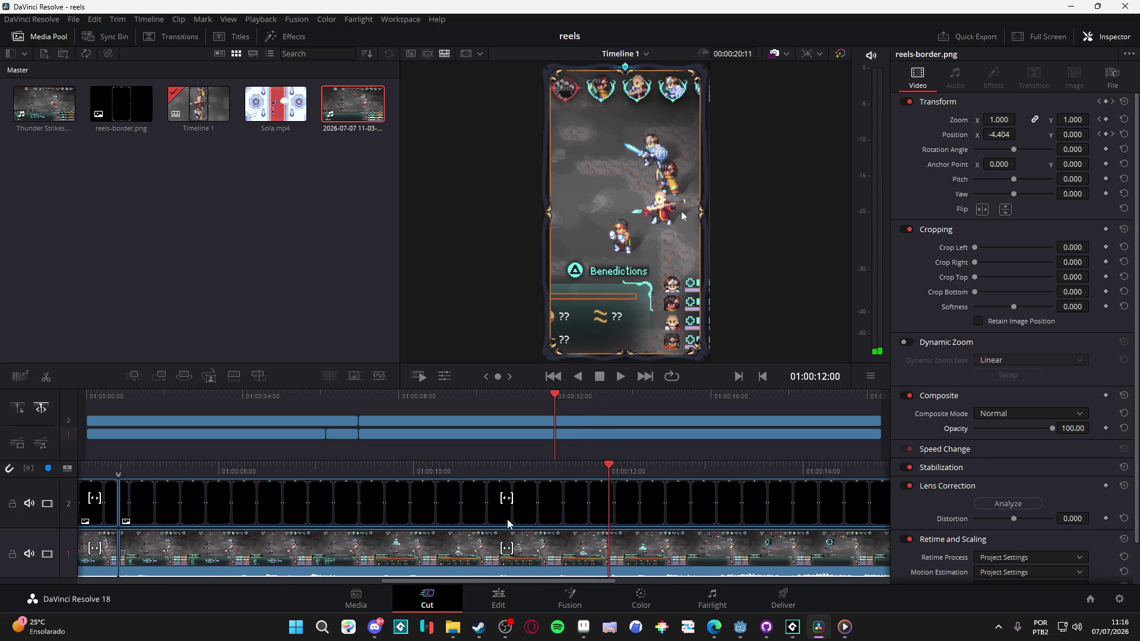
mouse_move(547, 473)
left_mouse_down()
mouse_move(563, 469)
mouse_move(515, 462)
mouse_move(680, 464)
mouse_move(633, 475)
left_mouse_up()
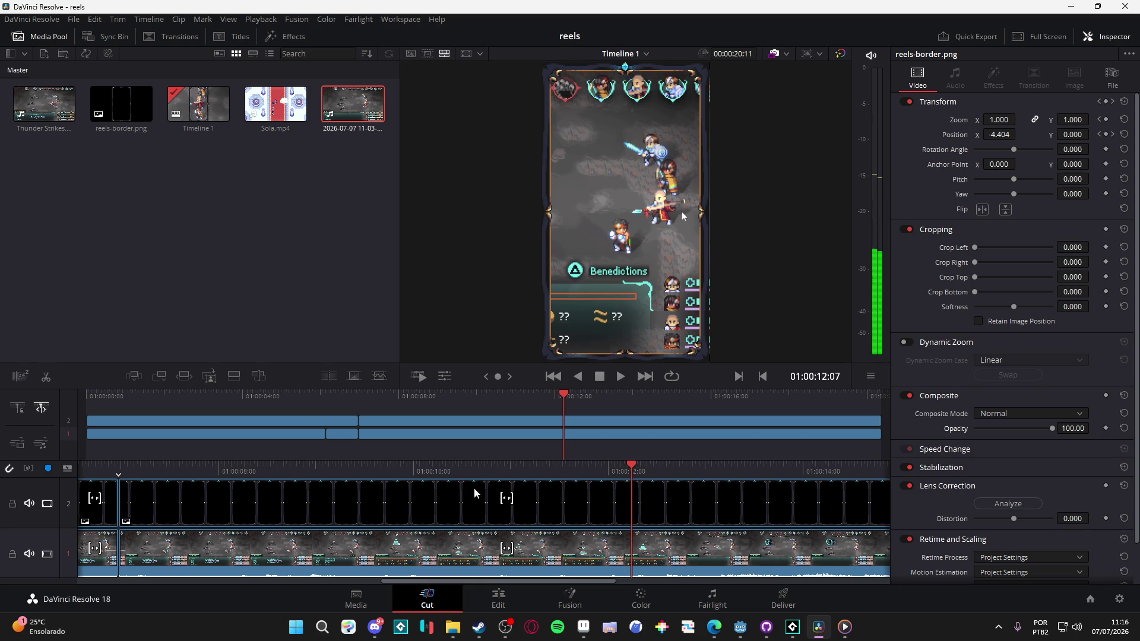
left_click(46, 377)
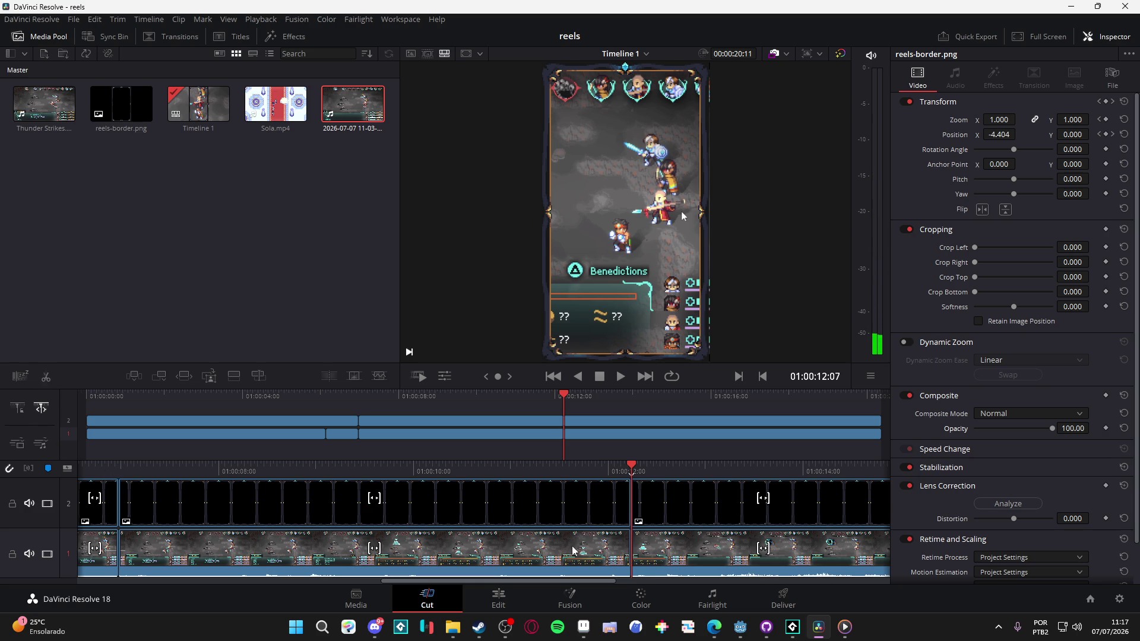
Step: Delete the middle gameplay and border sections and slide the later clips left to close the gap
left_click(601, 530)
key("Delete")
left_click(591, 511)
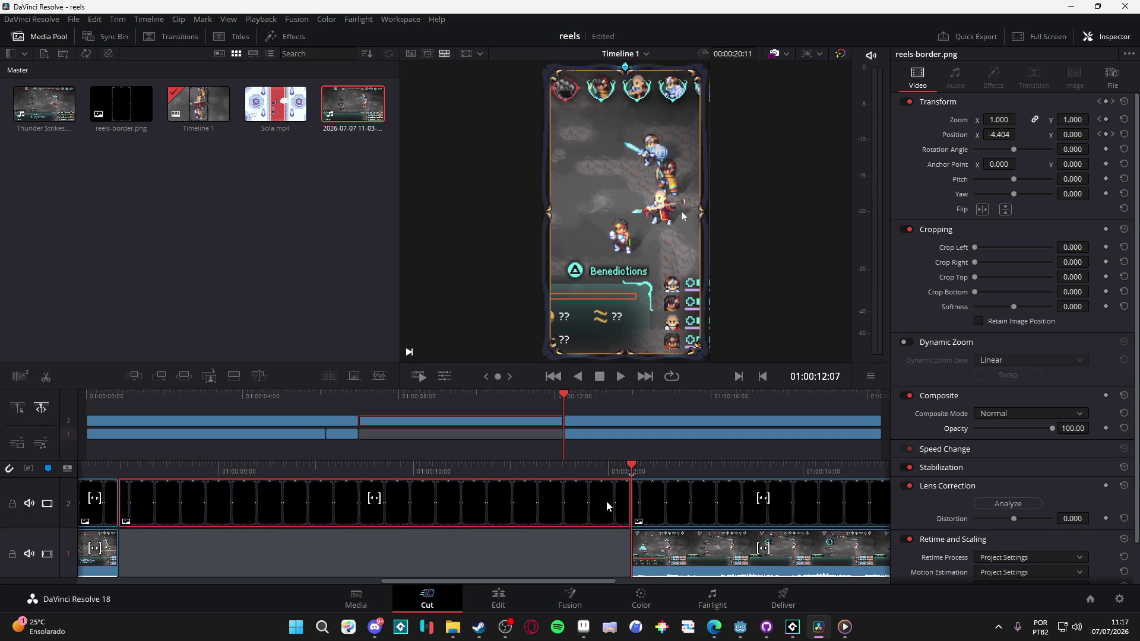
key("Delete")
left_click_drag(686, 499, 175, 503)
left_click(729, 560)
left_click_drag(729, 560, 184, 555)
Step: Play the shortened 00:00:15:03 reel from the start
key("Home")
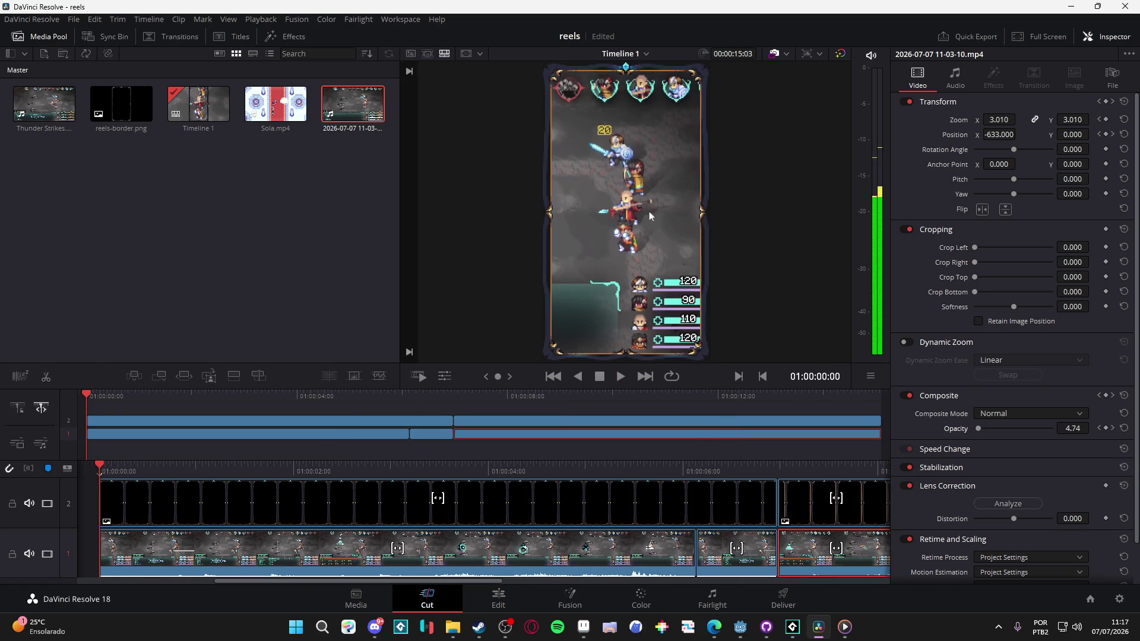
key("space")
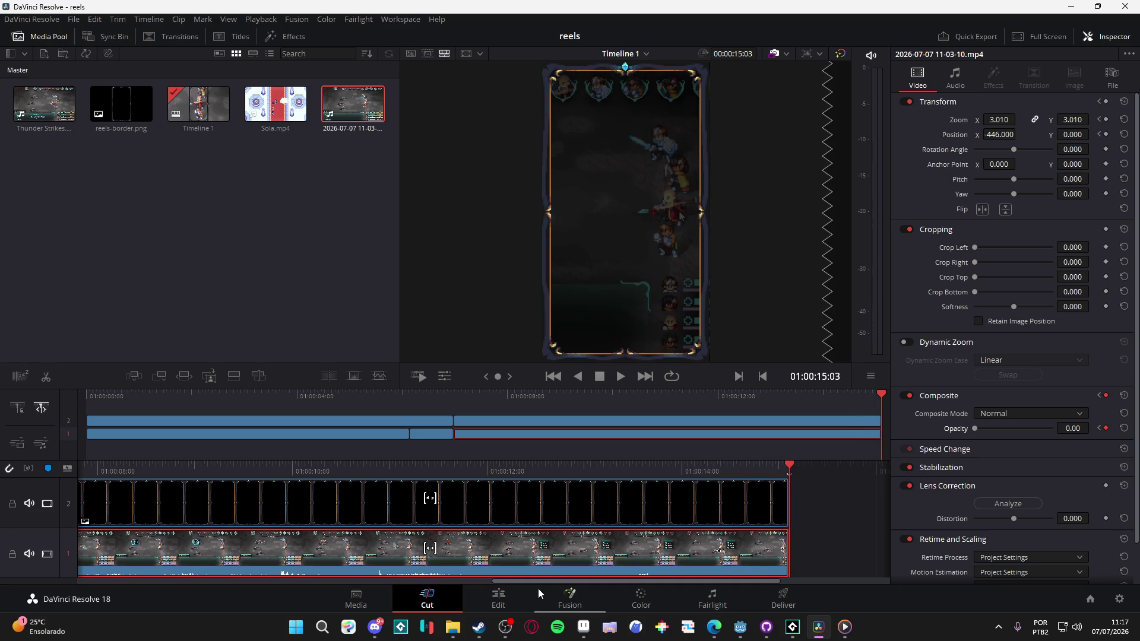
key("Home")
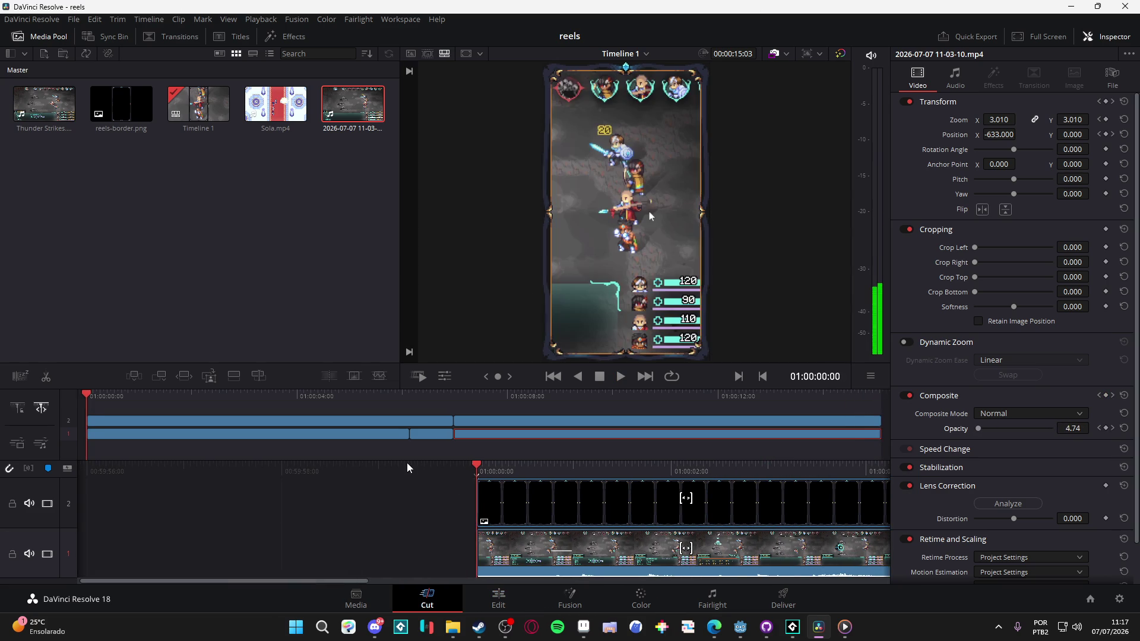
Step: Keyframe the opening clip's opacity from 0 to 100 over four frames, preview it, and save the project
left_click(1106, 396)
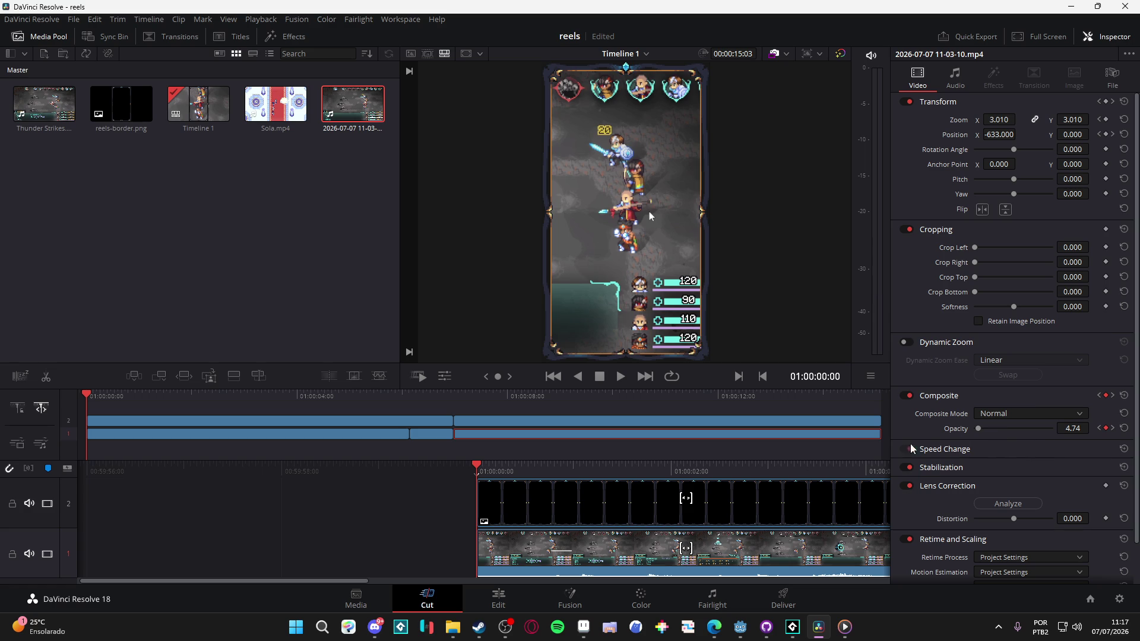
left_click(521, 561)
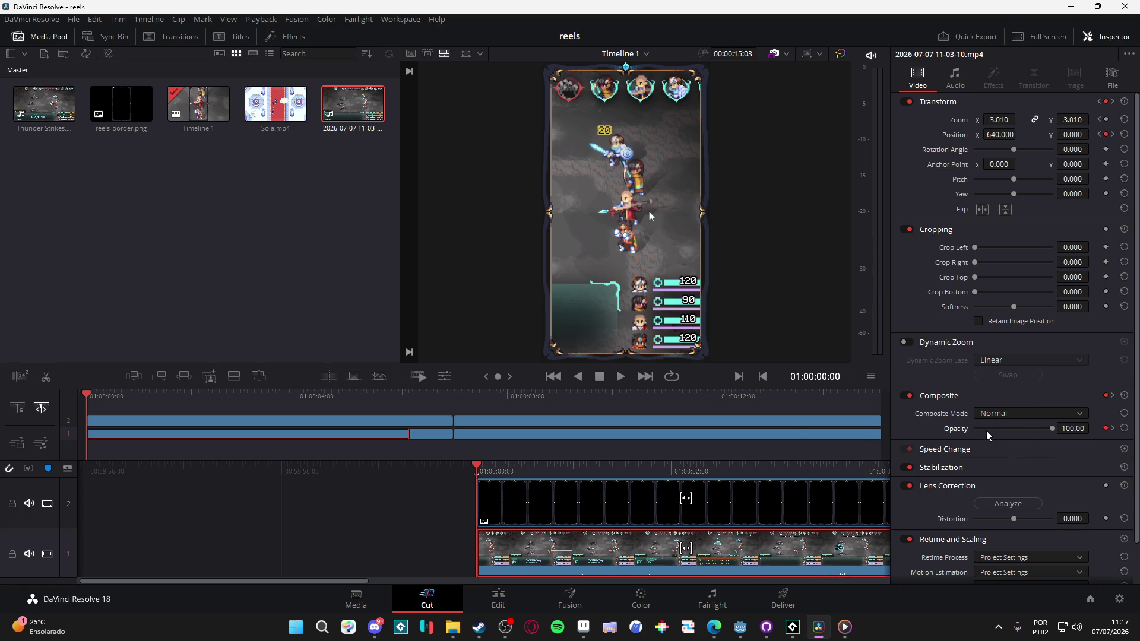
left_click_drag(986, 430, 968, 430)
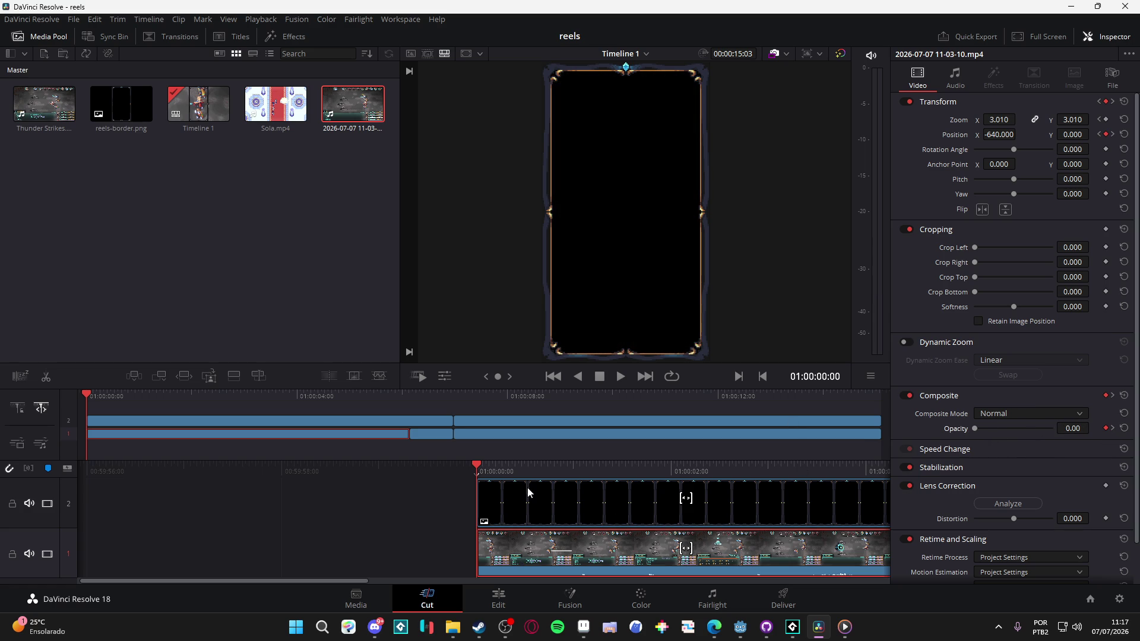
left_click(488, 466)
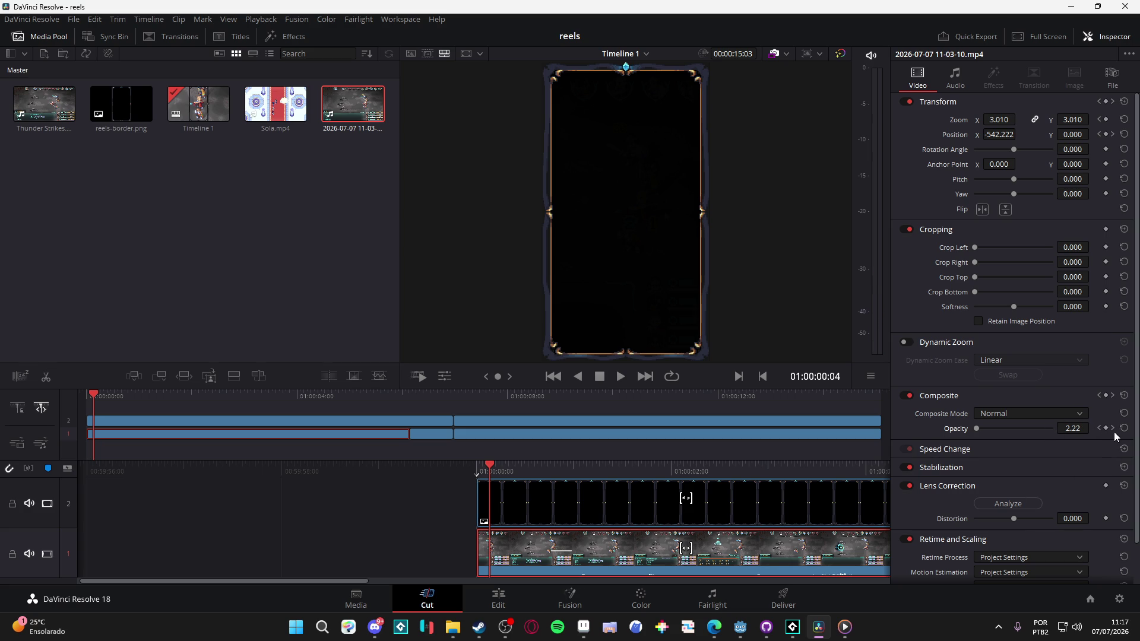
left_click_drag(974, 428, 1067, 447)
key("space")
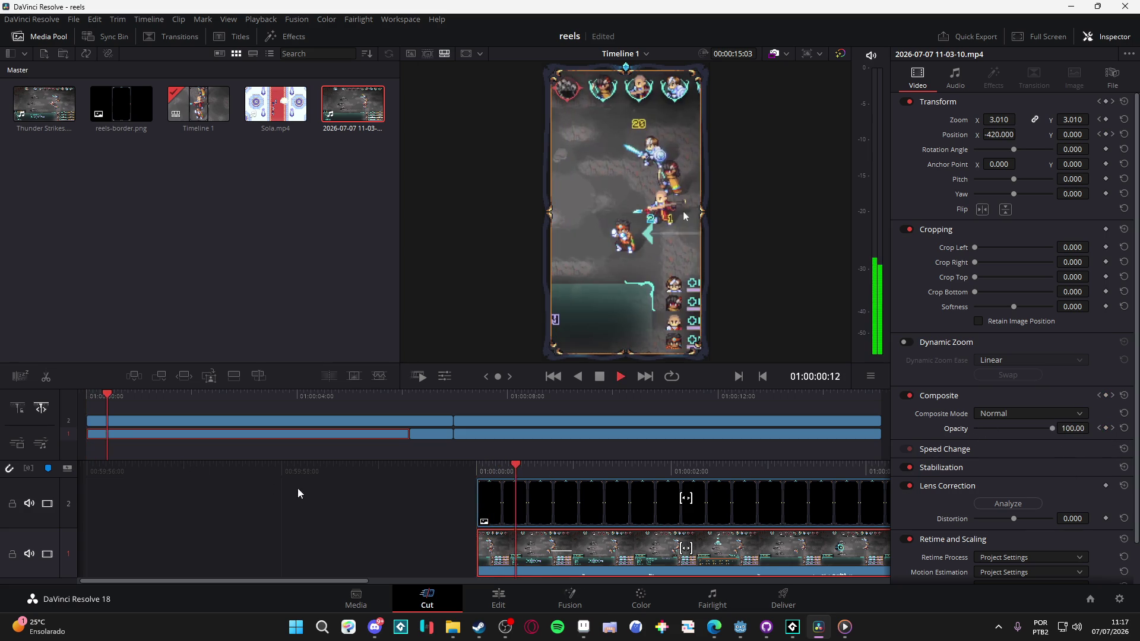
key("ctrl+s")
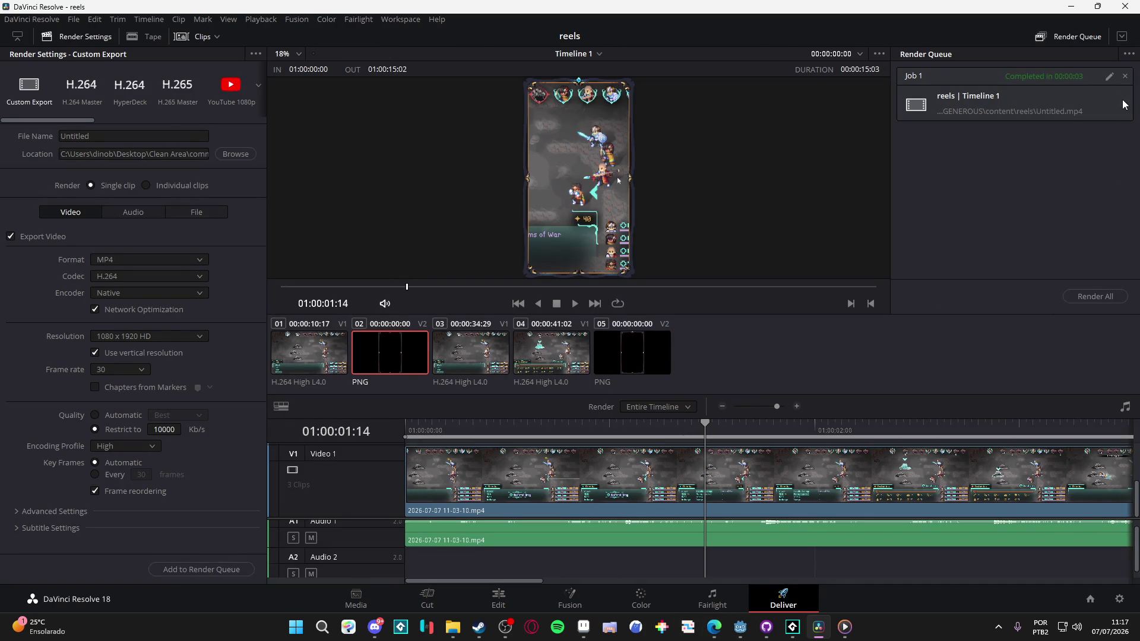
Step: Replace the old render job with a new Timeline 1 job and render it to Untitled.mp4
left_click(1125, 76)
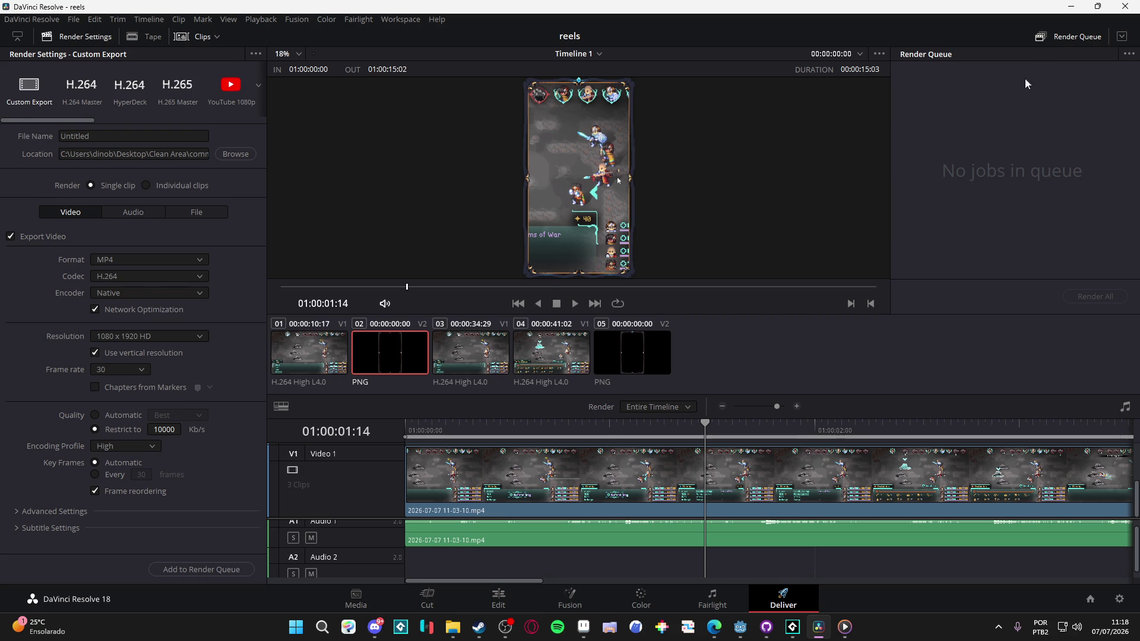
left_click(178, 568)
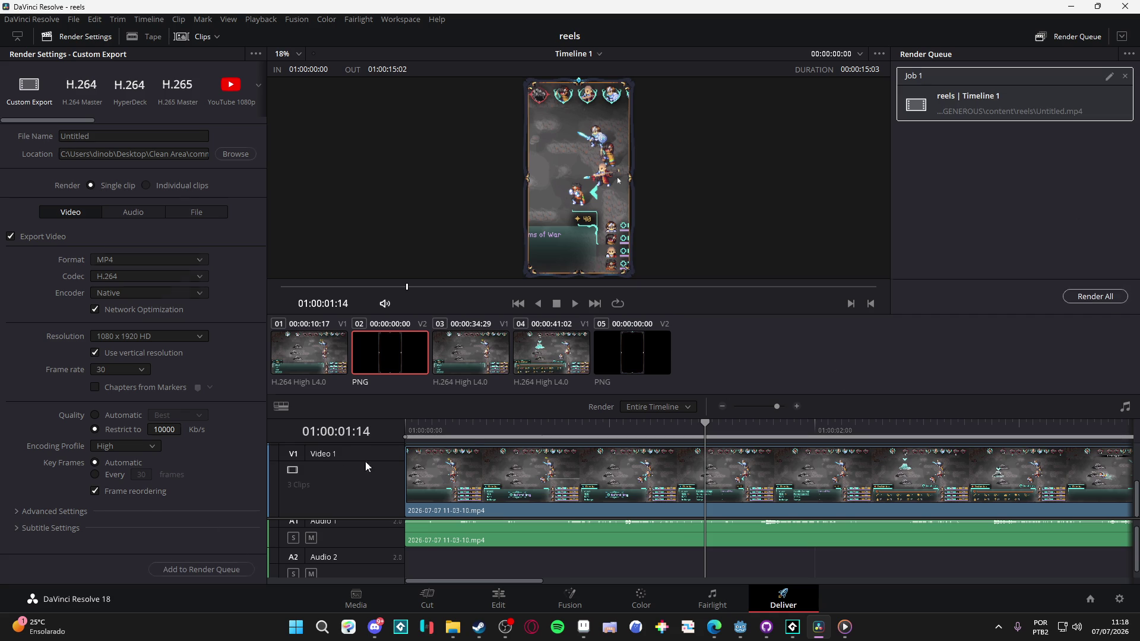
left_click(1095, 297)
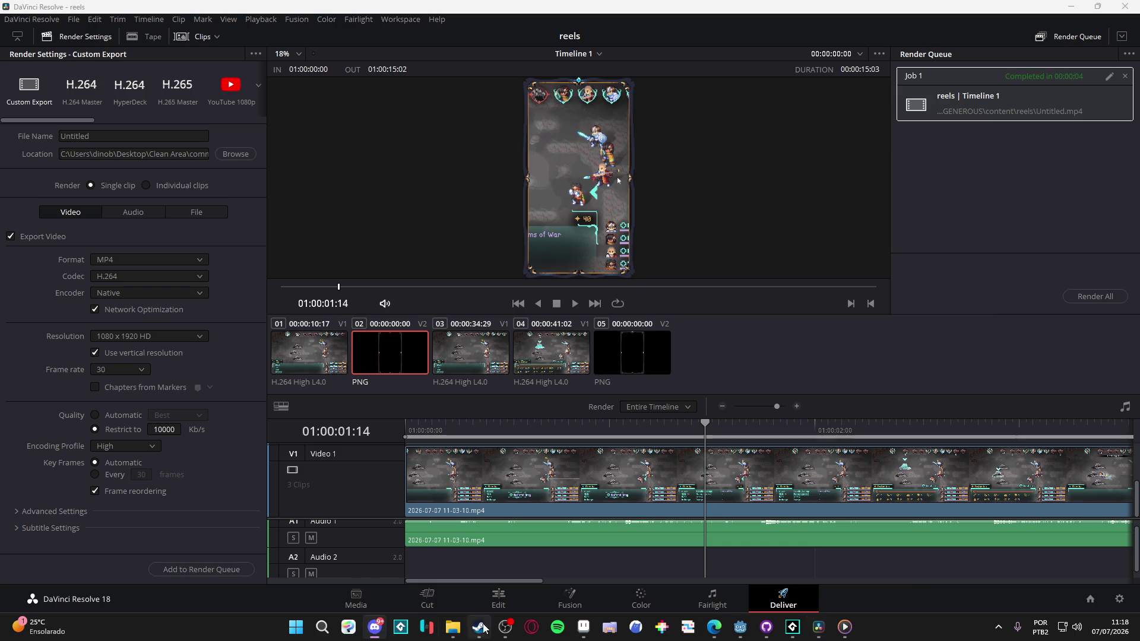
left_click(452, 627)
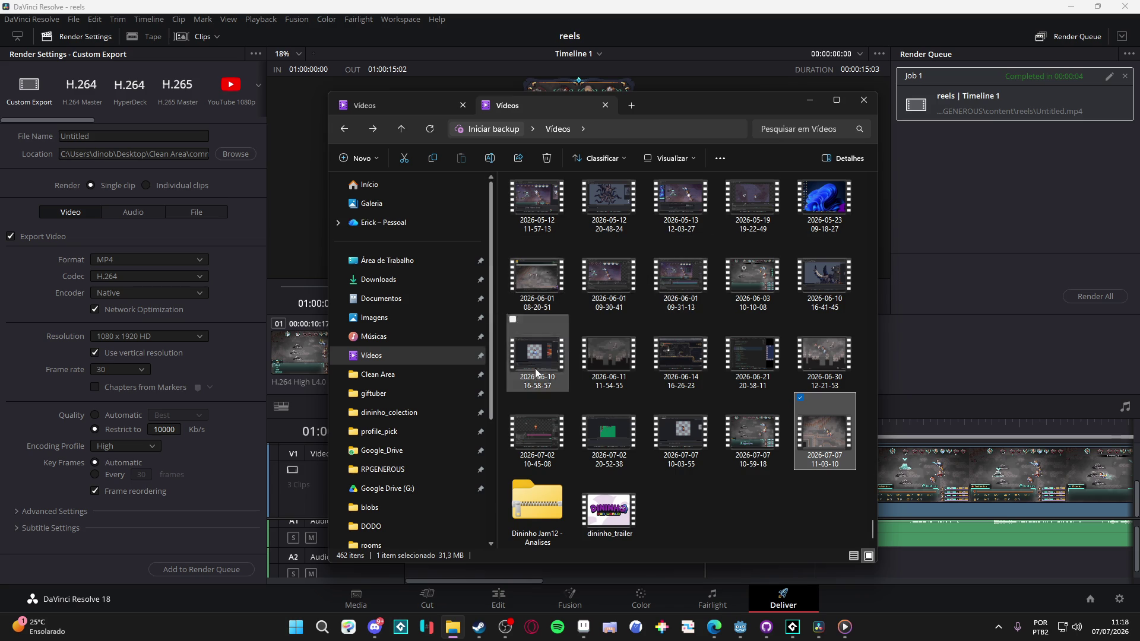
Step: In RPGENEROUS > content > reels, rename Untitled to reels_themba_flaming_uppercut
left_click(415, 470)
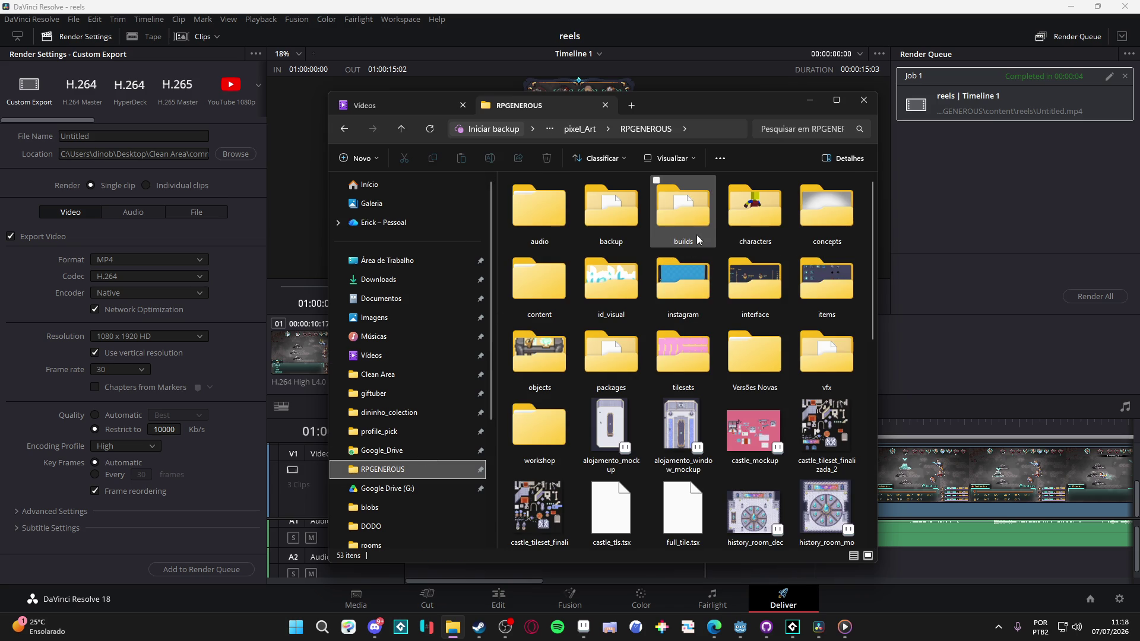
double_click(539, 285)
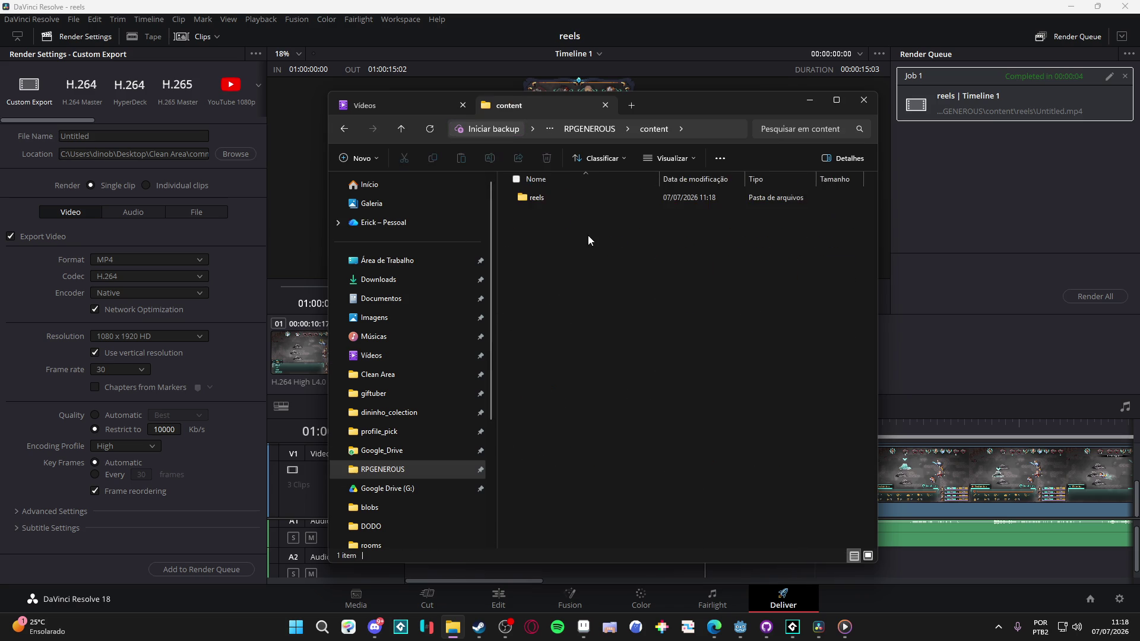
double_click(558, 202)
left_click(552, 215)
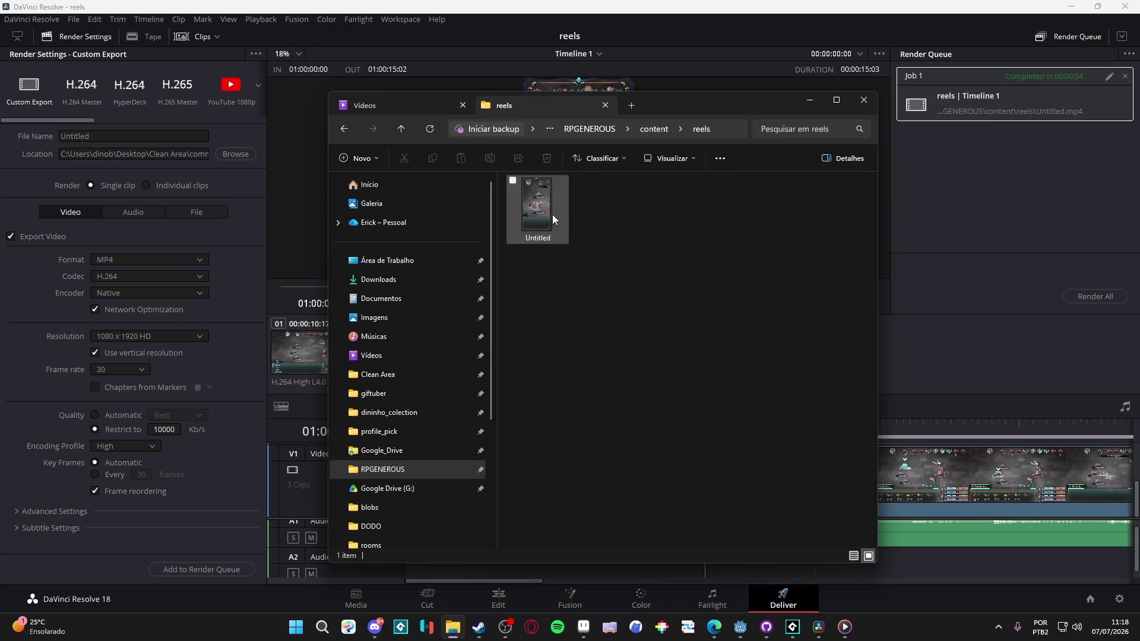
key("F2")
type("themb")
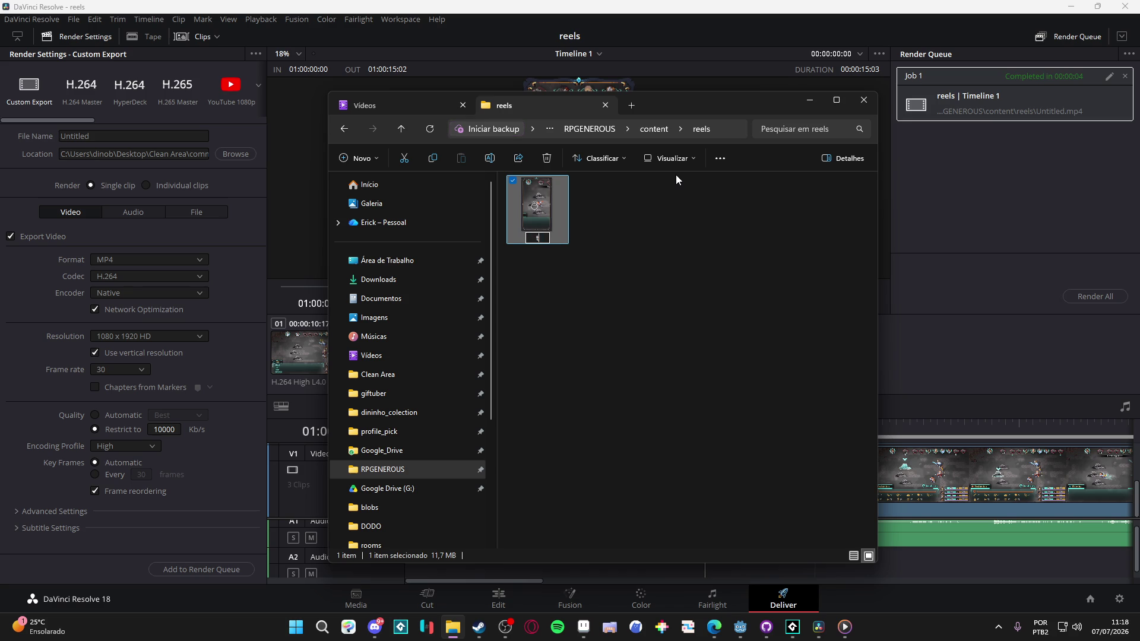
key("BackSpace")
key("BackSpace")
key("BackSpace")
type("reels_")
type("themba_fla")
type("ming_uppercut")
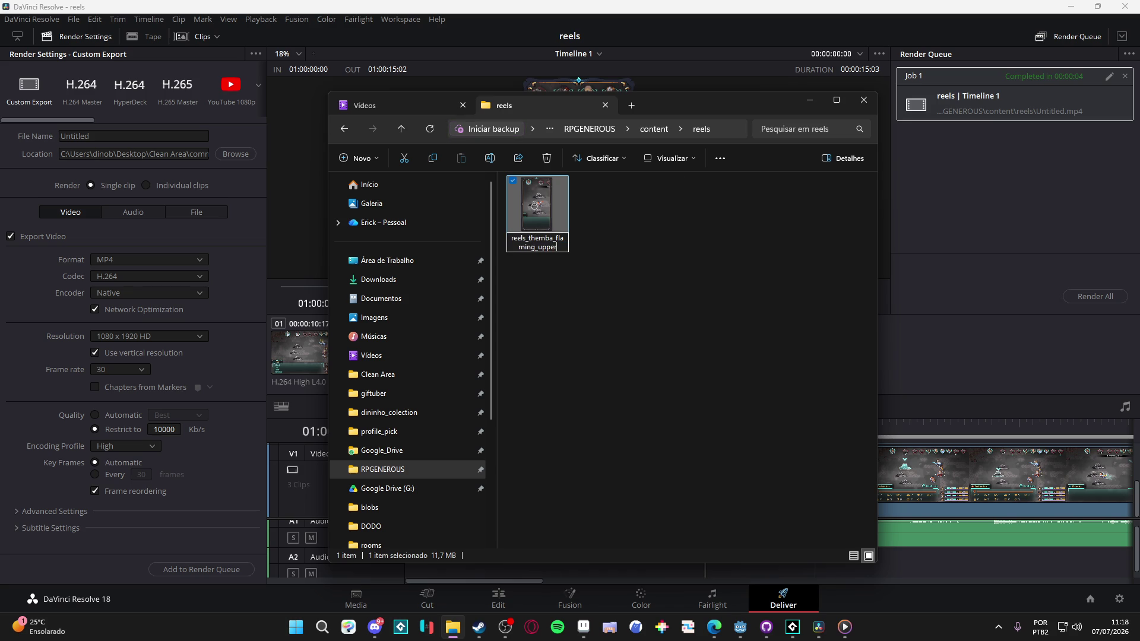
left_click(636, 280)
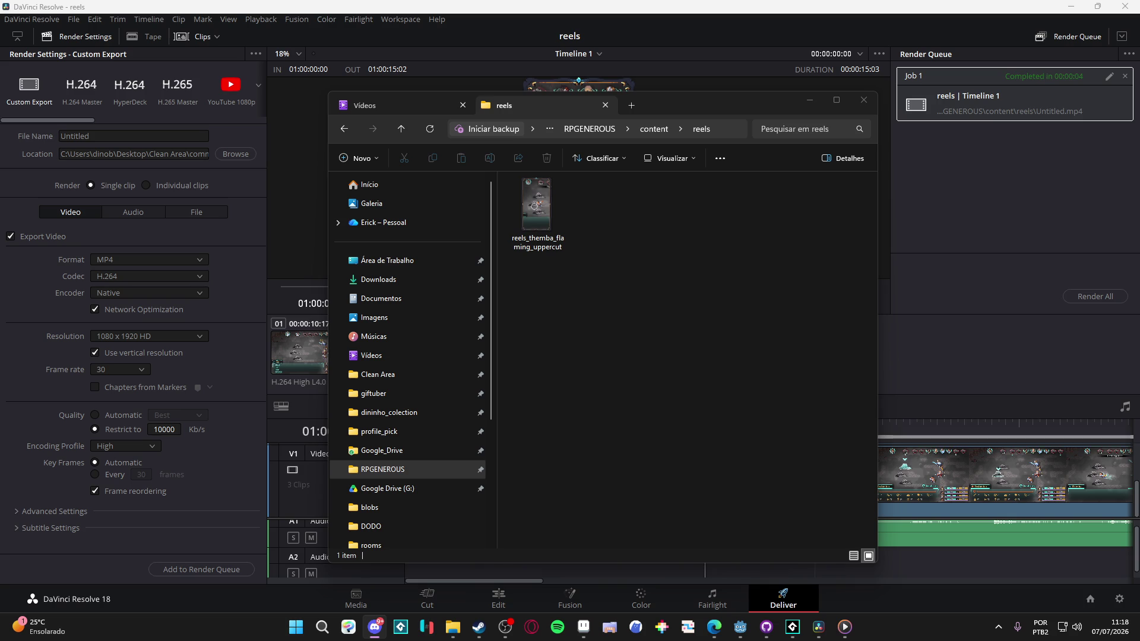
Step: Close File Explorer and minimise DaVinci Resolve to show the desktop
mouse_move(537, 204)
left_mouse_down()
mouse_move(483, 259)
mouse_move(374, 627)
left_mouse_up()
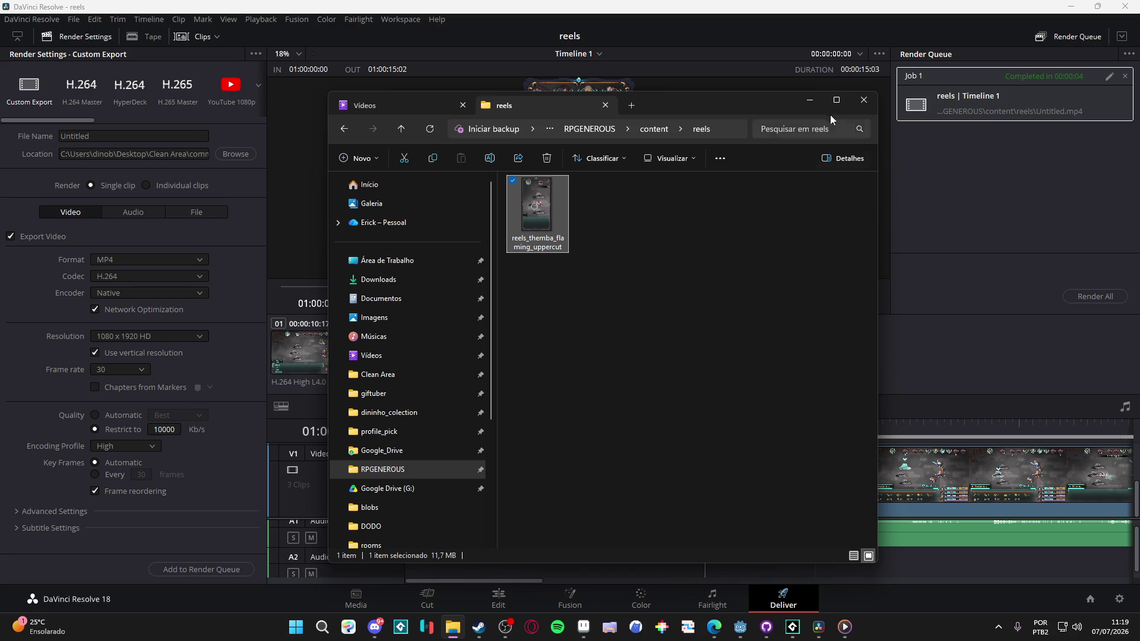
left_click(865, 107)
left_click(1072, 7)
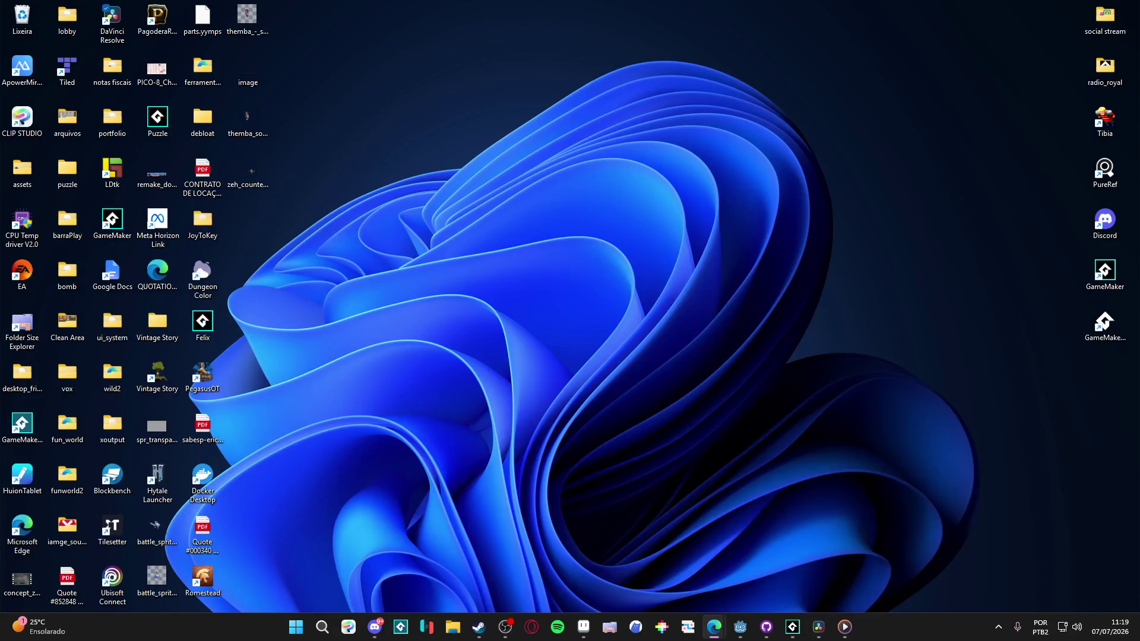
Step: Restore data_battle_list.gml, comment out the second Testorino enemy block, and save the script
left_click(785, 633)
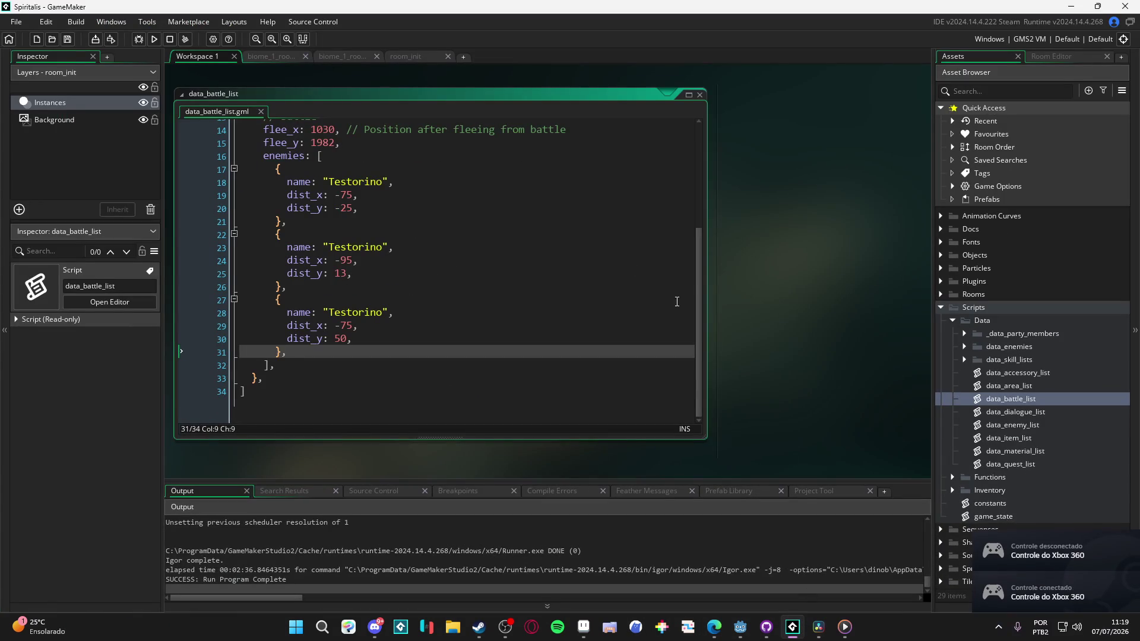
key("ctrl+z")
key("ctrl+z")
key("ctrl+z")
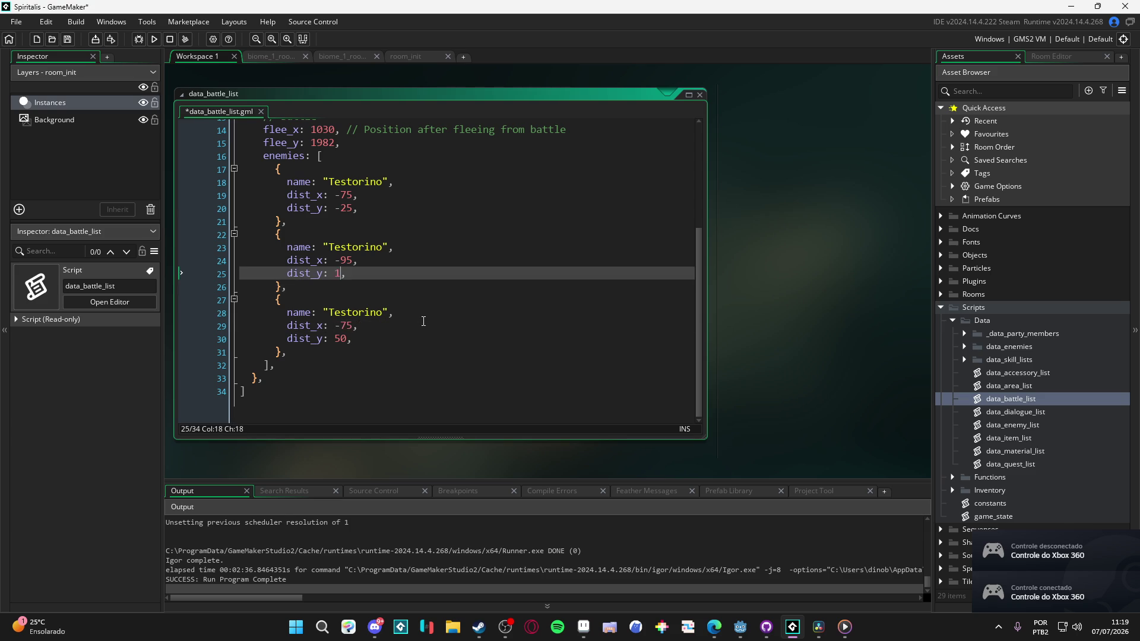
key("ctrl+k")
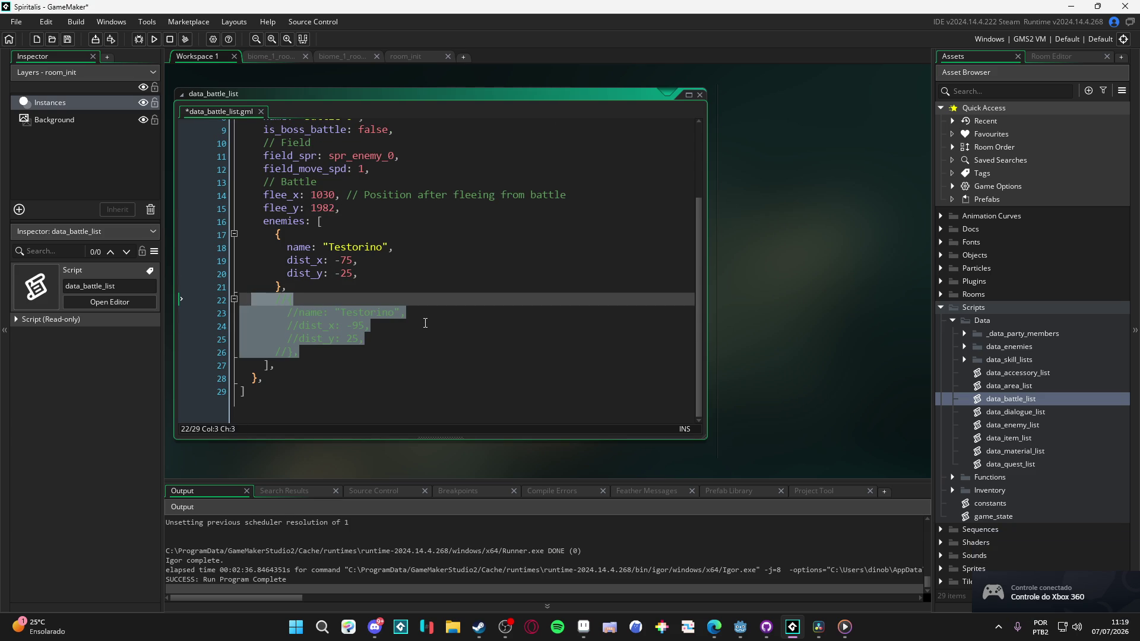
key("ctrl+s")
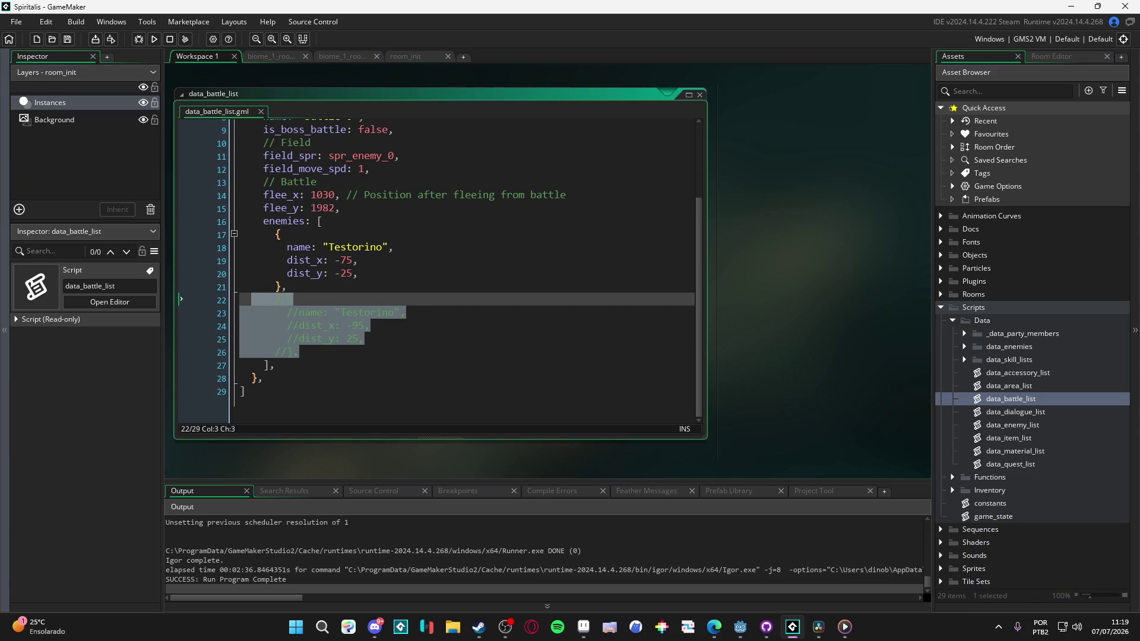
key("alt+Tab")
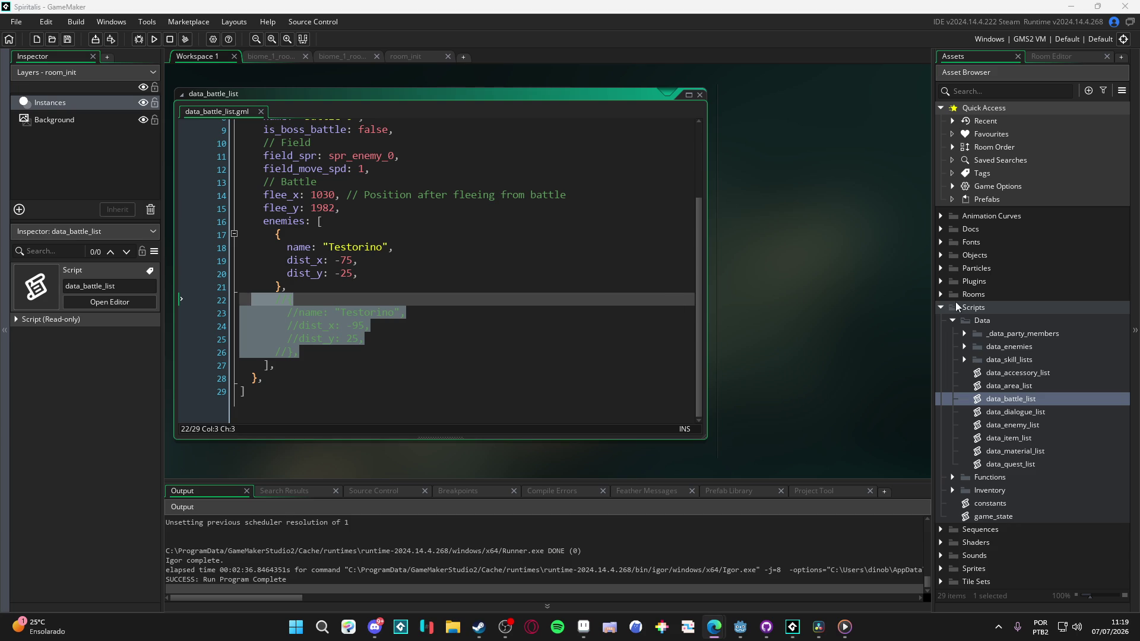
left_click(996, 89)
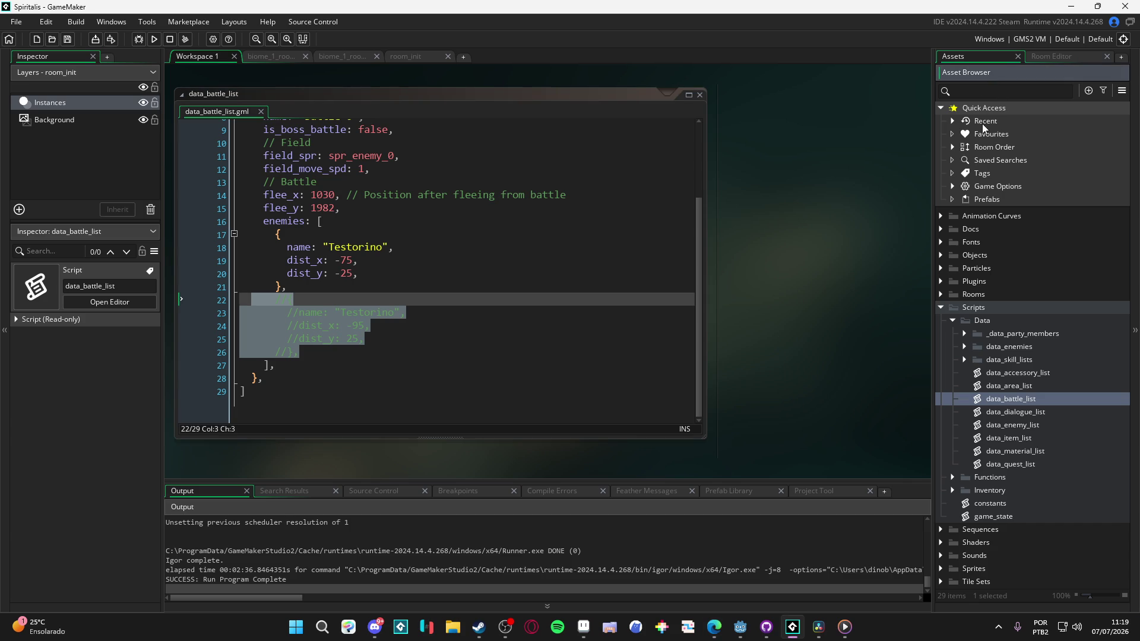
Step: Search 'drums' and open and preview the actor front Drums of War sequence
type("drums")
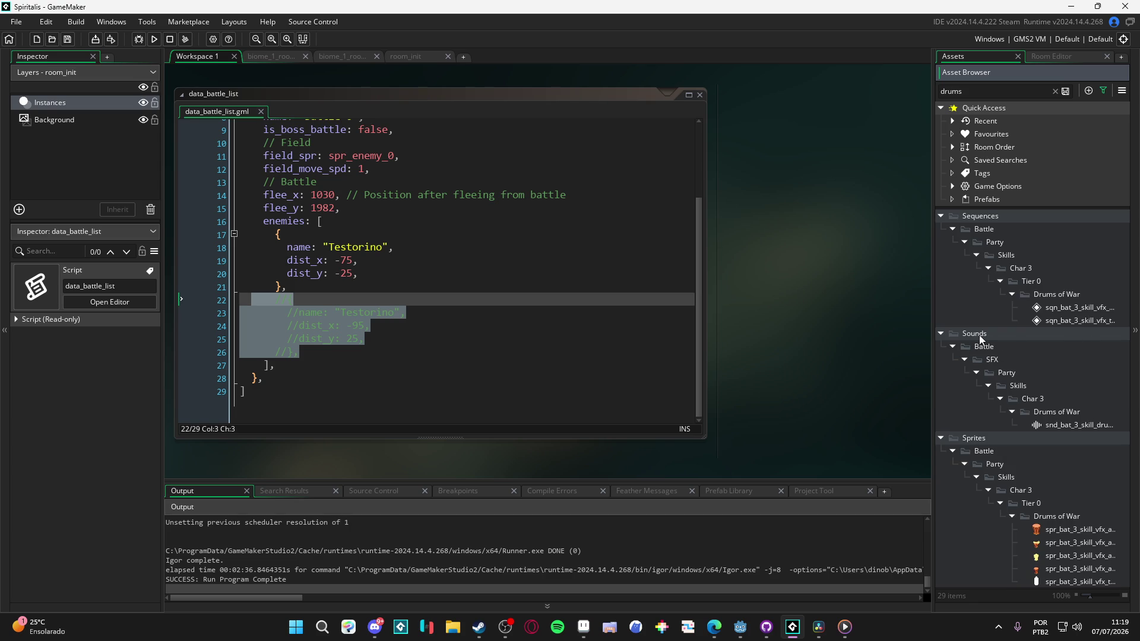
left_click_drag(936, 346, 820, 345)
double_click(1041, 310)
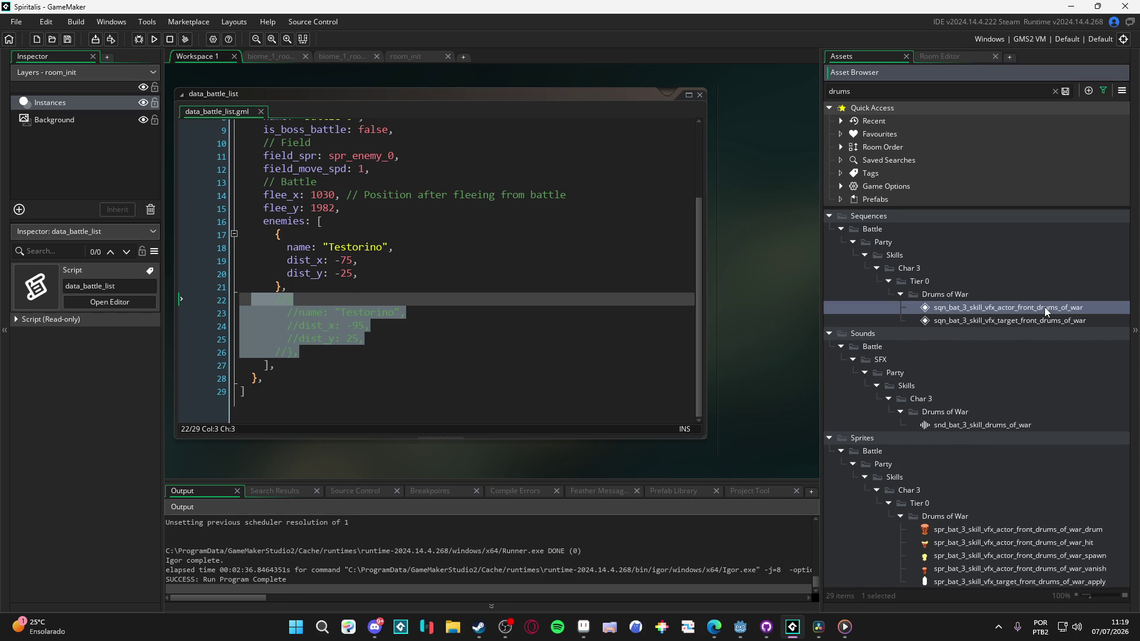
key("space")
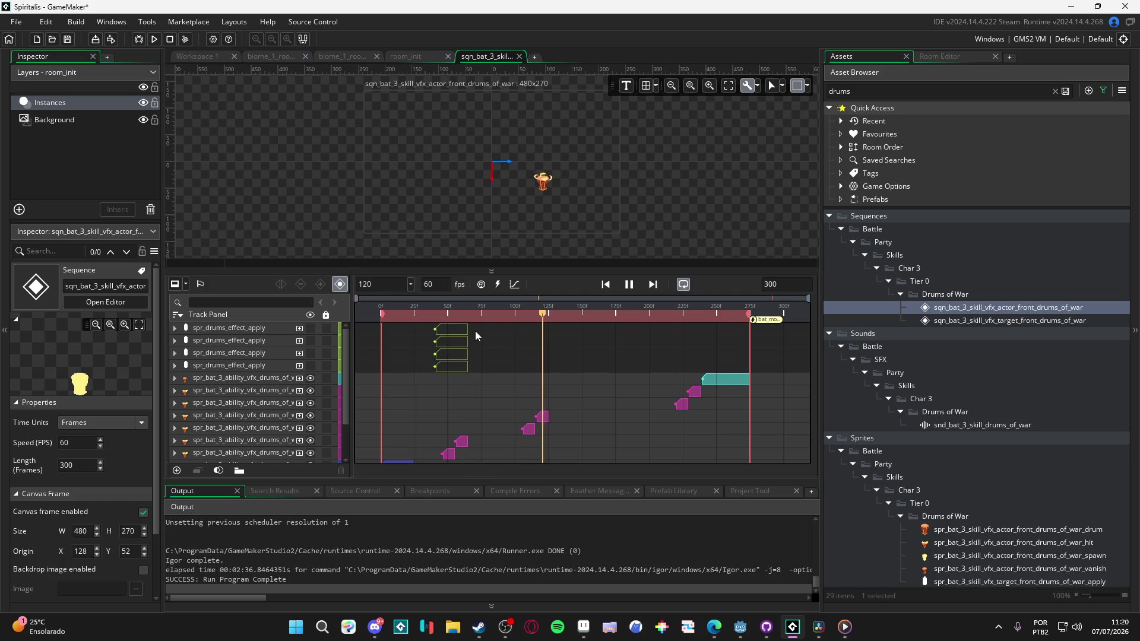
key("space")
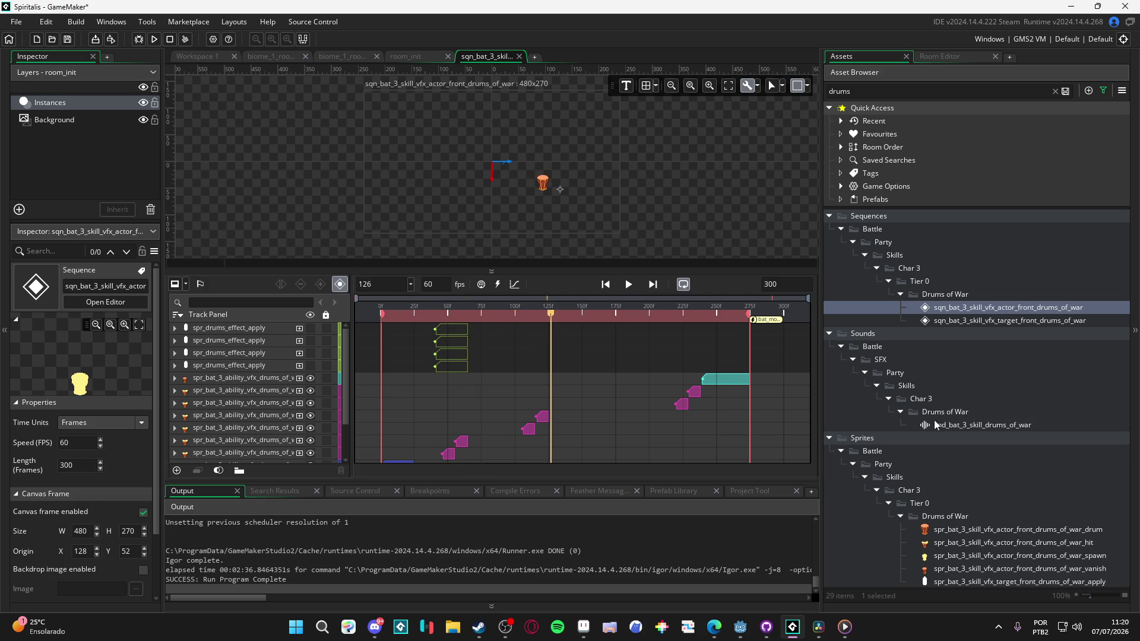
Step: Add snd_bat_3_skill_drums_of_war as an audio track at frame 0 and play it back
mouse_move(972, 427)
left_mouse_down()
mouse_move(460, 373)
mouse_move(421, 327)
mouse_move(409, 343)
mouse_move(275, 327)
left_mouse_up()
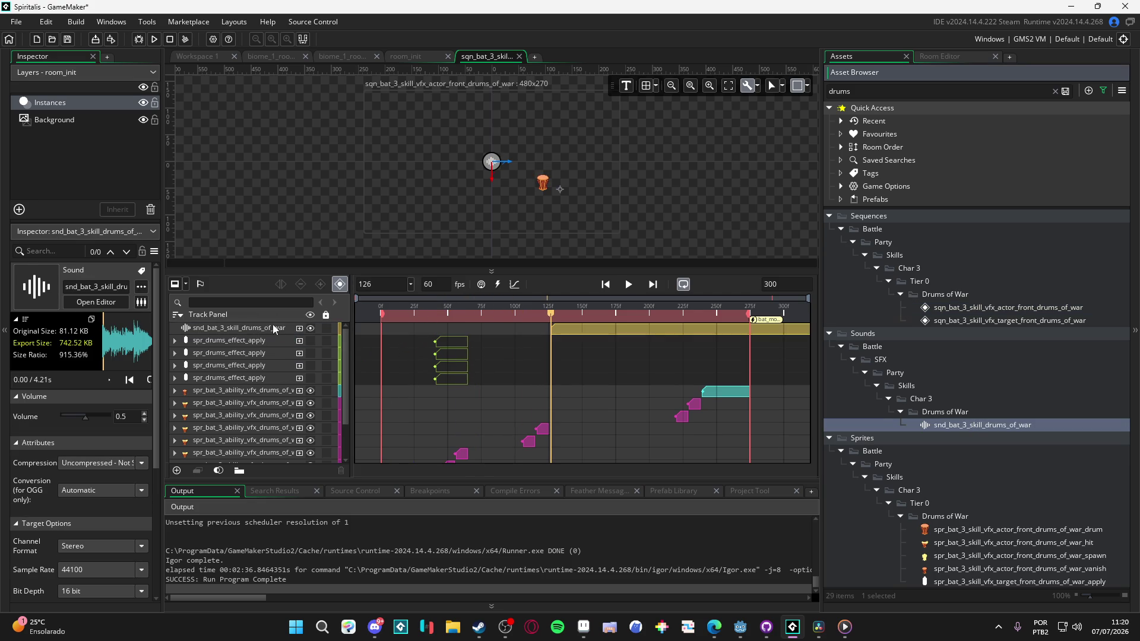
left_click_drag(596, 333, 375, 340)
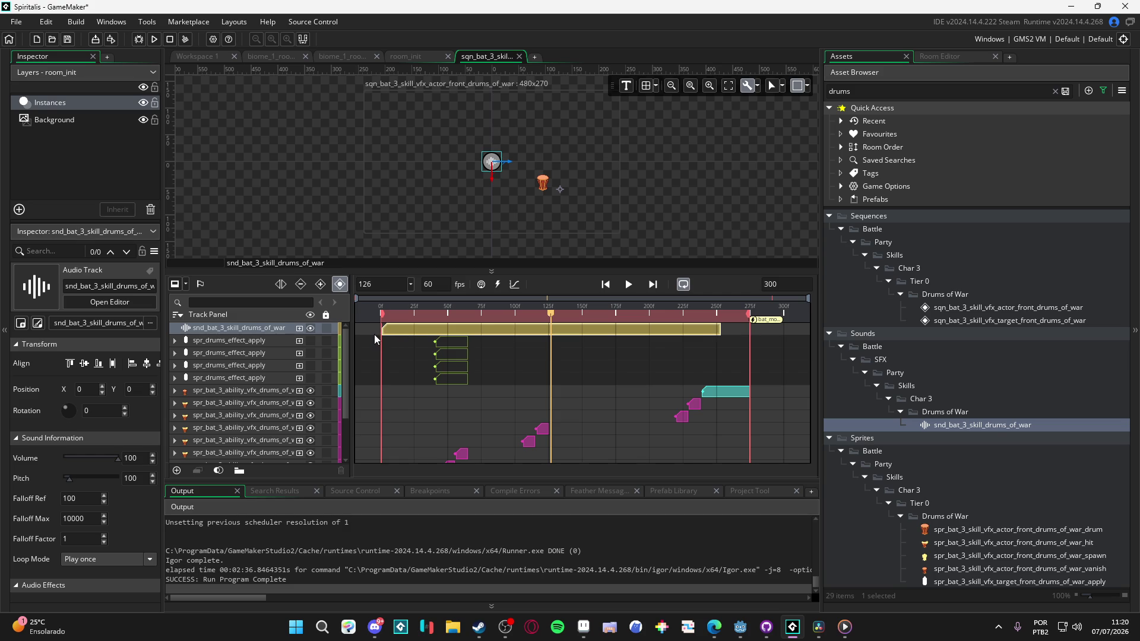
key("space")
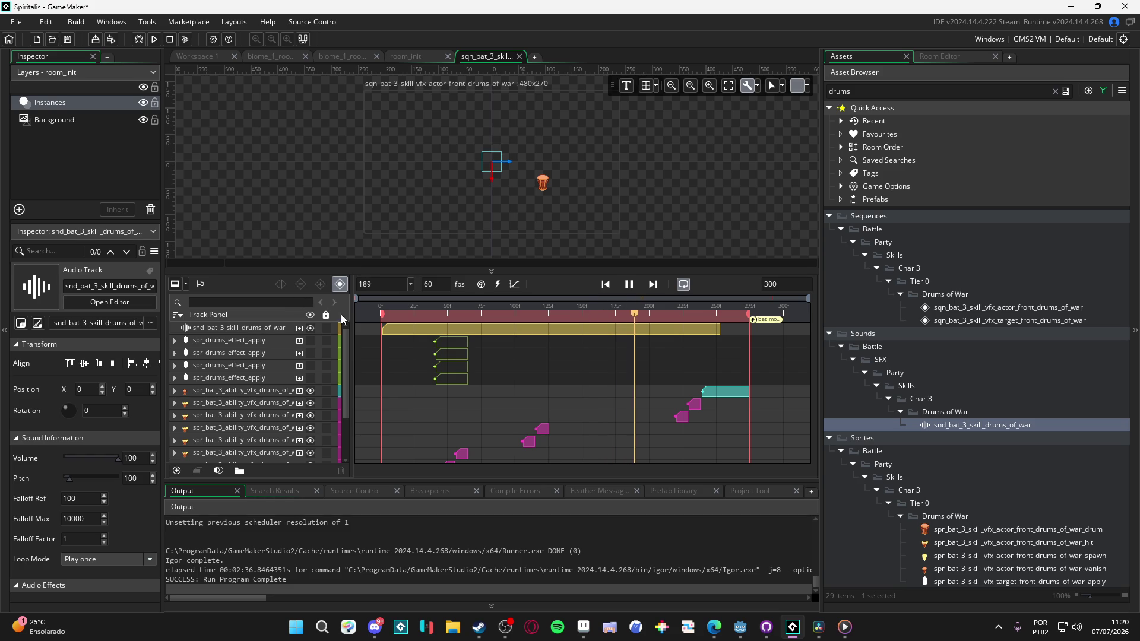
key("space")
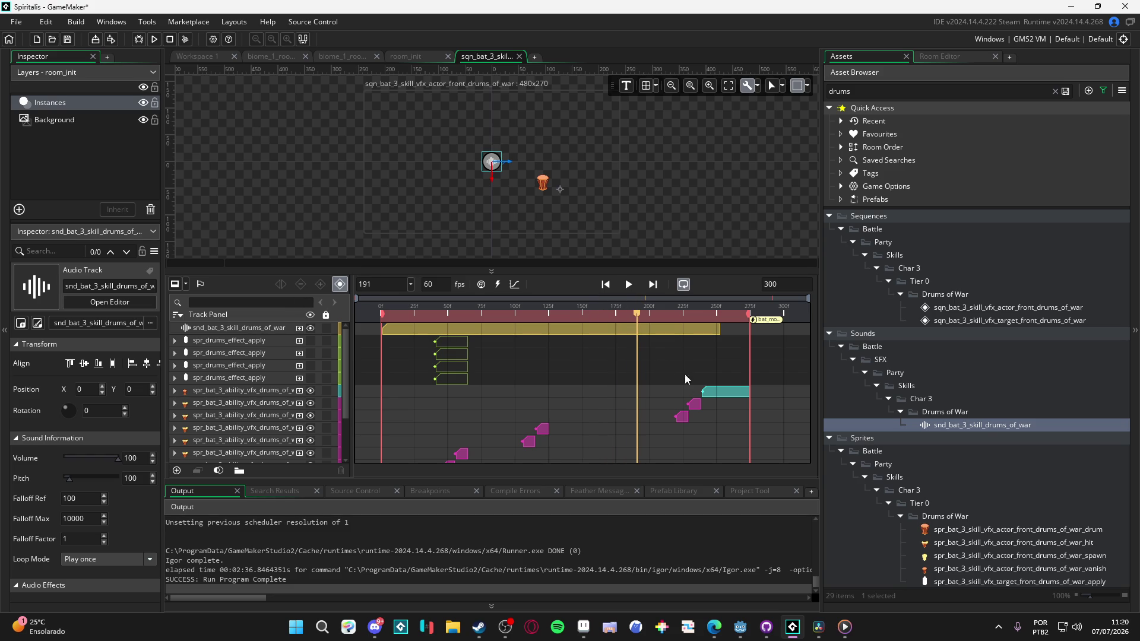
key("space")
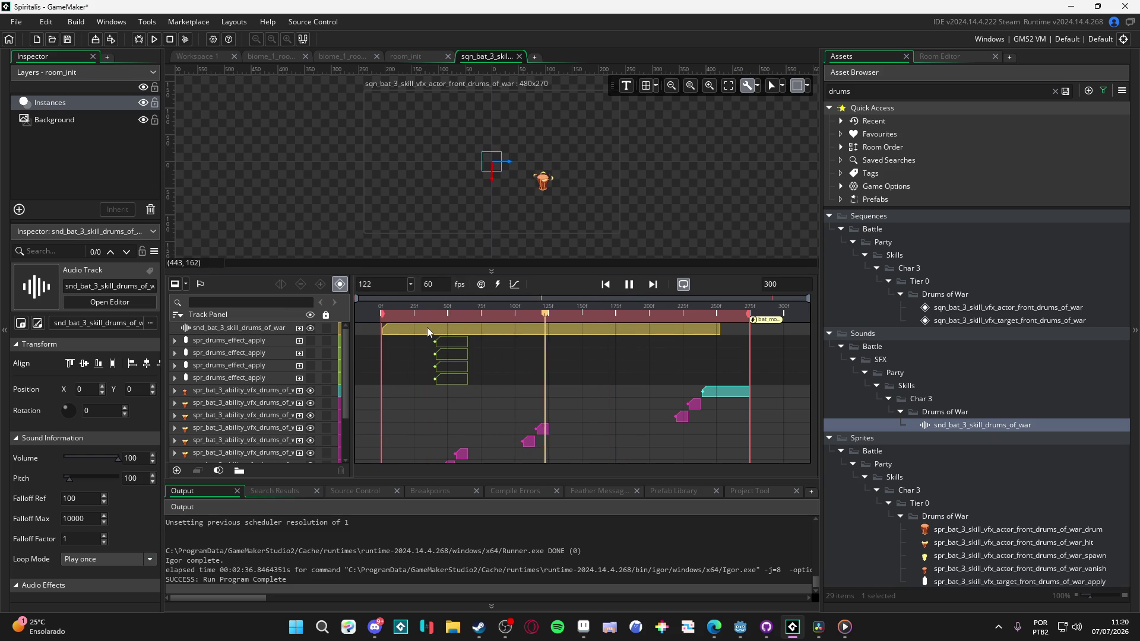
key("space")
scroll(543, 419, "down", 1)
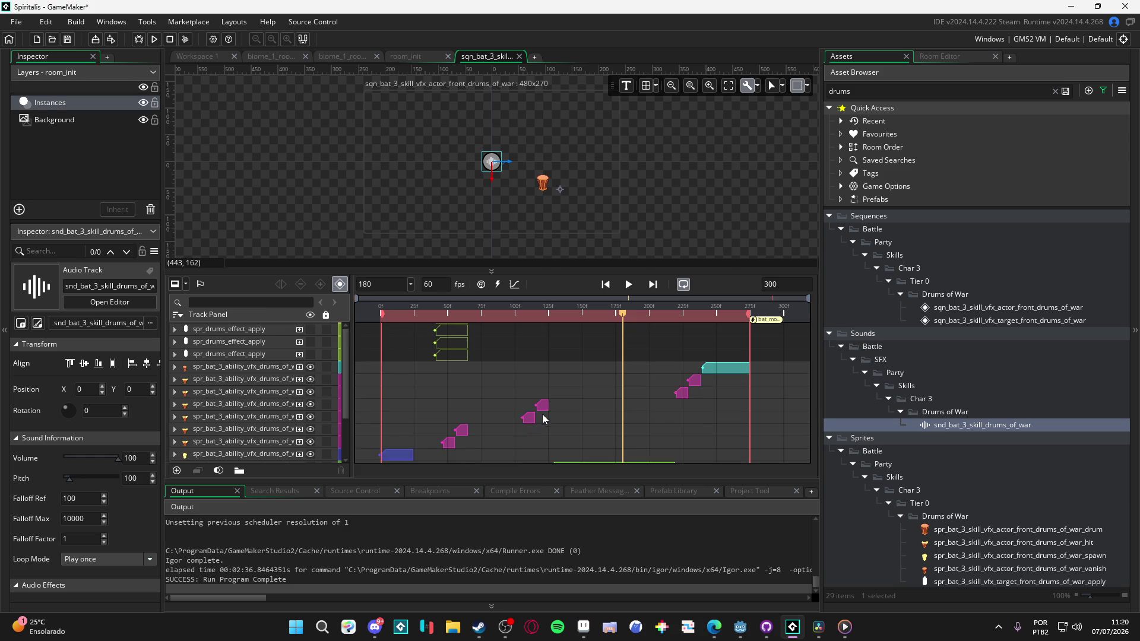
scroll(542, 418, "down", 1)
scroll(498, 418, "up", 1)
key("space")
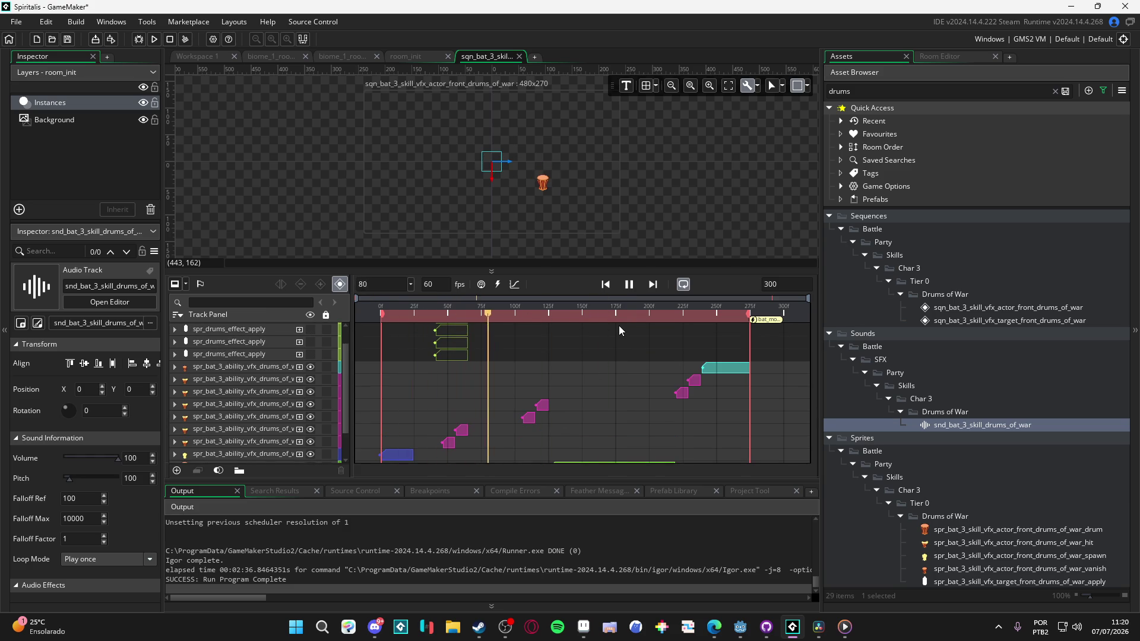
key("space")
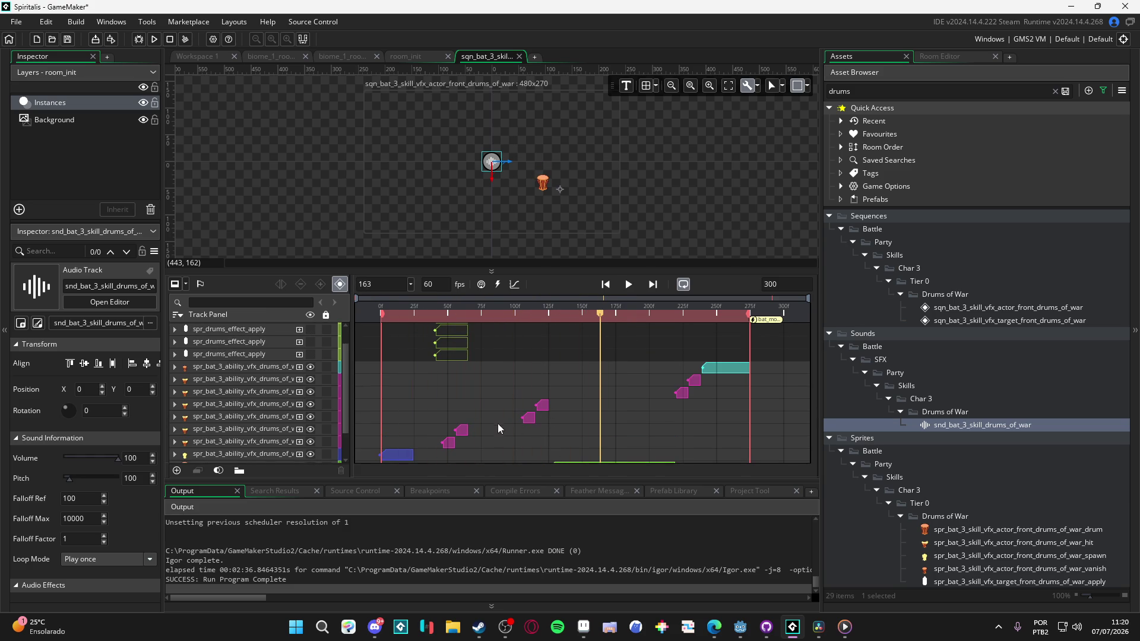
Step: Duplicate a drum sprite track and move the copy higher in the track list
left_click(243, 417, "ctrl")
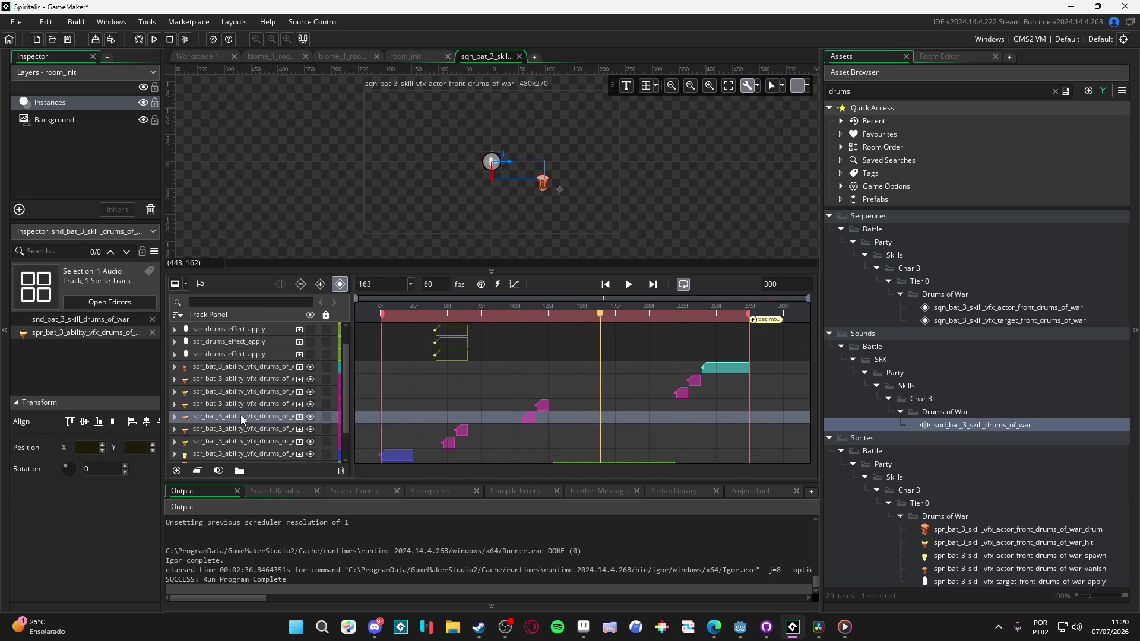
right_click(243, 416)
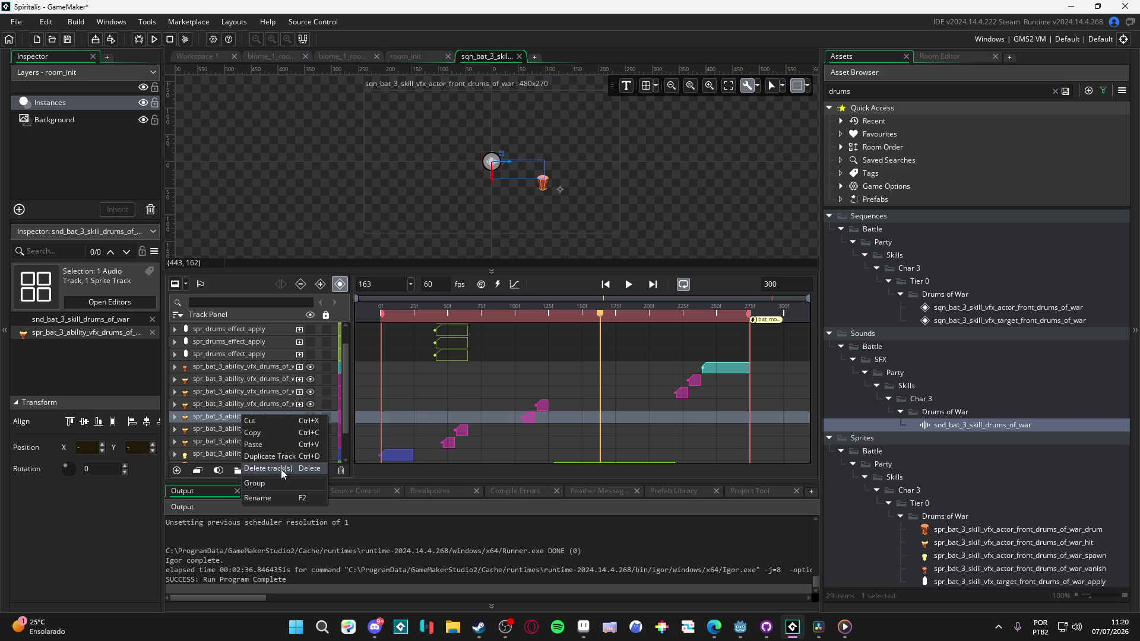
left_click(288, 458)
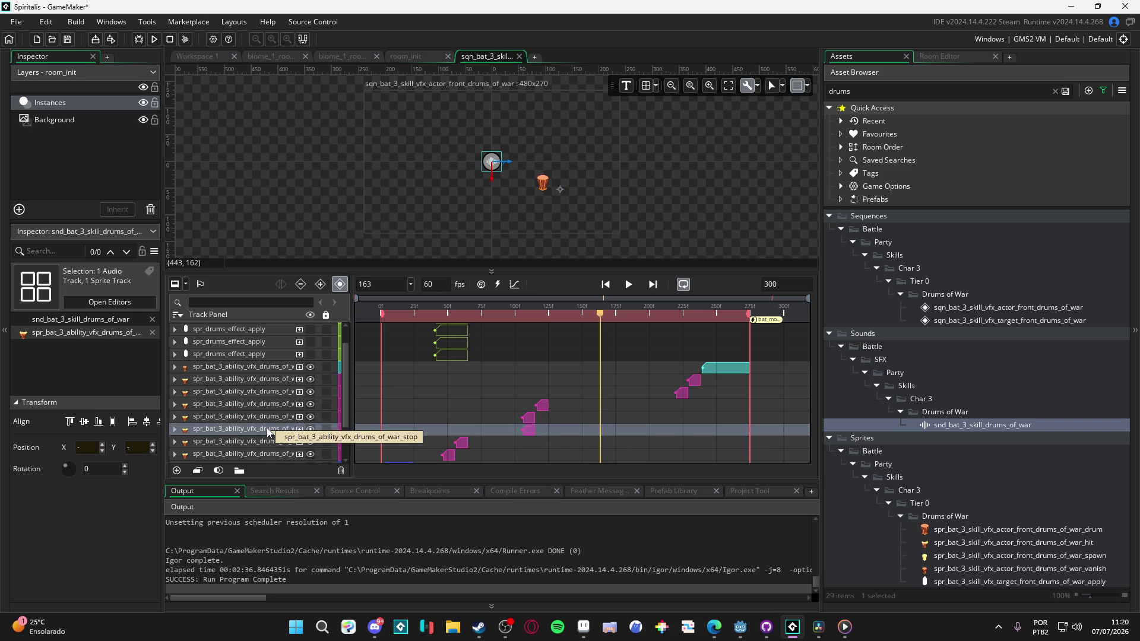
left_click_drag(287, 434, 280, 390)
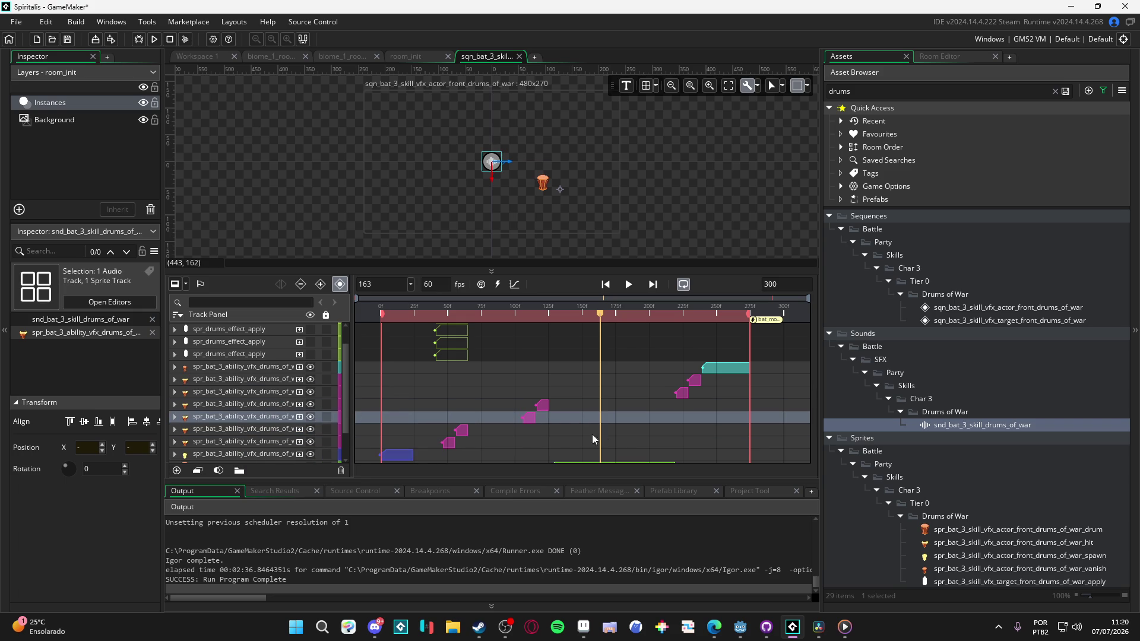
left_click(681, 394)
Step: Try the pink clip at the playhead, return it near frame 220, and play the sequence
mouse_move(682, 395)
left_mouse_down()
mouse_move(605, 394)
mouse_move(682, 394)
mouse_move(608, 411)
left_mouse_up()
left_click(698, 380)
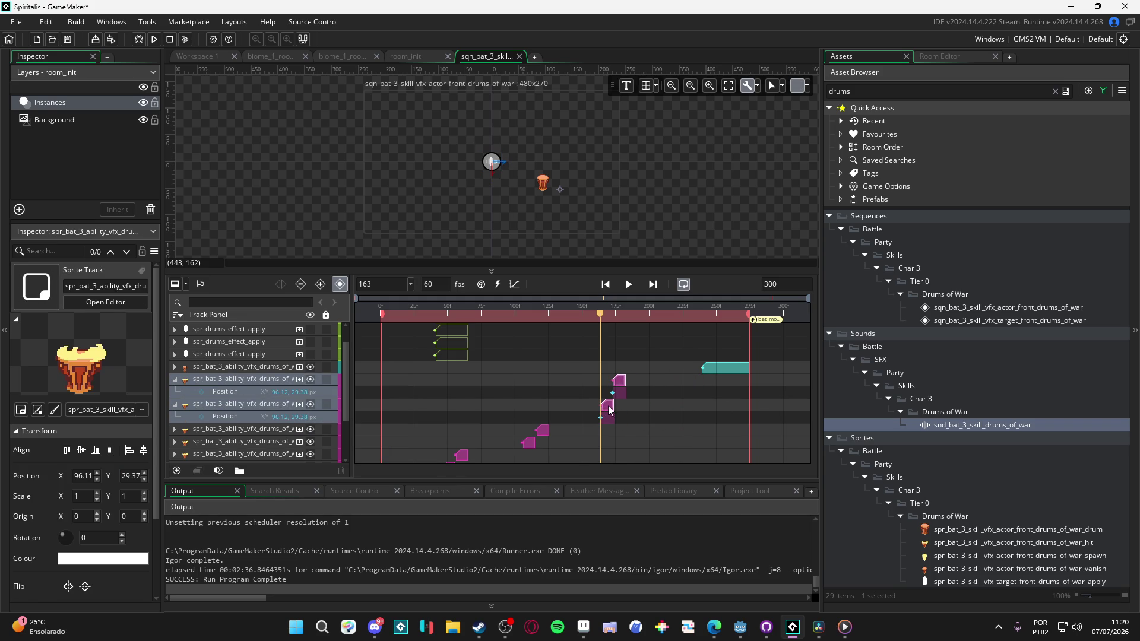
key("Escape")
key("space")
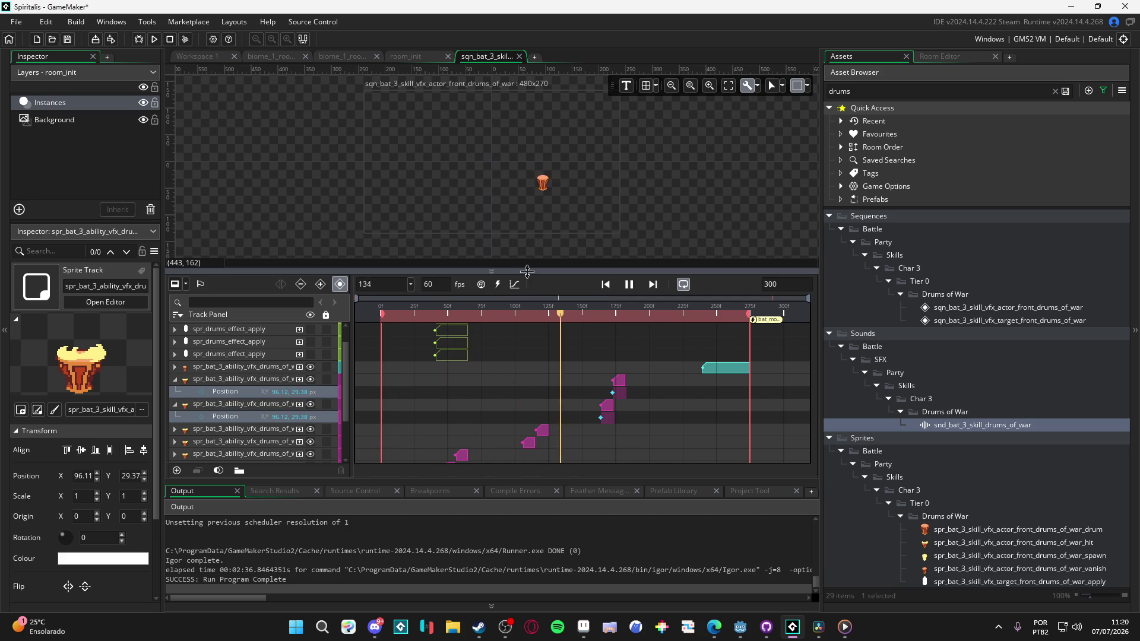
key("space")
Step: Drag the teal vanish clip earlier to about frame 180 and replay to check timing
scroll(549, 197, "up", 2)
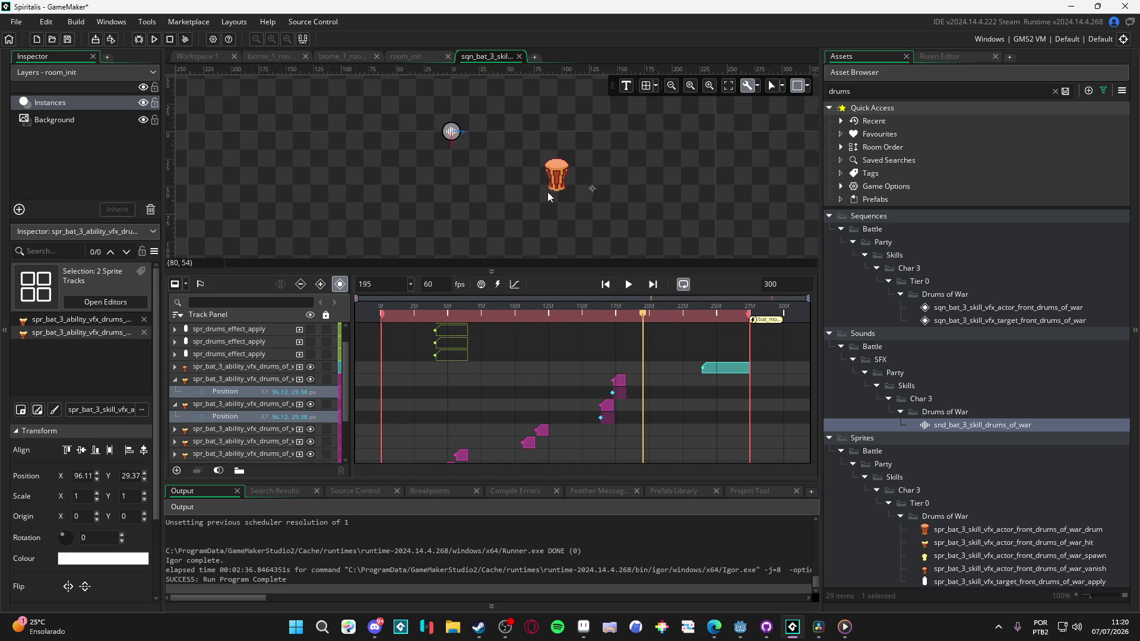
scroll(549, 197, "up", 1)
mouse_move(712, 368)
left_mouse_down()
mouse_move(619, 369)
mouse_move(634, 368)
left_mouse_up()
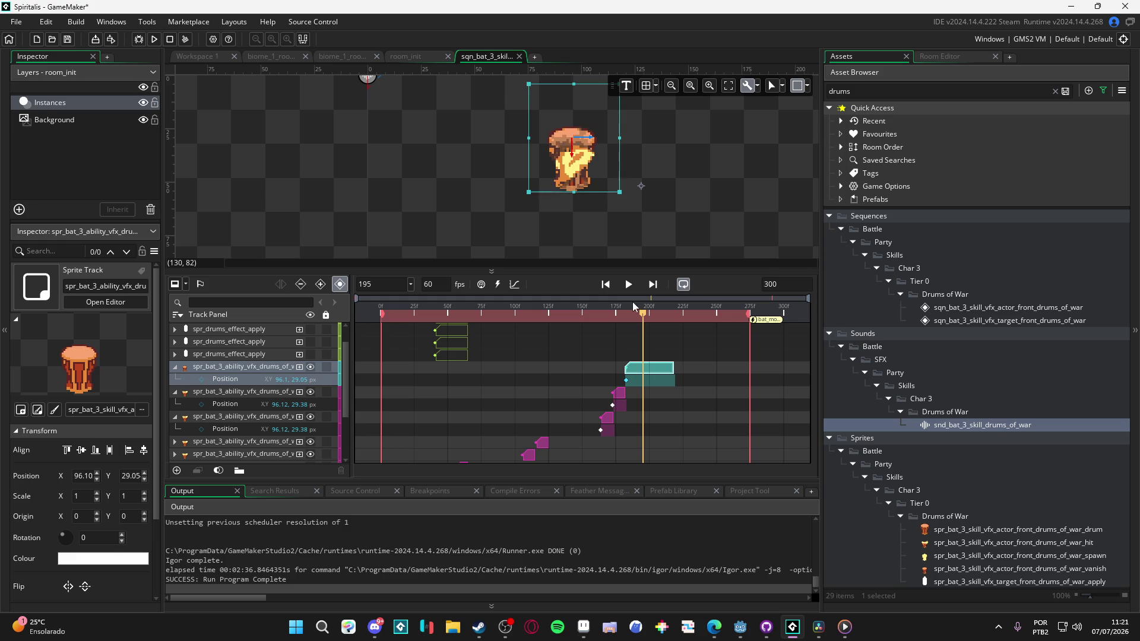
key("space")
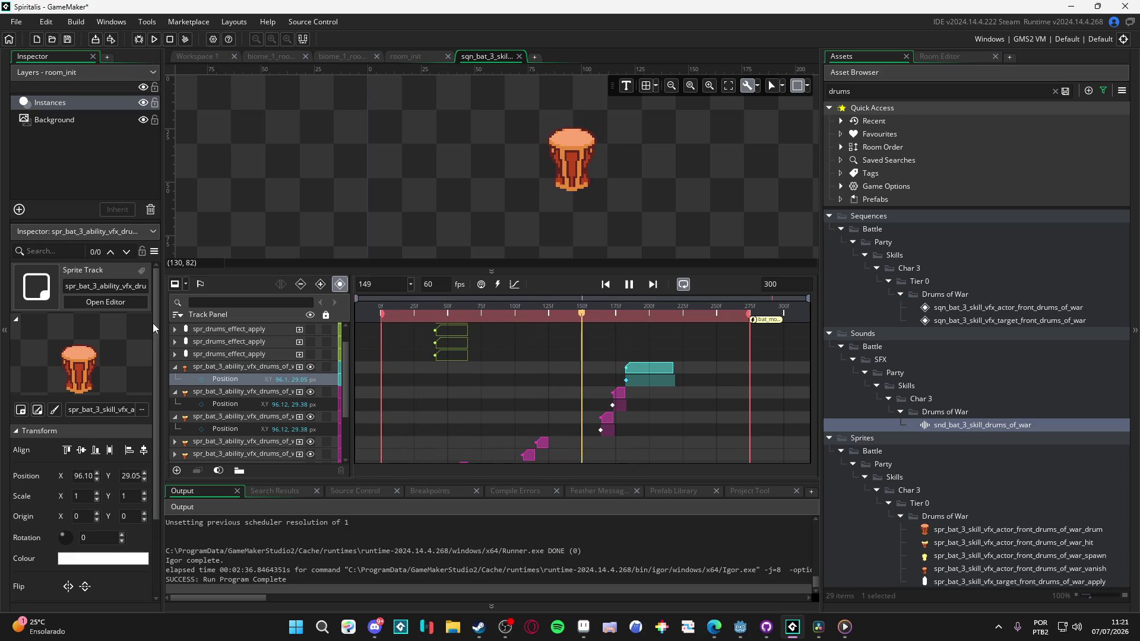
key("space")
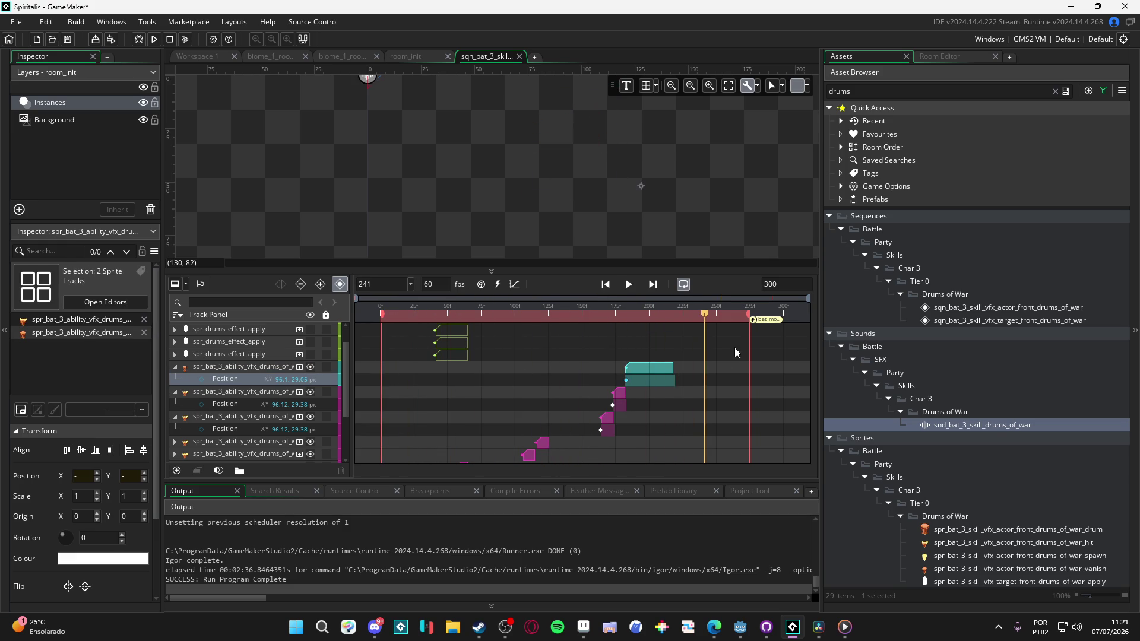
scroll(735, 348, "down", 3)
scroll(669, 403, "up", 2)
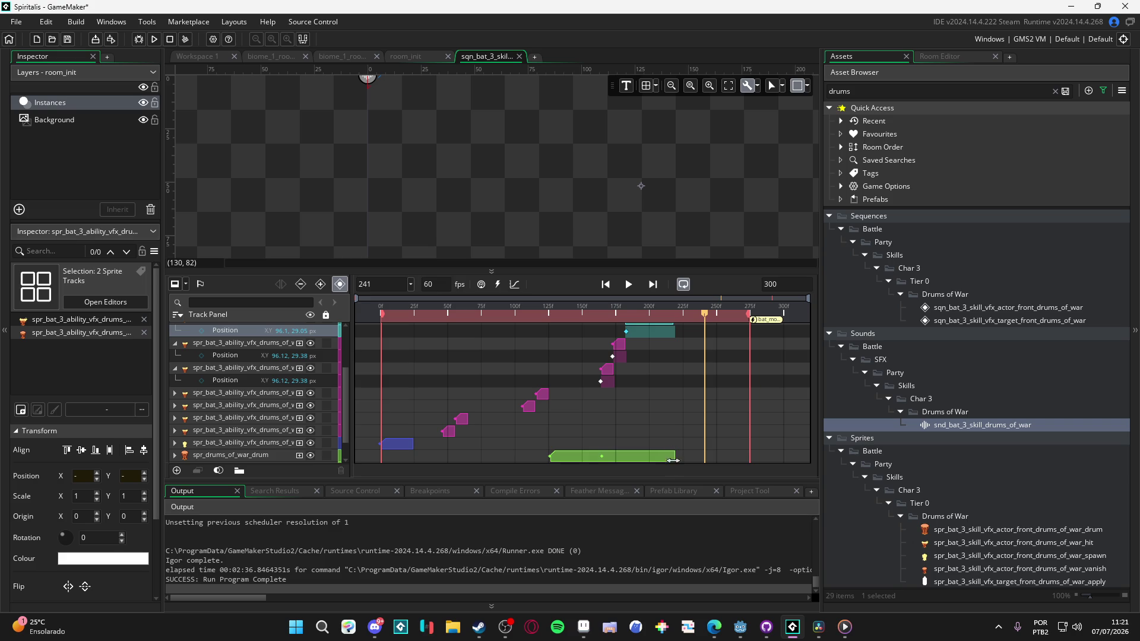
Step: Shorten the green drum clip to end near frame 165 and check it around that frame
left_click_drag(673, 461, 595, 439)
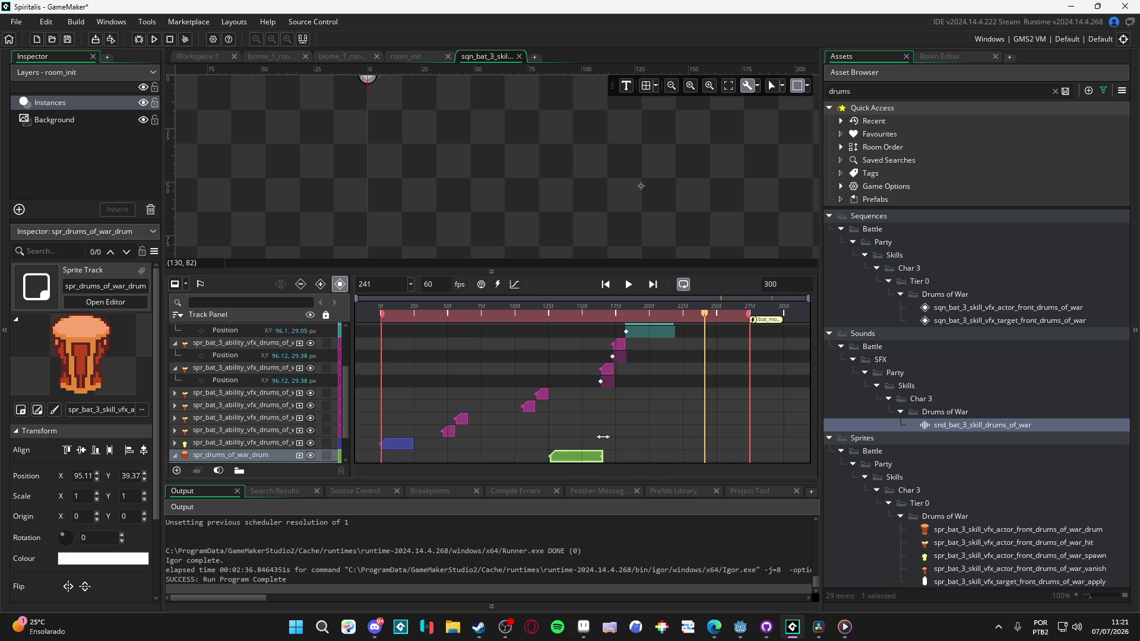
left_click(602, 319)
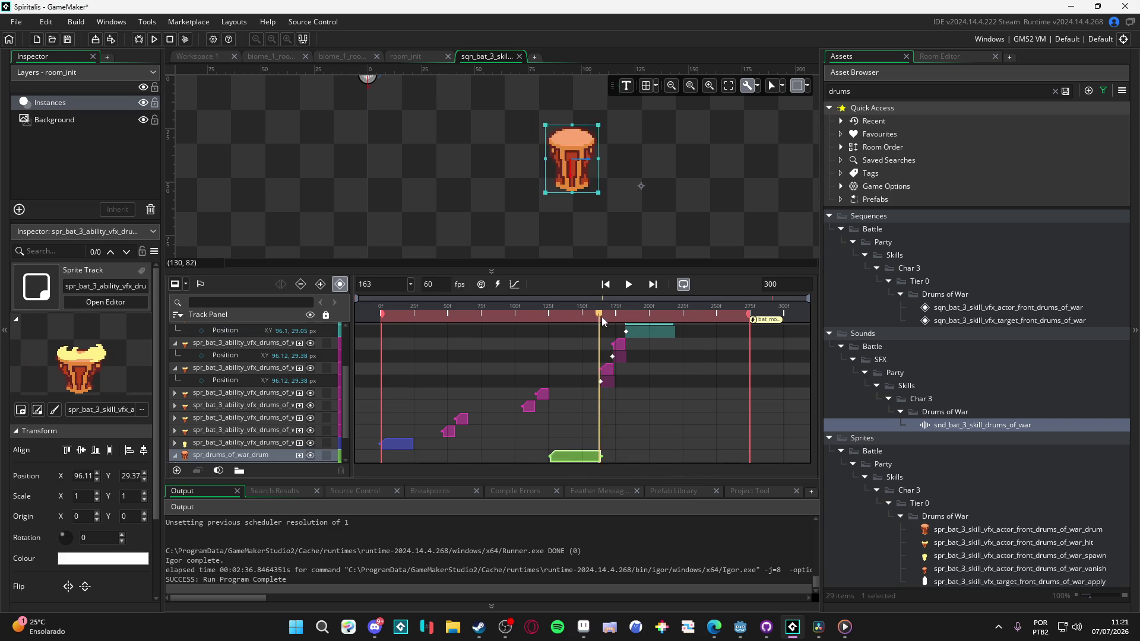
left_click_drag(602, 327, 605, 330)
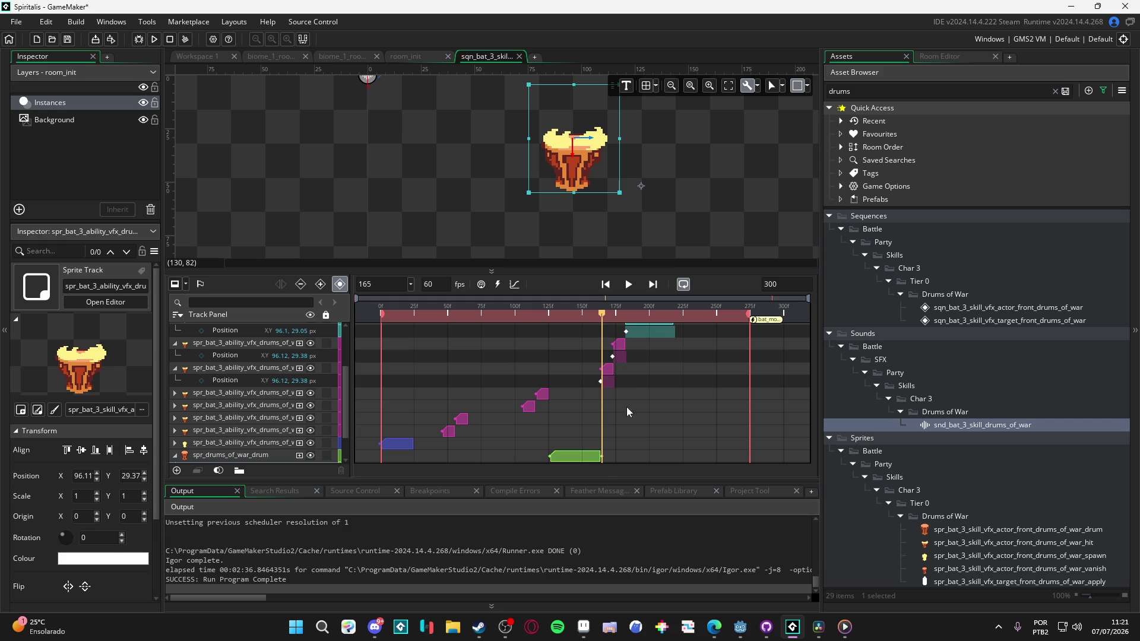
left_click(587, 461)
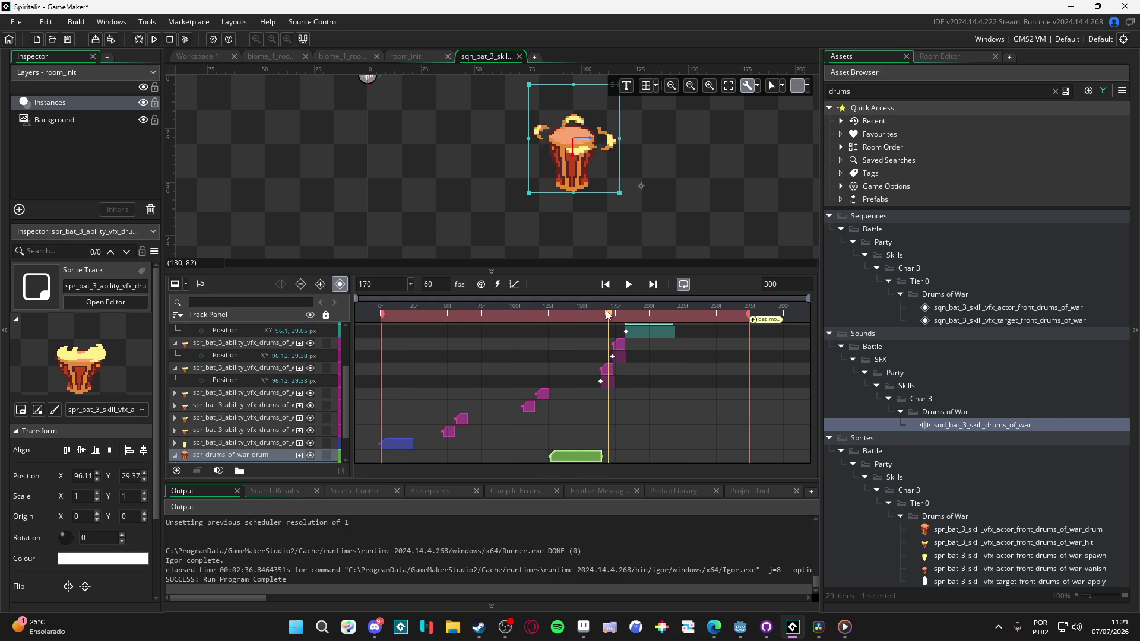
key("space")
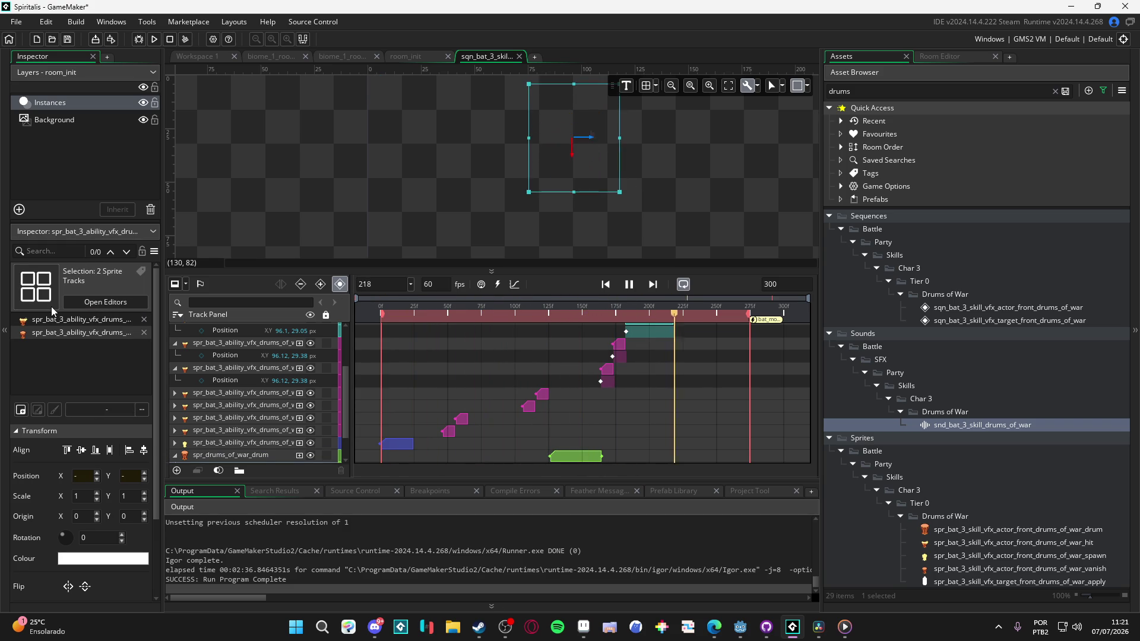
key("space")
Step: Replay the sequence and stop it at frame 216 to review the timing
scroll(623, 377, "up", 3)
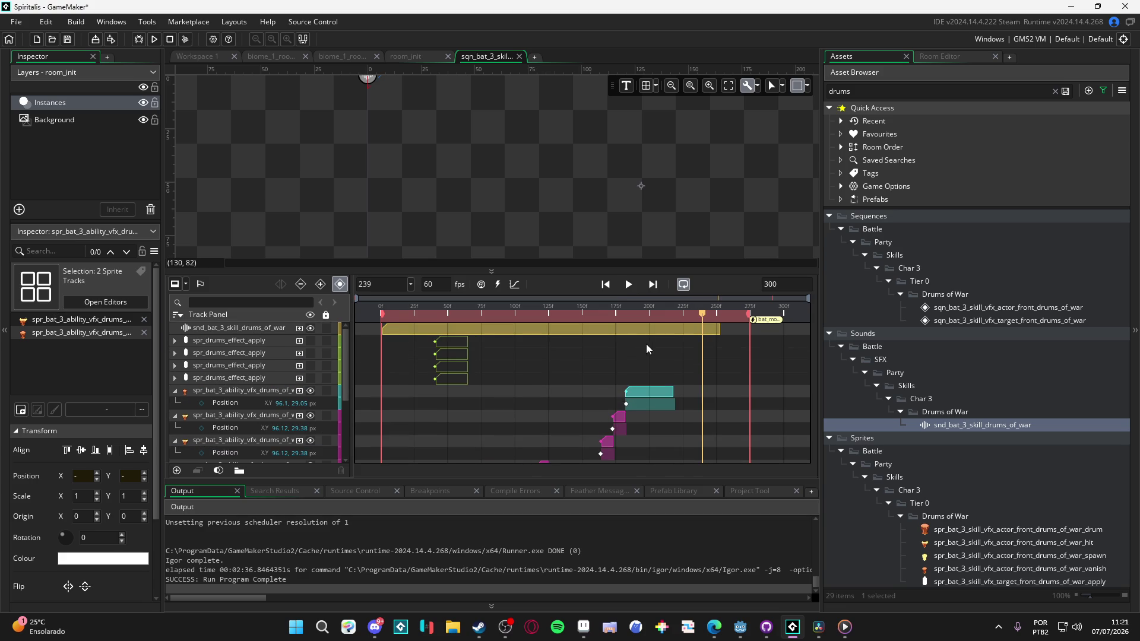
key("space")
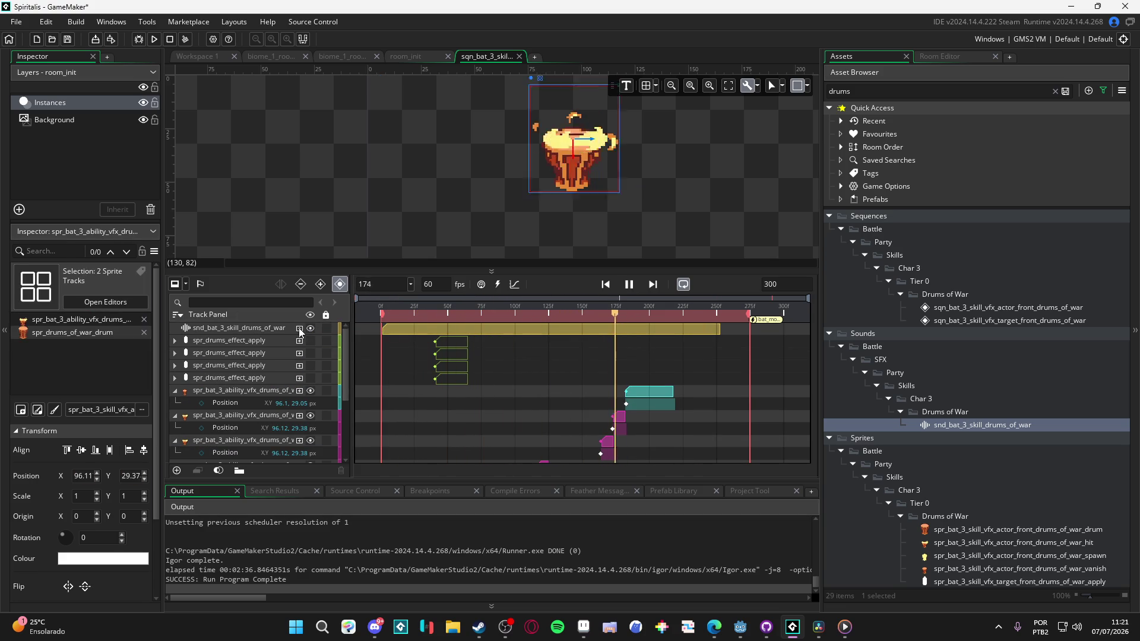
key("space")
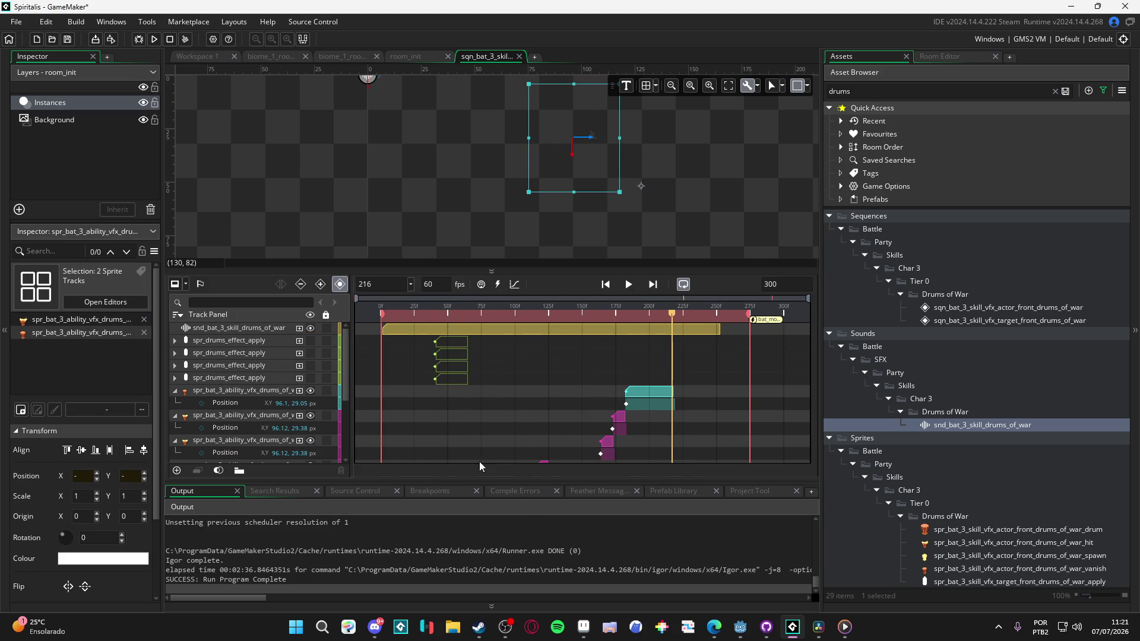
mouse_move(626, 267)
left_mouse_down()
mouse_move(613, 243)
mouse_move(626, 270)
left_mouse_up()
Step: Narrow the asset list to widen the timeline and room preview, then switch to Aseprite
left_click_drag(824, 378, 948, 379)
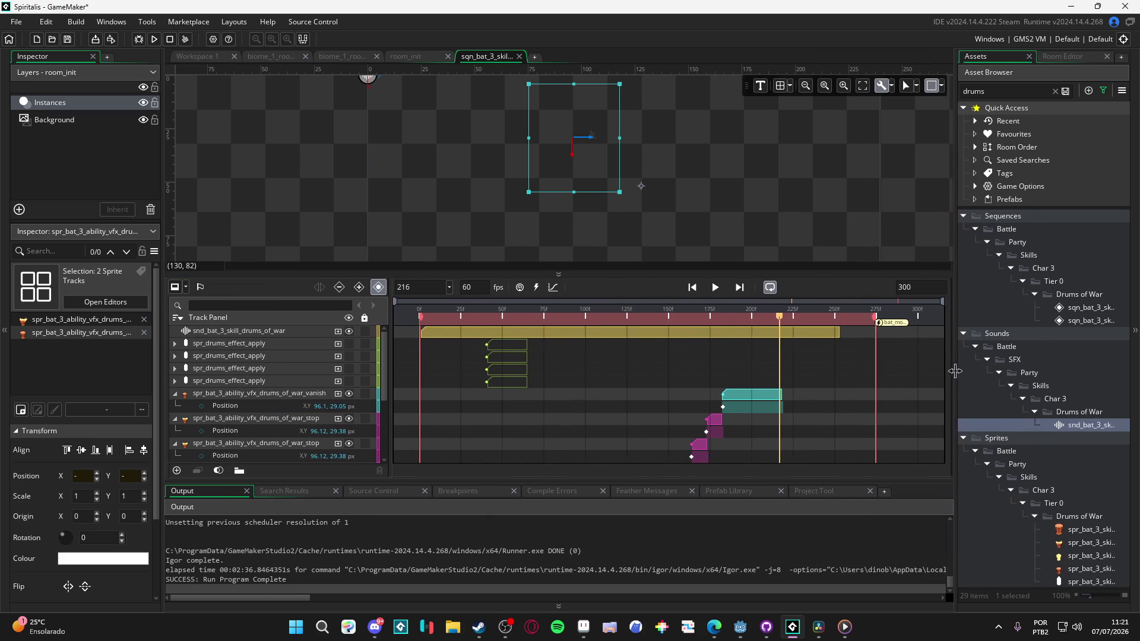
left_click_drag(612, 486, 615, 512)
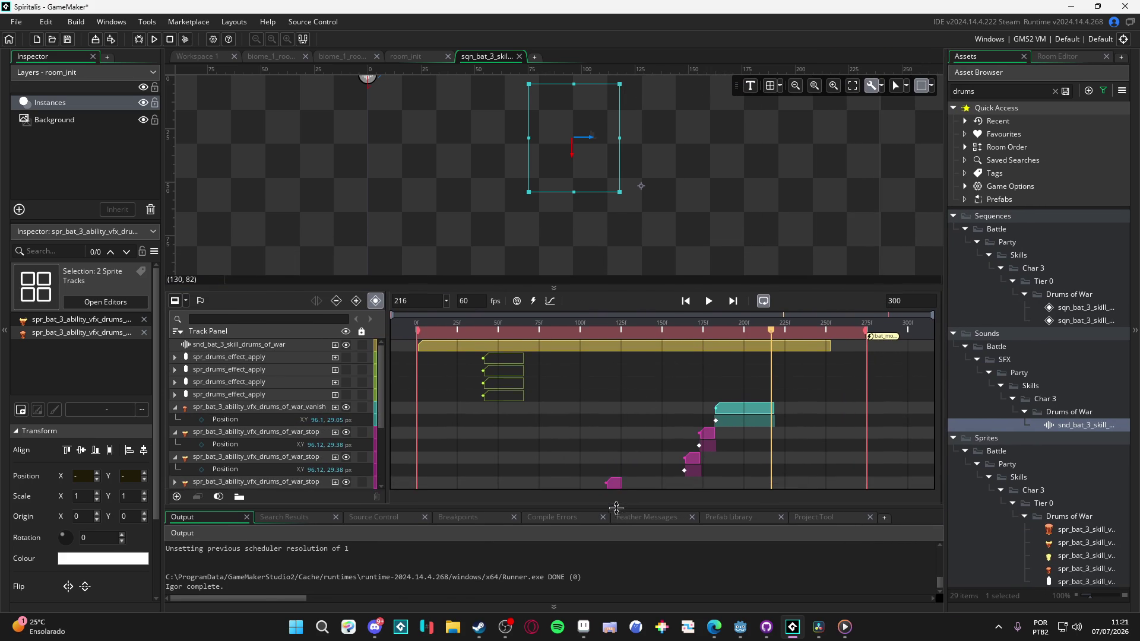
left_click_drag(668, 288, 653, 312)
scroll(645, 280, "up", 2)
scroll(618, 266, "down", 2)
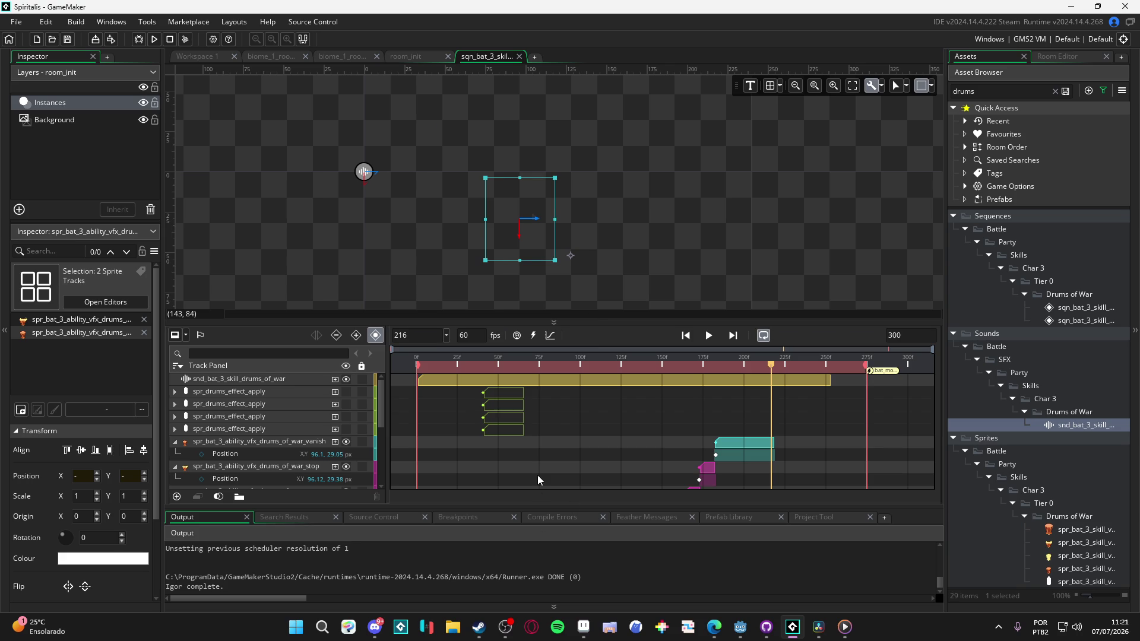
left_click(583, 627)
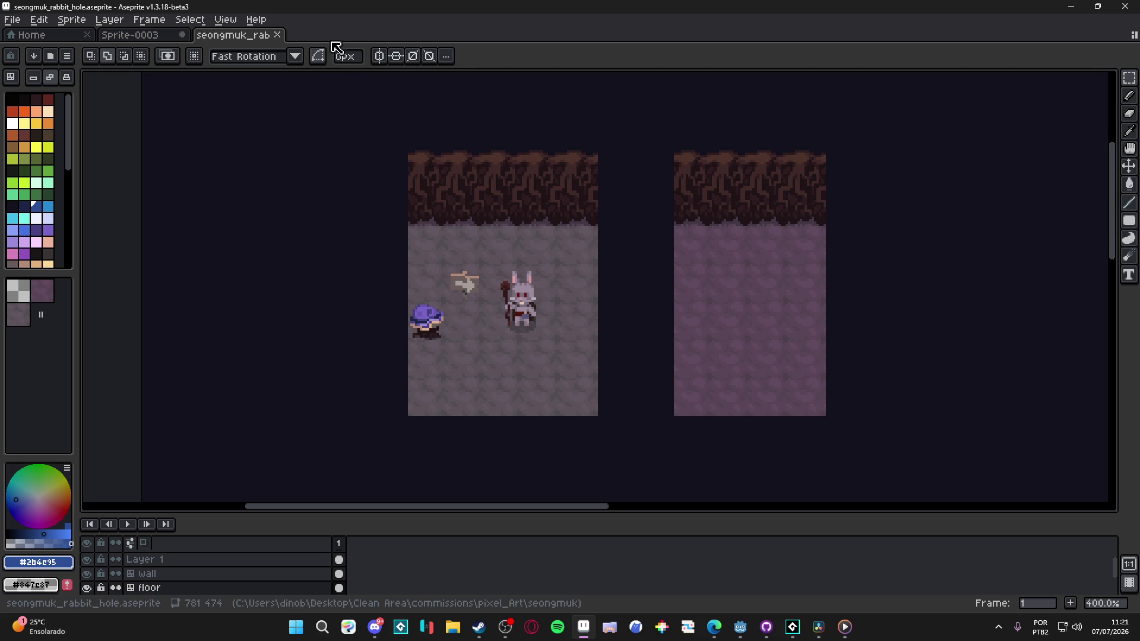
Step: Browse the Frame menu, flip between Sprite-0003 and rabbit-hole tabs, then bring up Steam's GameMaker page
left_click(149, 20)
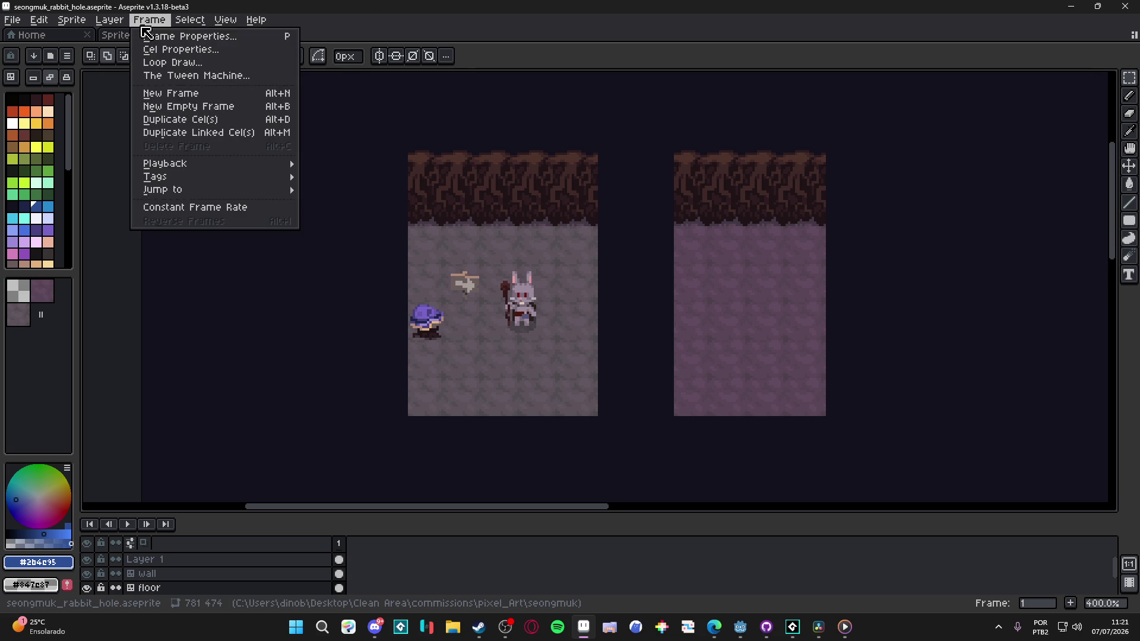
key("Escape")
key("ctrl+shift+Tab")
left_click(221, 39)
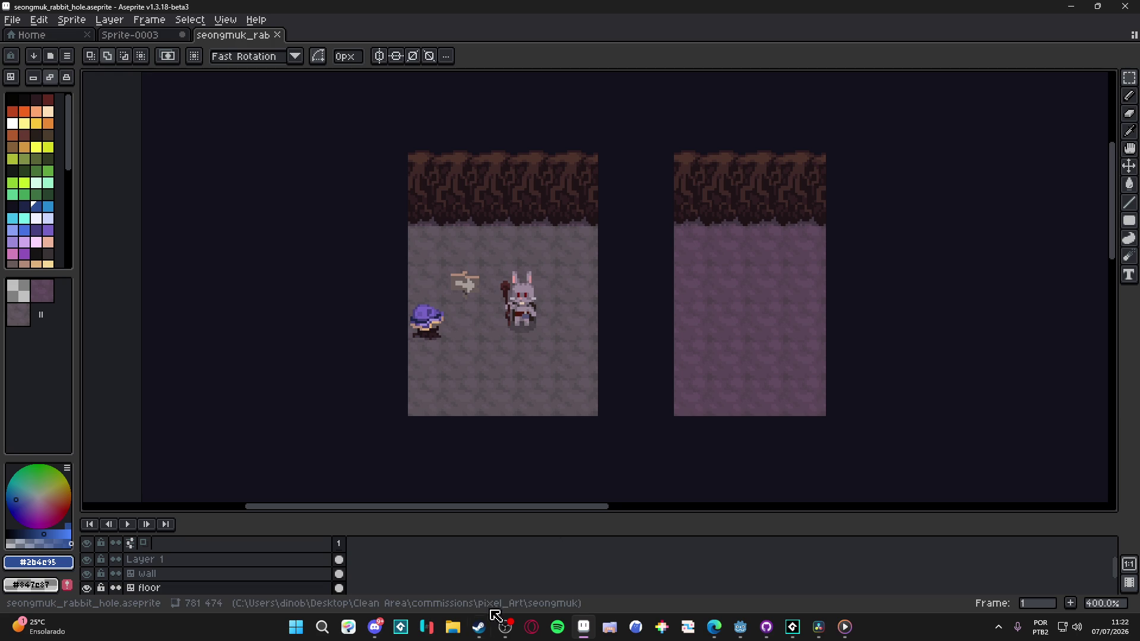
left_click(482, 630)
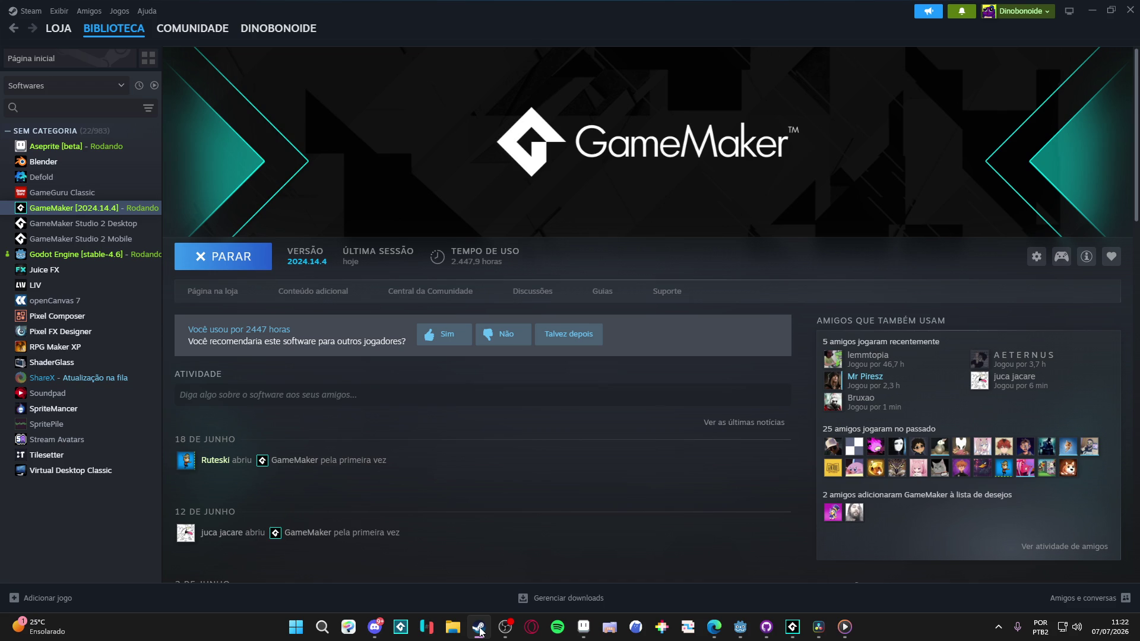
Step: Visit a friend's profile, return to GameMaker's library page, minimize Steam, and toggle Aseprite's tabs
left_click(833, 378)
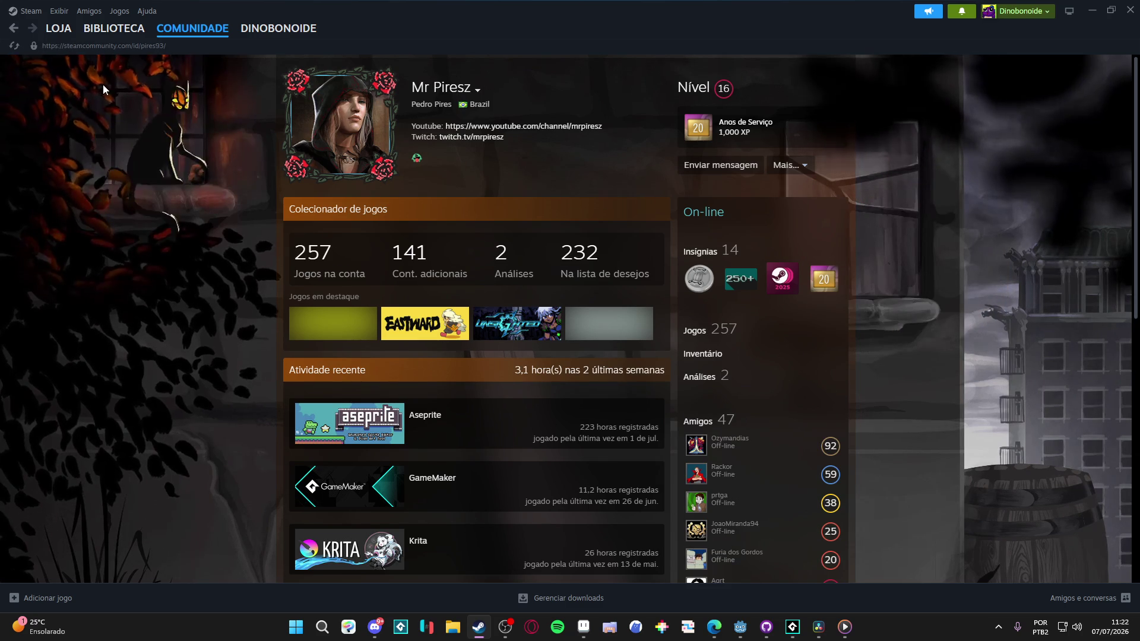
left_click(15, 28)
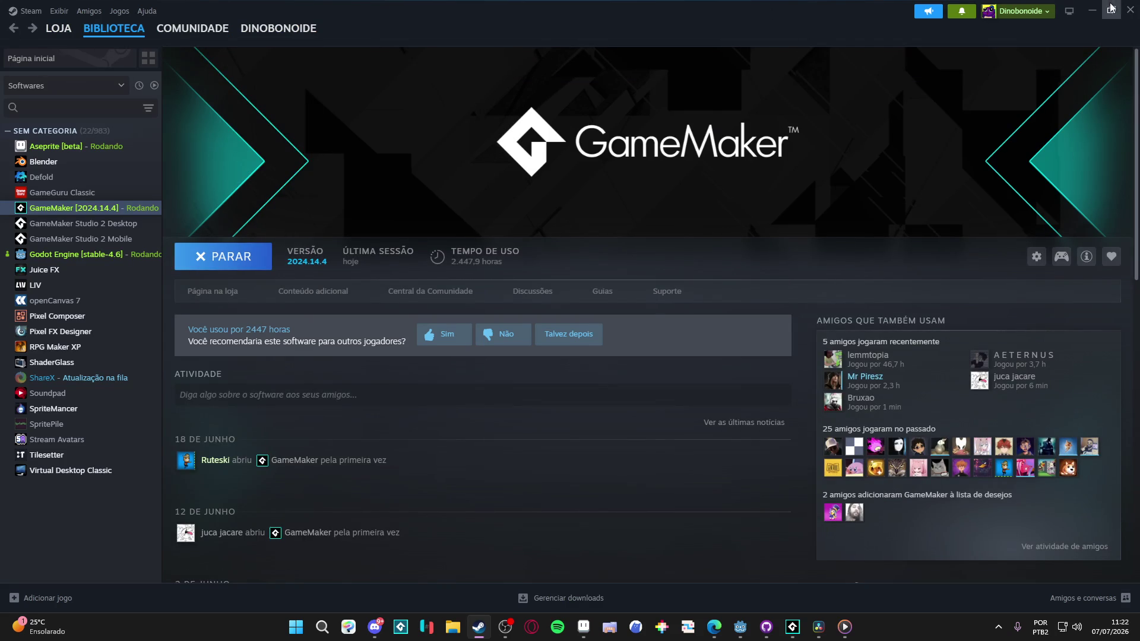
left_click(1095, 18)
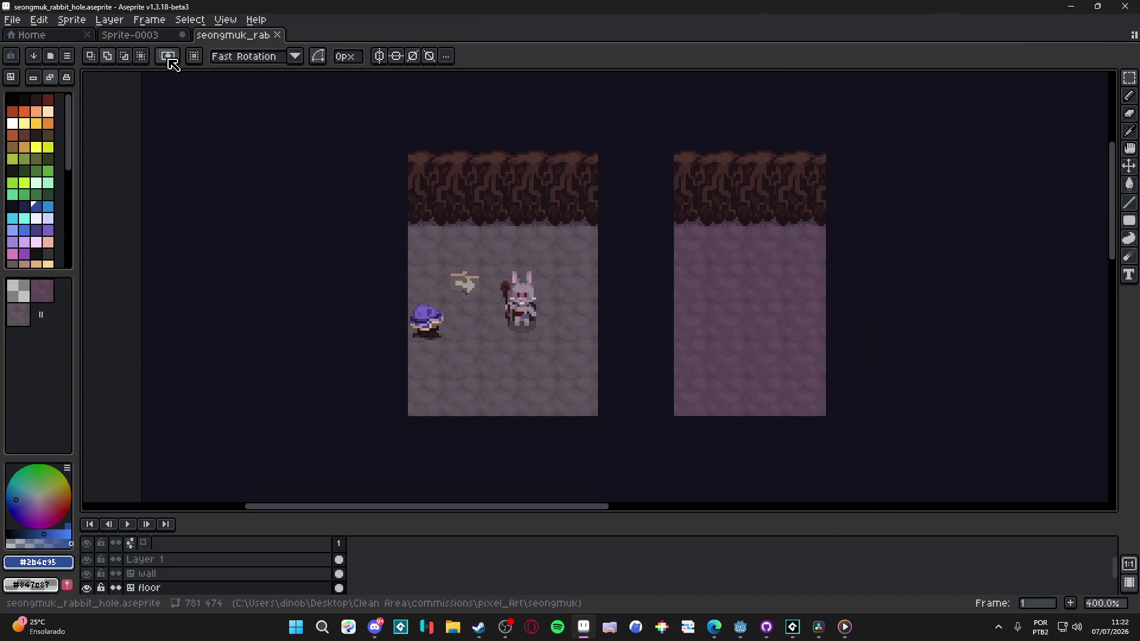
left_click(140, 36)
left_click(234, 36)
Step: Open a maximized File Explorer and browse the RPGENEROUS project's audio, characters, vfx and castle folders
left_click(453, 627)
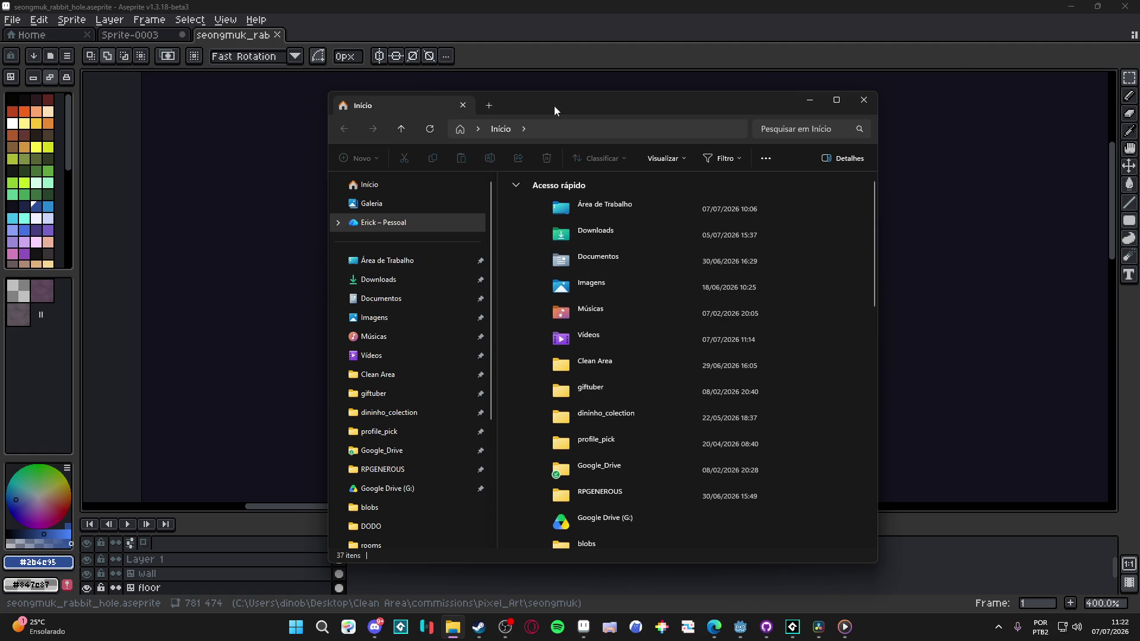
double_click(559, 108)
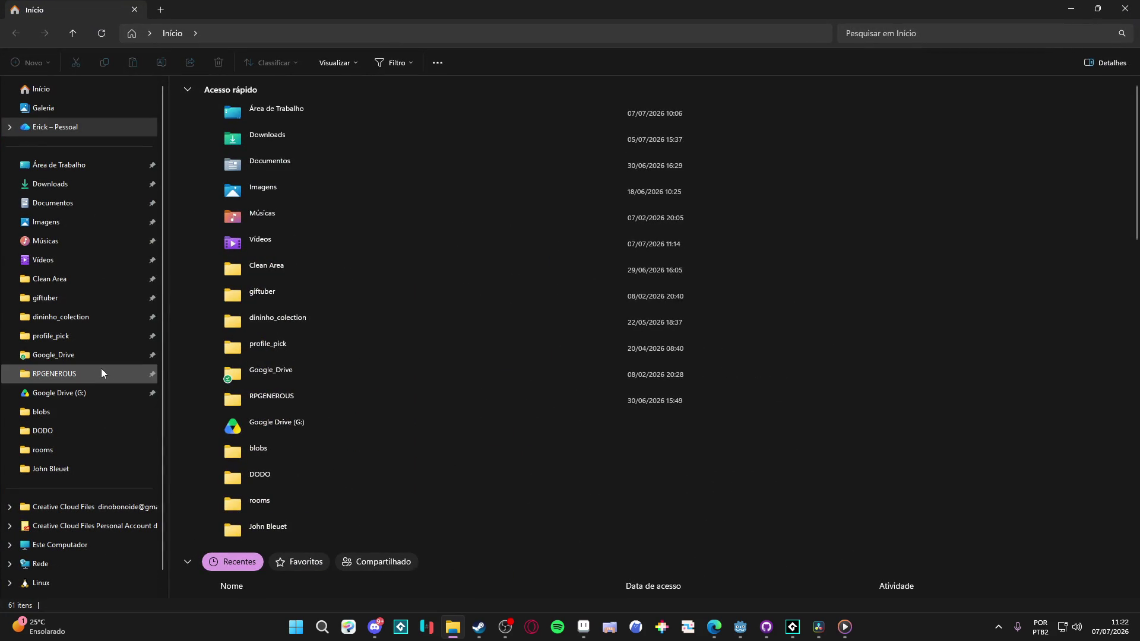
left_click(101, 369)
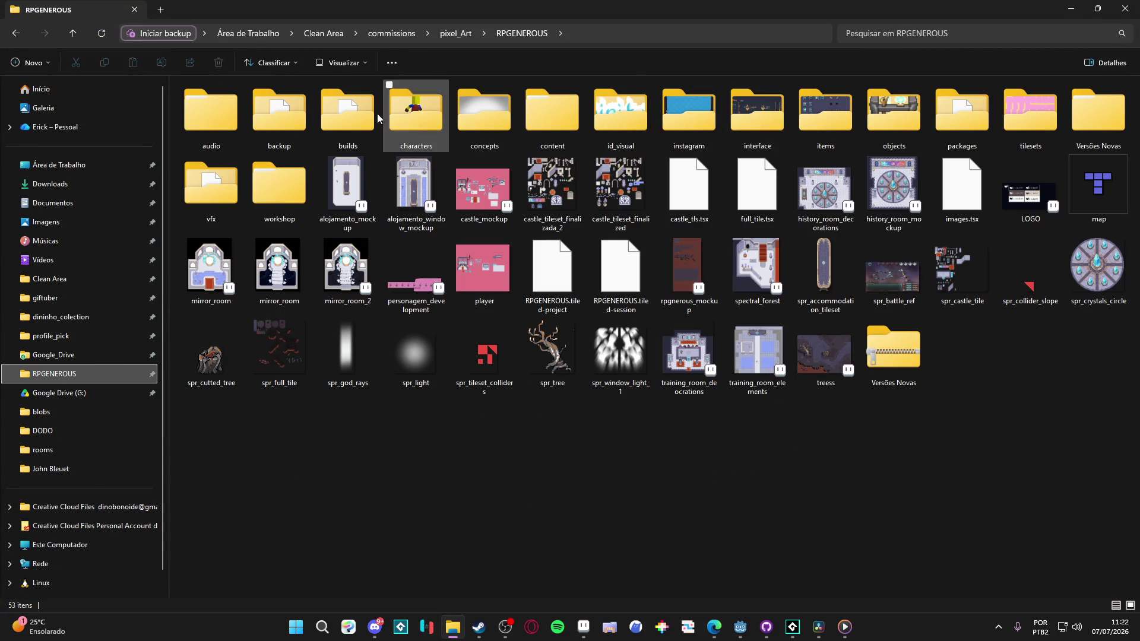
left_click(240, 119)
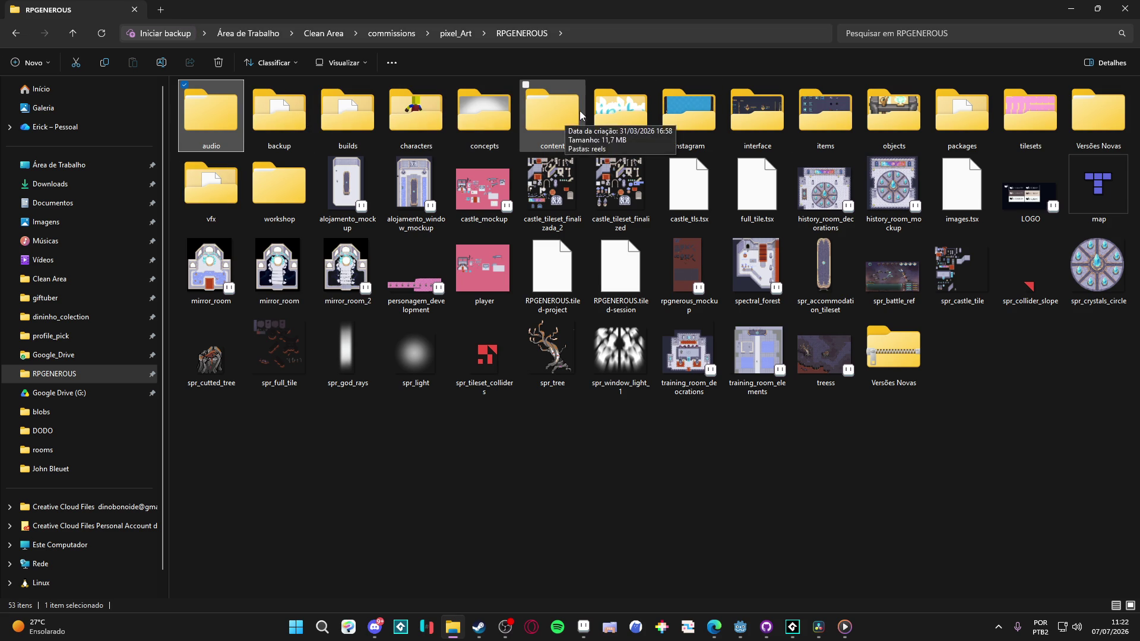
left_click(411, 114)
double_click(237, 205)
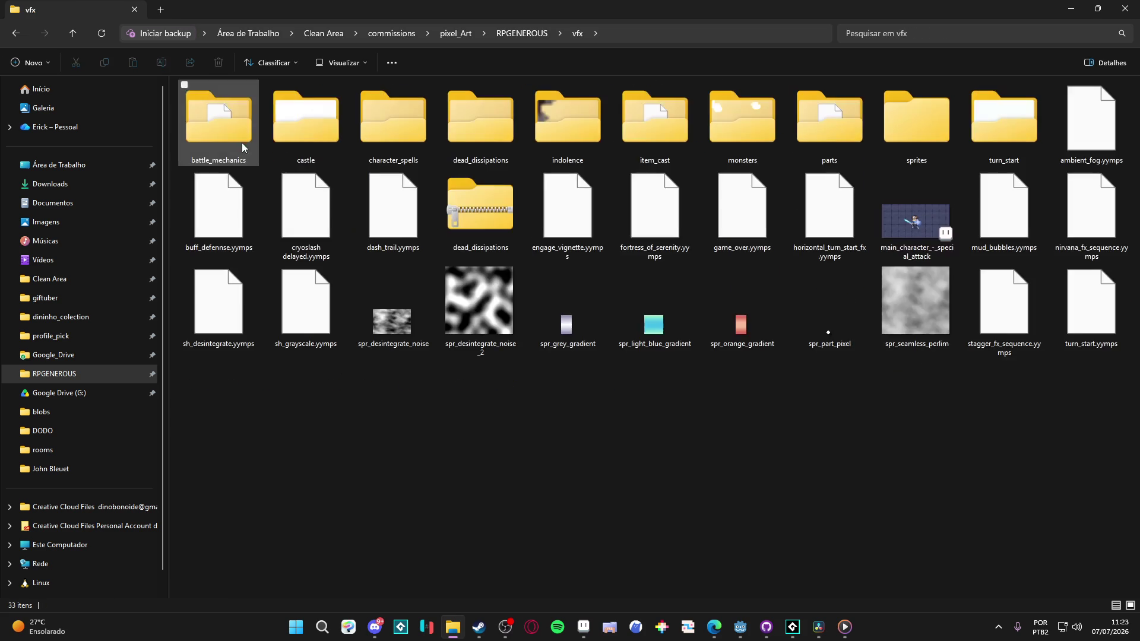
left_click(1010, 122)
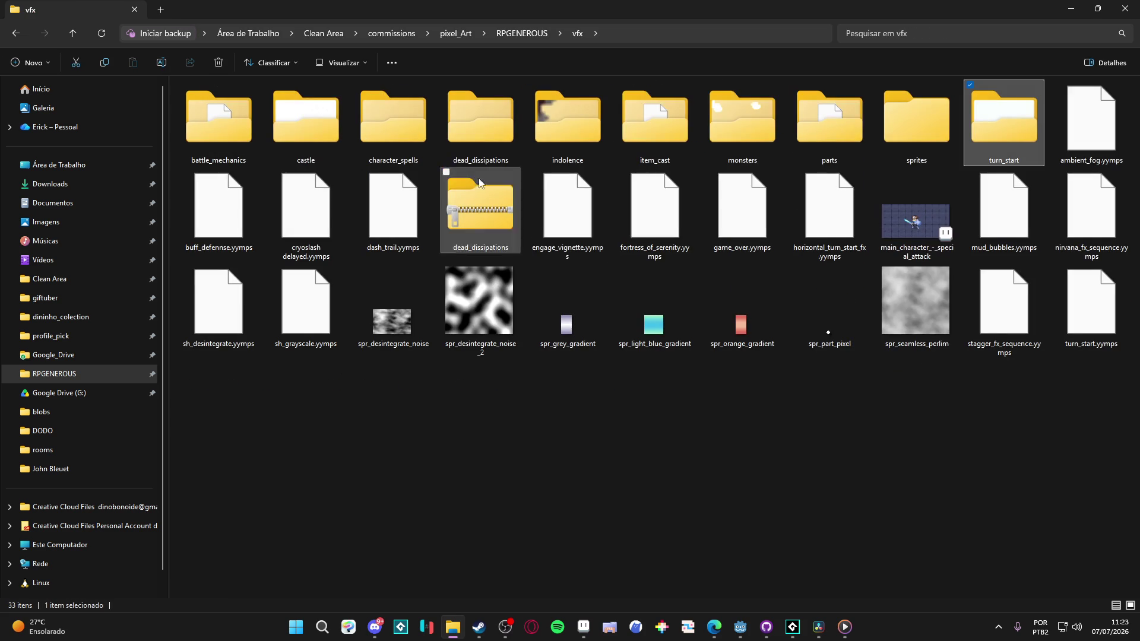
left_click(268, 123)
Step: Go into character_spells > themba > drums of war and open drums_of_war.aseprite
double_click(379, 104)
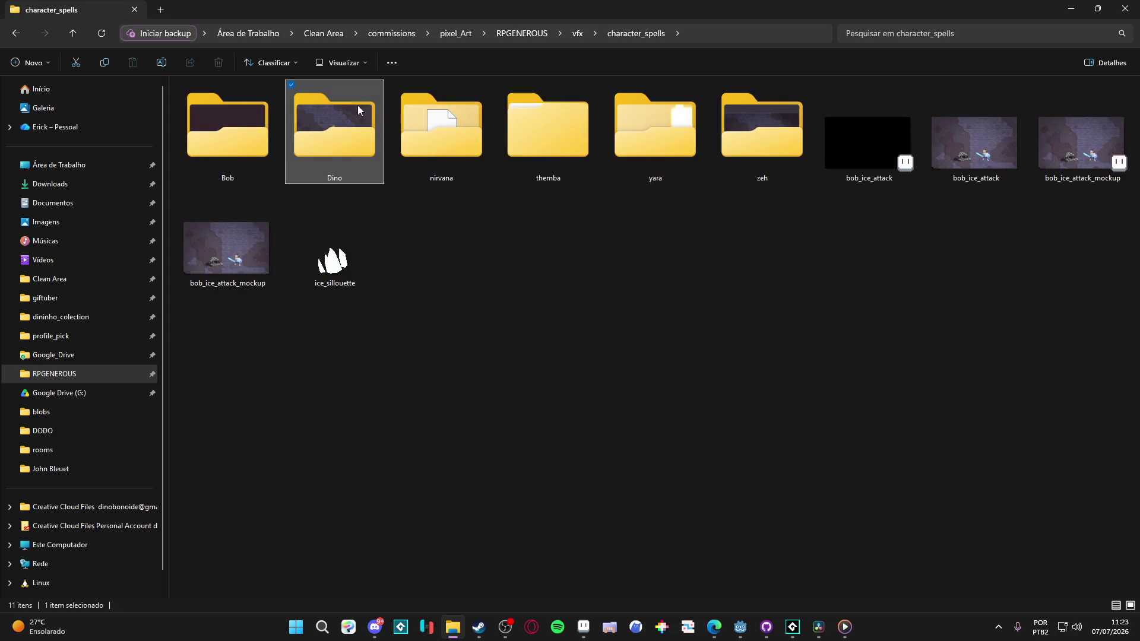
left_click(244, 101)
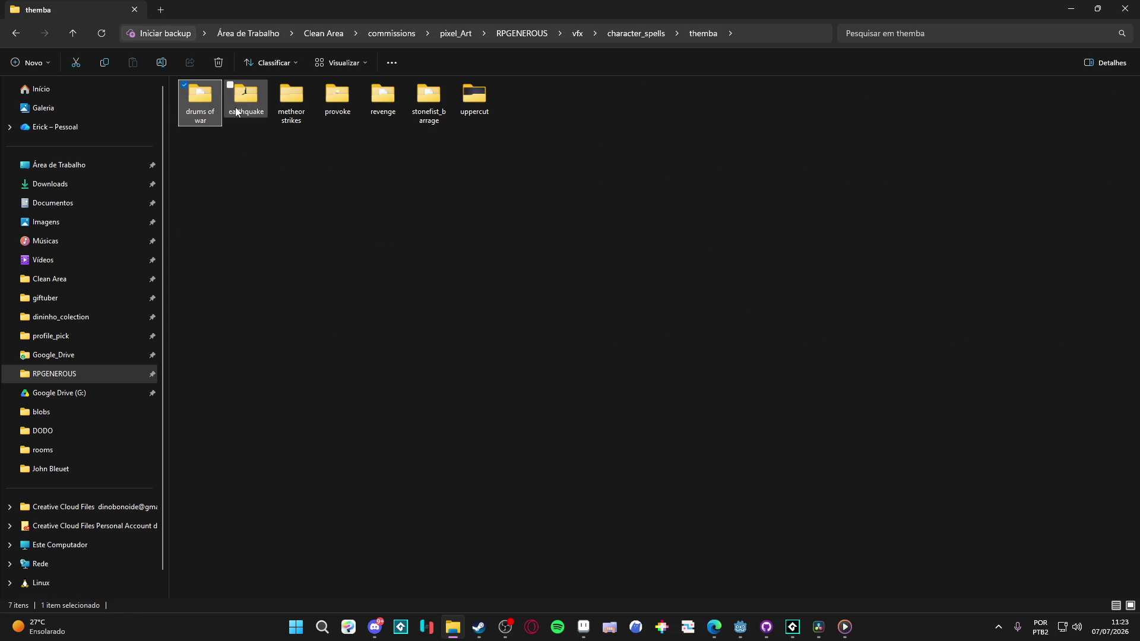
double_click(207, 100)
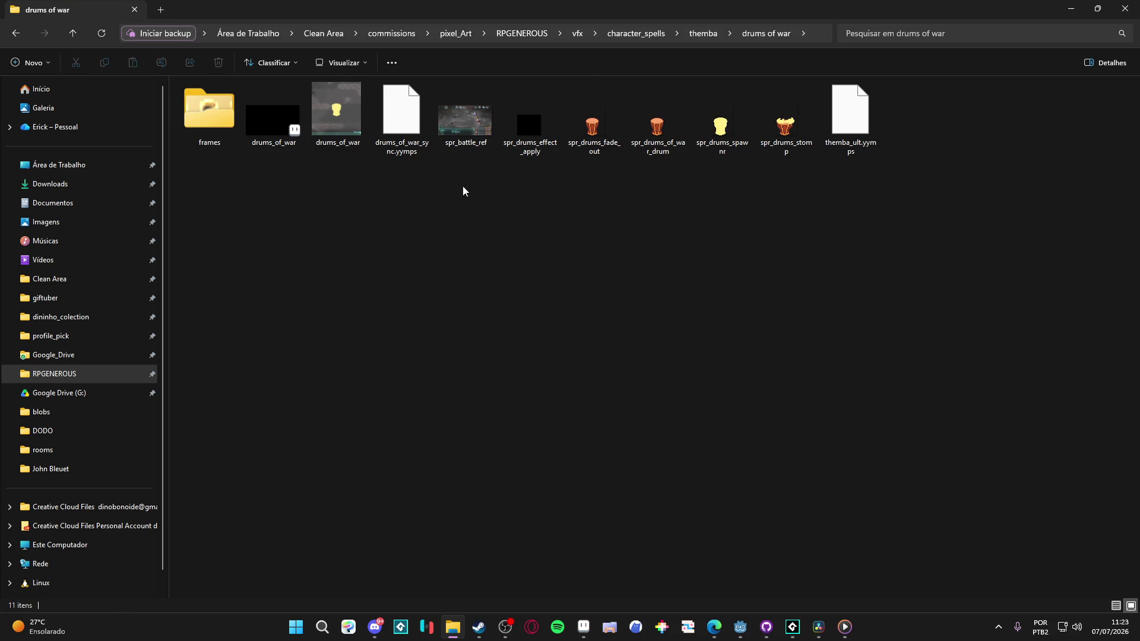
left_click(283, 132)
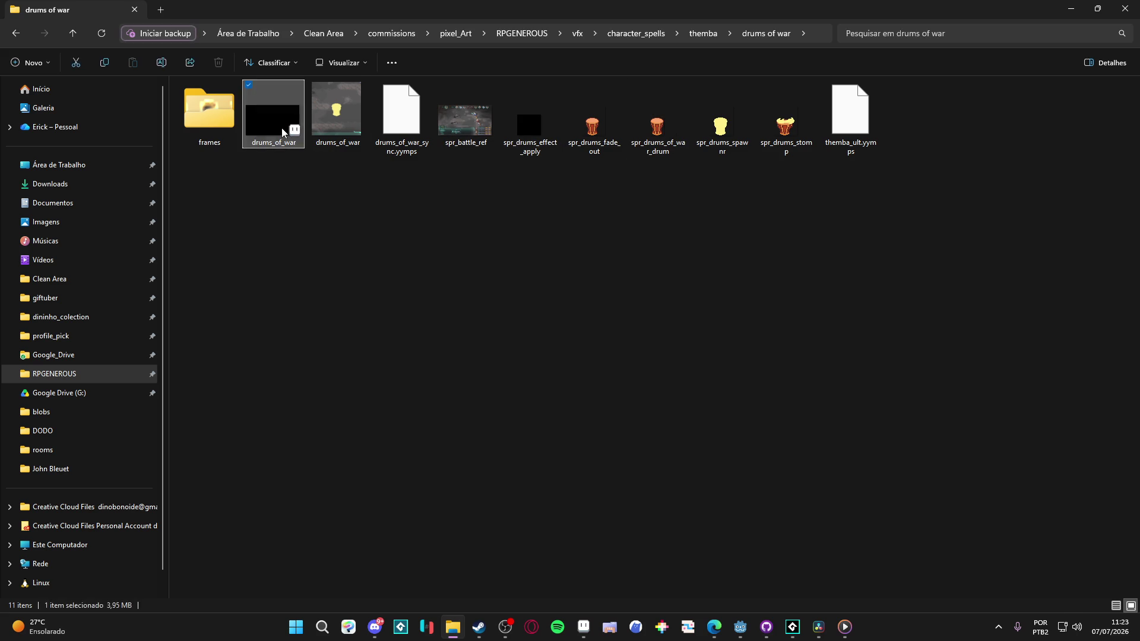
double_click(282, 132)
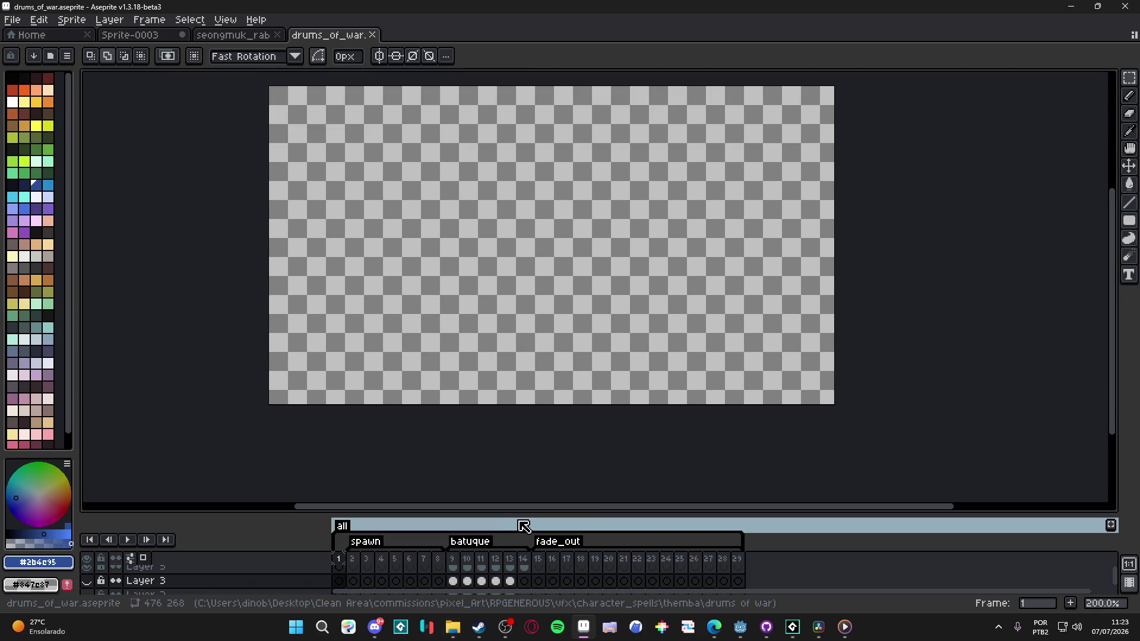
Step: Enlarge the timeline, show the battle-scene background layer, and play the animation
left_click_drag(523, 508, 523, 437)
scroll(118, 567, "down", 1)
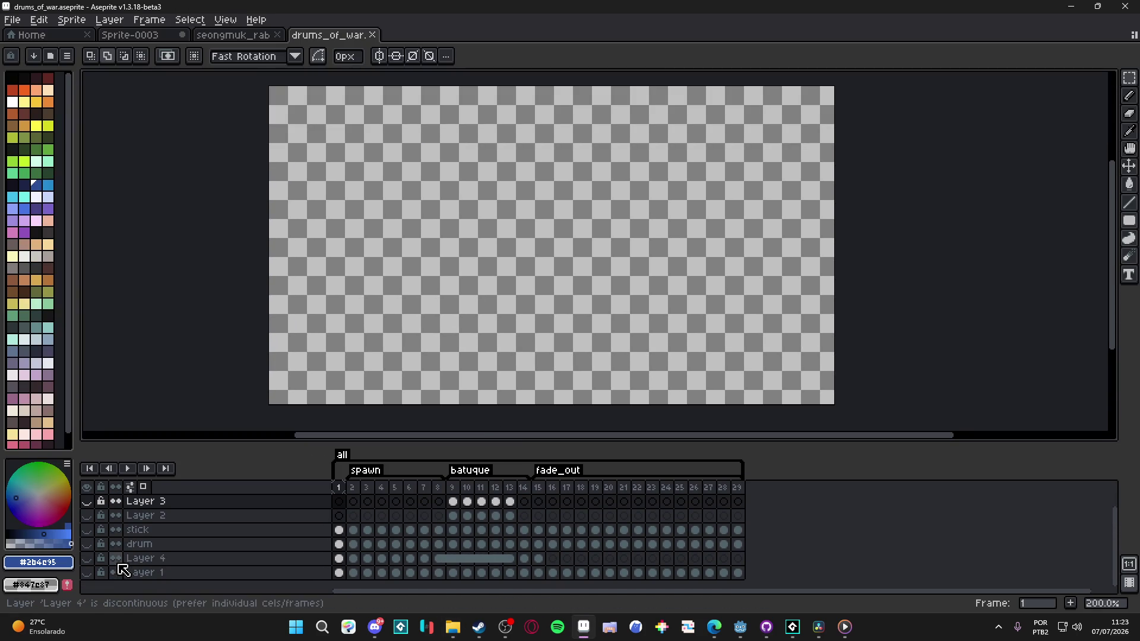
left_click(87, 572)
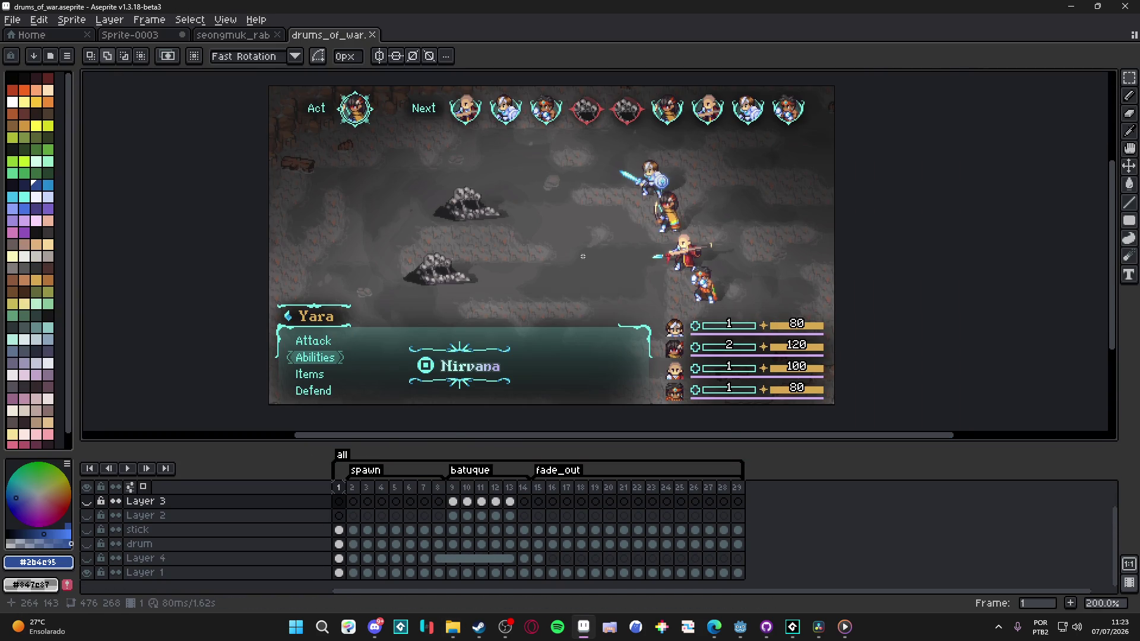
scroll(582, 256, "up", 1)
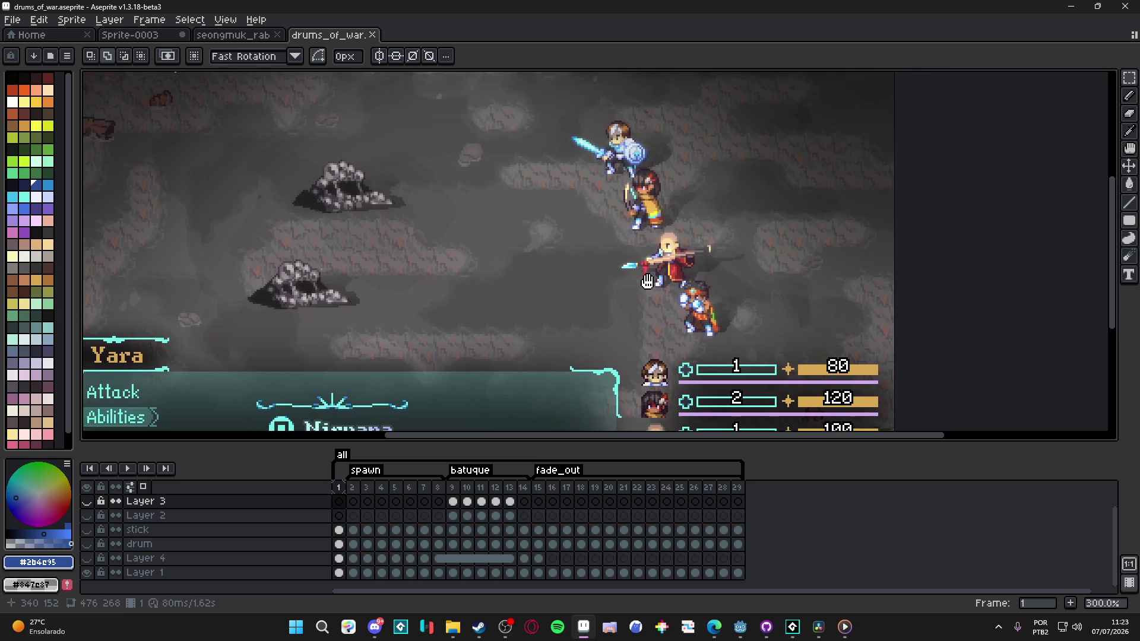
left_click(125, 469)
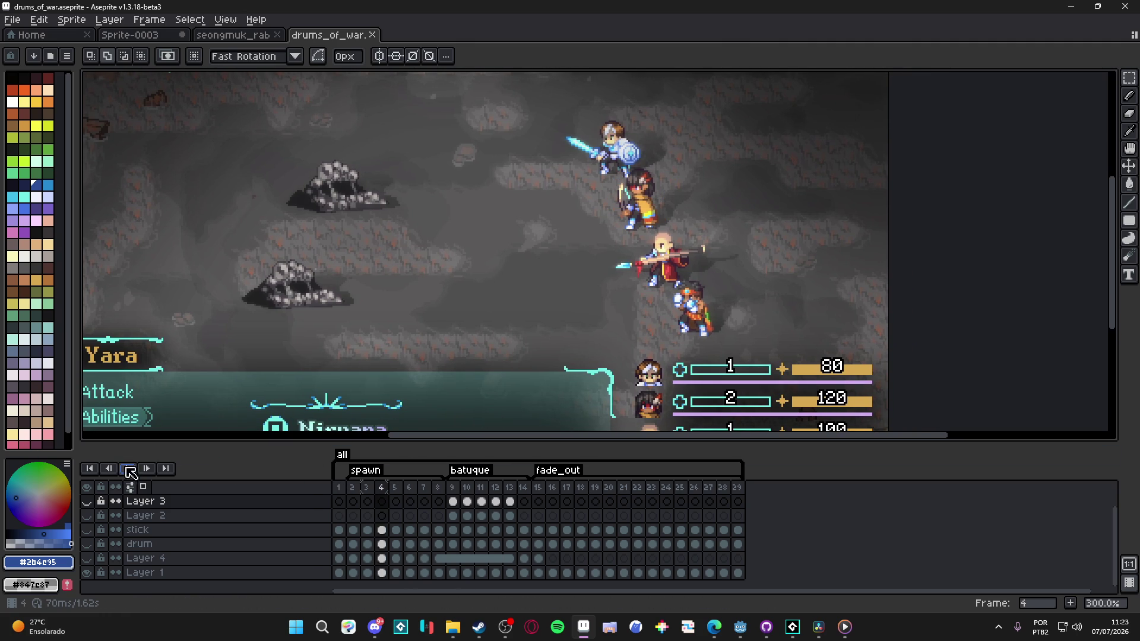
left_click(130, 469)
Step: Unhide Layer 3 and the remaining drum layers, then make the stick layer active
scroll(204, 537, "up", 1)
left_click(87, 516)
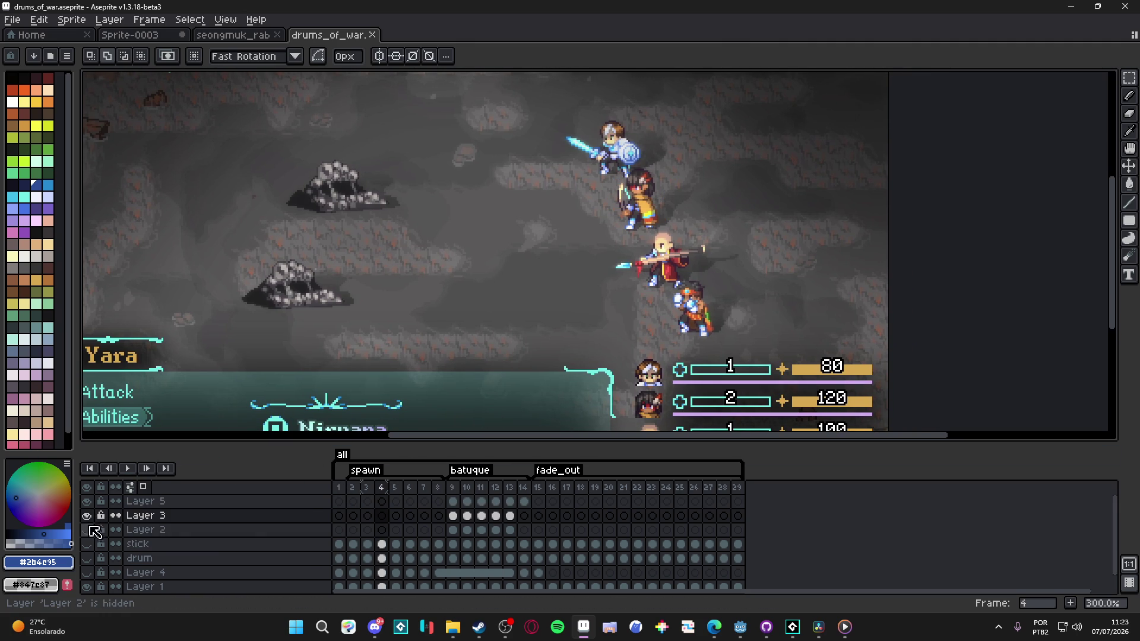
left_click_drag(95, 532, 92, 579)
left_click(128, 469)
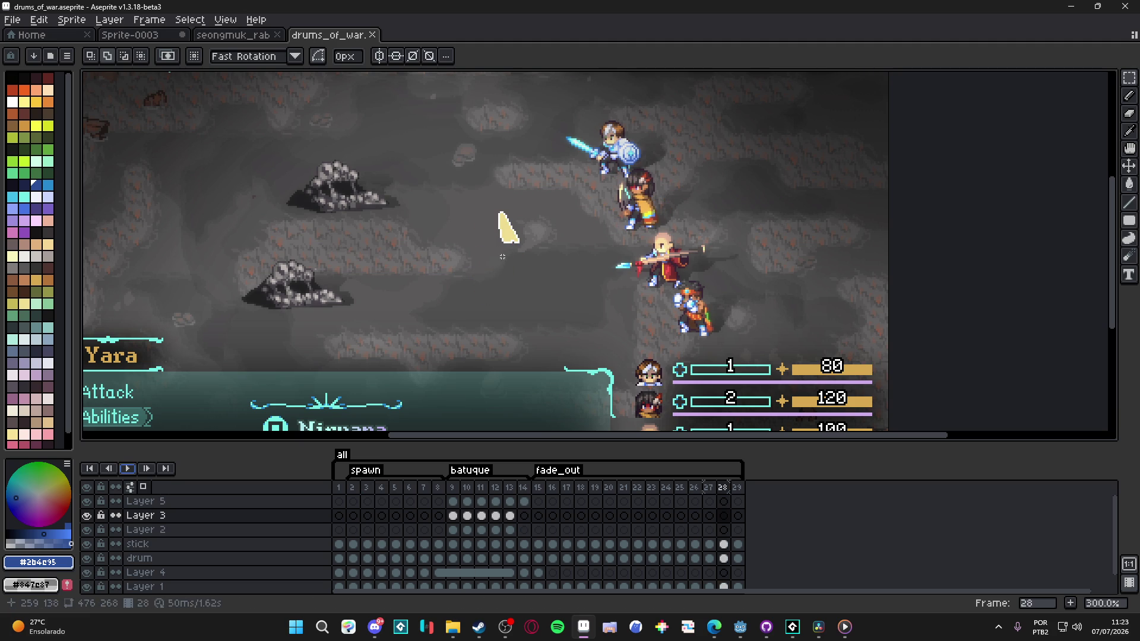
key("v")
left_click(138, 544)
Step: Hide the stick layer, play the animation, and flip between frames 9–11
left_click(87, 544)
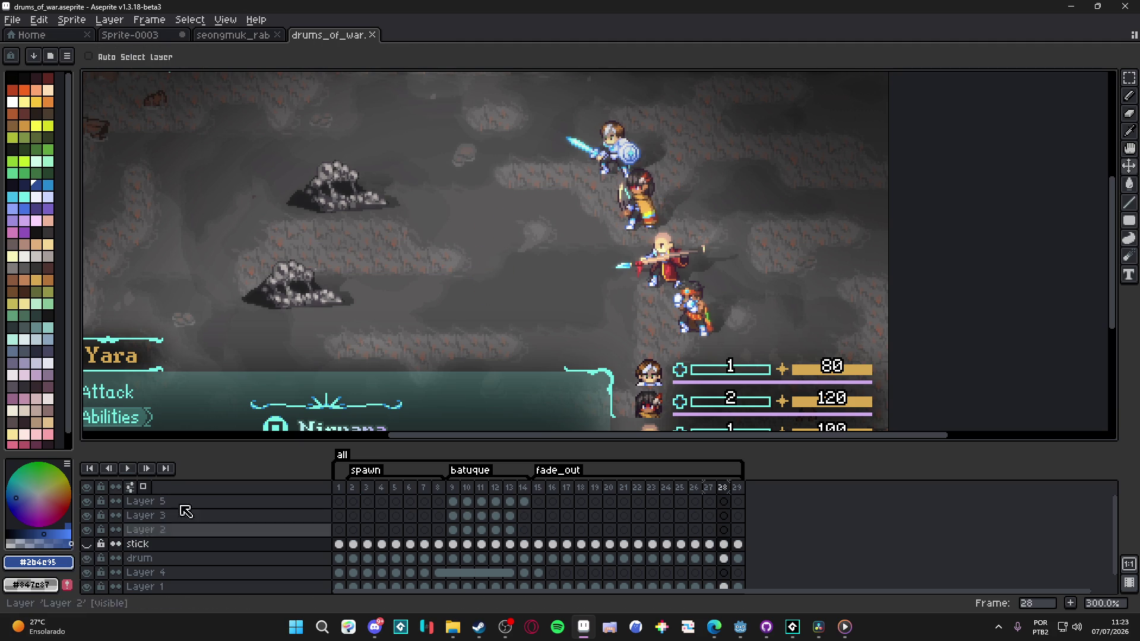
left_click(127, 469)
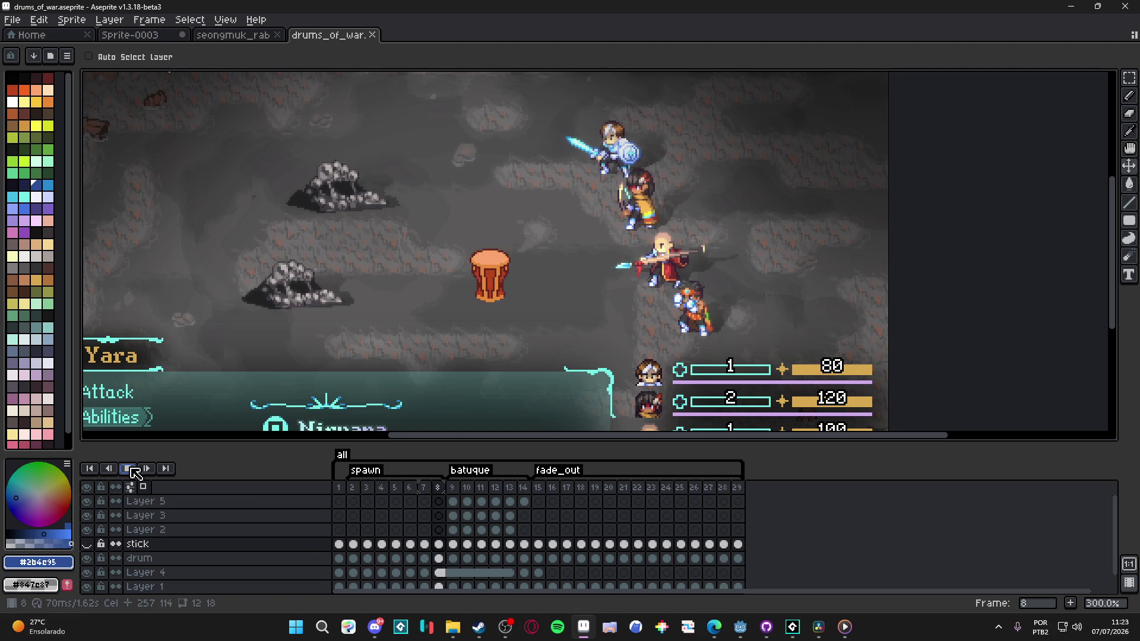
left_click(458, 487)
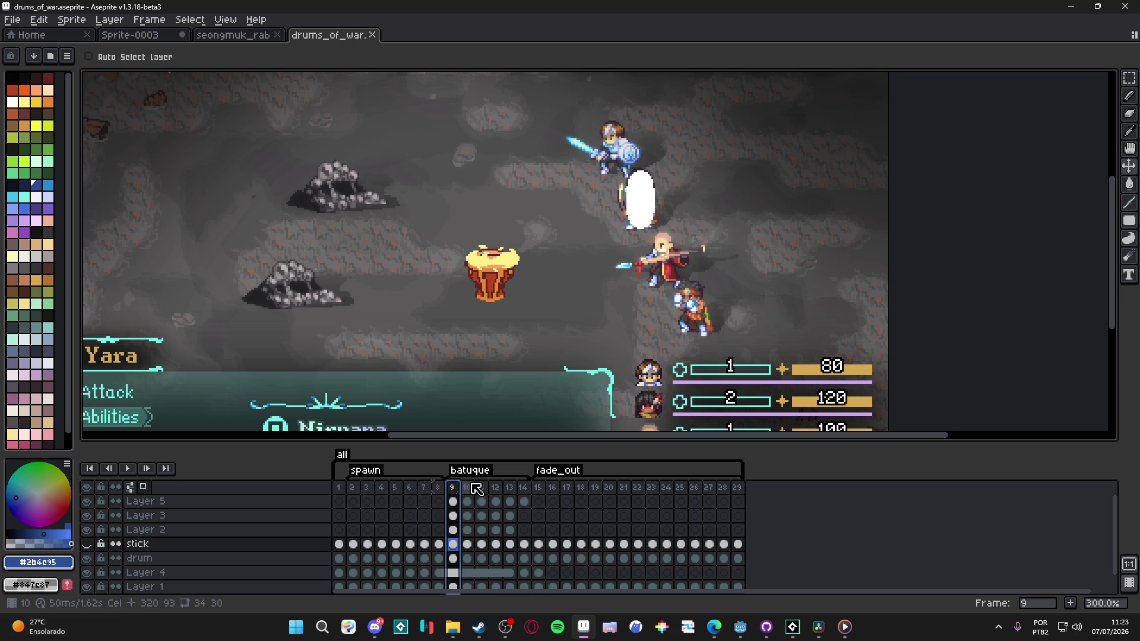
left_click(467, 488)
left_click(453, 488)
left_click(468, 489)
left_click(482, 489)
left_click(453, 496)
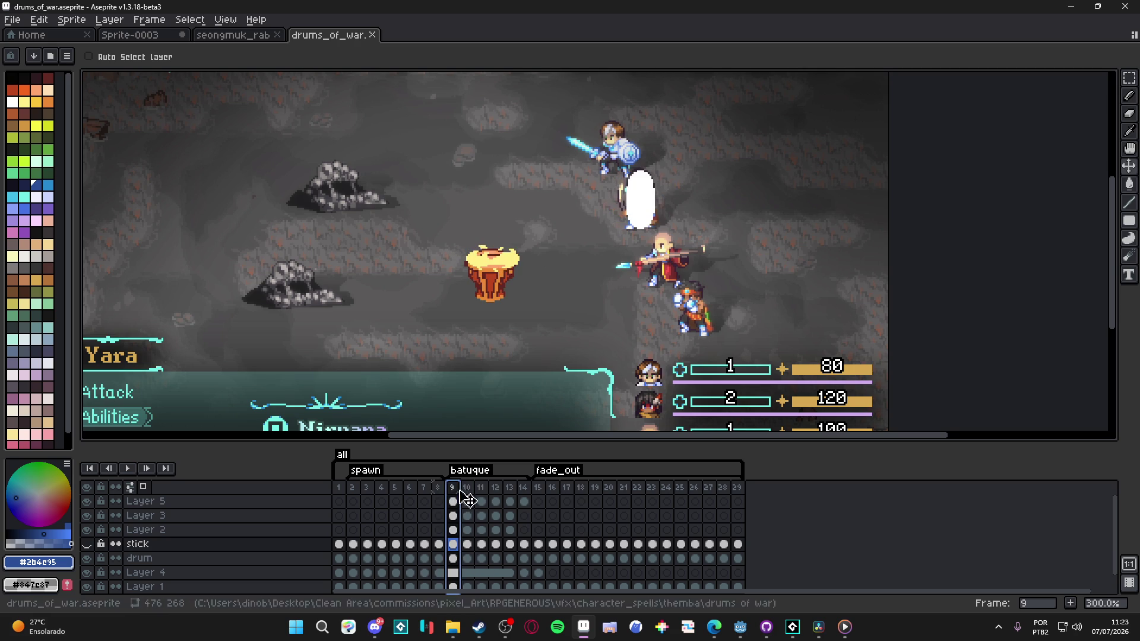
left_click(463, 498)
Step: Select frames 10–12 across all layers, narrow the selection, and view frames 11 and 12
left_click(481, 488, "shift")
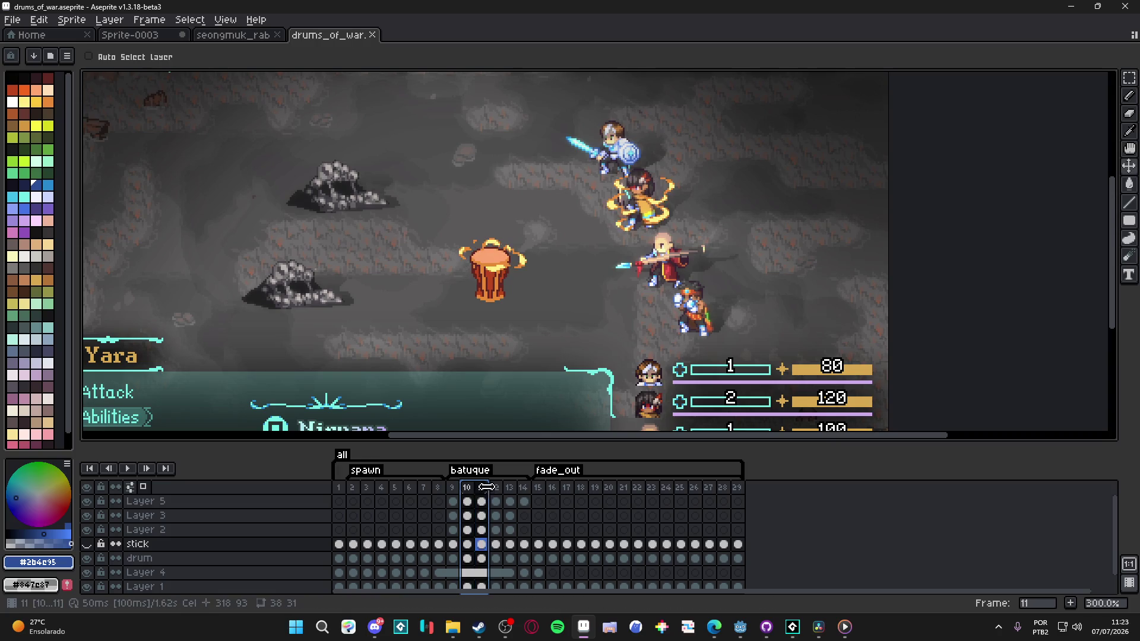
mouse_move(466, 488)
left_mouse_down()
mouse_move(514, 491)
mouse_move(497, 491)
left_mouse_up()
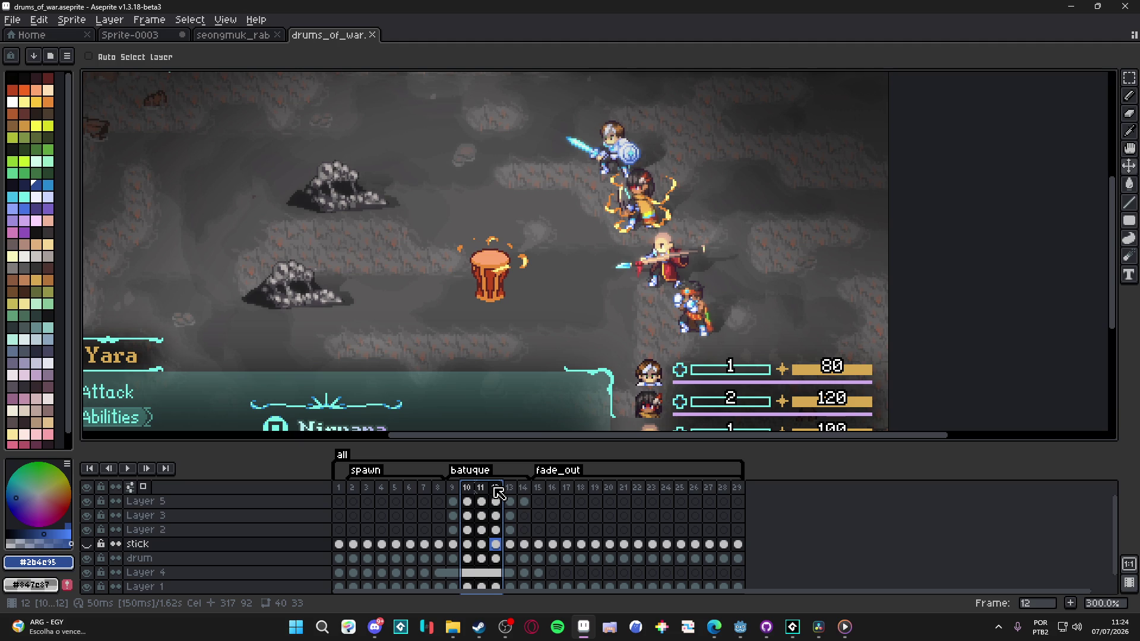
mouse_move(497, 492)
left_mouse_down()
mouse_move(475, 491)
mouse_move(486, 482)
mouse_move(456, 490)
mouse_move(495, 490)
left_mouse_up()
left_click(481, 491)
left_click(499, 490)
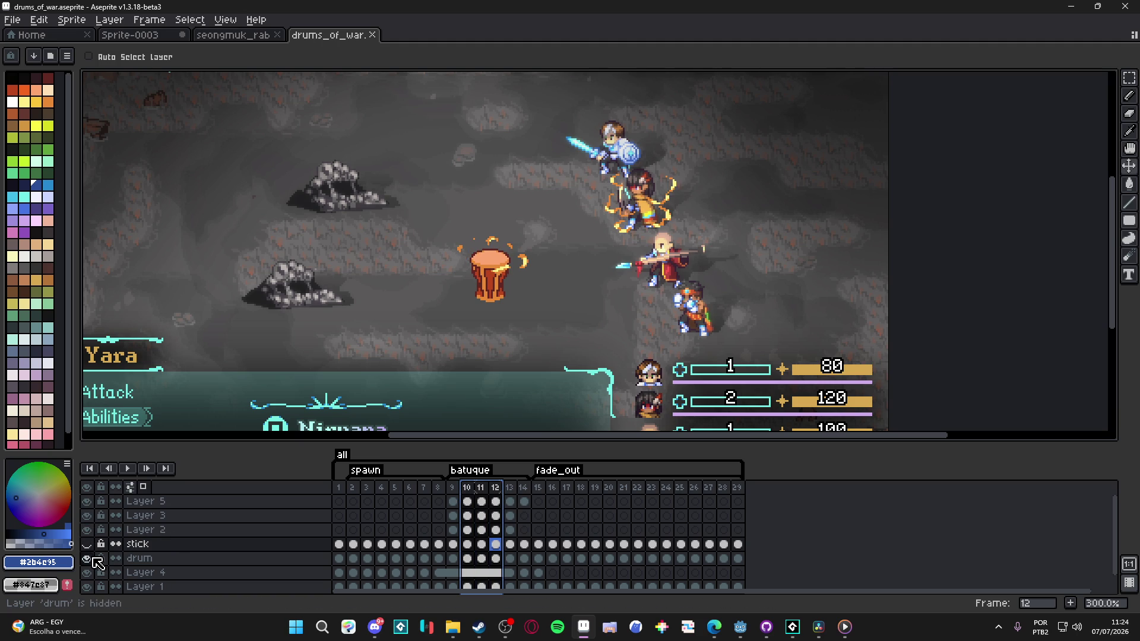
scroll(92, 560, "down", 1)
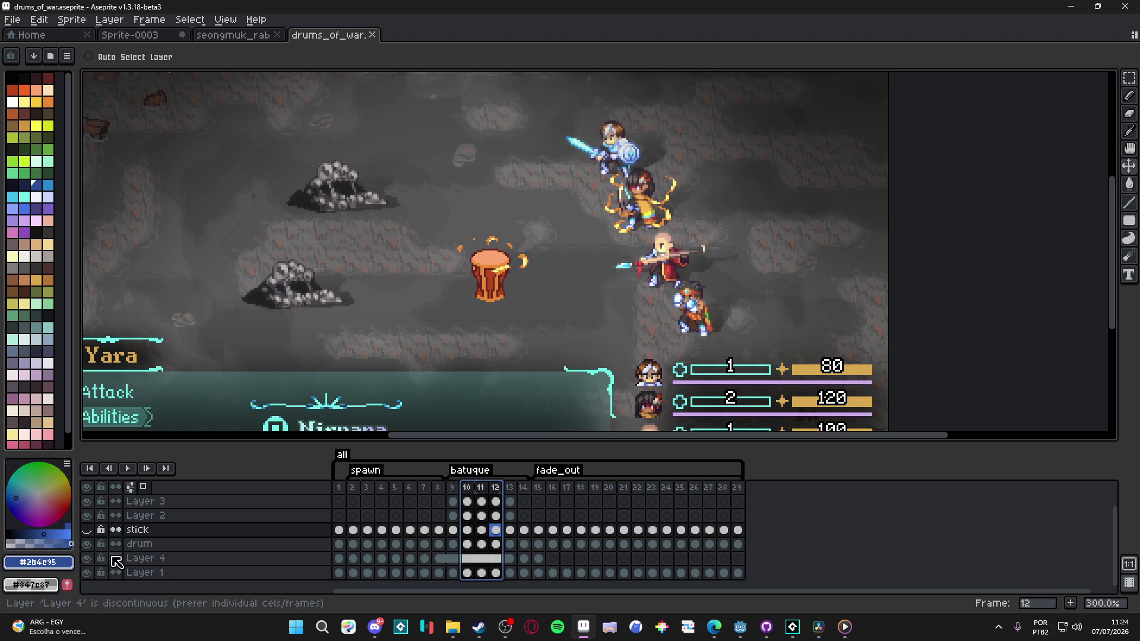
Step: Toggle the stick layer, make Layer 4 active, and flip through batuque frames 10–12
left_click(87, 529)
left_click(89, 529)
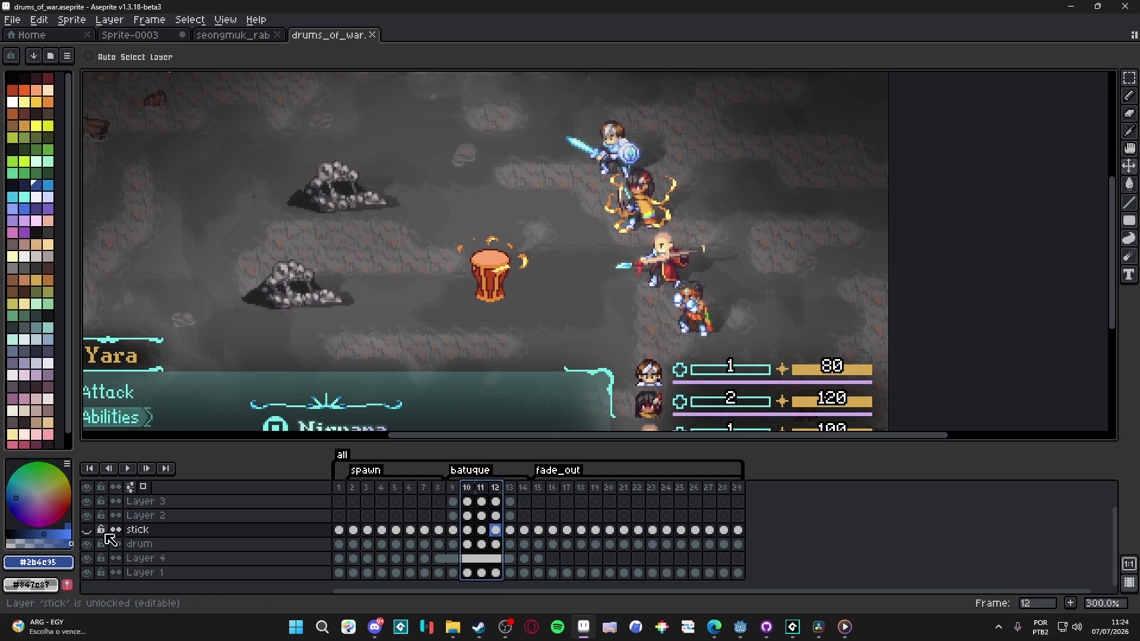
left_click(152, 545)
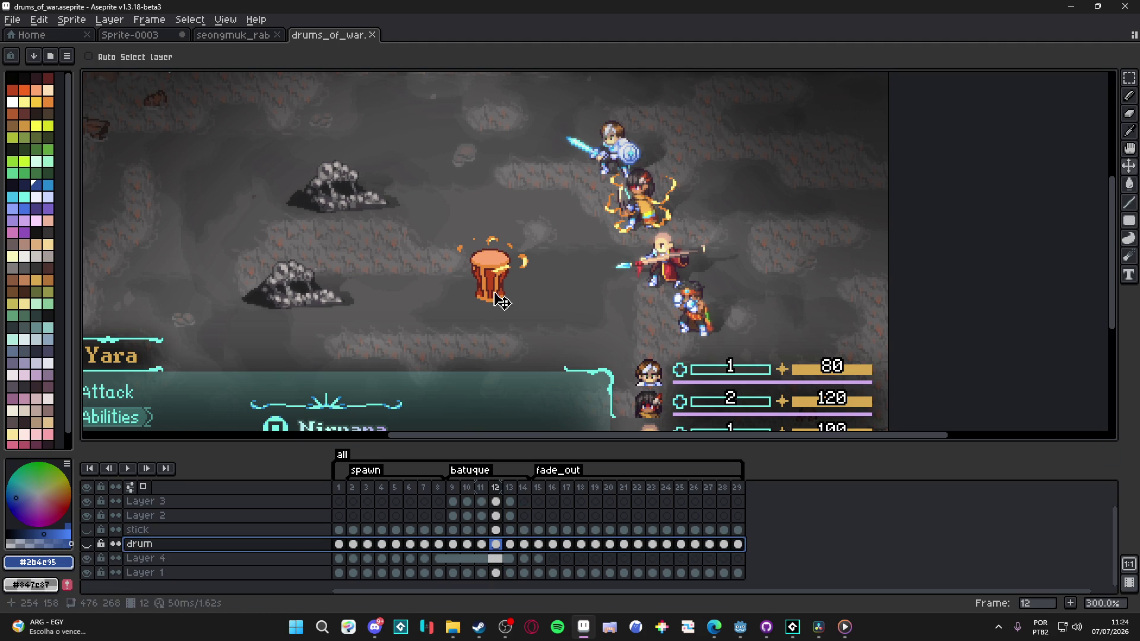
left_click(142, 558)
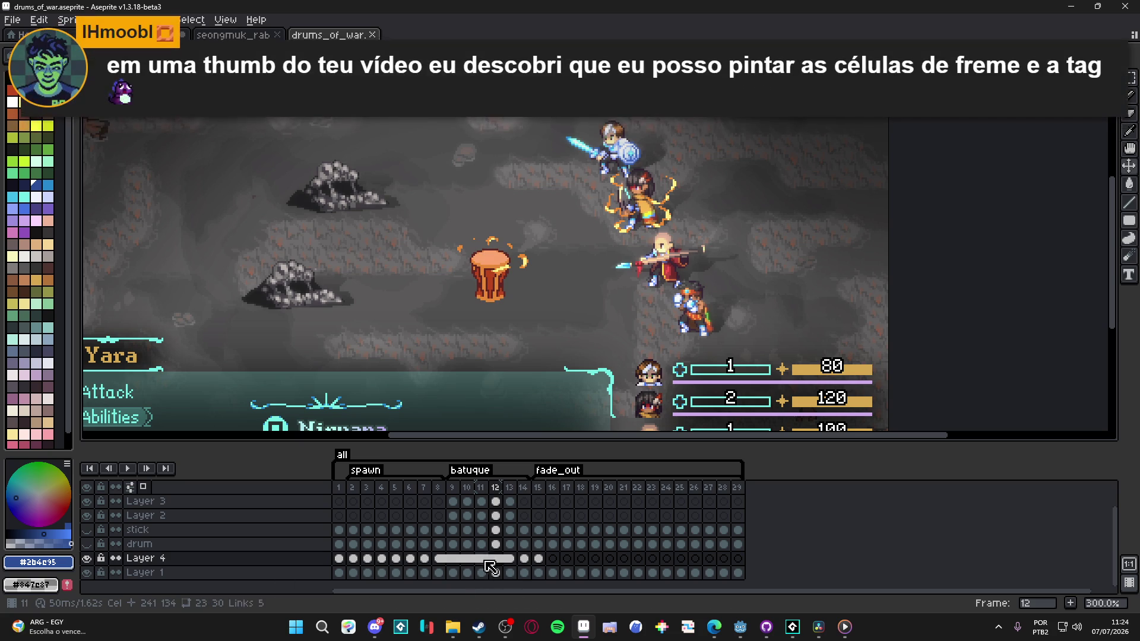
left_click(466, 487)
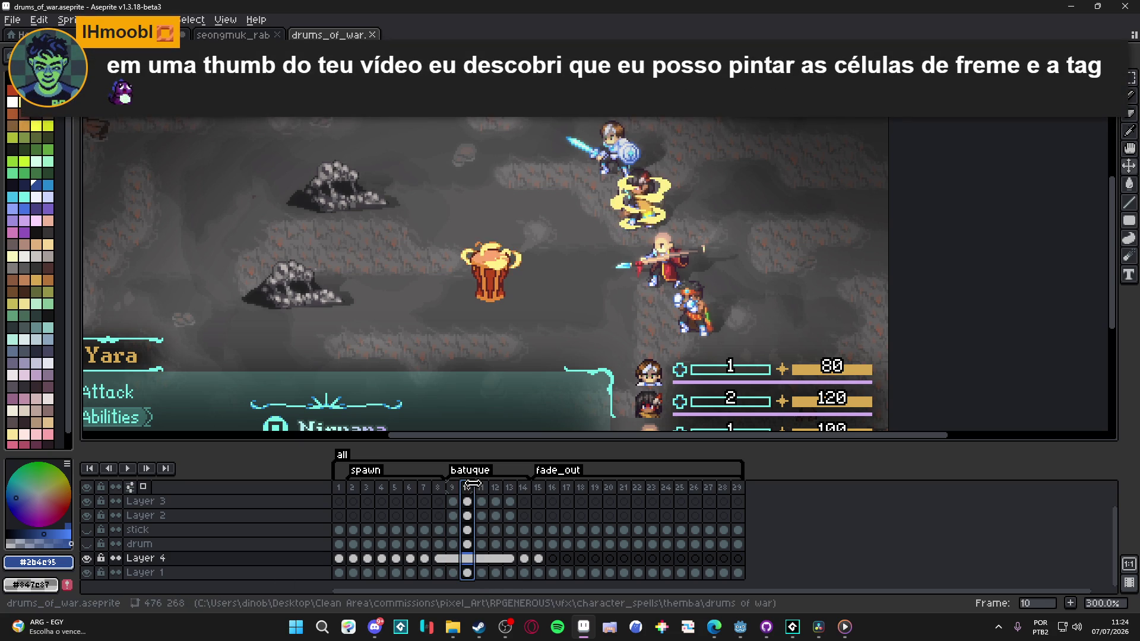
left_click(481, 487)
left_click(495, 488)
left_click(481, 488)
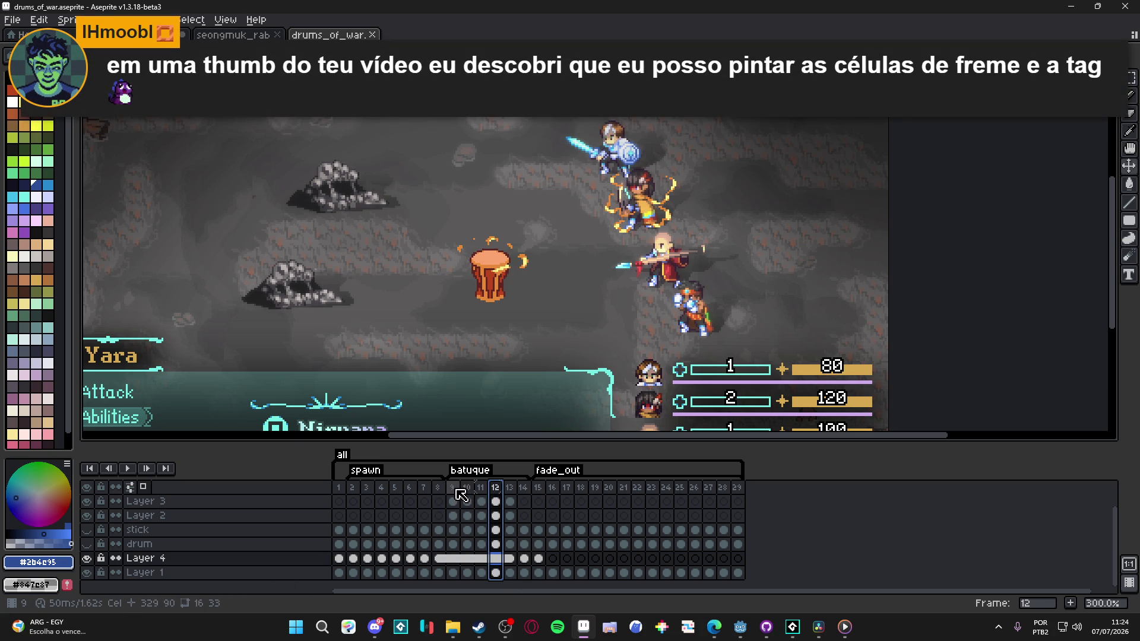
left_click(452, 488)
left_click(467, 488)
left_click(494, 489)
scroll(499, 496, "up", 1)
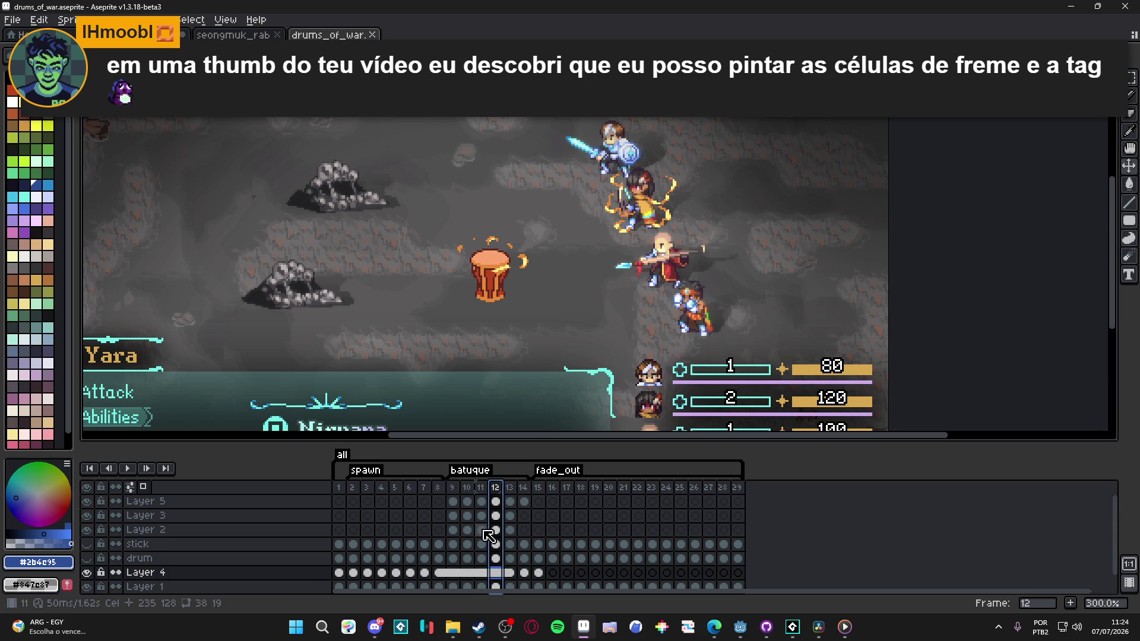
Step: Hide Layer 4 and step through frames 9 to 12
left_click(453, 488)
scroll(393, 541, "down", 1)
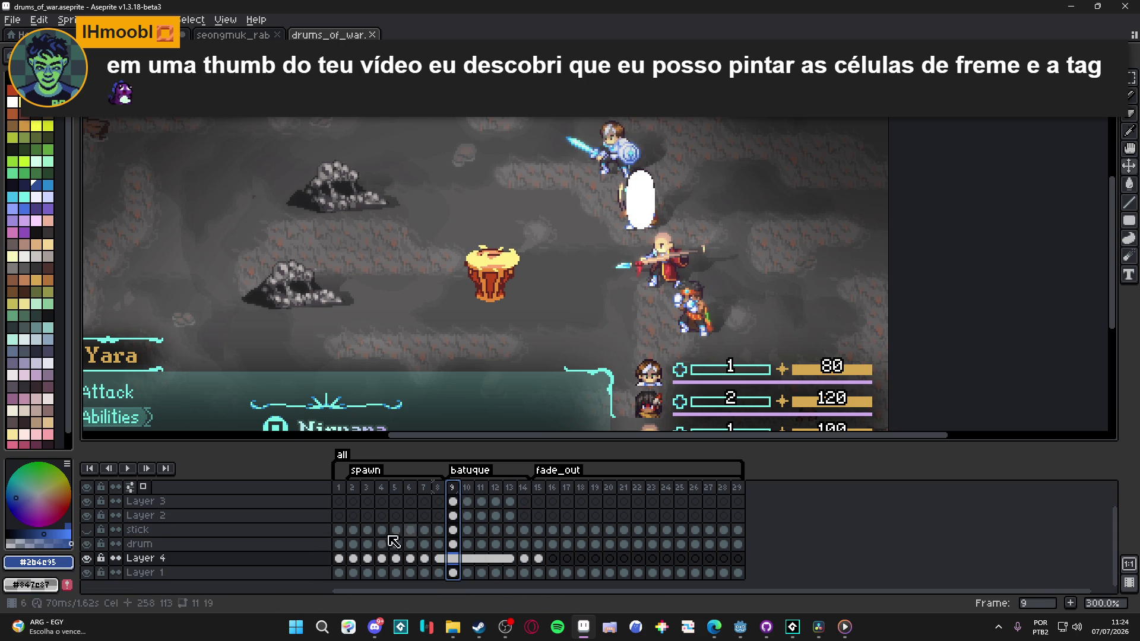
left_click(86, 558)
scroll(89, 558, "up", 1)
left_click(468, 487)
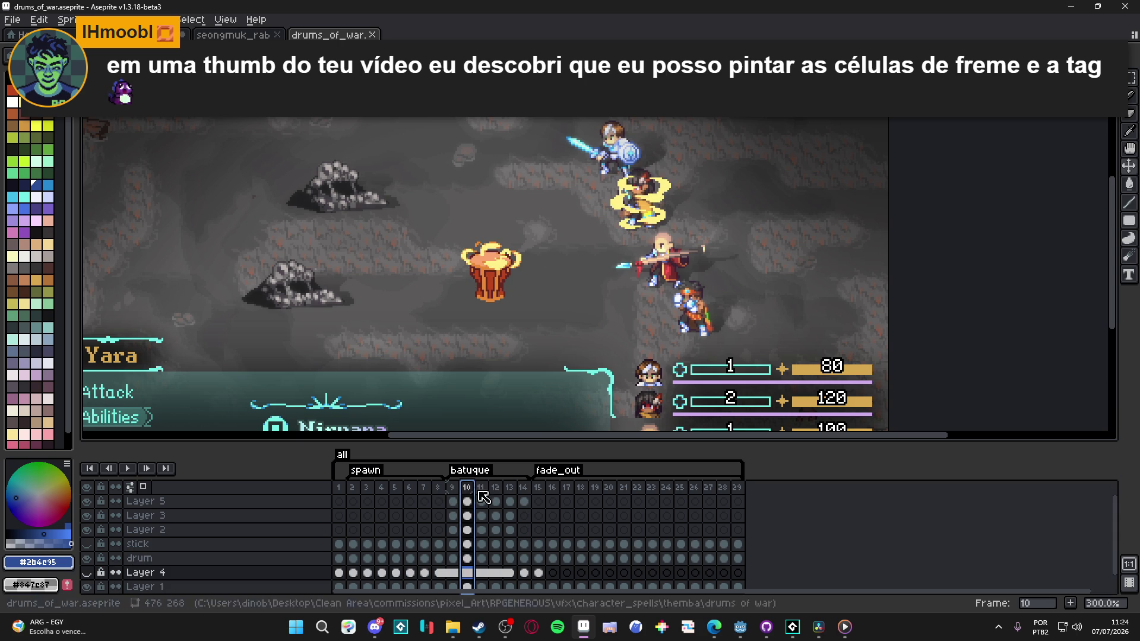
left_click(453, 487)
left_click(468, 487)
key("Right")
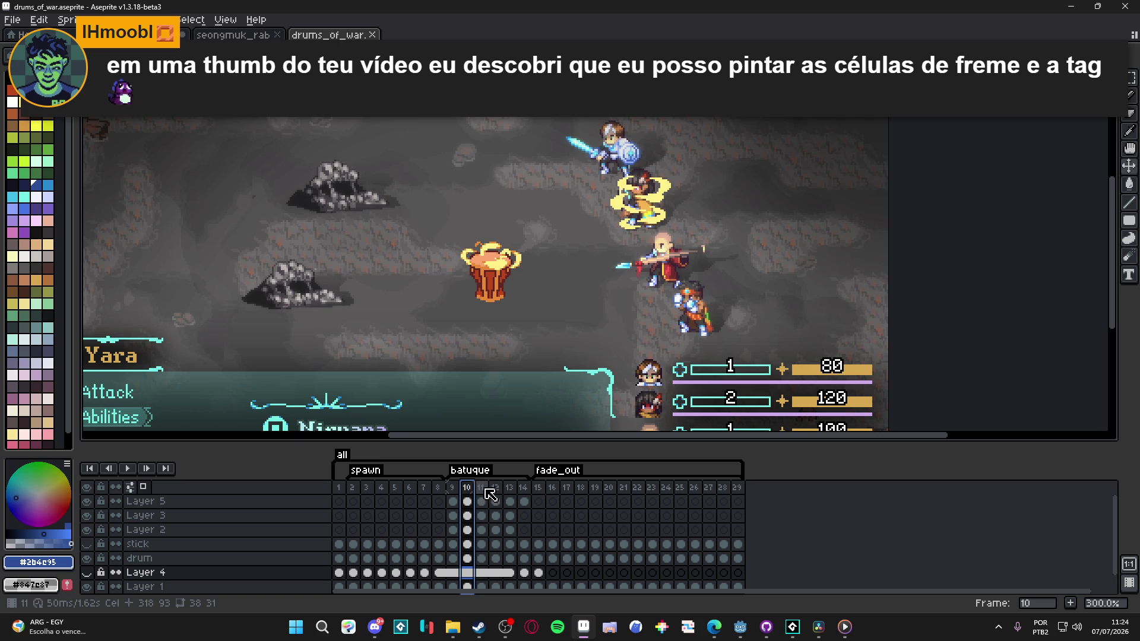
key("Right")
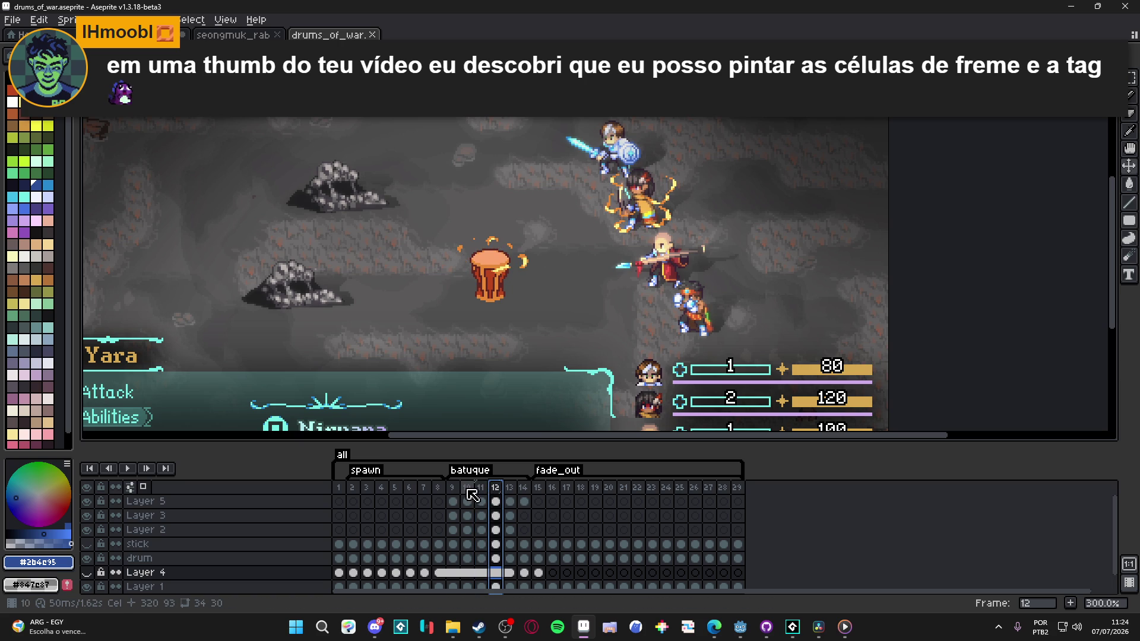
Step: Select the drum layer's cels in frames 10–12 and start a new sprite from them
left_click(140, 558)
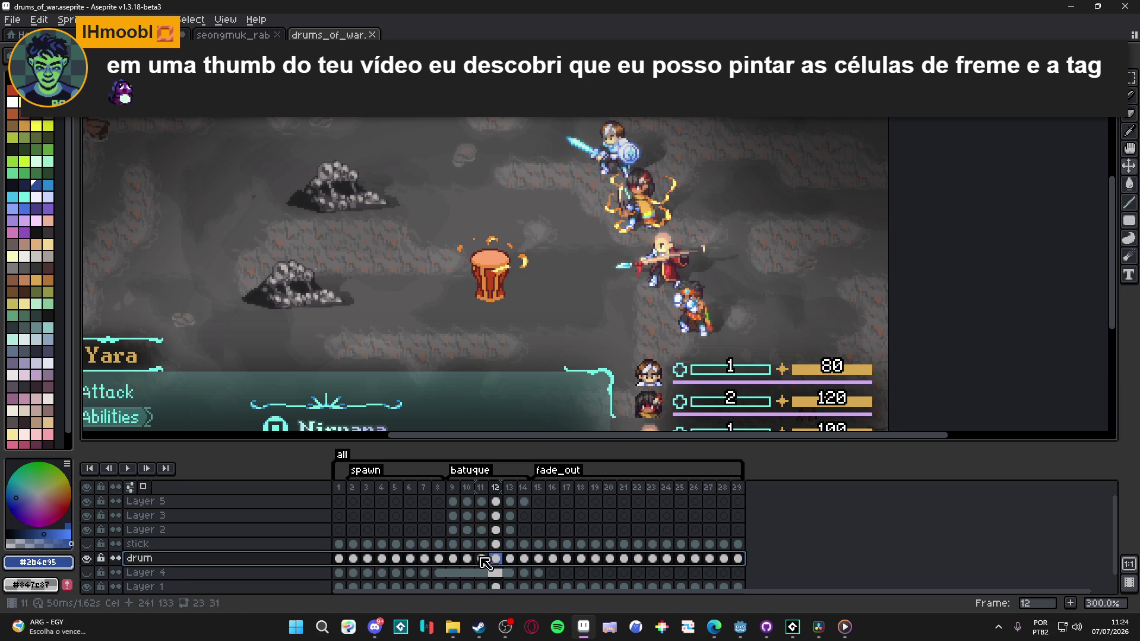
left_click(473, 558)
left_click_drag(476, 564, 495, 559)
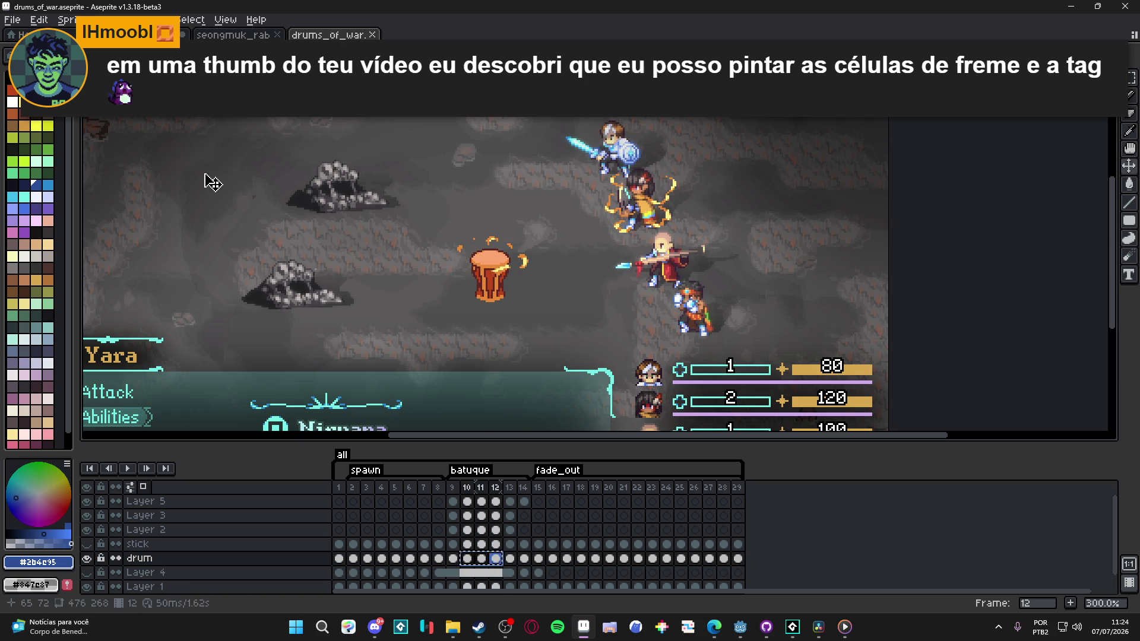
left_click(12, 21)
left_click(18, 35)
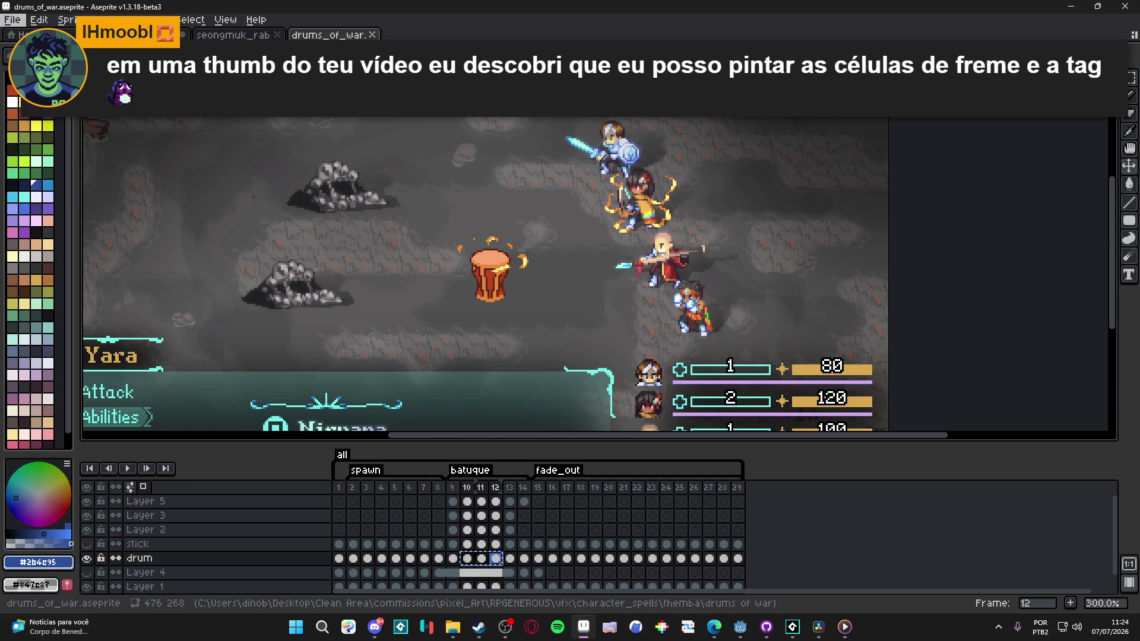
Step: Confirm the new sprite and enlarge its canvas to 123×86
left_click(535, 439)
scroll(594, 270, "up", 4)
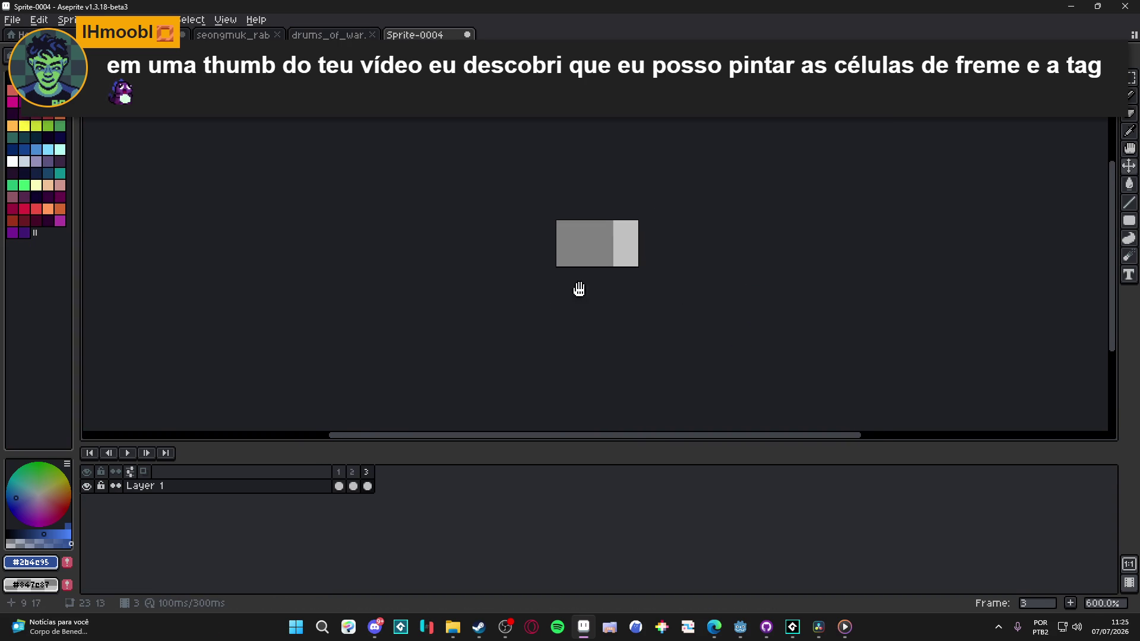
mouse_move(580, 288)
left_mouse_down()
mouse_move(554, 320)
mouse_move(496, 275)
left_mouse_up()
scroll(545, 323, "down", 3)
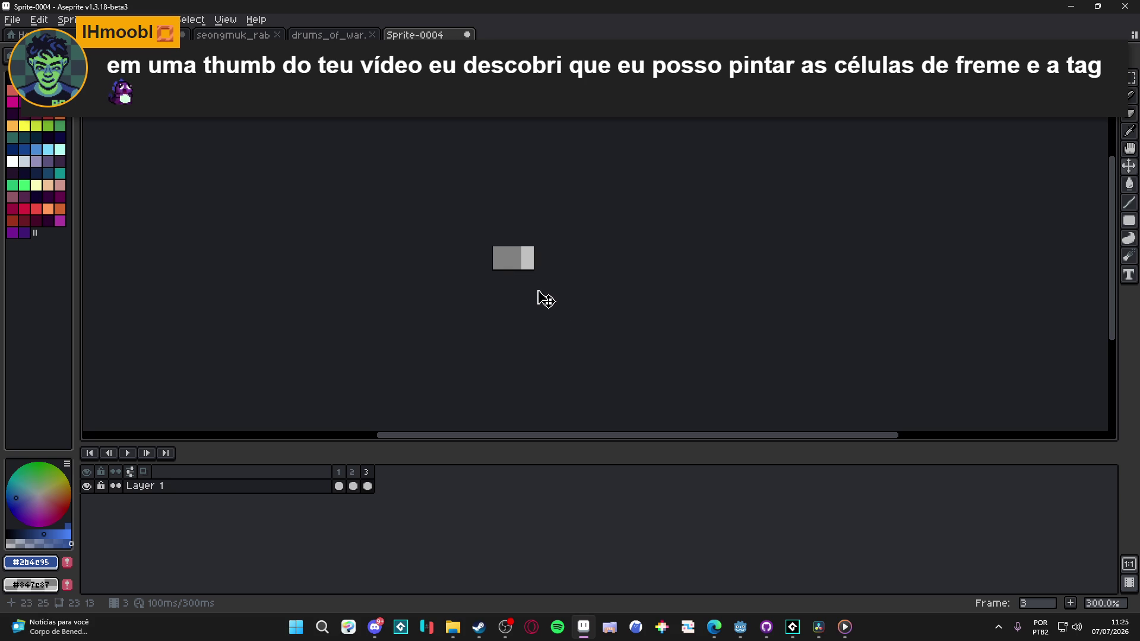
key("ctrl+alt+c")
left_click_drag(538, 274, 710, 402)
left_click(1019, 343)
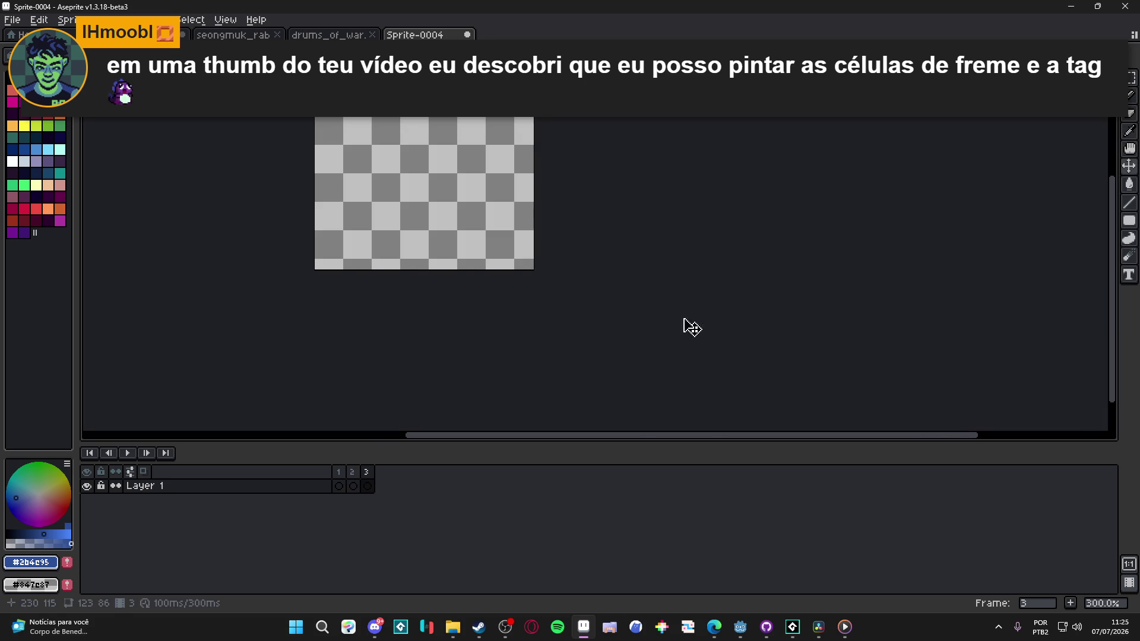
Step: Move the drum cels in frames 3–5 to the canvas centre and preview the animation
mouse_move(491, 254)
left_mouse_down()
mouse_move(351, 198)
mouse_move(353, 222)
left_mouse_up()
key("ctrl+z")
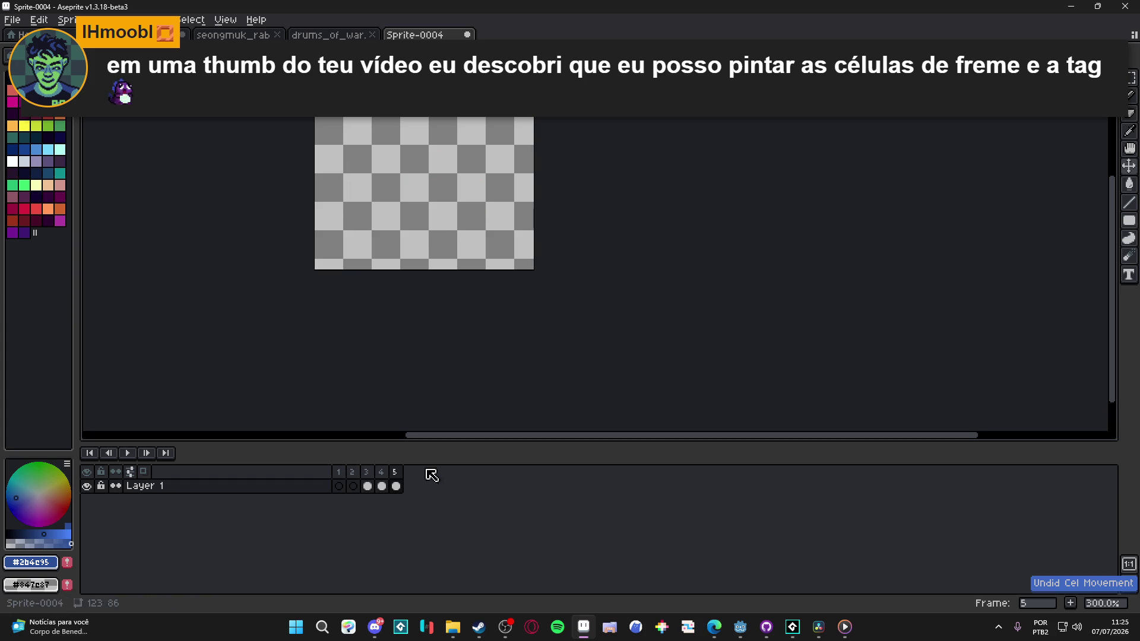
left_click_drag(402, 484, 369, 487)
mouse_move(797, 364)
left_mouse_down()
mouse_move(476, 203)
mouse_move(491, 185)
left_mouse_up()
left_click(369, 473)
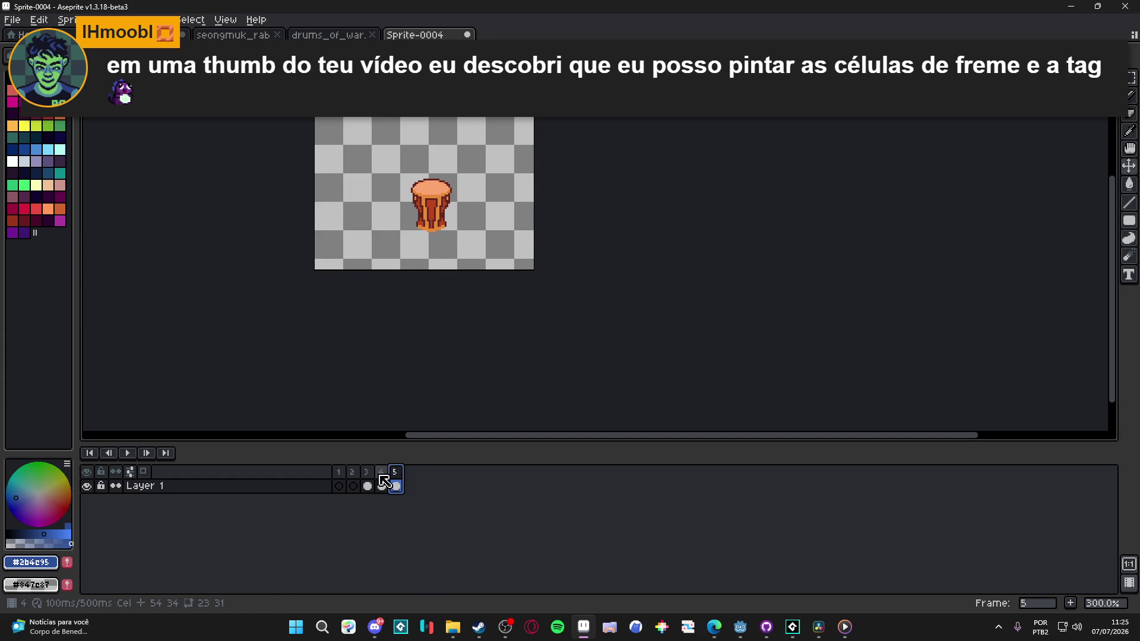
left_click(378, 477)
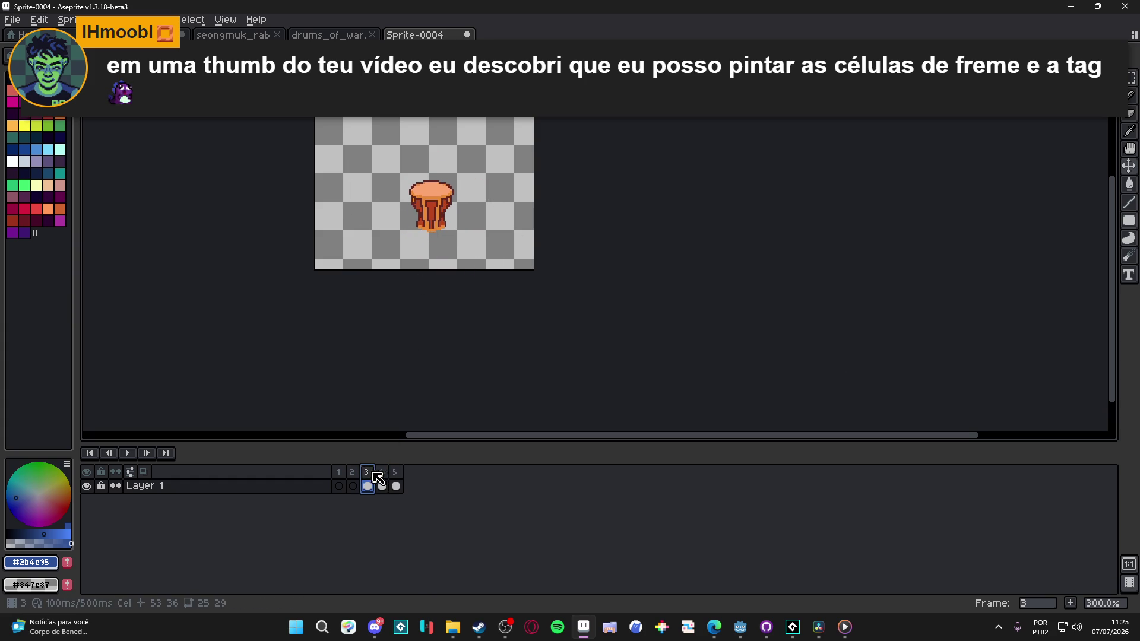
left_click(131, 453)
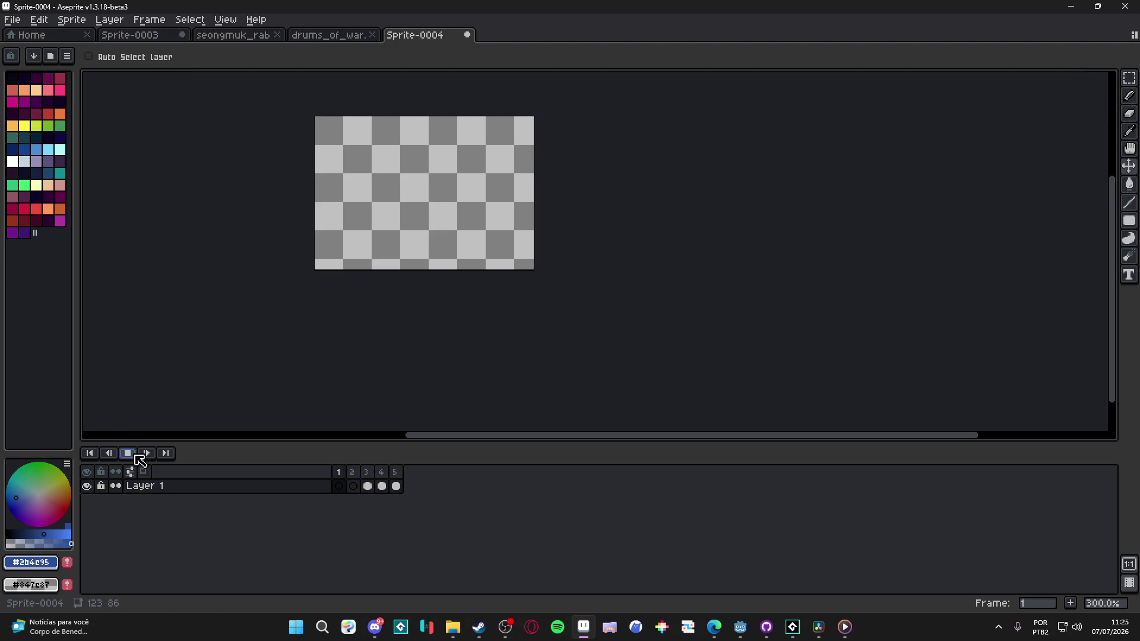
Step: Delete the empty frames and step through the three remaining drum frames
key("Delete")
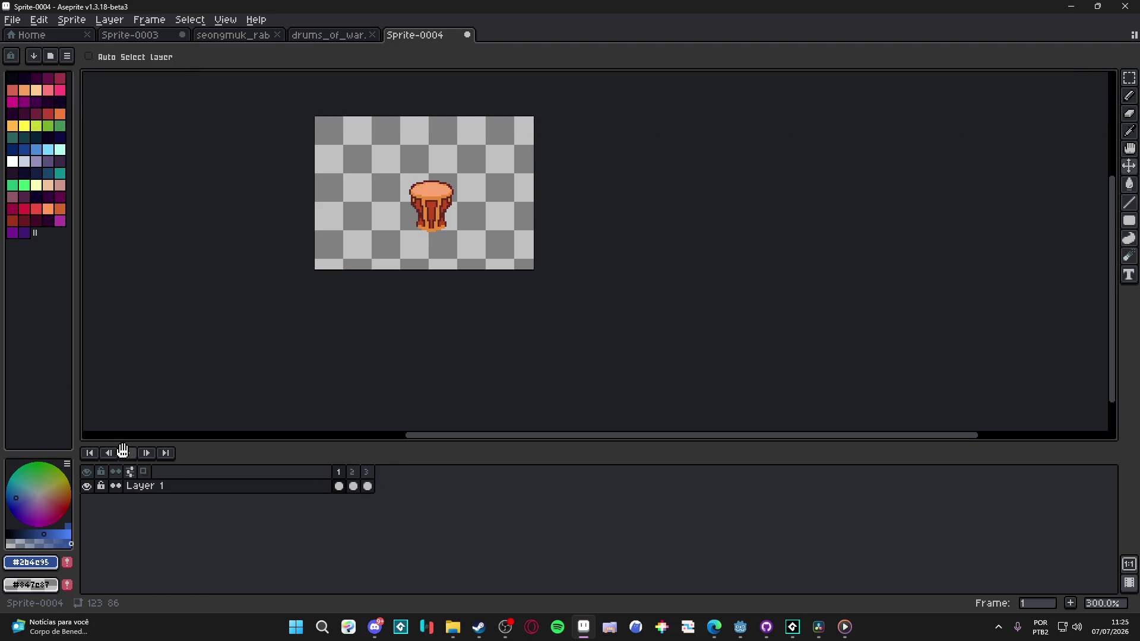
left_click(355, 482)
left_click(366, 482)
left_click(342, 482)
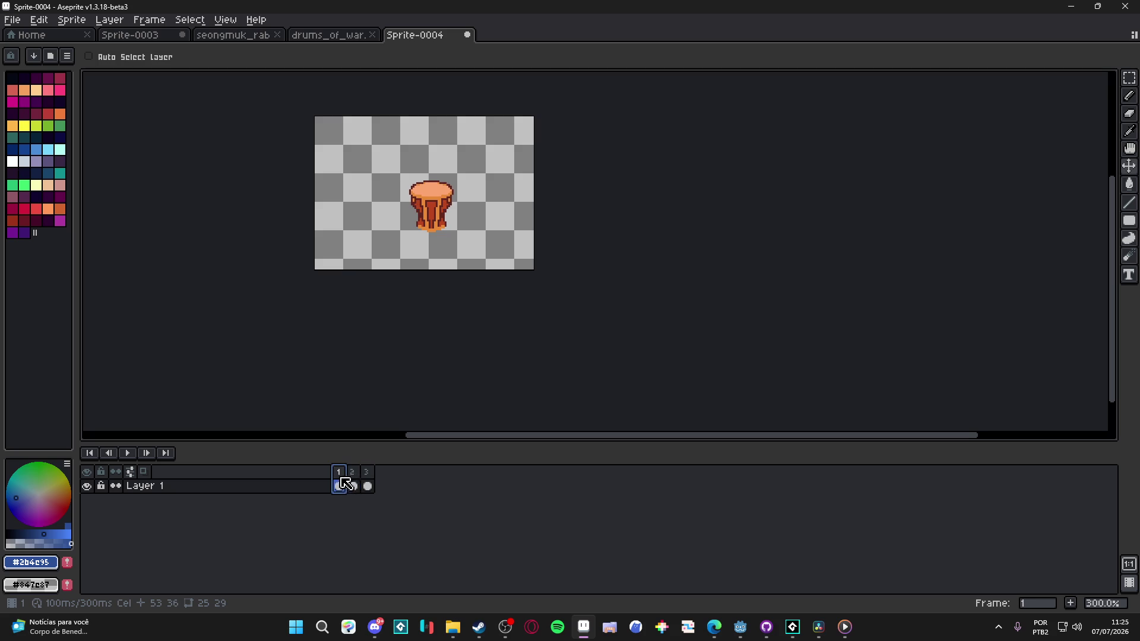
left_click(357, 481)
left_click(367, 482)
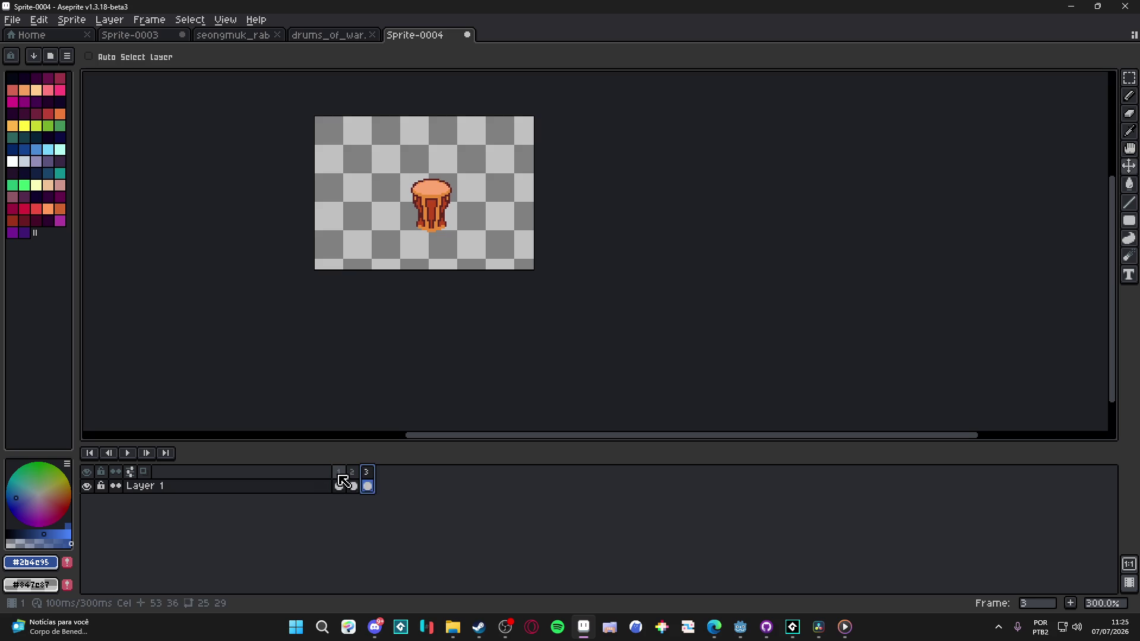
left_click(339, 482)
left_click(367, 479)
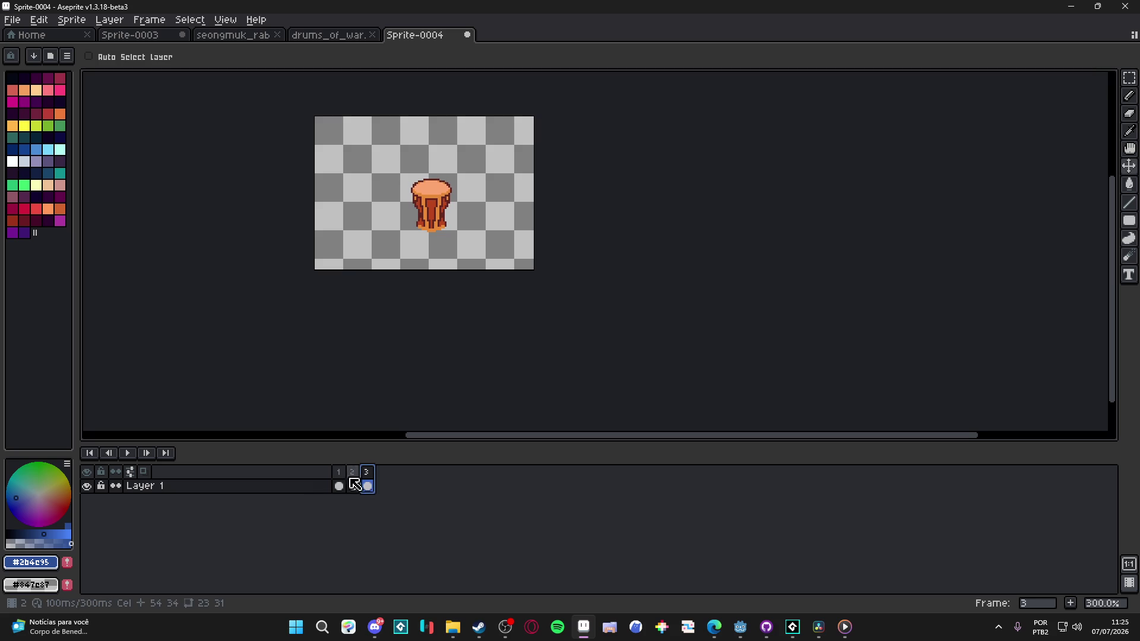
Step: Play the three-frame drum animation, then compare frame 2 with frame 1
left_click(127, 454)
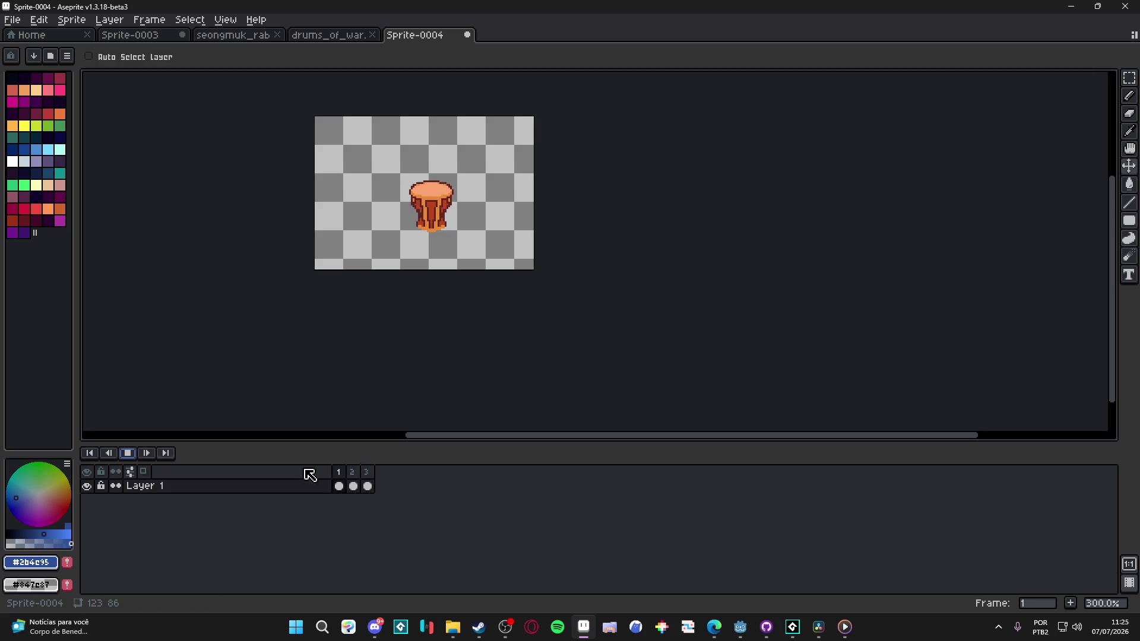
scroll(396, 228, "up", 1)
scroll(396, 228, "up", 1)
left_click(127, 453)
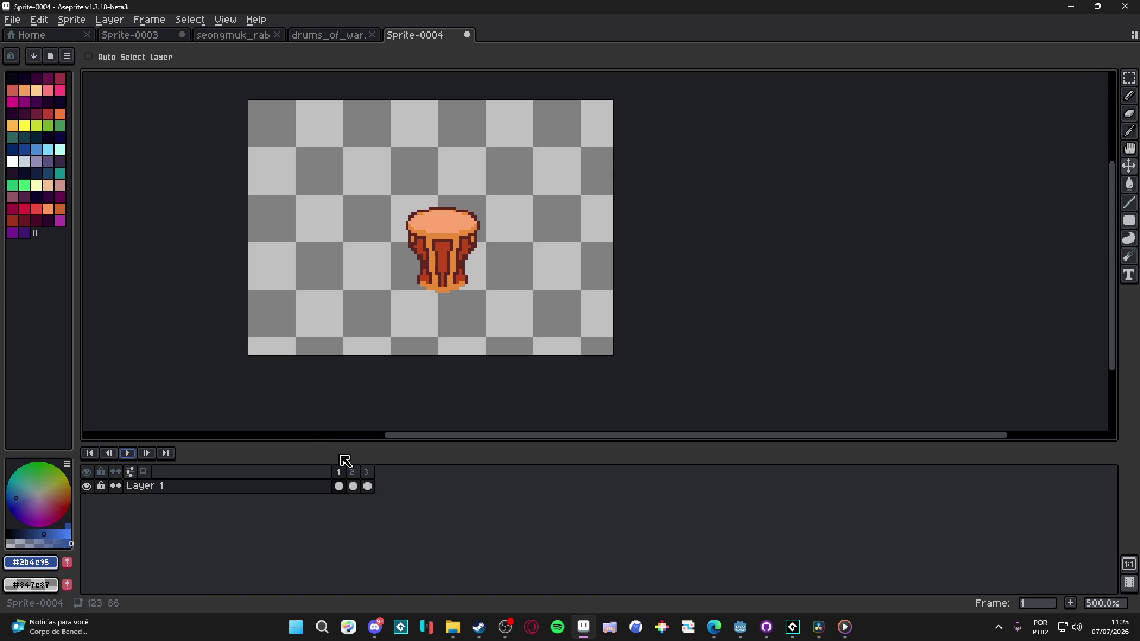
left_click(354, 485)
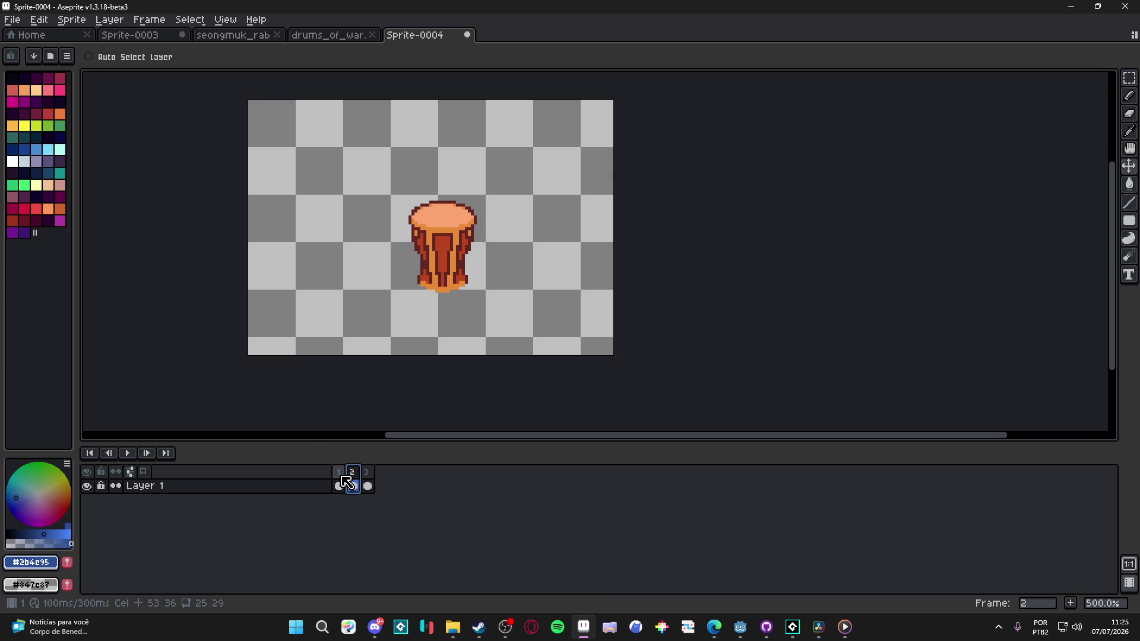
left_click(340, 486)
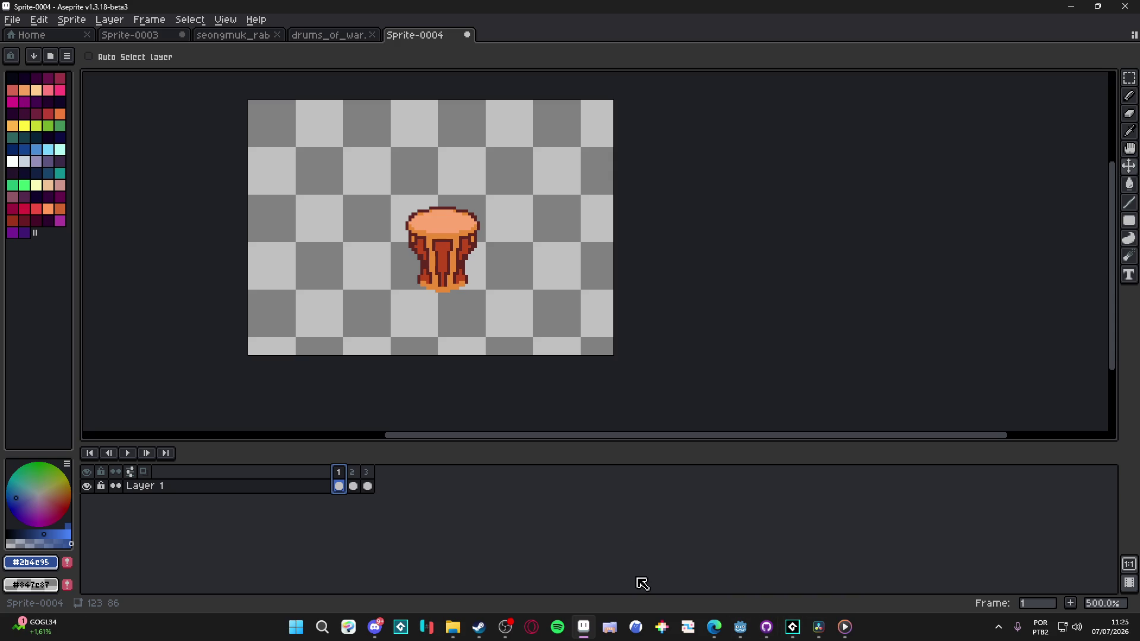
left_click(793, 627)
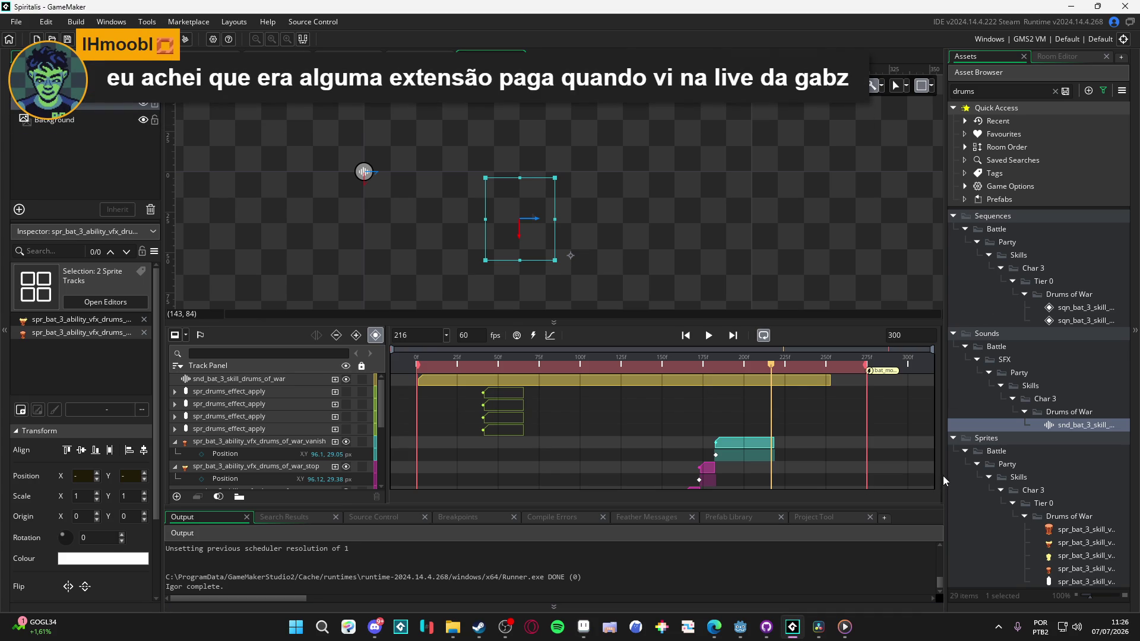
left_click_drag(945, 475, 896, 475)
left_click(1109, 529)
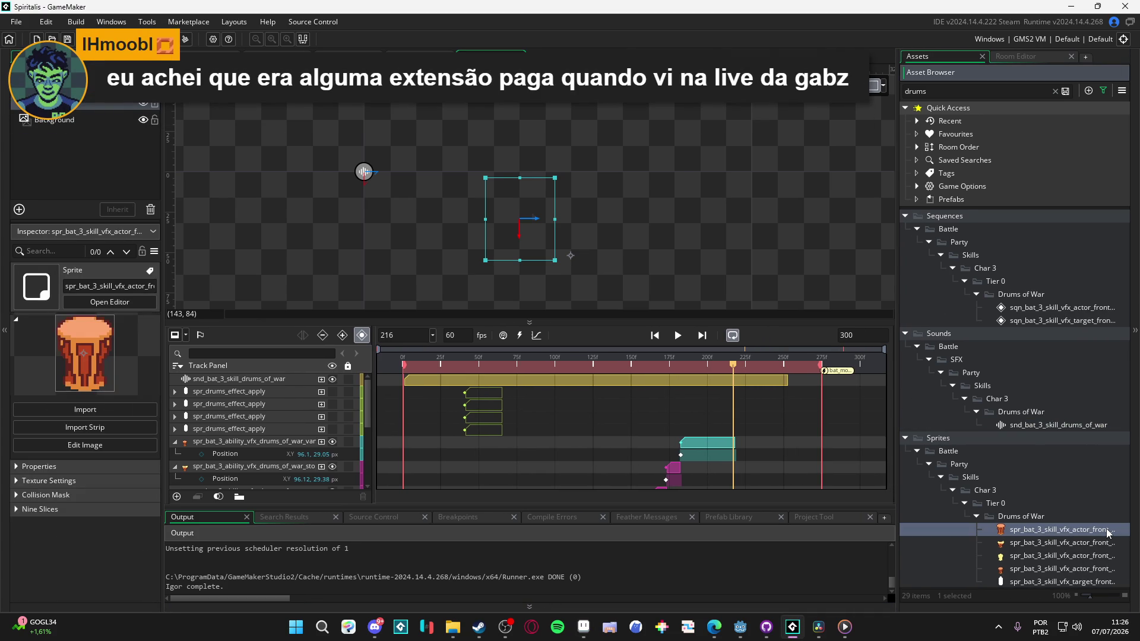
left_click(1074, 544)
left_click(1047, 571)
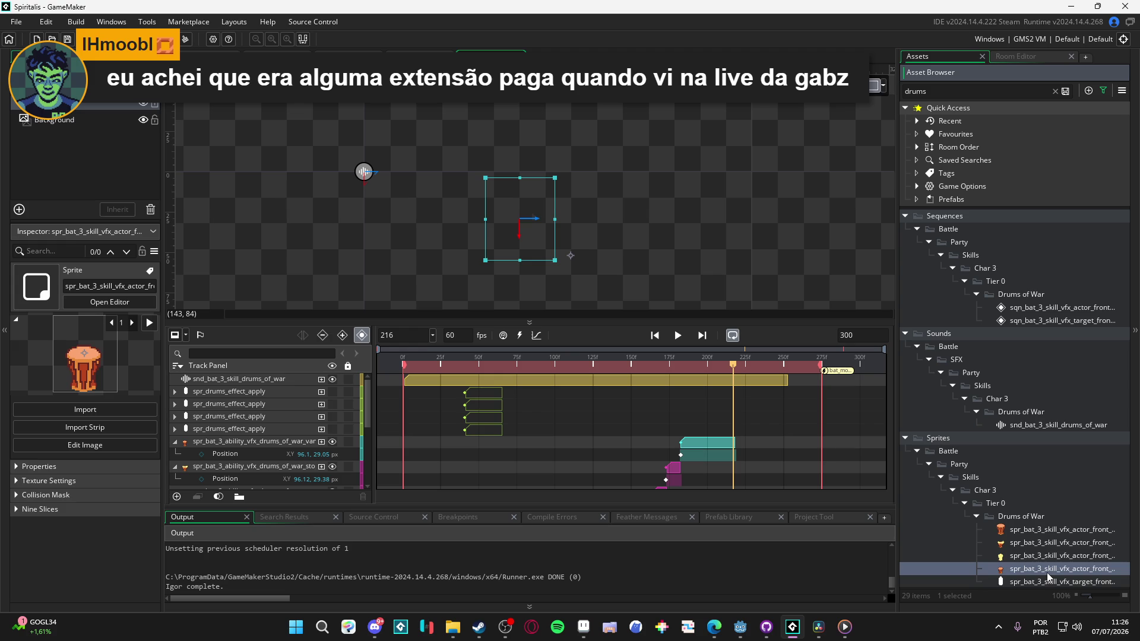
left_click(149, 325)
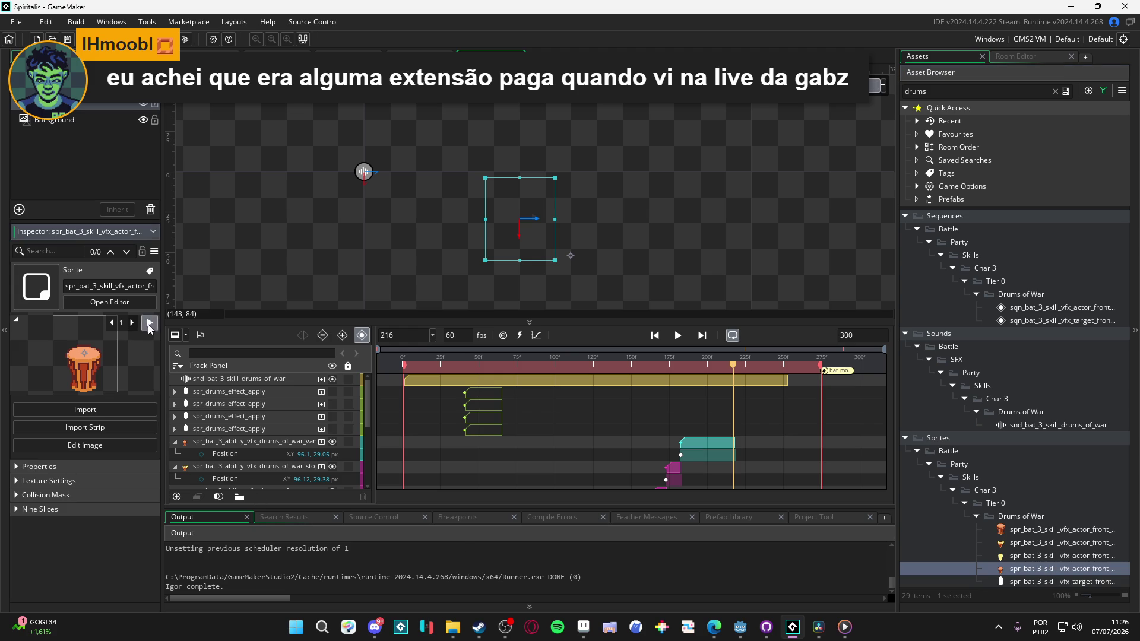
left_click(149, 326)
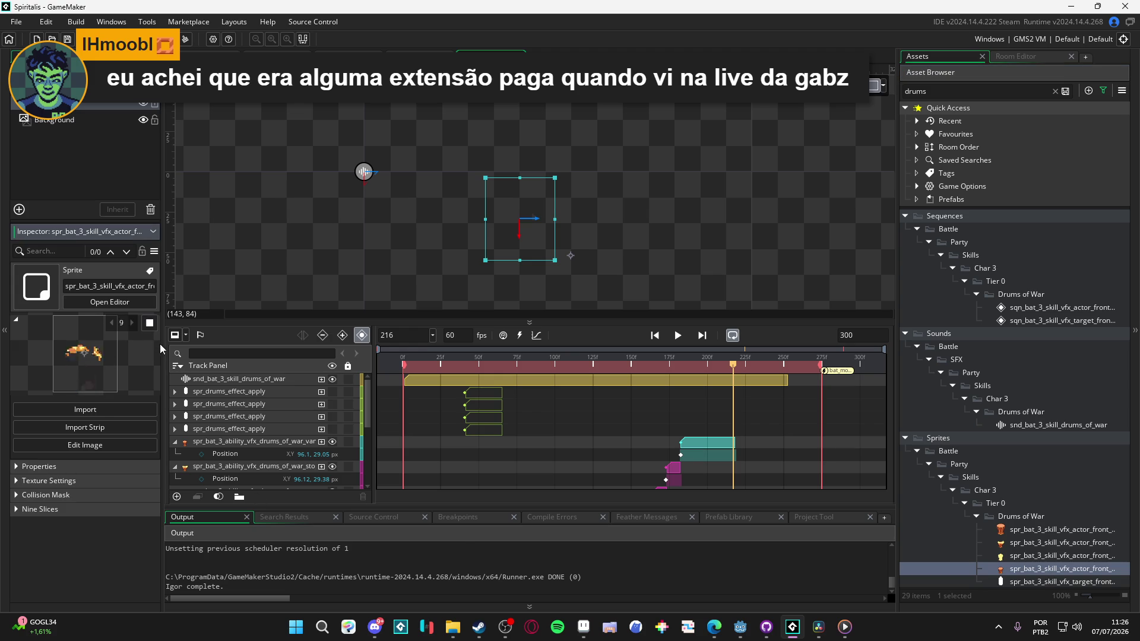
left_click(1023, 530)
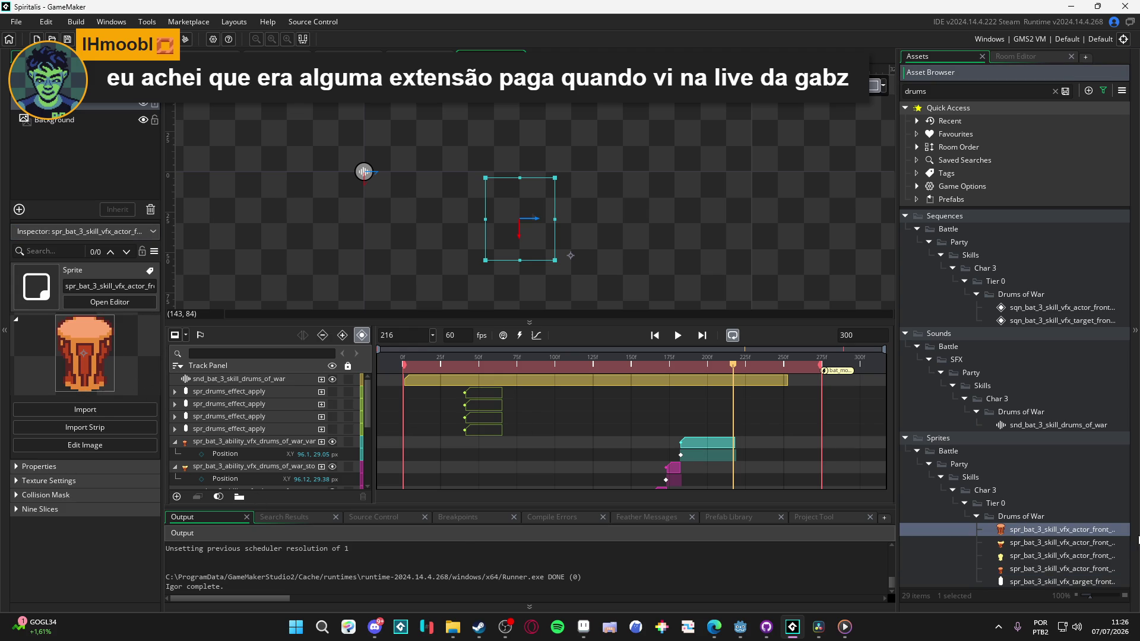
left_click(1028, 543)
left_click(149, 323)
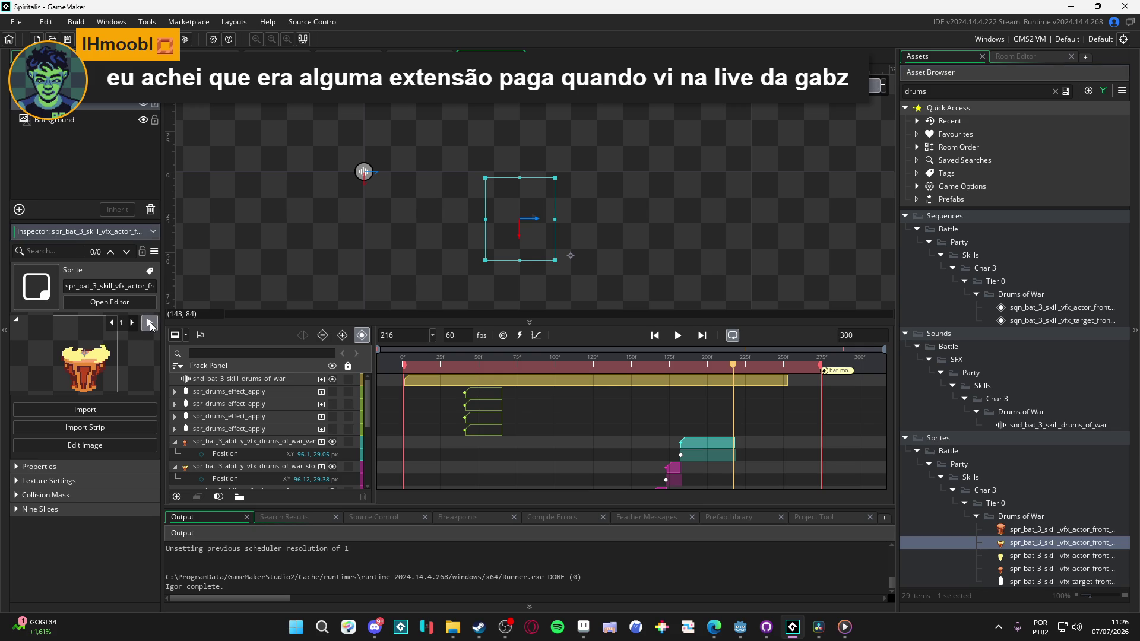
left_click(149, 323)
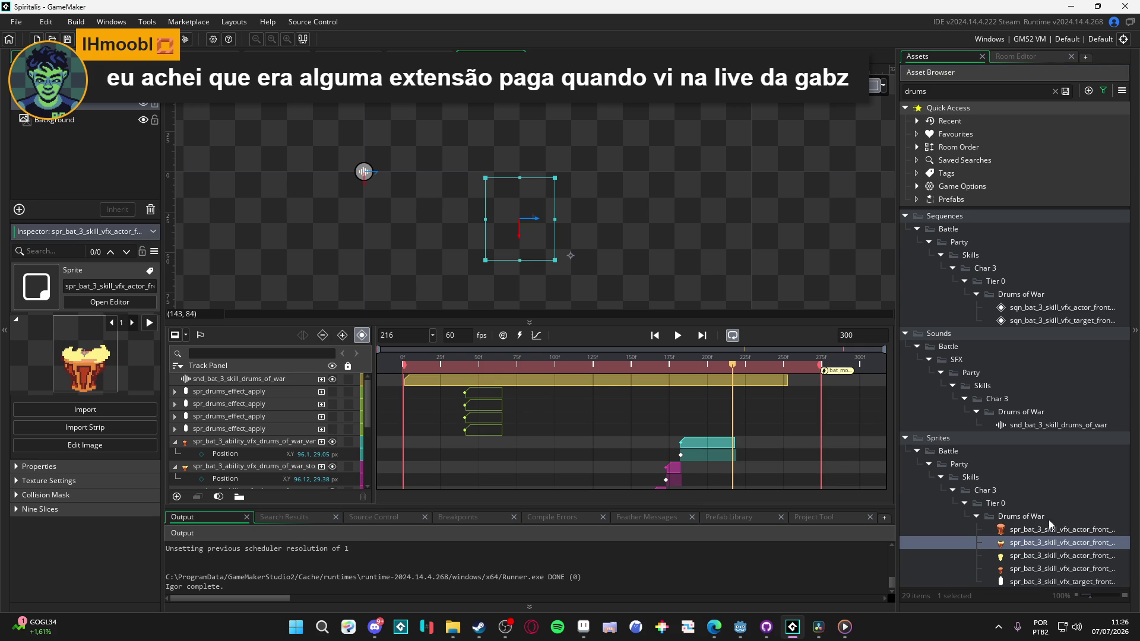
left_click(1026, 567)
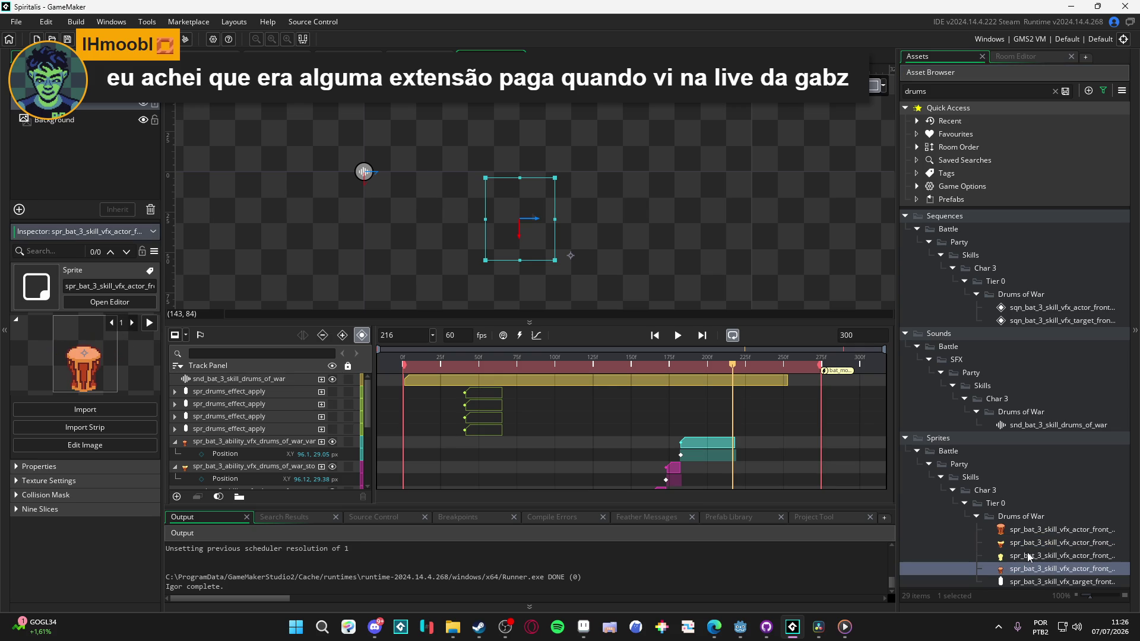
left_click(1029, 556)
left_click(149, 324)
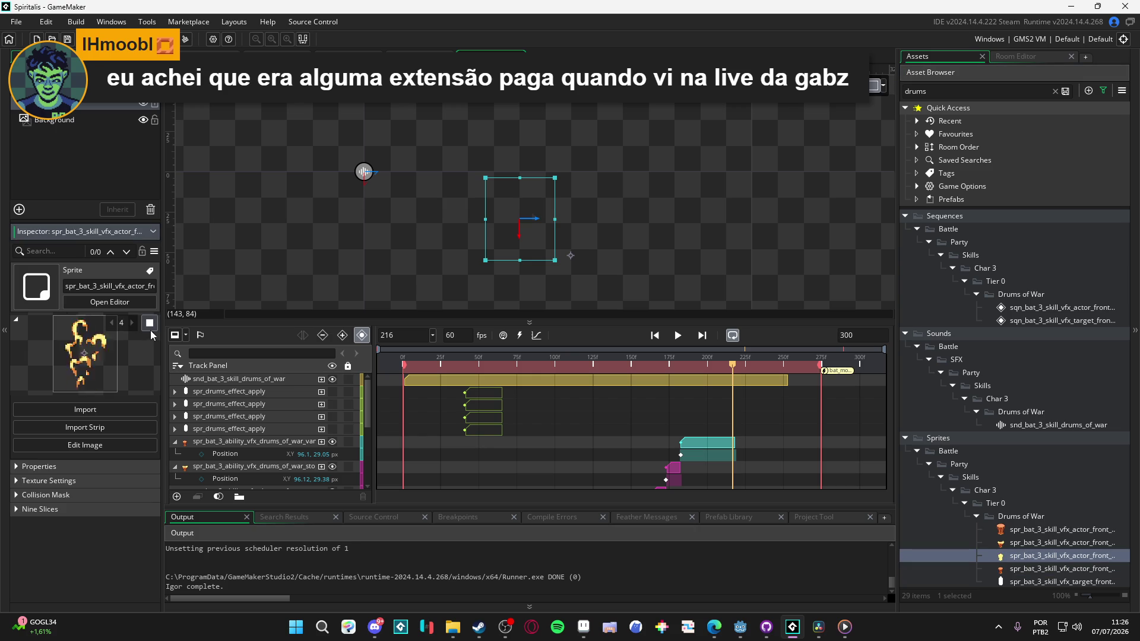
left_click(149, 325)
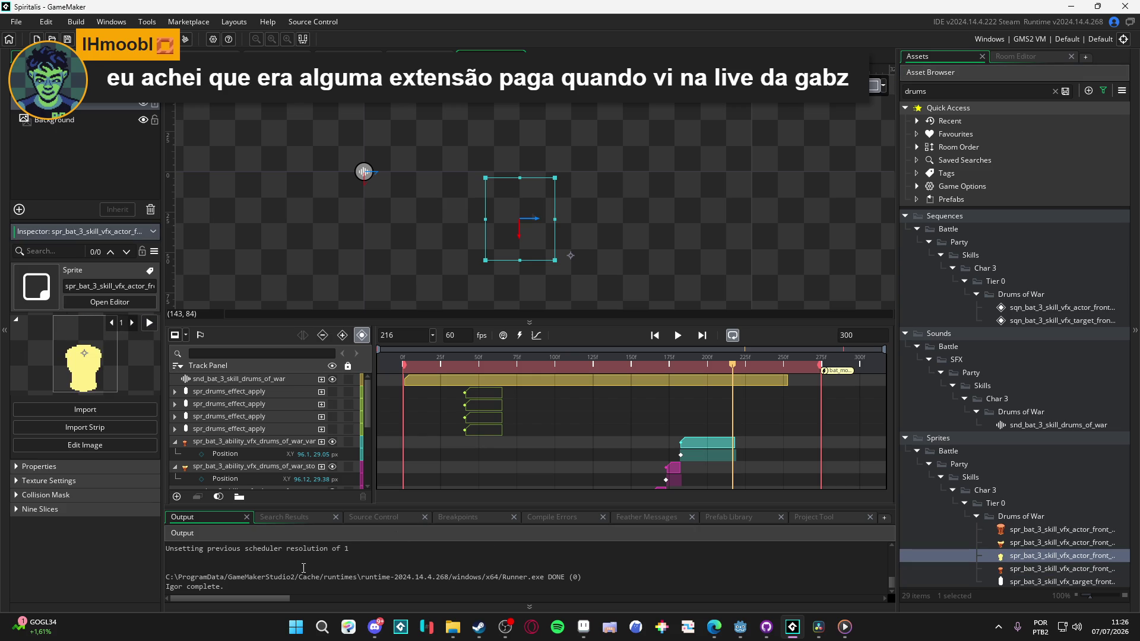
left_click(1055, 544)
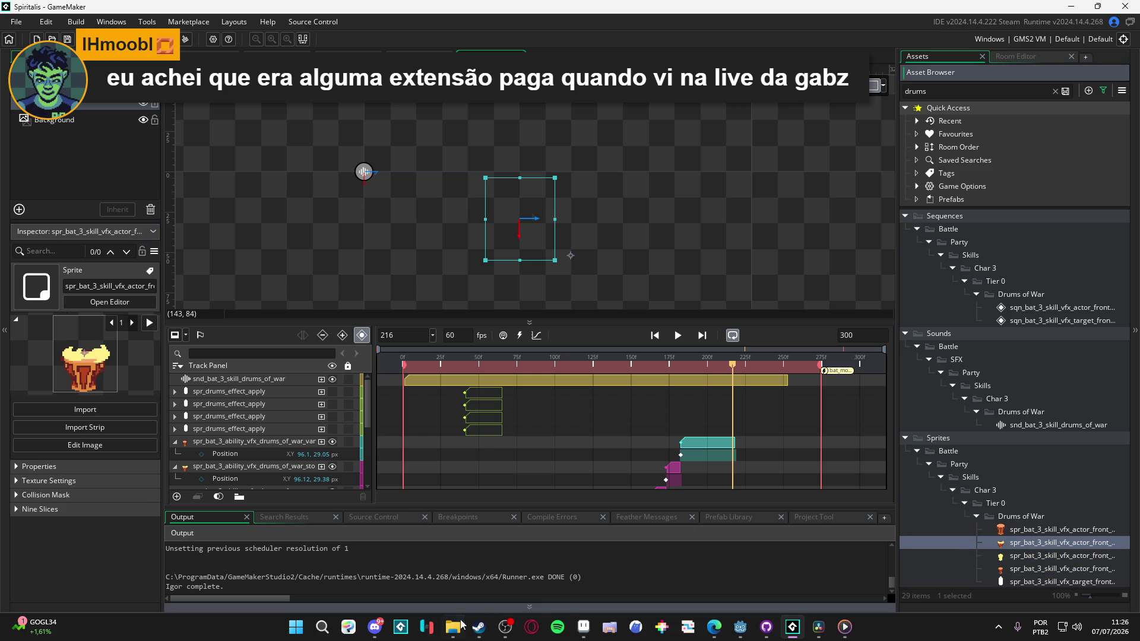
left_click(583, 627)
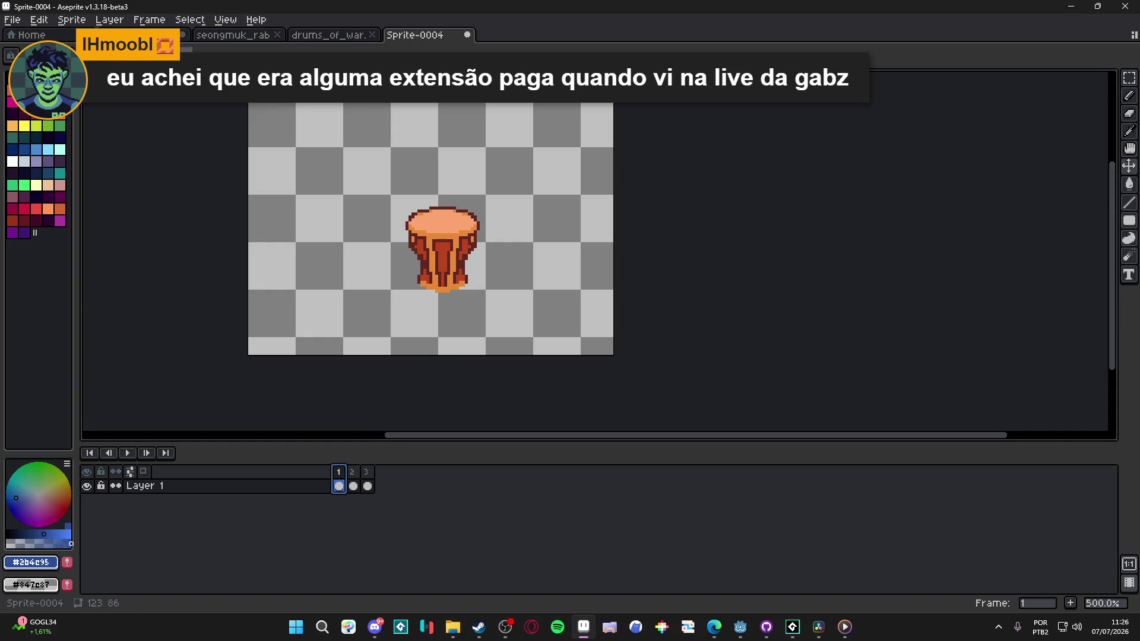
Step: Trim the sprite canvas to the drum's 25×31 bounds with Sprite > Trim
left_click(72, 20)
left_click(137, 153)
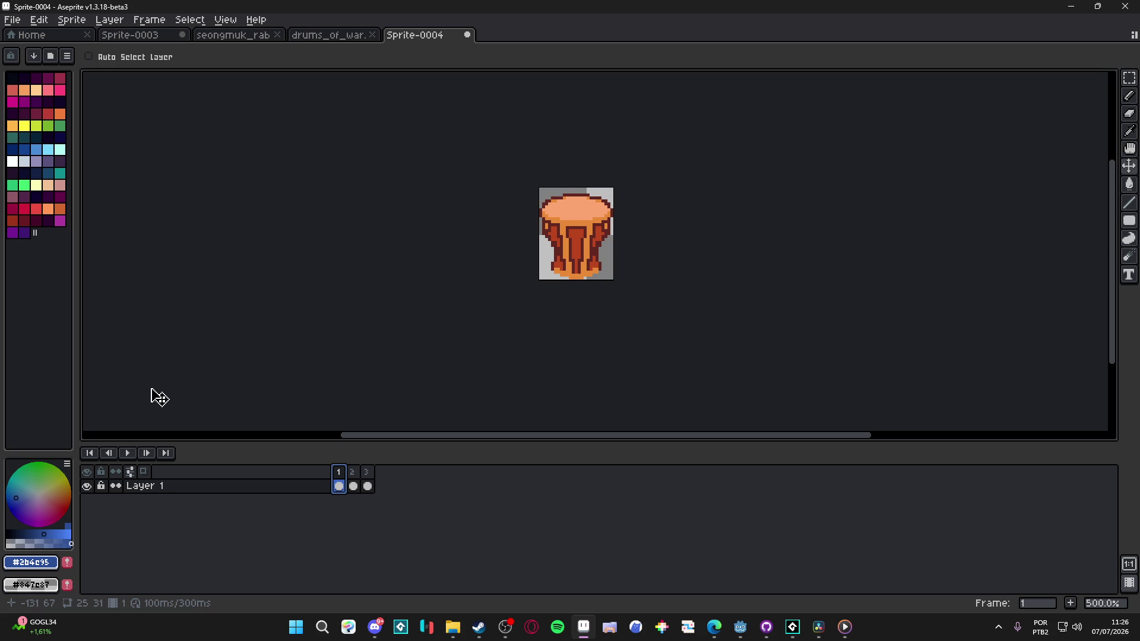
key("alt+Tab")
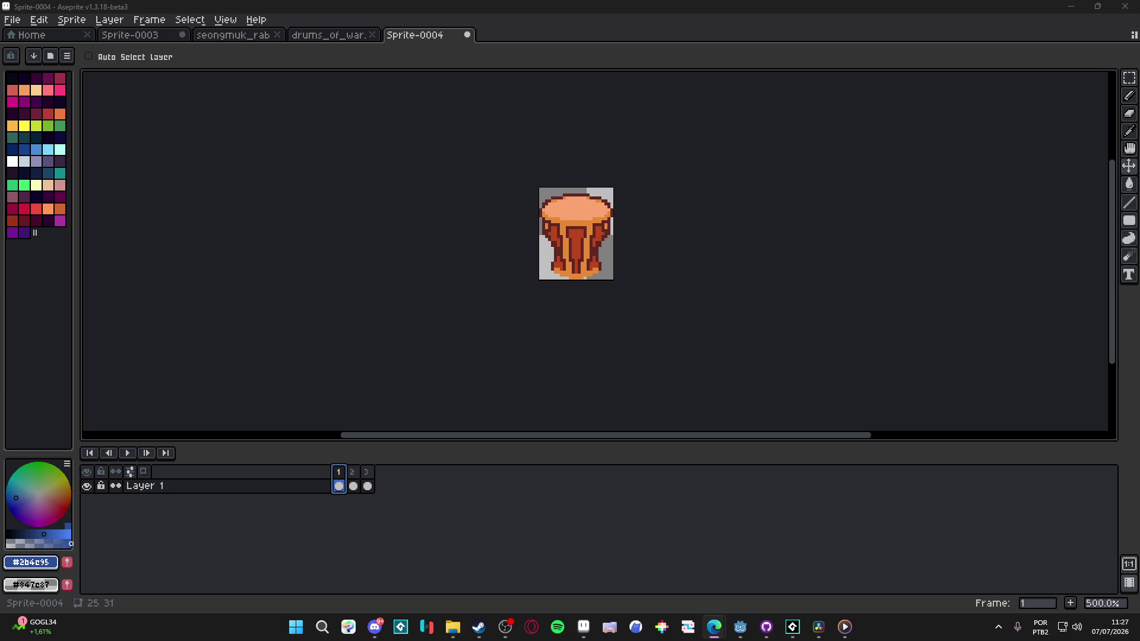
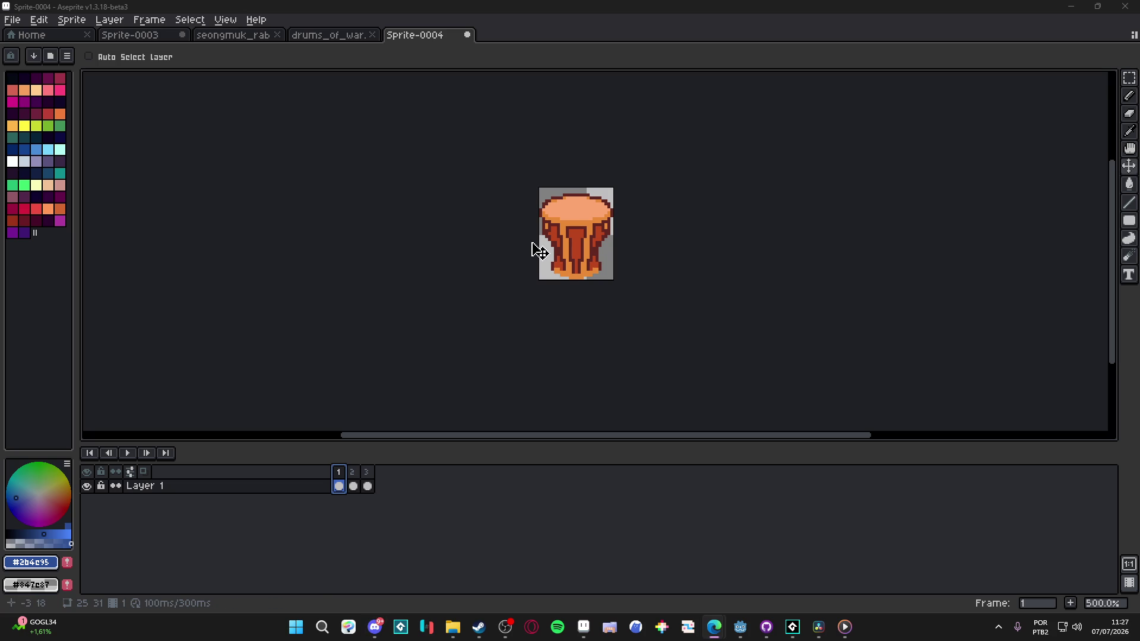
Step: Start saving a copy of the drum sprite with GIF as the file type
left_click_drag(540, 247, 463, 267)
left_click(11, 19)
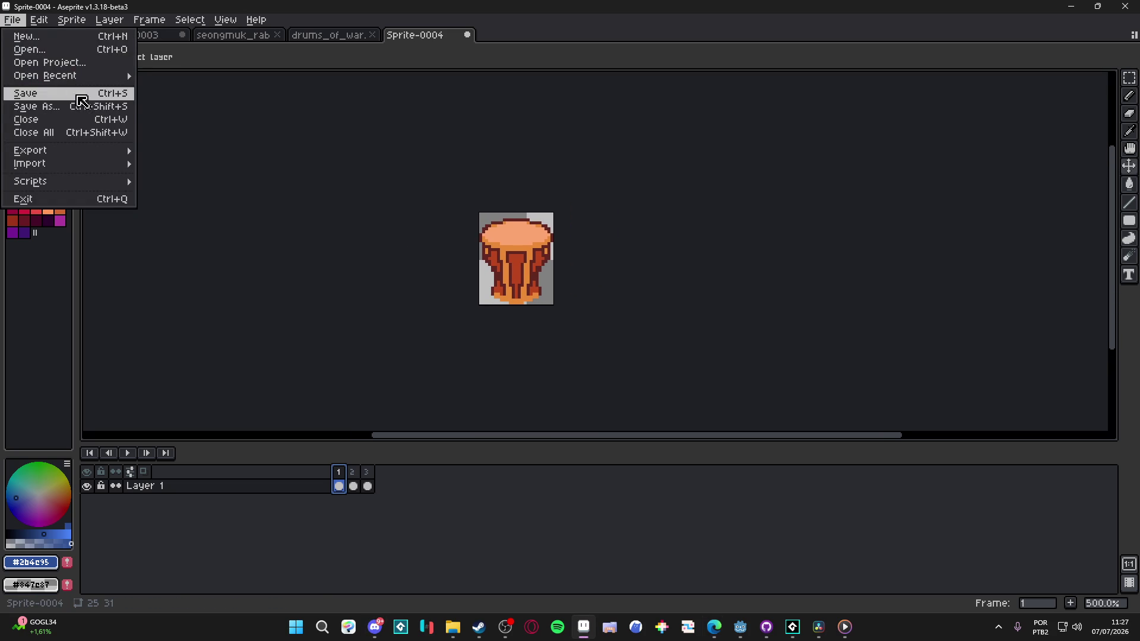
left_click(112, 110)
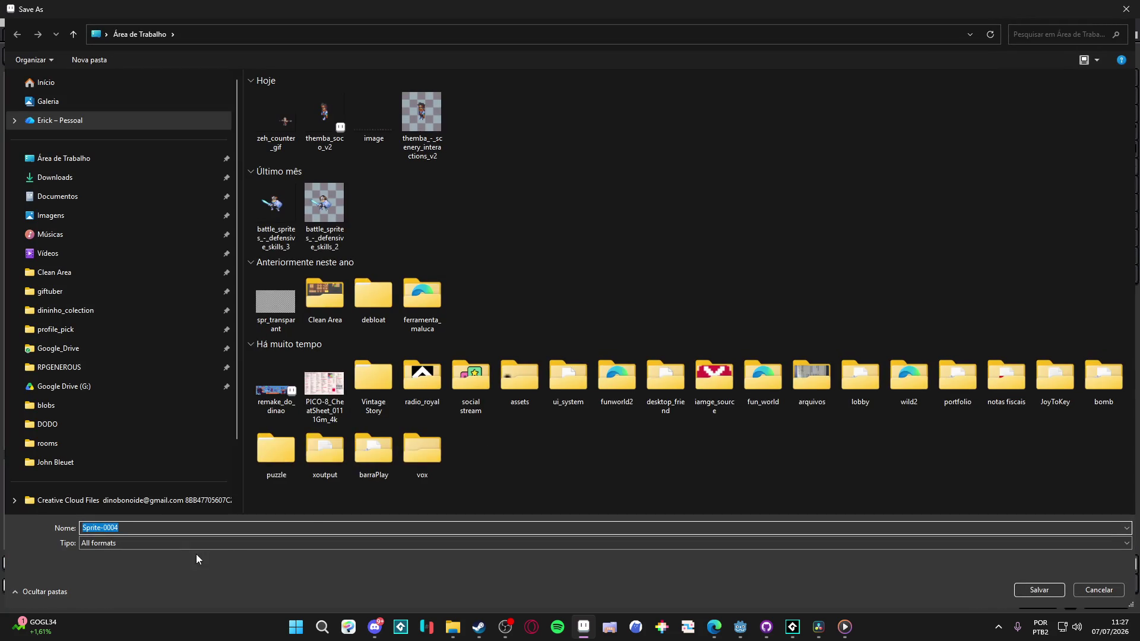
left_click(176, 542)
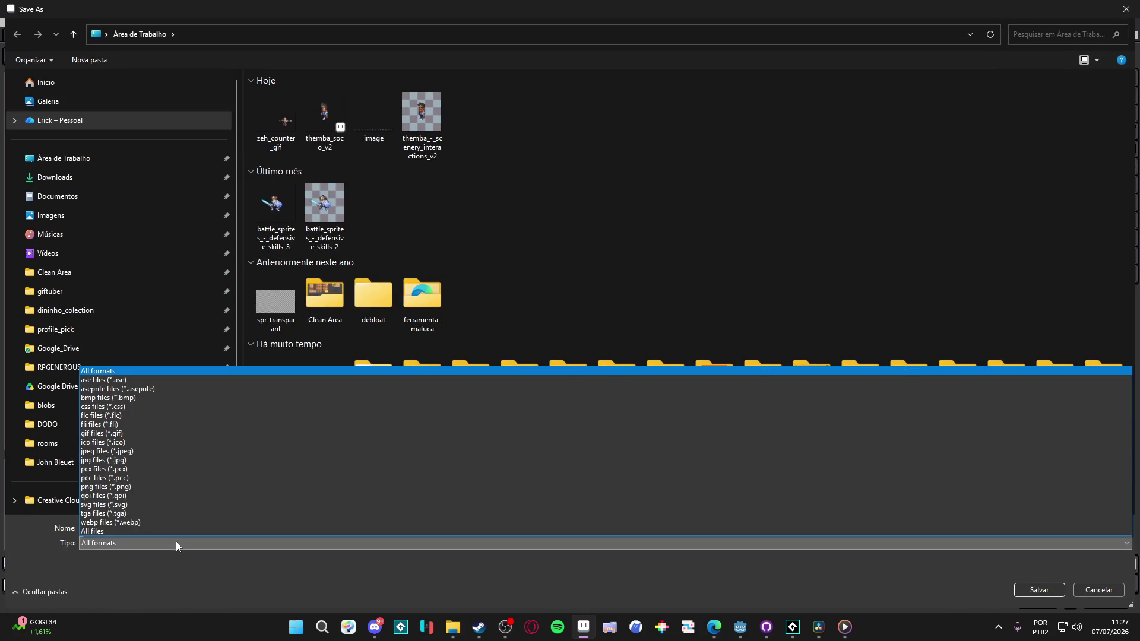
left_click(117, 434)
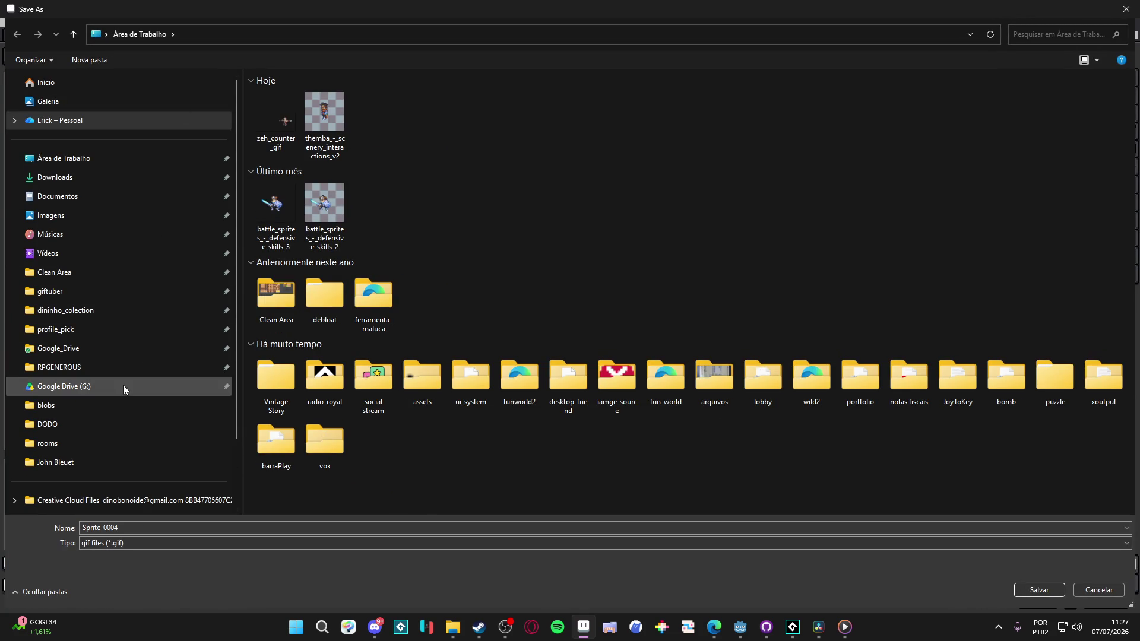
Step: Browse to RPGENEROUS > vfx > character_spells > themba > drums of war
left_click(122, 367)
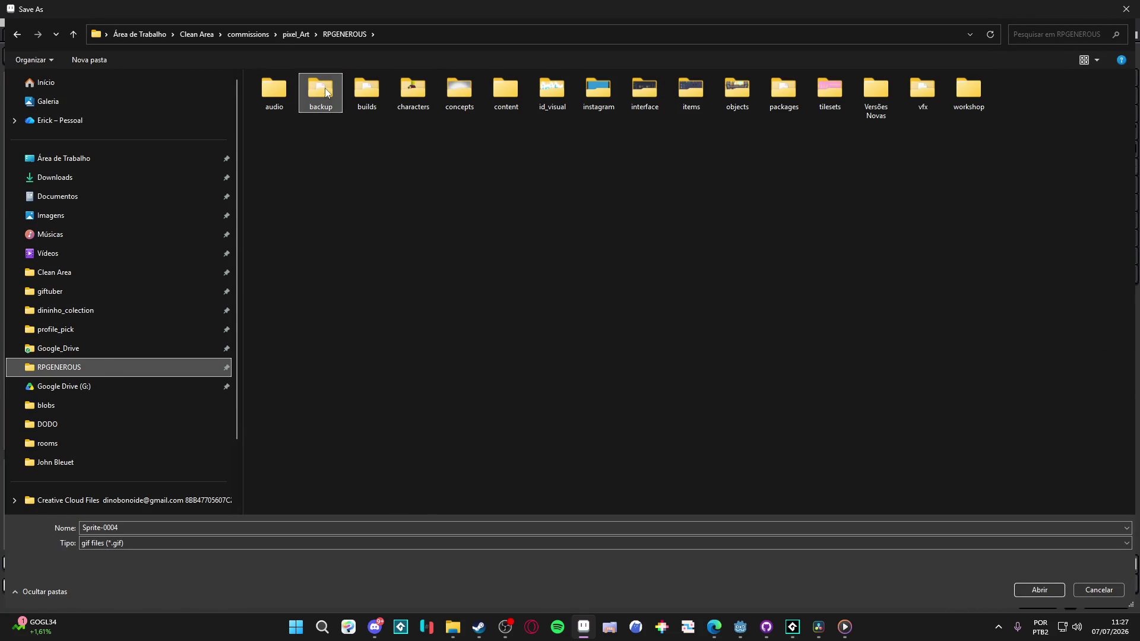
type("vfx")
key("Return")
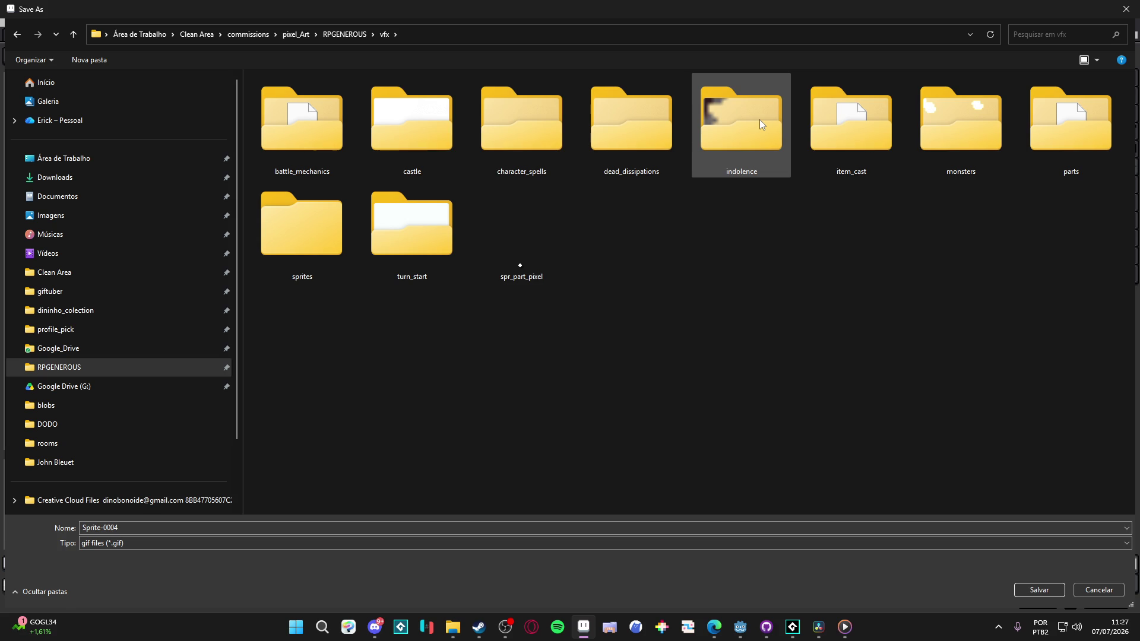
type("ch")
double_click(550, 127)
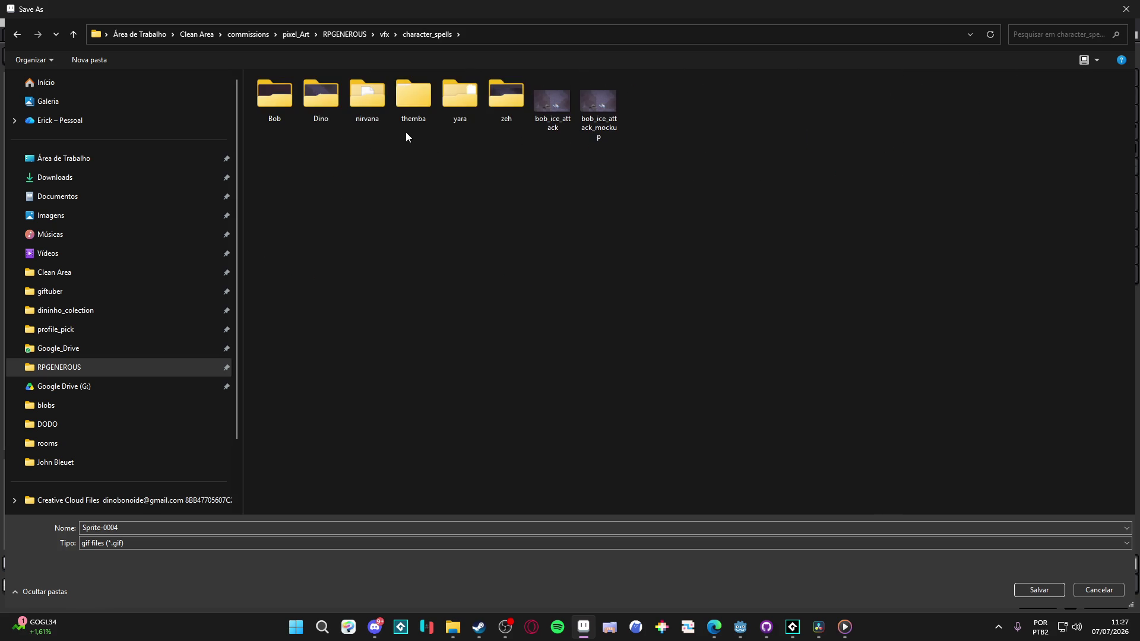
double_click(403, 106)
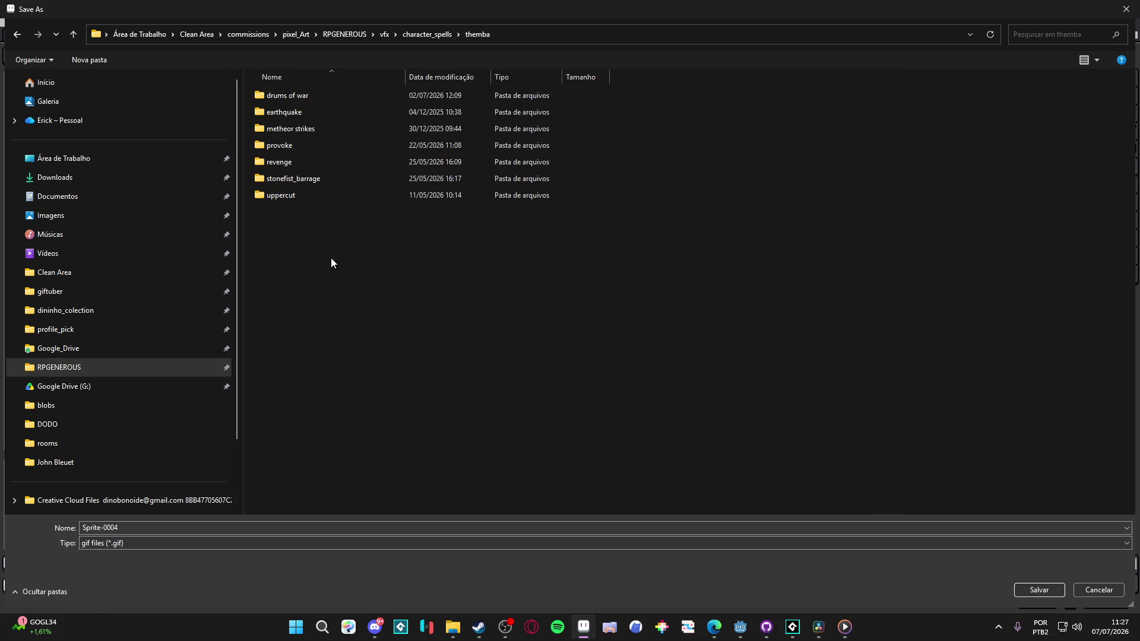
double_click(303, 97)
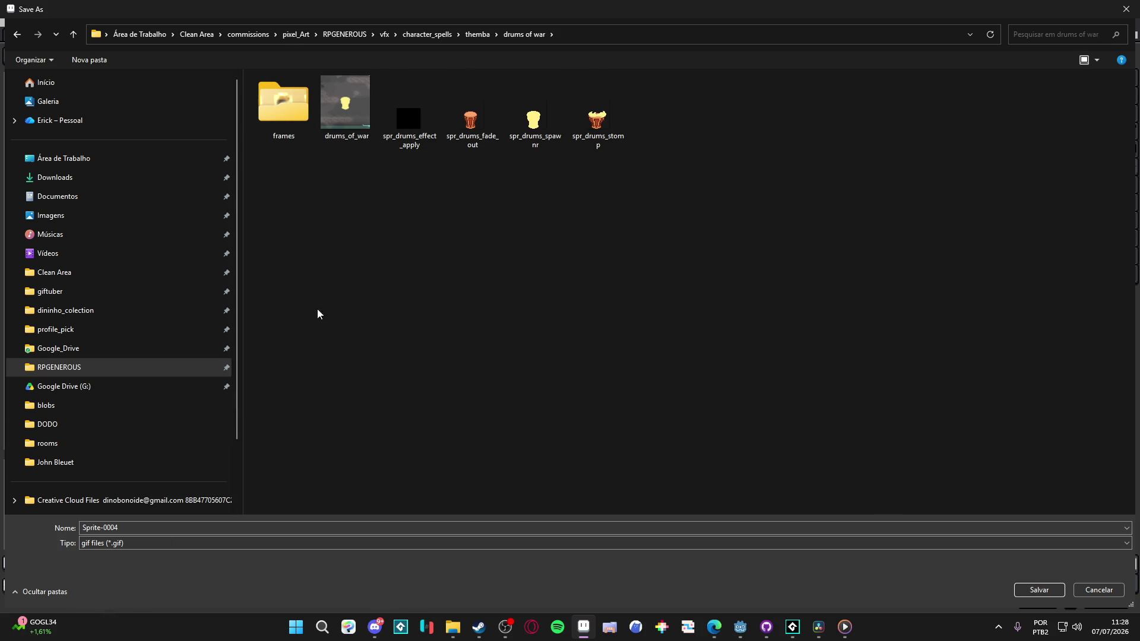
Step: Name the file spr_drums_minor_stomp and save the GIF
left_click(461, 110)
left_click(608, 110)
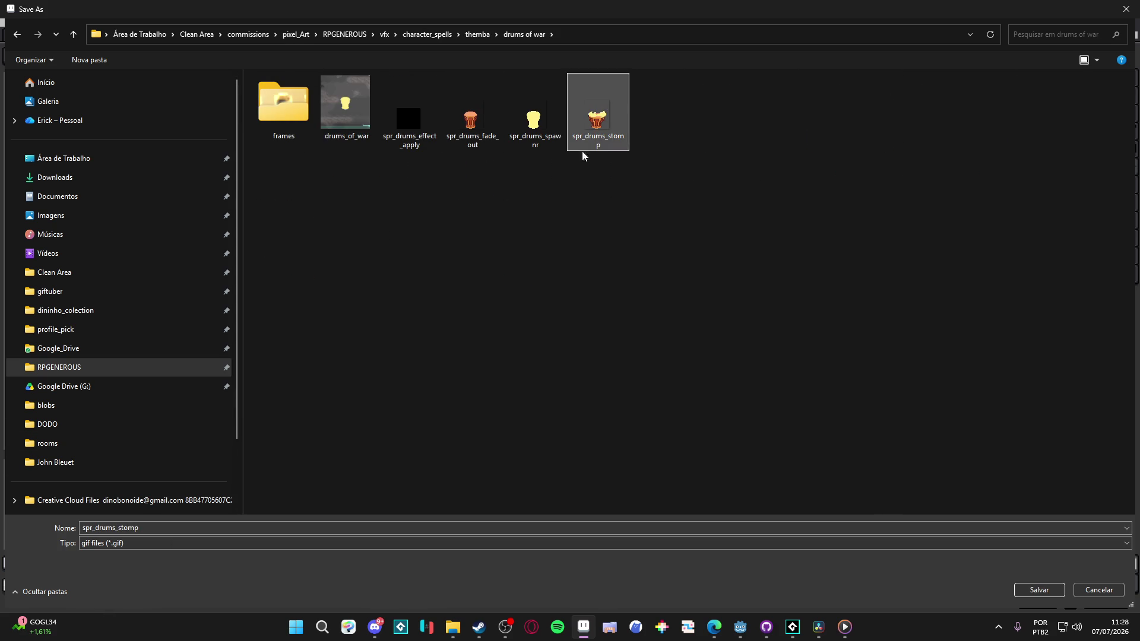
left_click(164, 528)
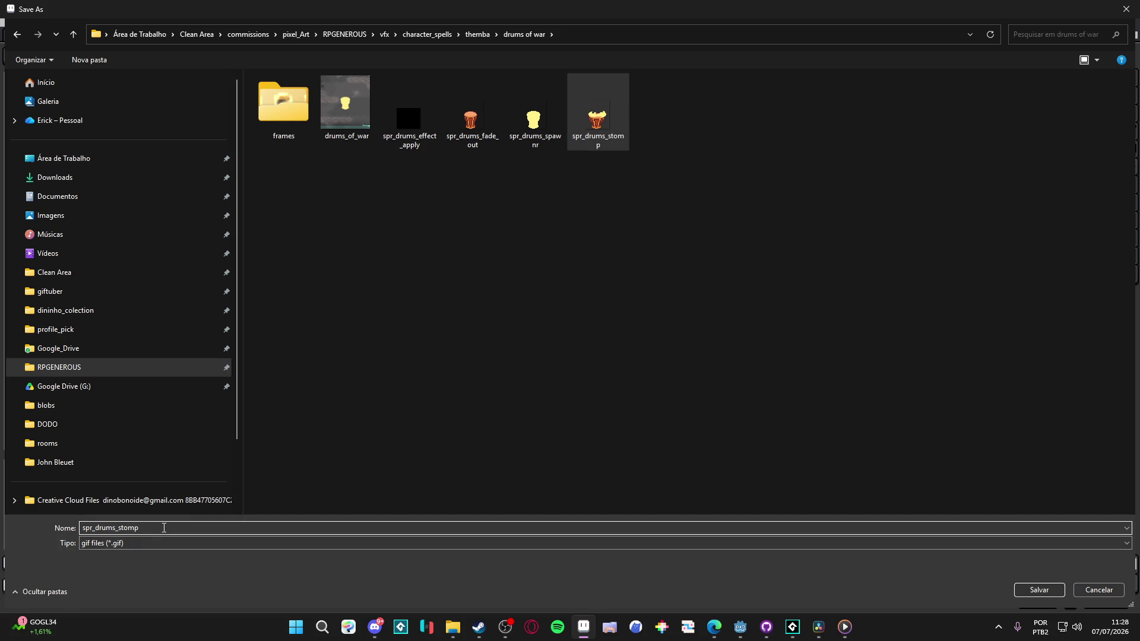
key("Left")
key("Left")
key("Left")
type("minor_")
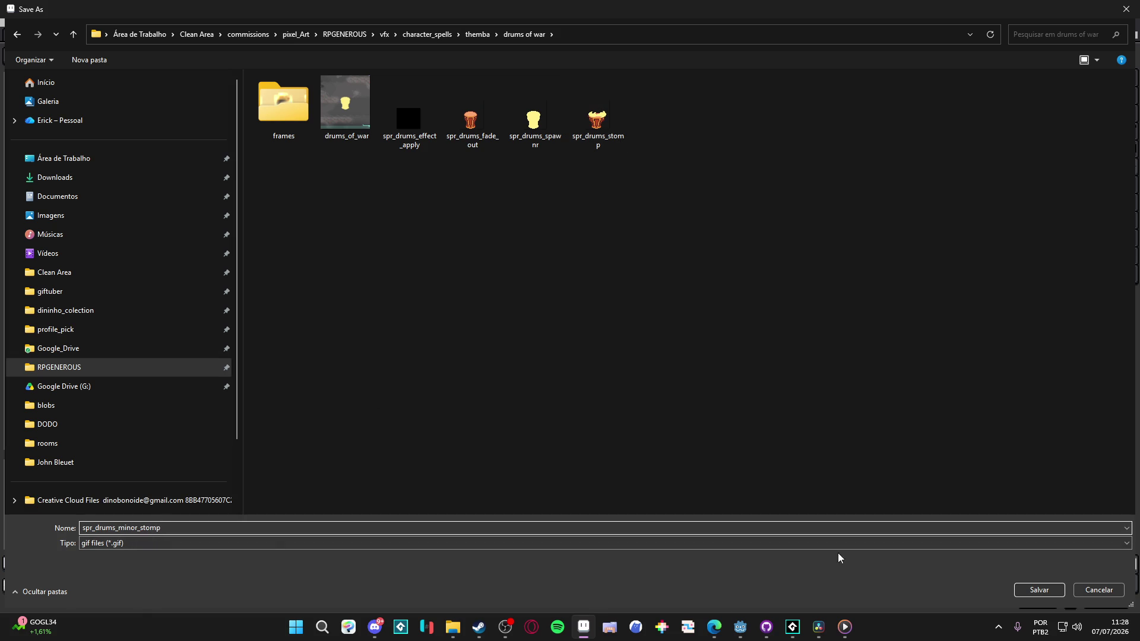
left_click(1039, 589)
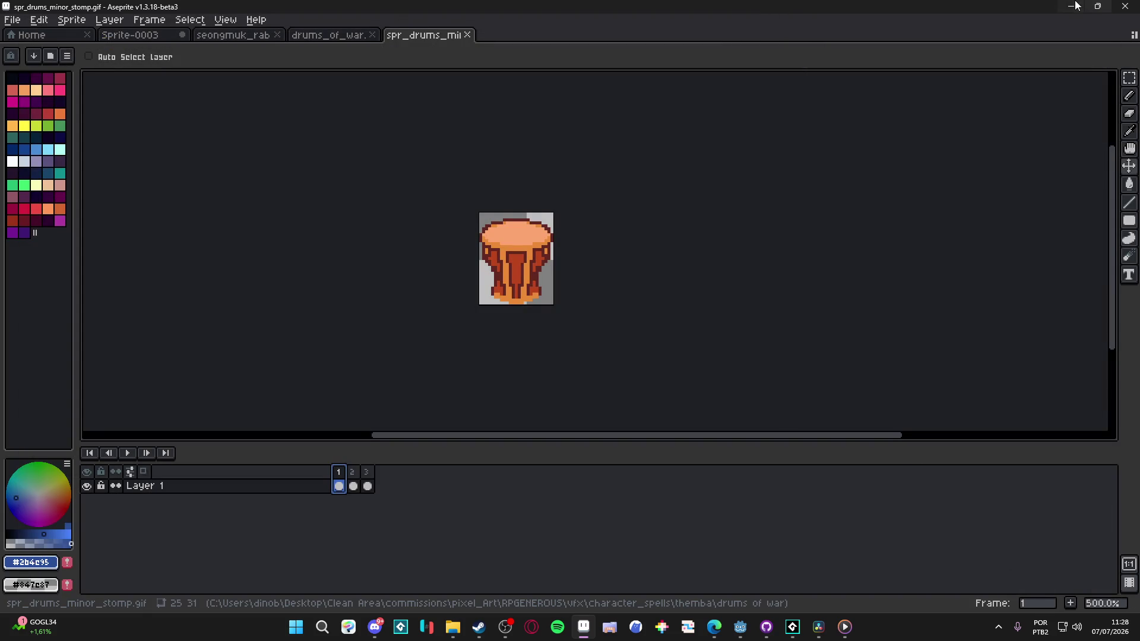
Step: Duplicate the drums_of_war_hit sprite, rename the copy ..._hit_soft, and open it in the sprite editor
key("alt+Tab")
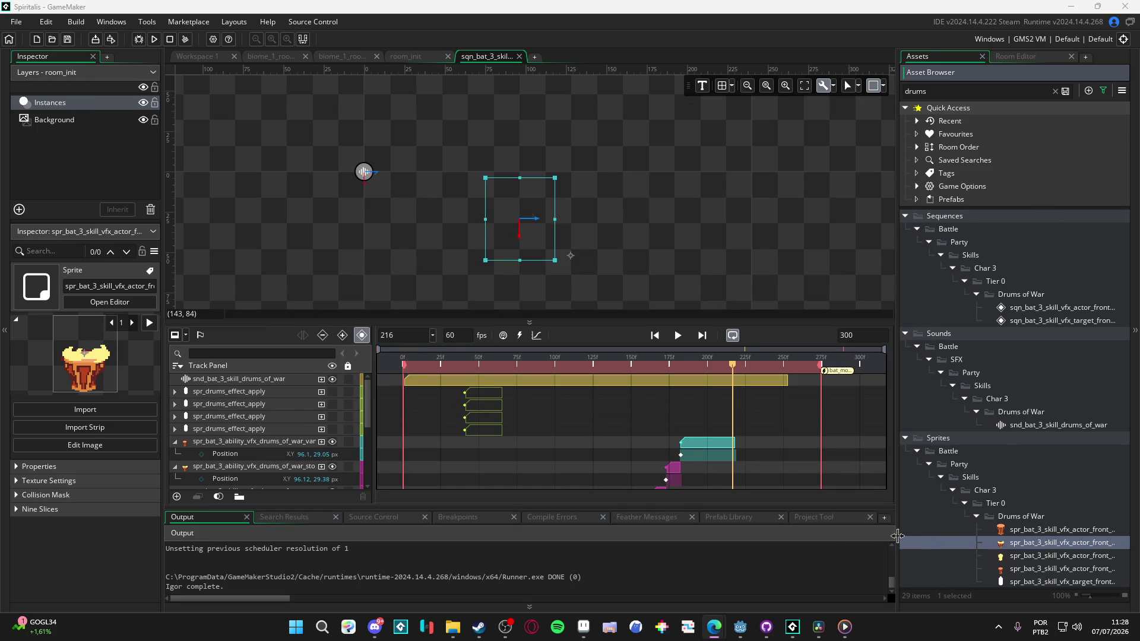
left_click_drag(897, 536, 646, 537)
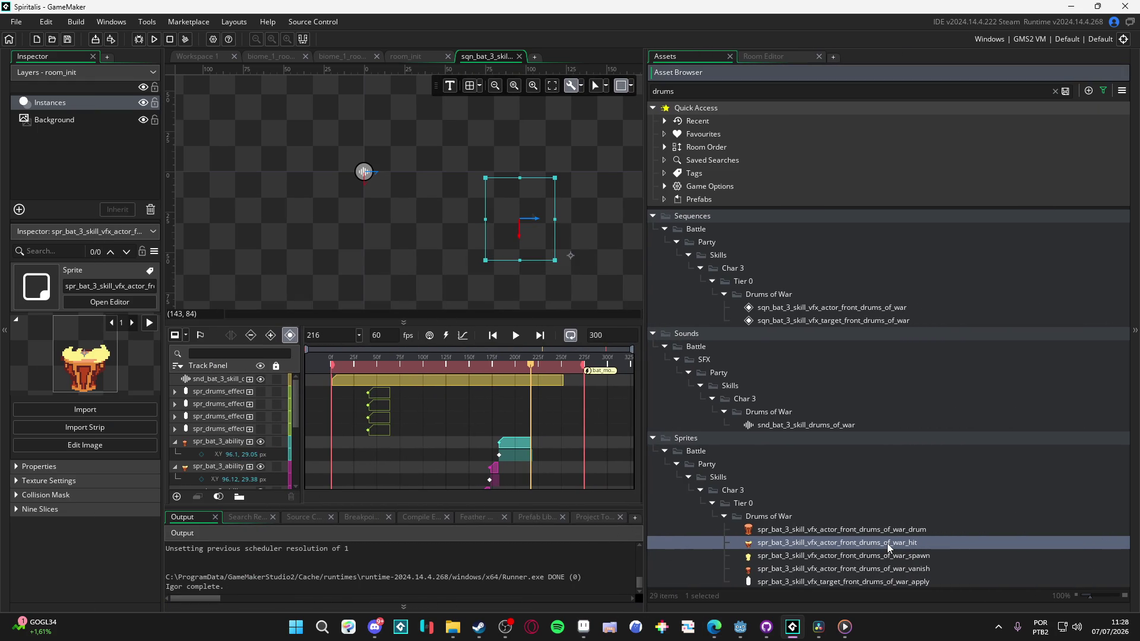
key("ctrl+d")
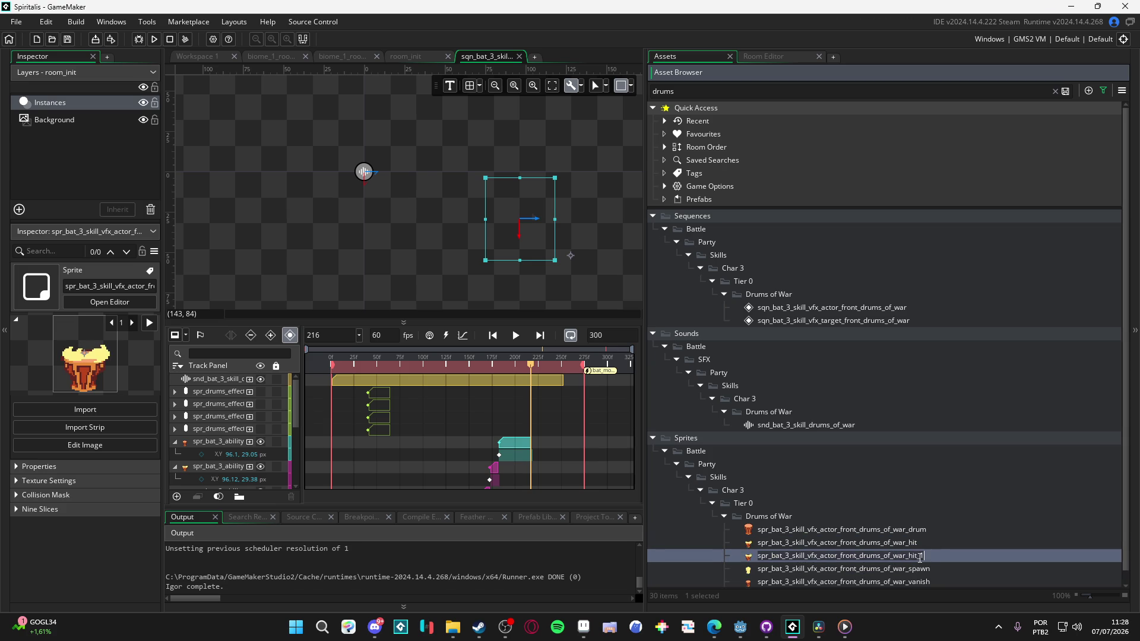
left_click(928, 557)
key("BackSpace")
key("BackSpace")
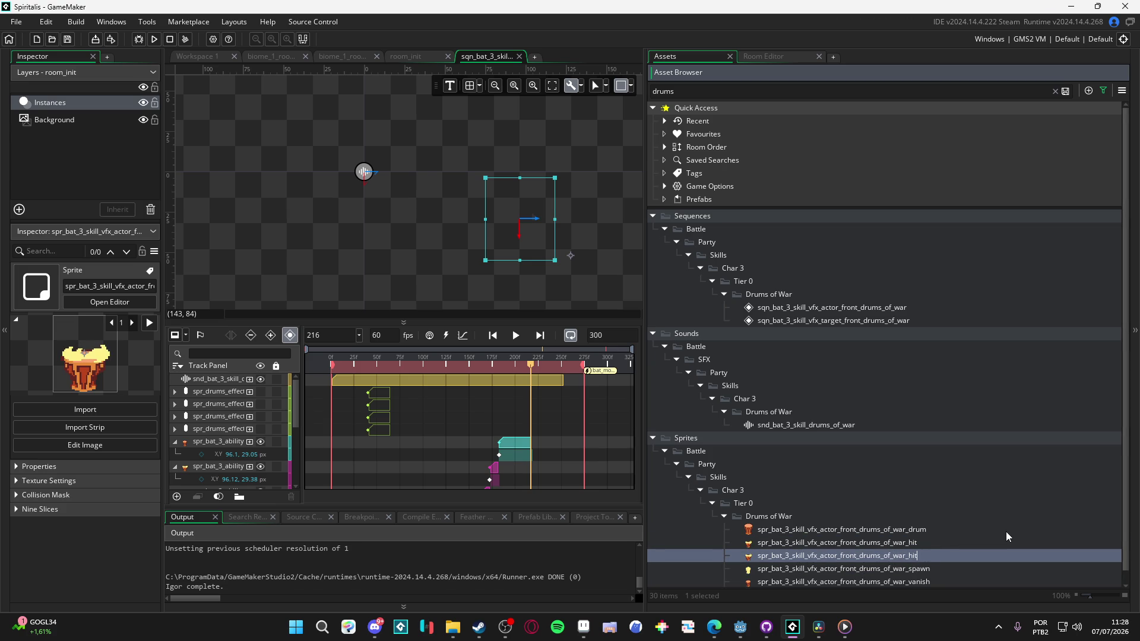
type("_minor")
left_click(939, 557)
key("BackSpace")
key("BackSpace")
key("BackSpace")
type("sof")
double_click(1021, 559)
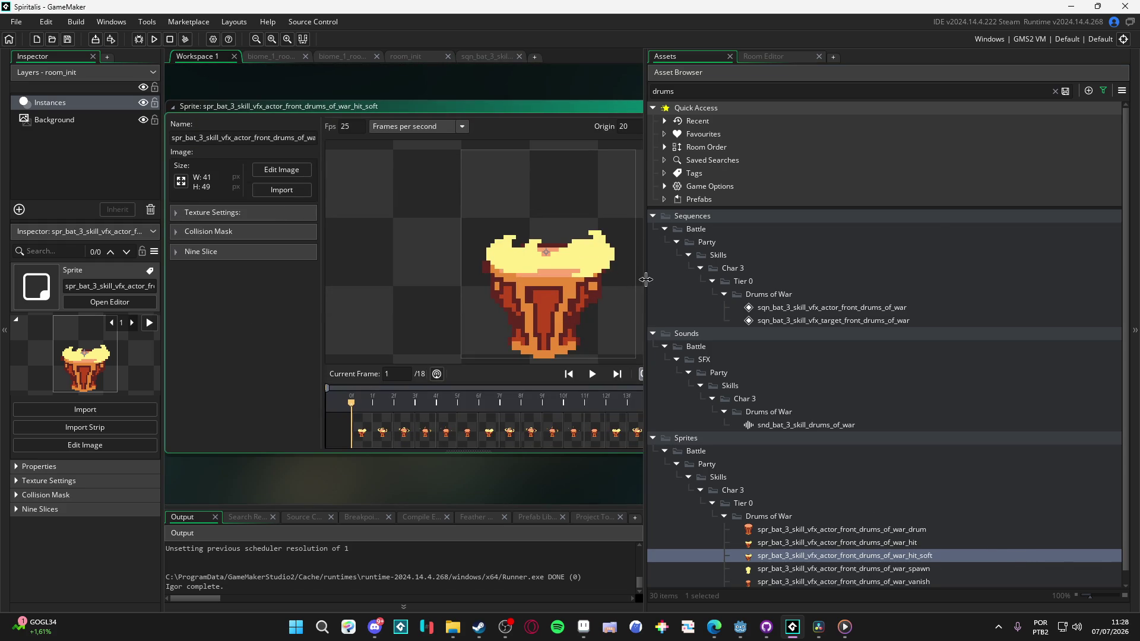
left_click_drag(646, 276, 901, 276)
Step: Import spr_drums_minor_stomp from the drums of war folder as the sprite's frames
left_click(306, 190)
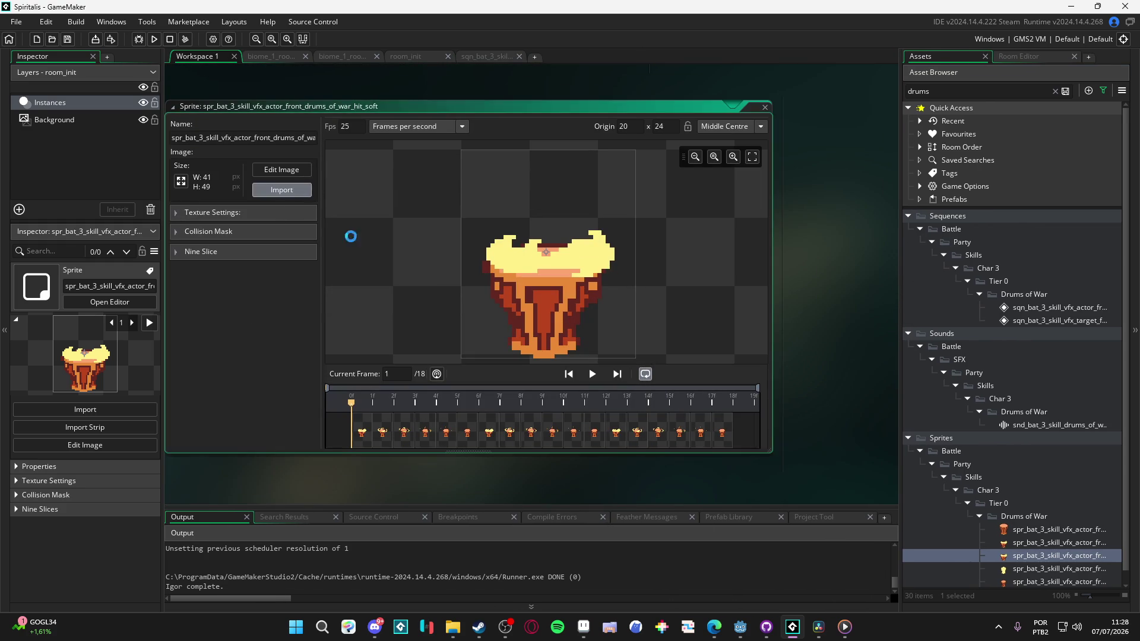
left_click(453, 627)
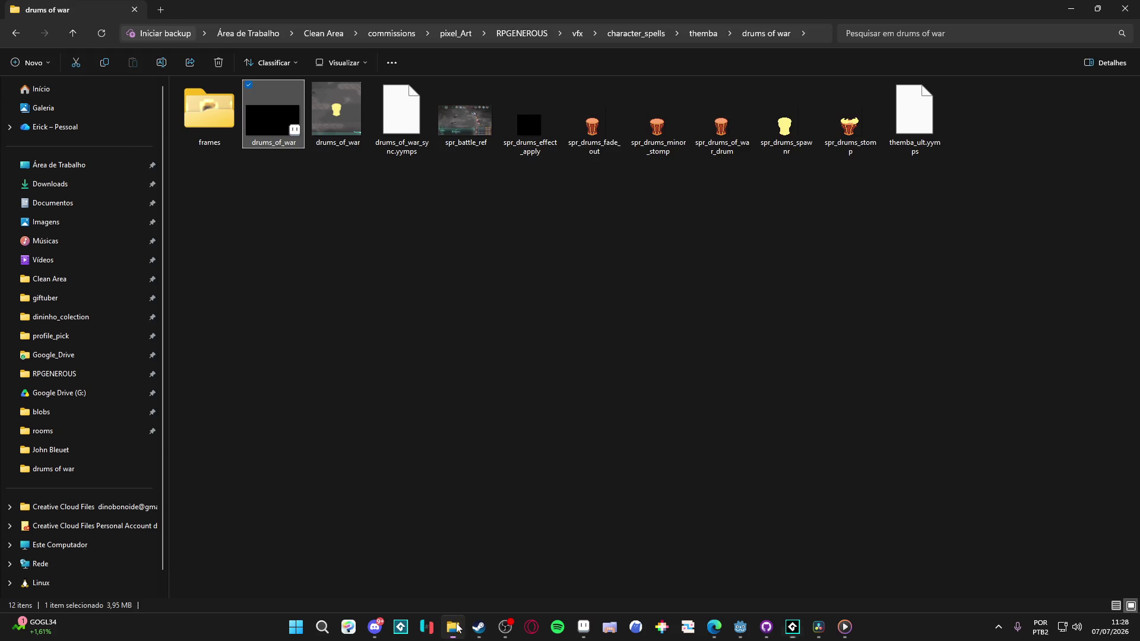
left_click(815, 36)
key("ctrl+c")
key("alt+Tab")
left_click(580, 41)
key("ctrl+v")
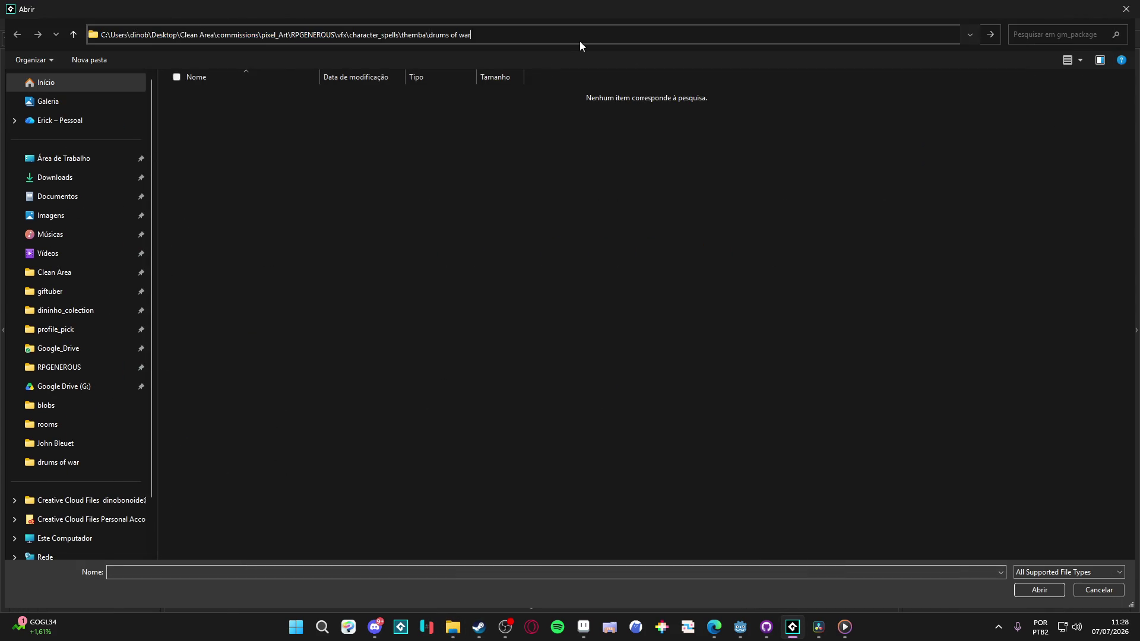
key("Return")
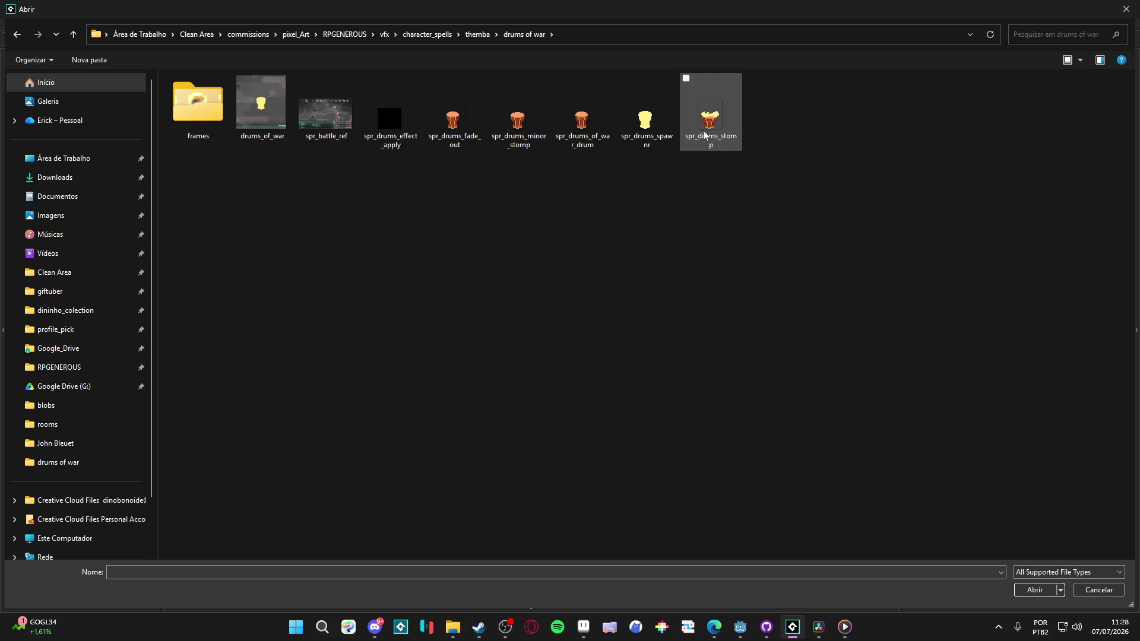
left_click(574, 137)
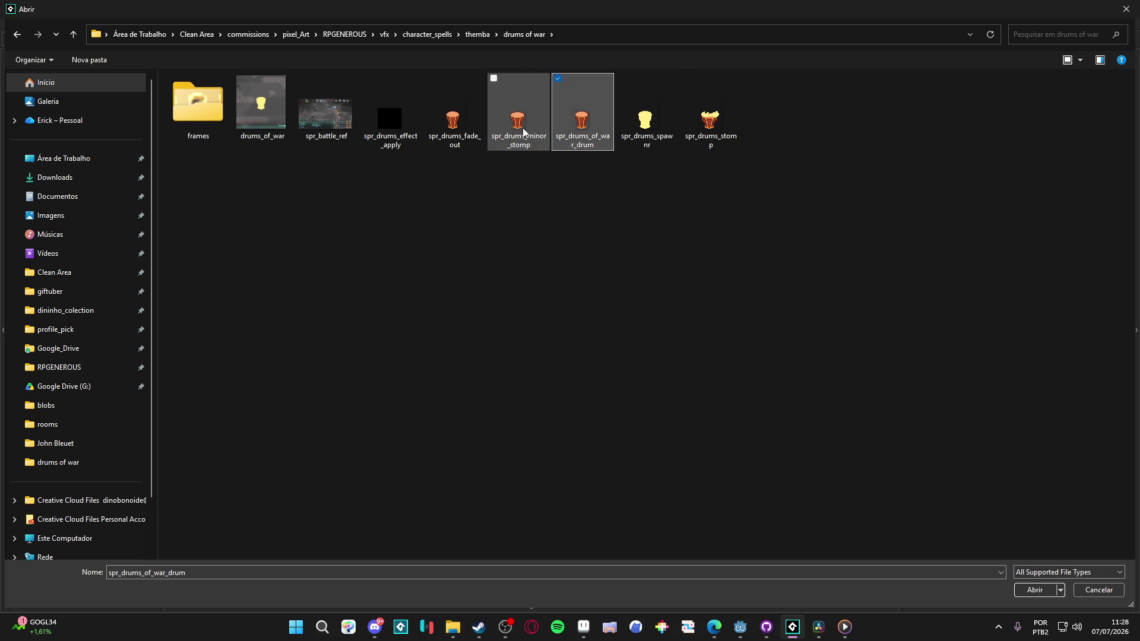
left_click(510, 125)
left_click(451, 125)
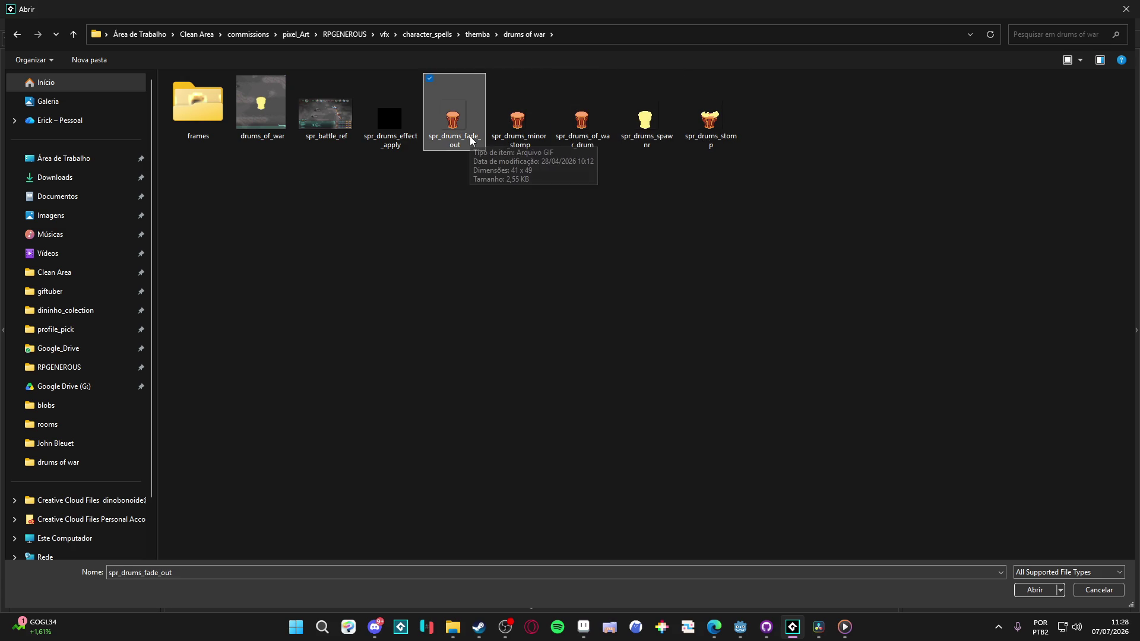
double_click(519, 121)
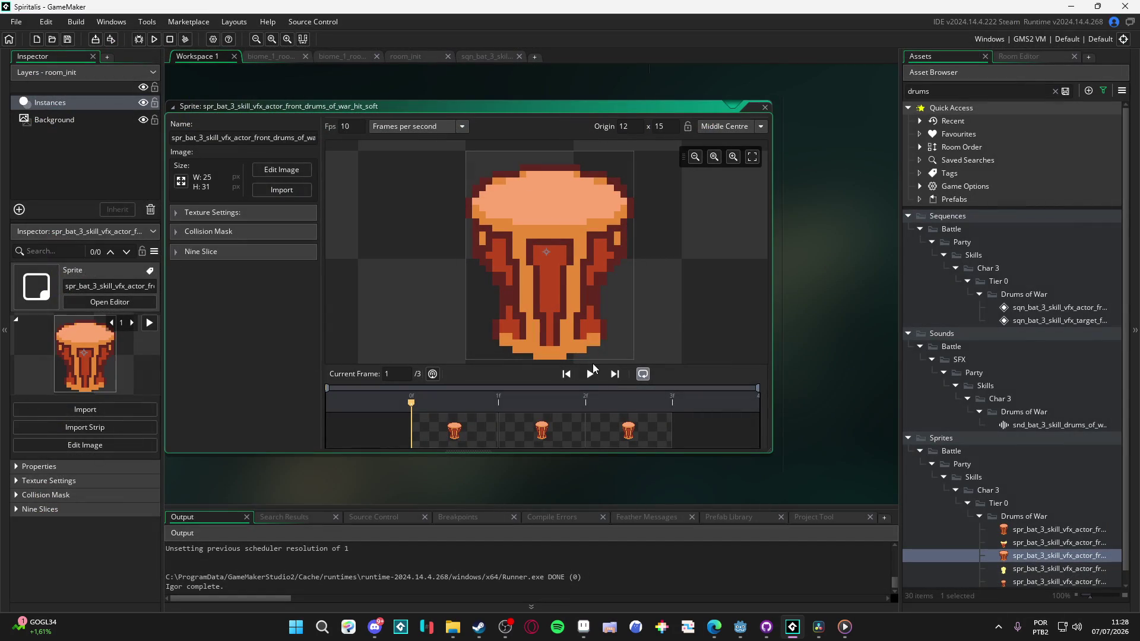
Step: Preview the drum animation and set the sprite's frame rate to 15 fps
left_click(590, 373)
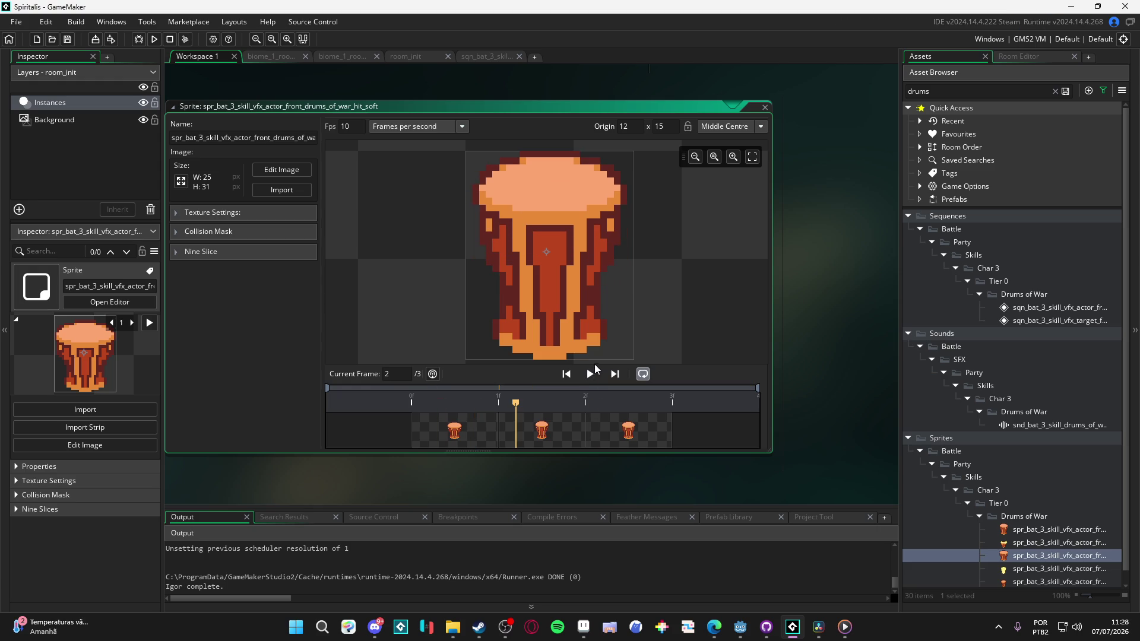
left_click(594, 370)
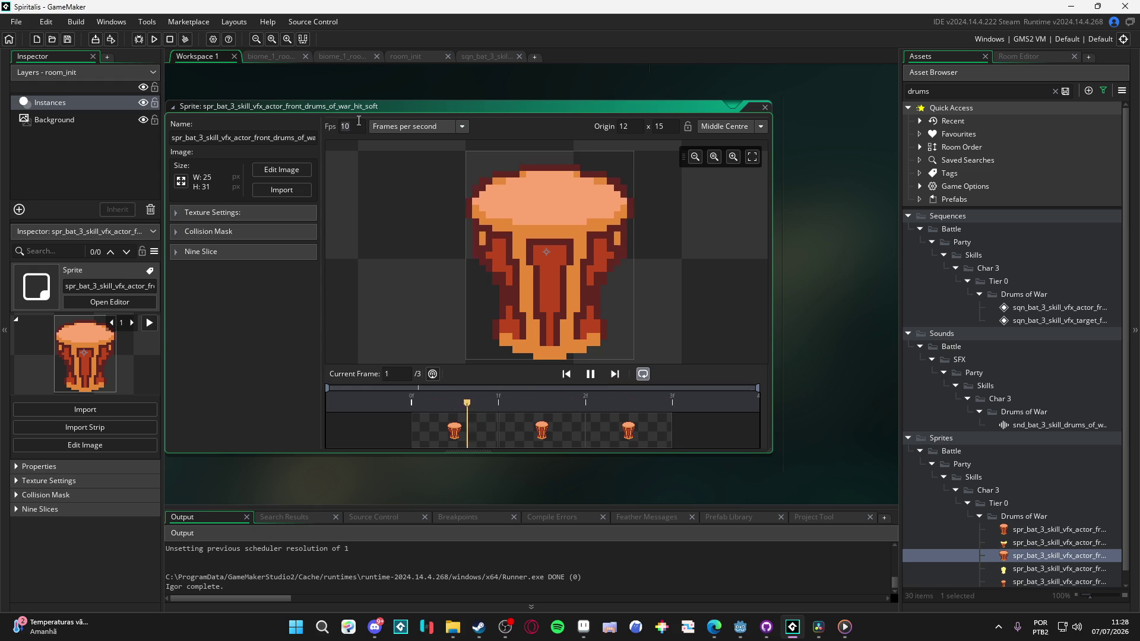
double_click(359, 120)
type("15")
left_click(592, 374)
Step: Return to the Drums of War sequence, enlarge the track panel and replay the preview several times
left_click(496, 56)
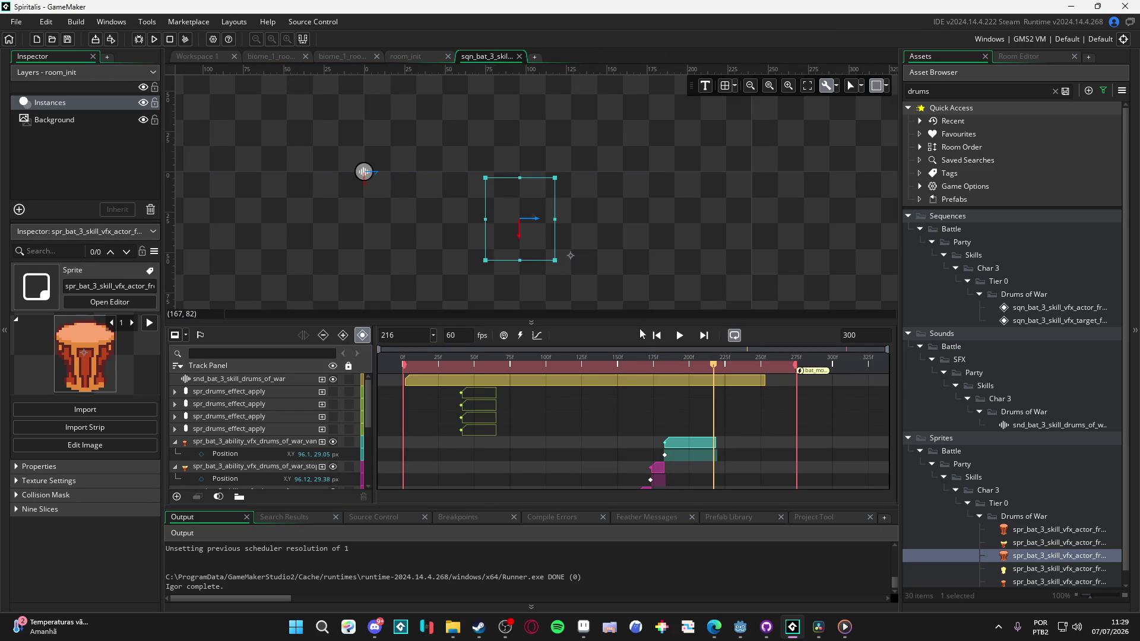
mouse_move(590, 365)
left_mouse_down()
mouse_move(285, 365)
mouse_move(479, 365)
left_mouse_up()
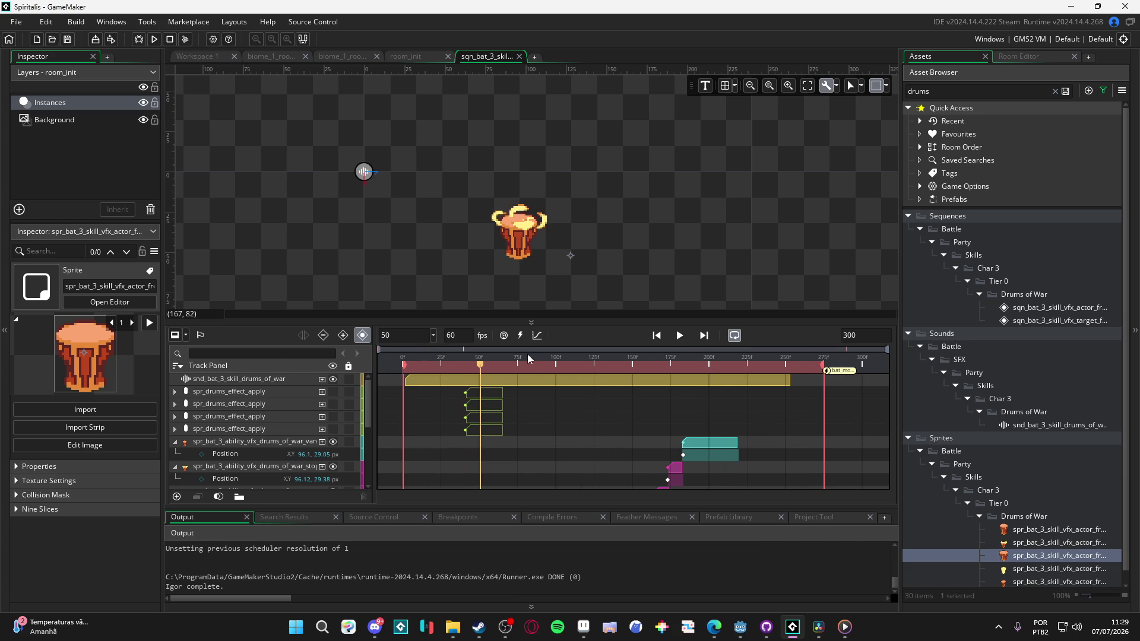
left_click_drag(569, 320, 569, 292)
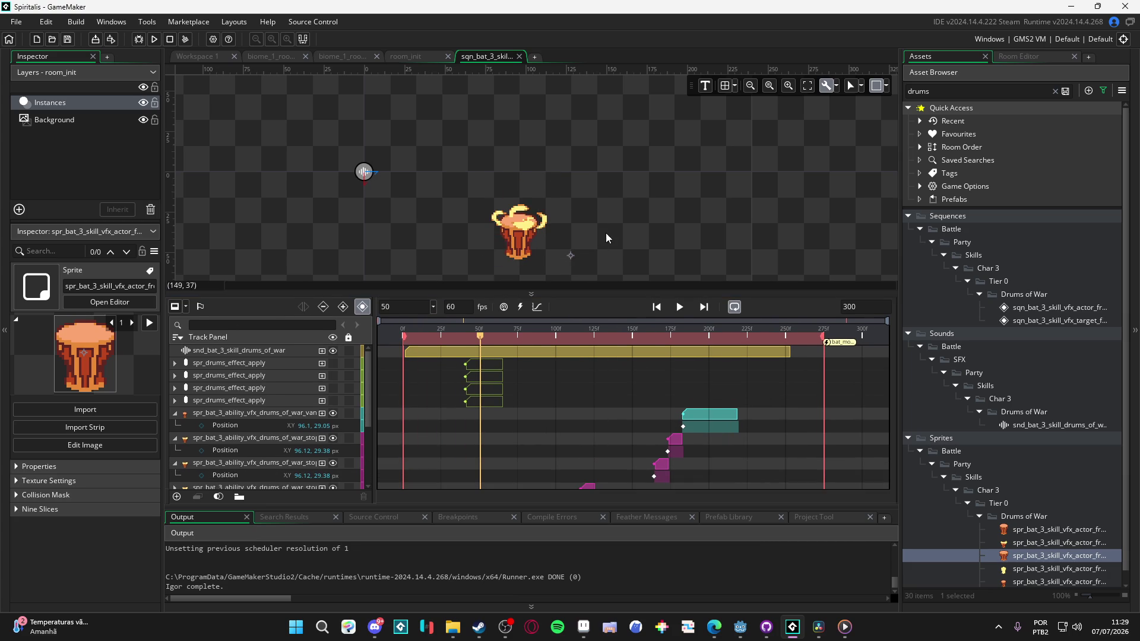
scroll(605, 232, "down", 3)
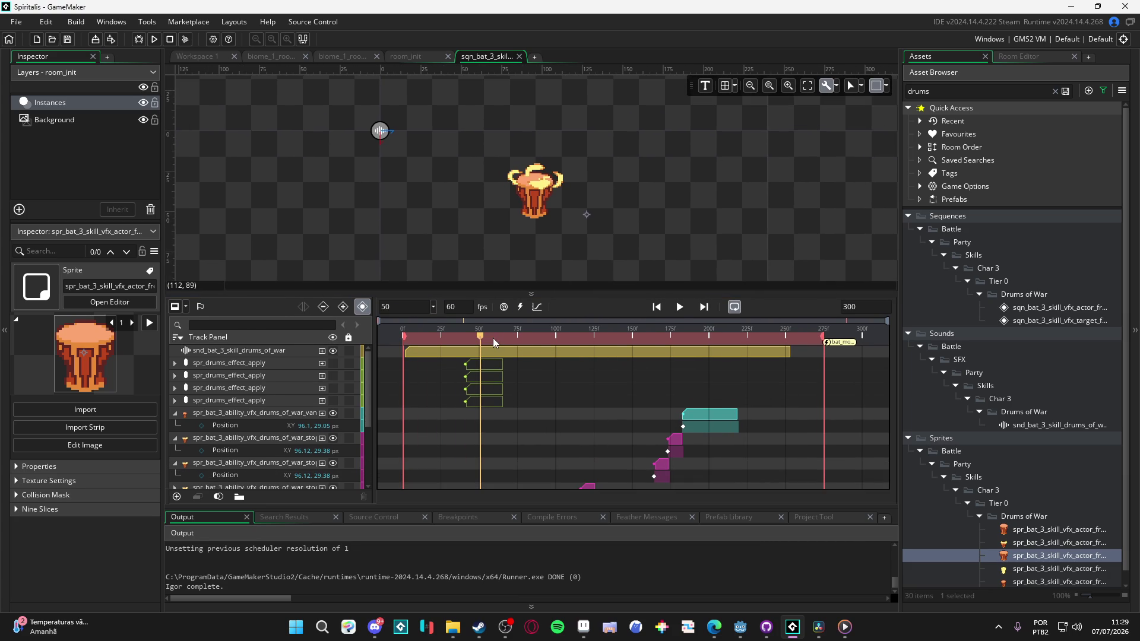
mouse_move(493, 338)
left_mouse_down()
mouse_move(403, 337)
mouse_move(480, 338)
left_mouse_up()
key("space")
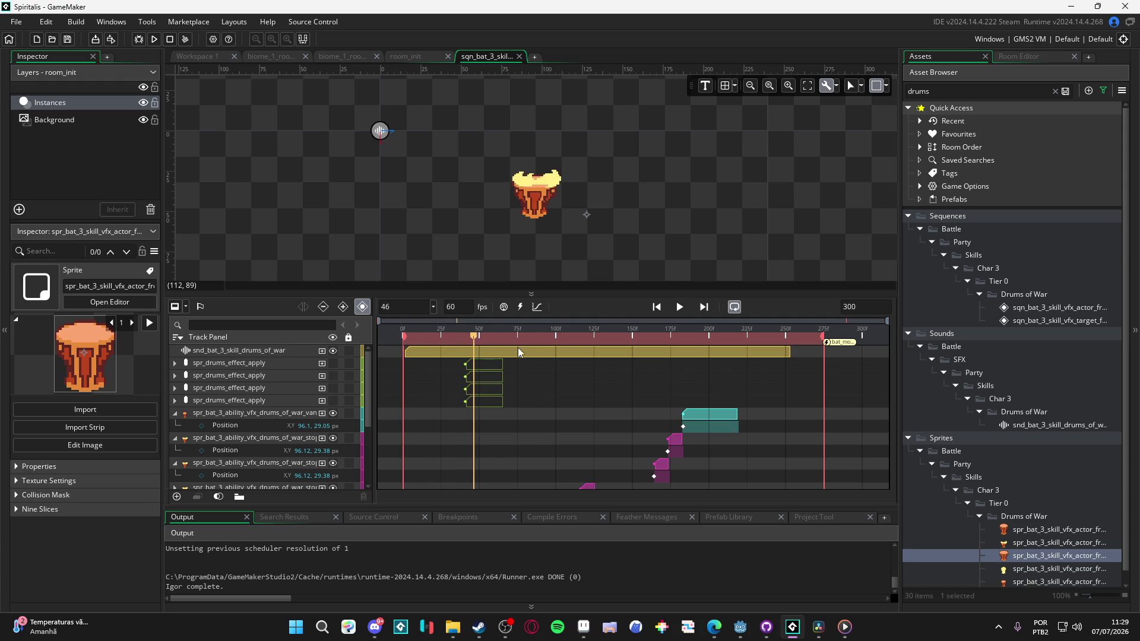
key("space")
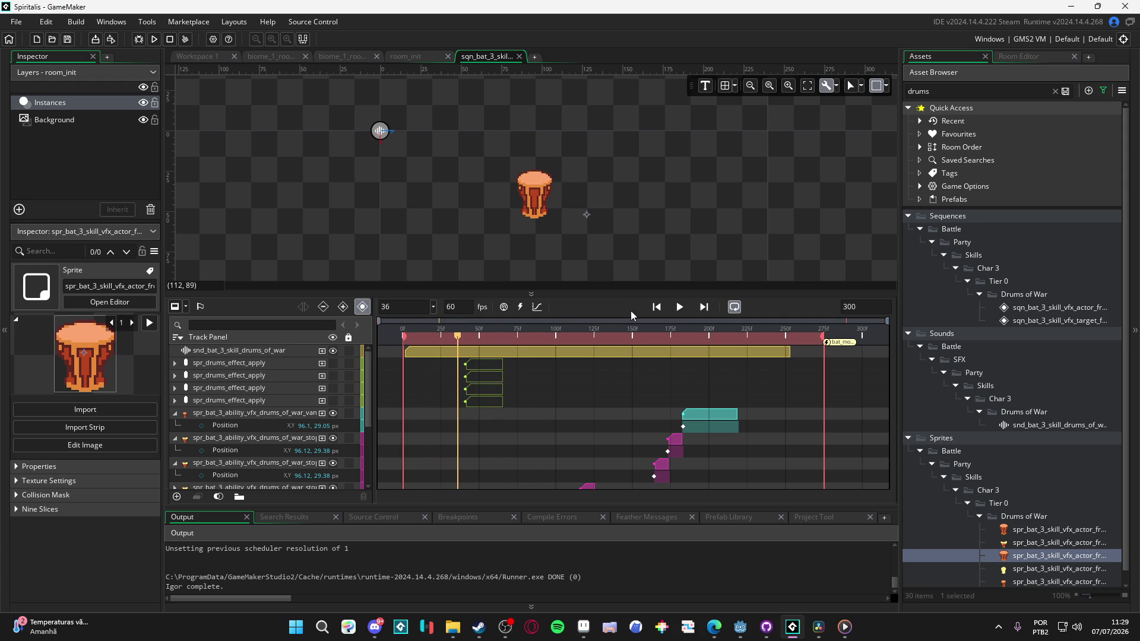
key("space")
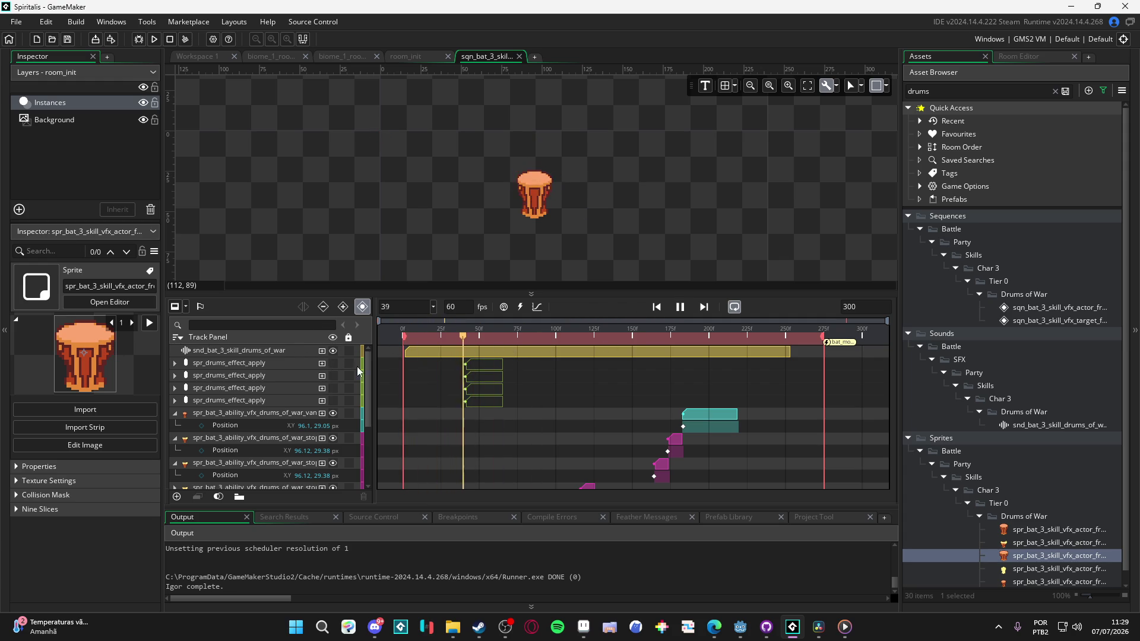
key("space")
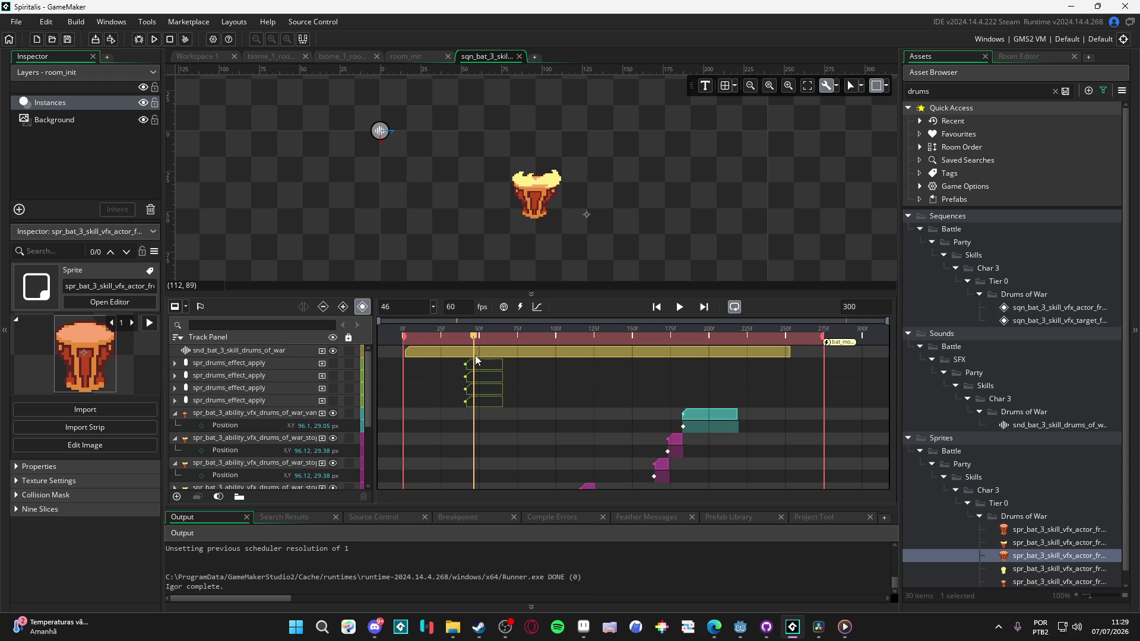
key("space")
key("space")
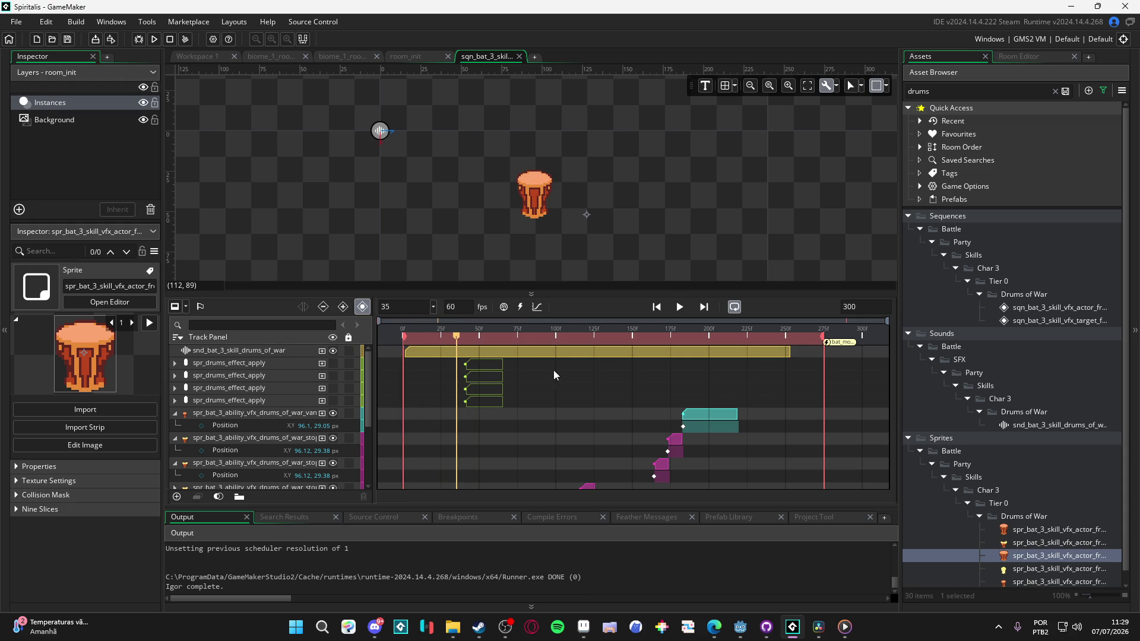
scroll(554, 370, "down", 5)
key("space")
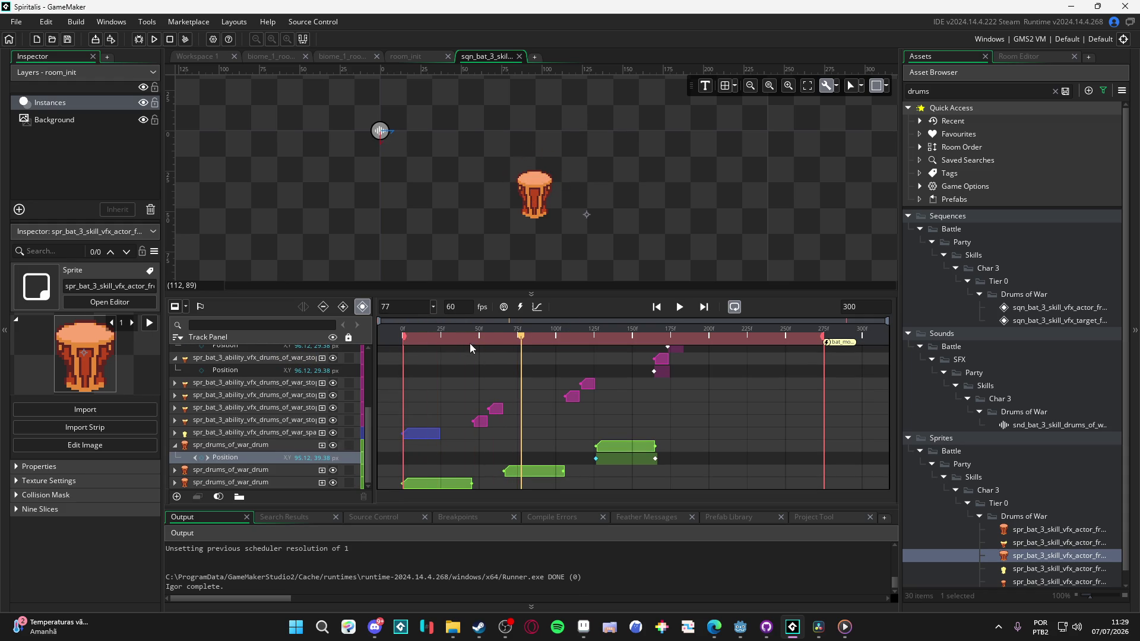
key("space")
key("space")
key("space")
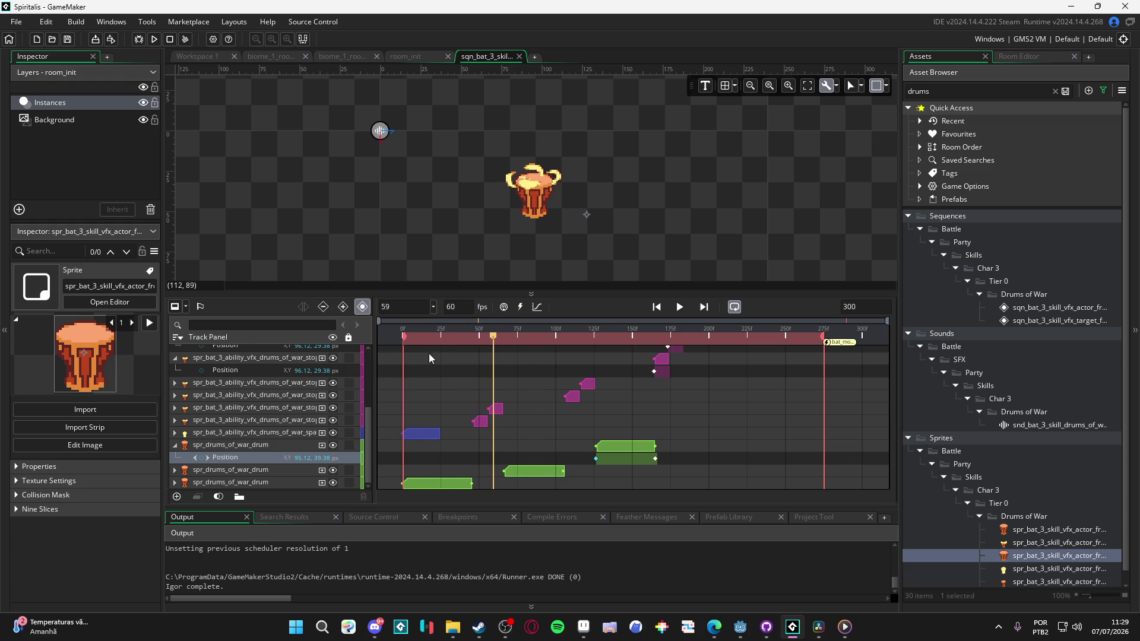
key("space")
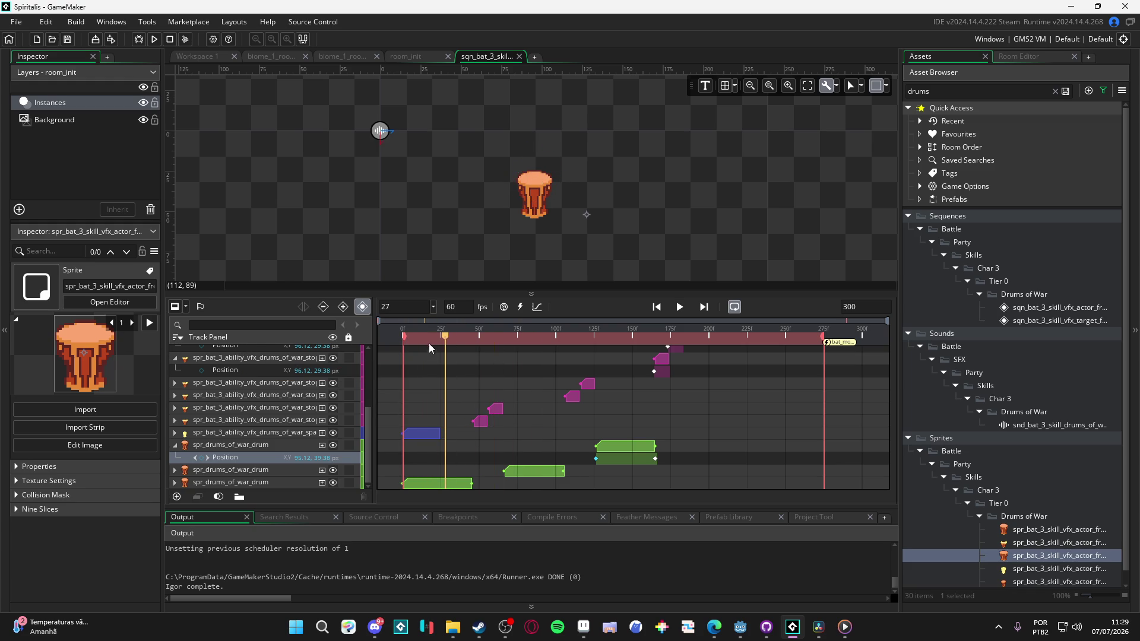
key("space")
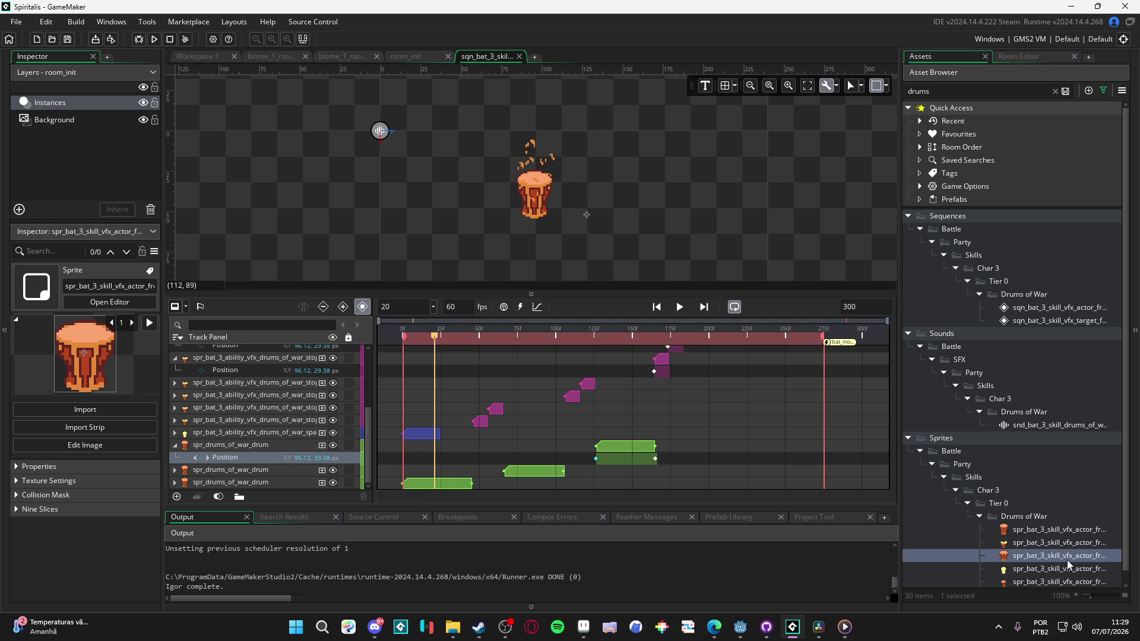
Step: Drag the ..._drums_of_war_hit_soft sprite into the track panel as a new track
mouse_move(900, 540)
left_mouse_down()
mouse_move(706, 539)
mouse_move(960, 540)
left_mouse_up()
mouse_move(1086, 560)
left_mouse_down()
mouse_move(979, 561)
mouse_move(357, 442)
mouse_move(315, 457)
mouse_move(298, 449)
left_mouse_up()
left_click(176, 458)
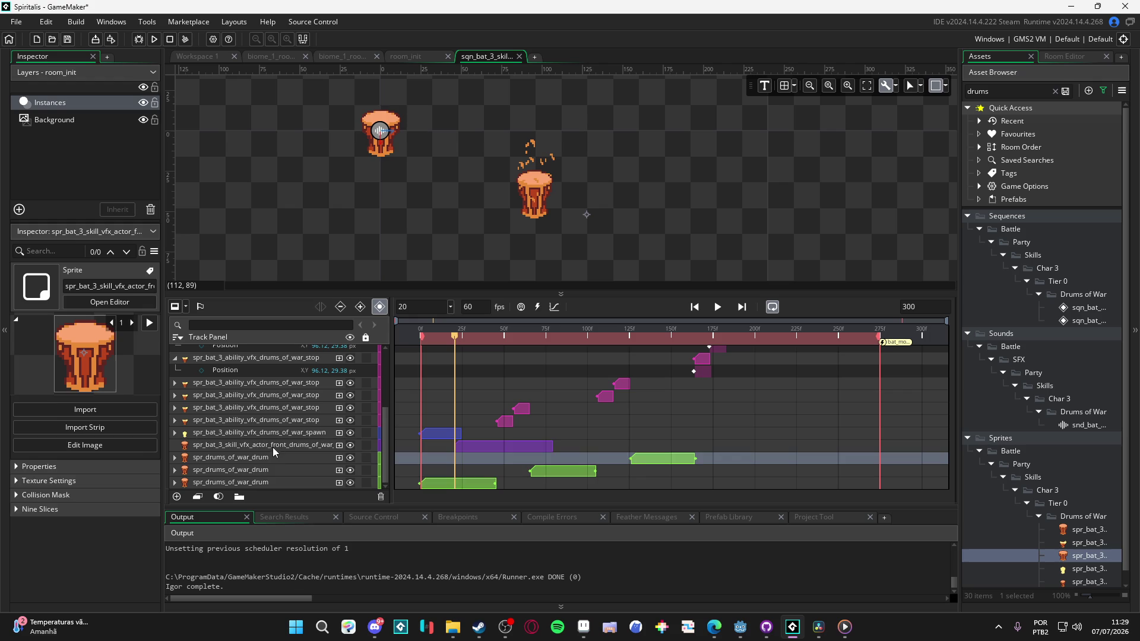
left_click(276, 447)
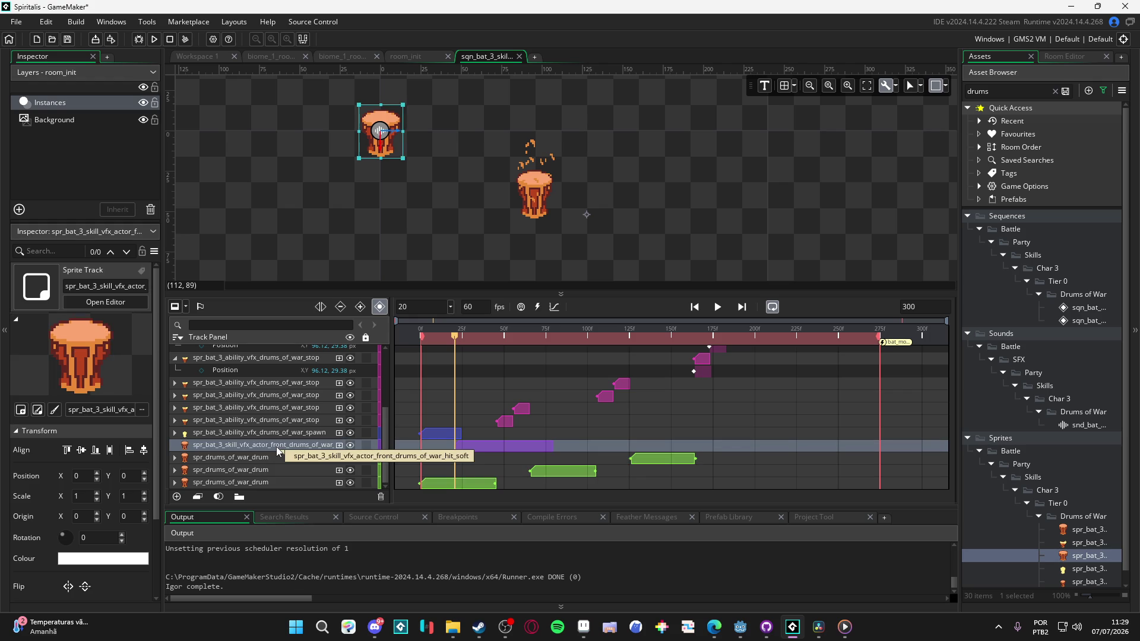
Step: Rename the new track to spr_drum_of_war_drum_soft
double_click(279, 446)
type("s")
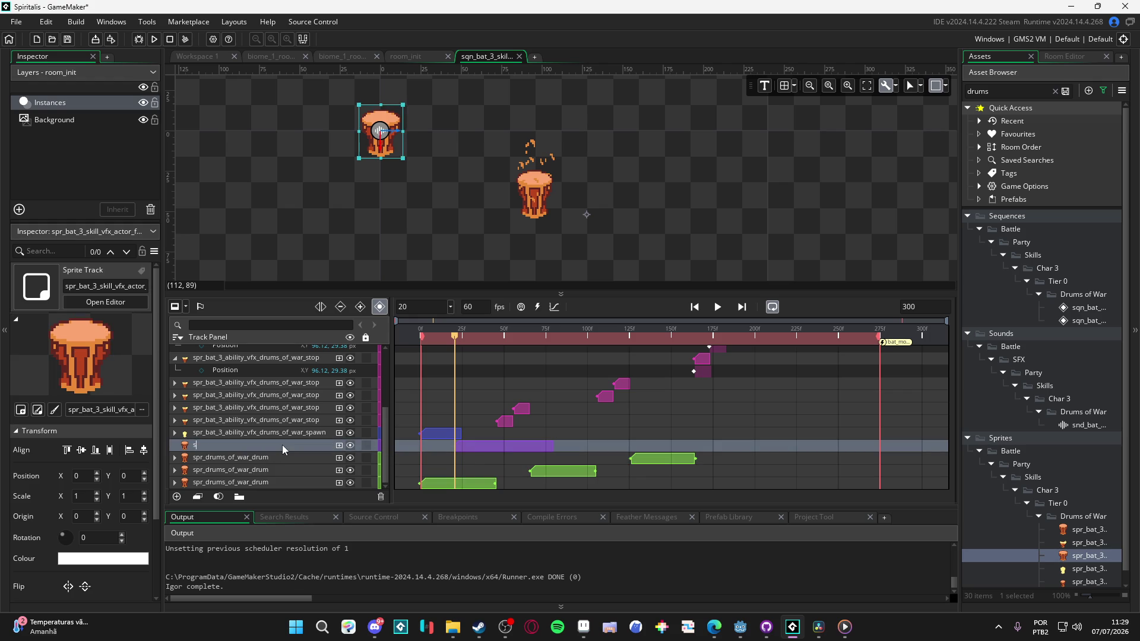
type("pr_drum_of_")
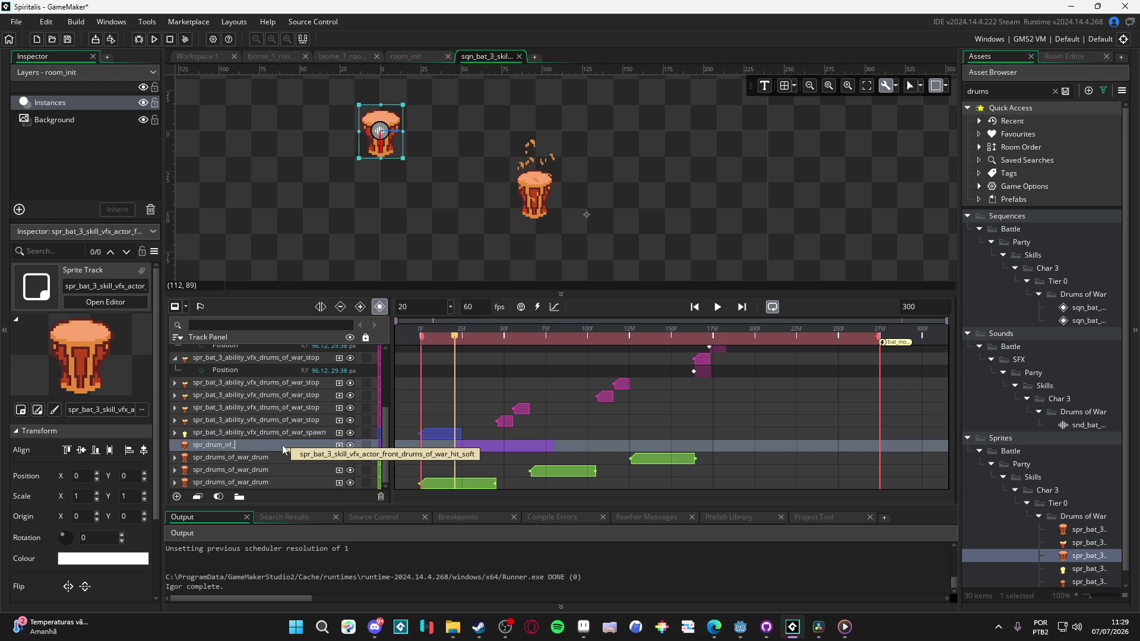
type("war_drum_soft")
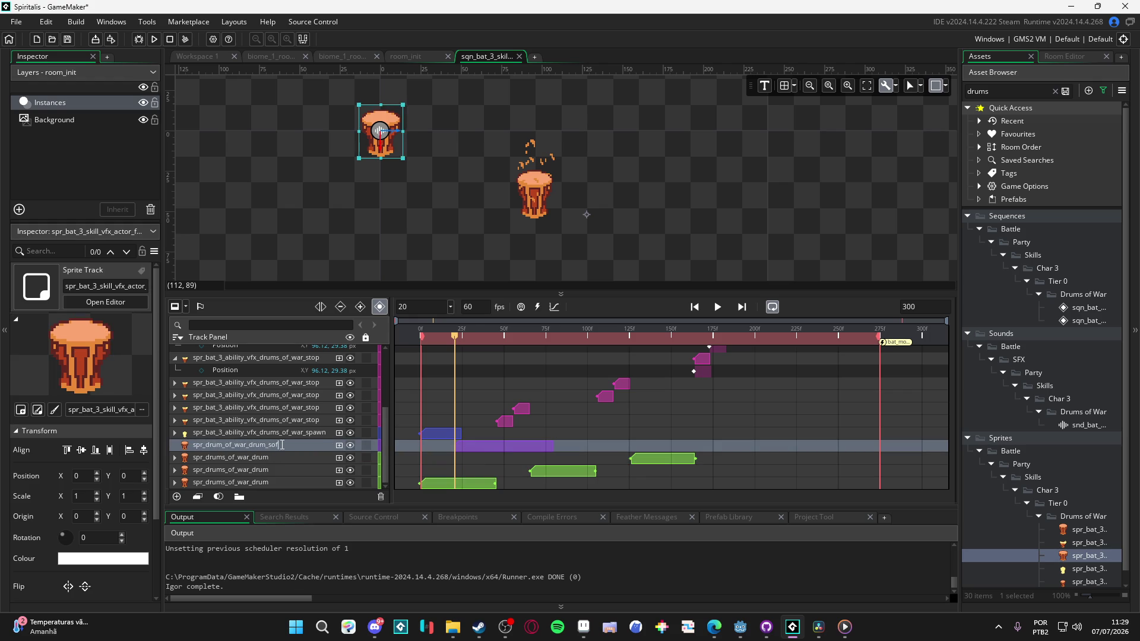
key("Return")
Step: Move the blue spawn clip to start near frame 20 and preview the timing
left_click_drag(436, 438, 475, 440)
left_click(474, 416)
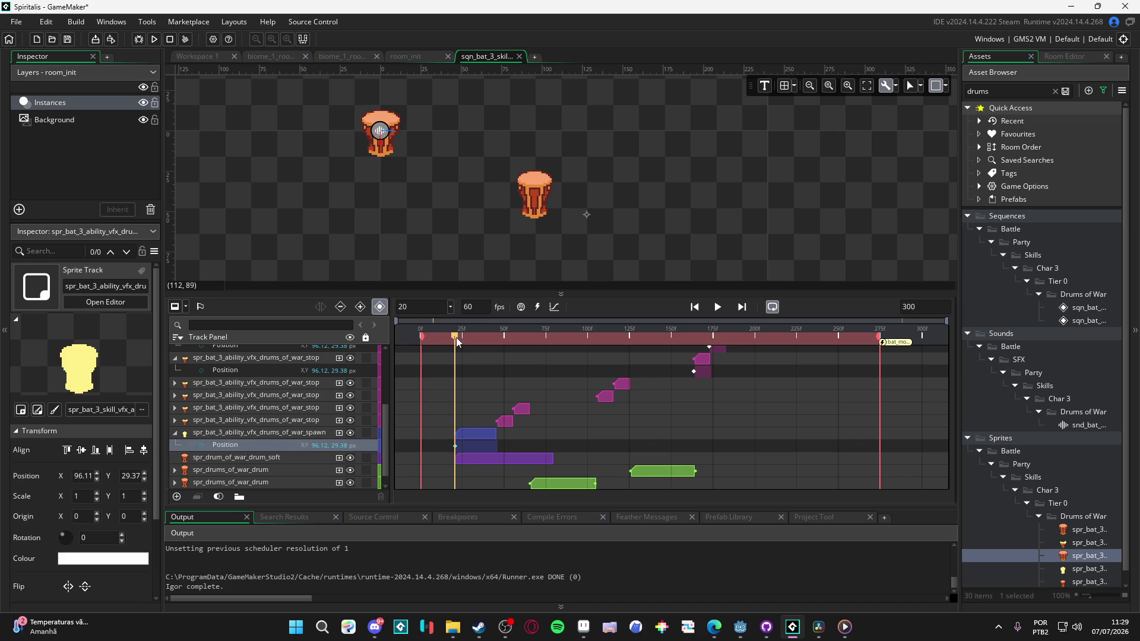
left_click(458, 343)
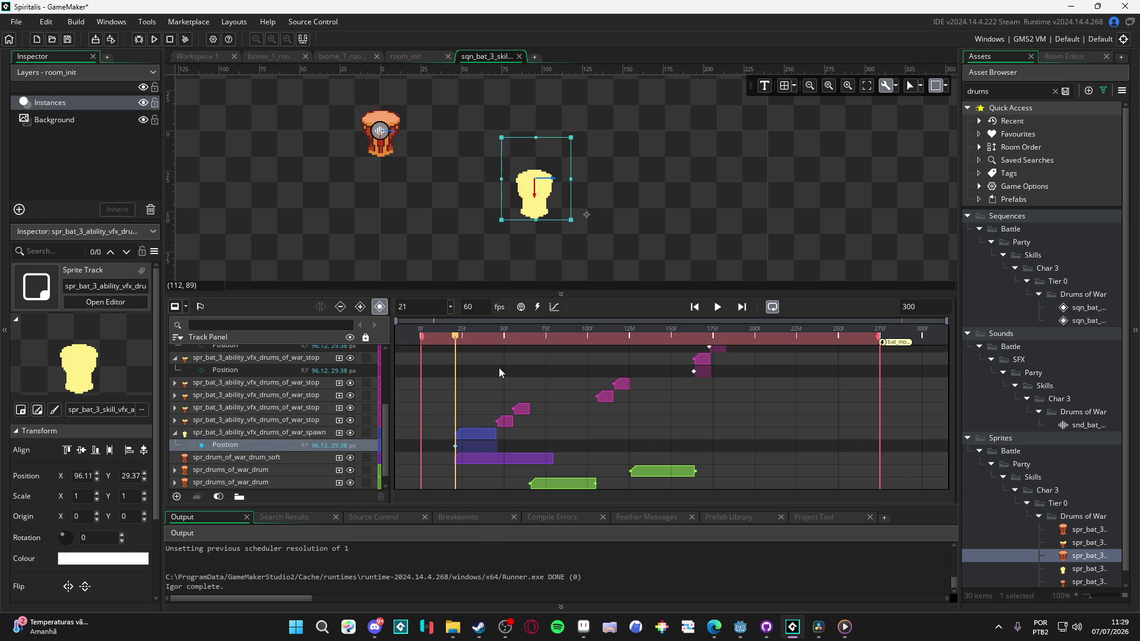
left_click(213, 470)
left_click(173, 466)
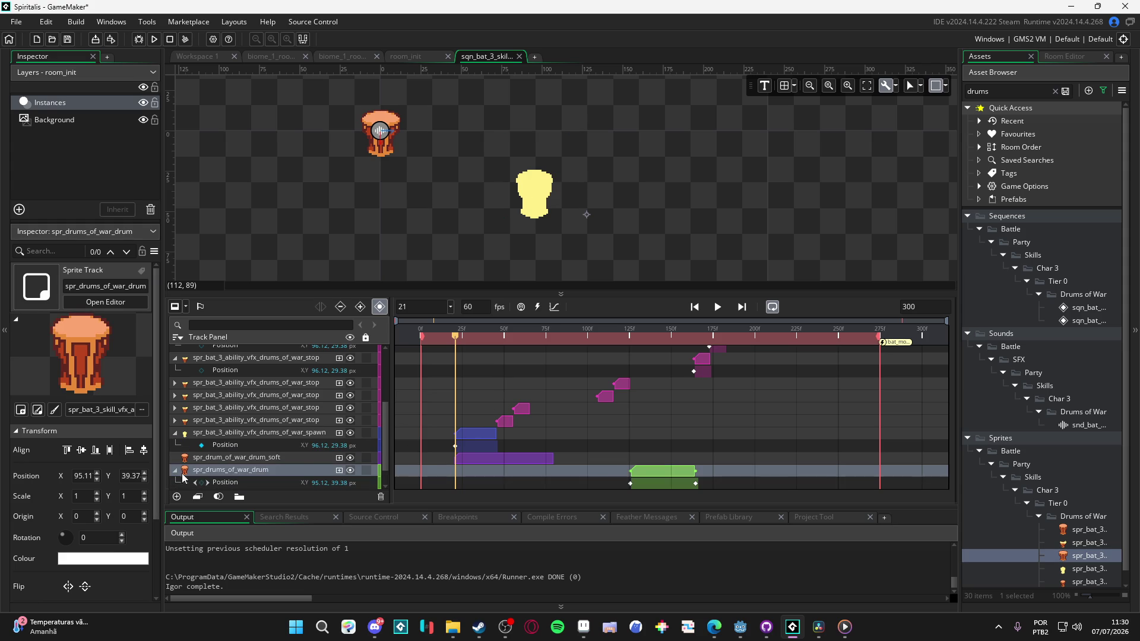
left_click(225, 483)
left_click(262, 459)
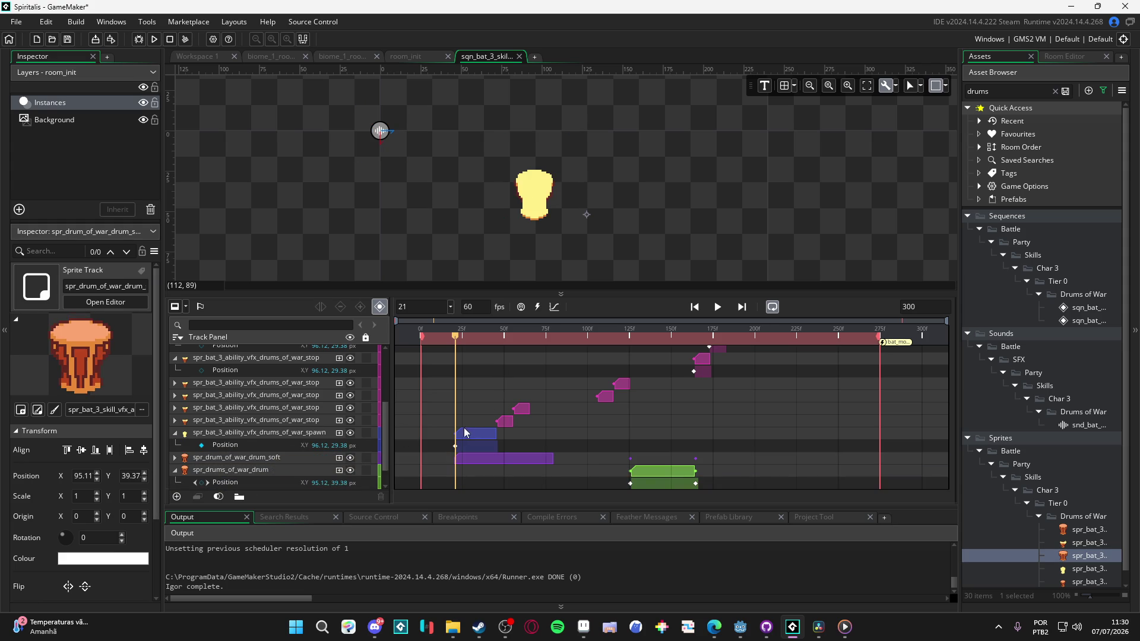
mouse_move(459, 336)
left_mouse_down()
mouse_move(421, 336)
mouse_move(508, 337)
mouse_move(376, 340)
left_mouse_up()
key("space")
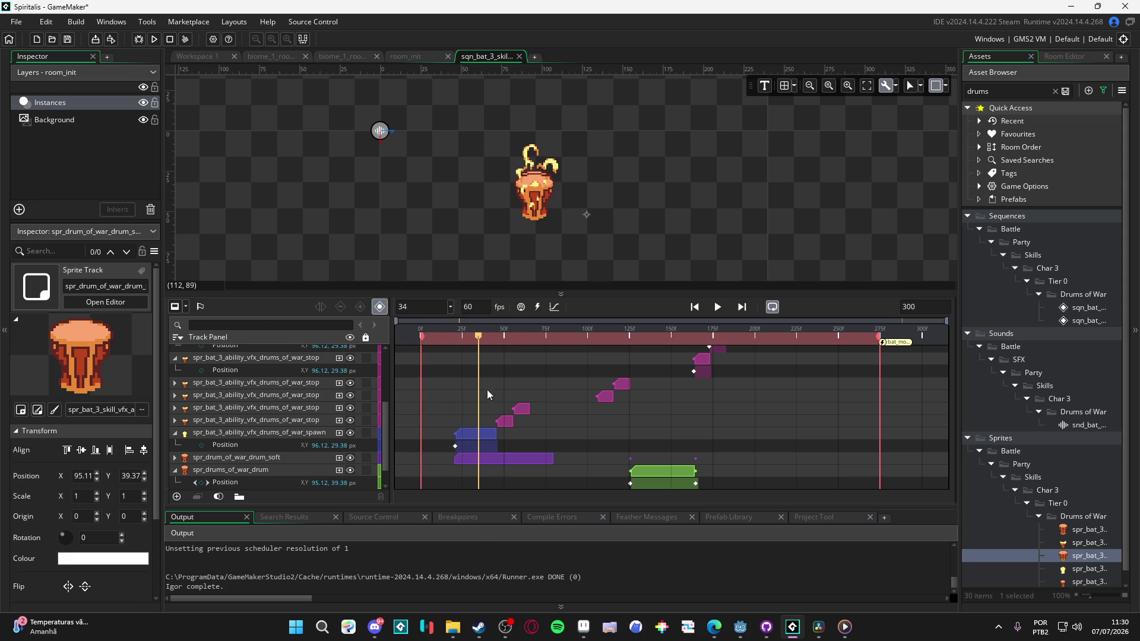
key("space")
key("space")
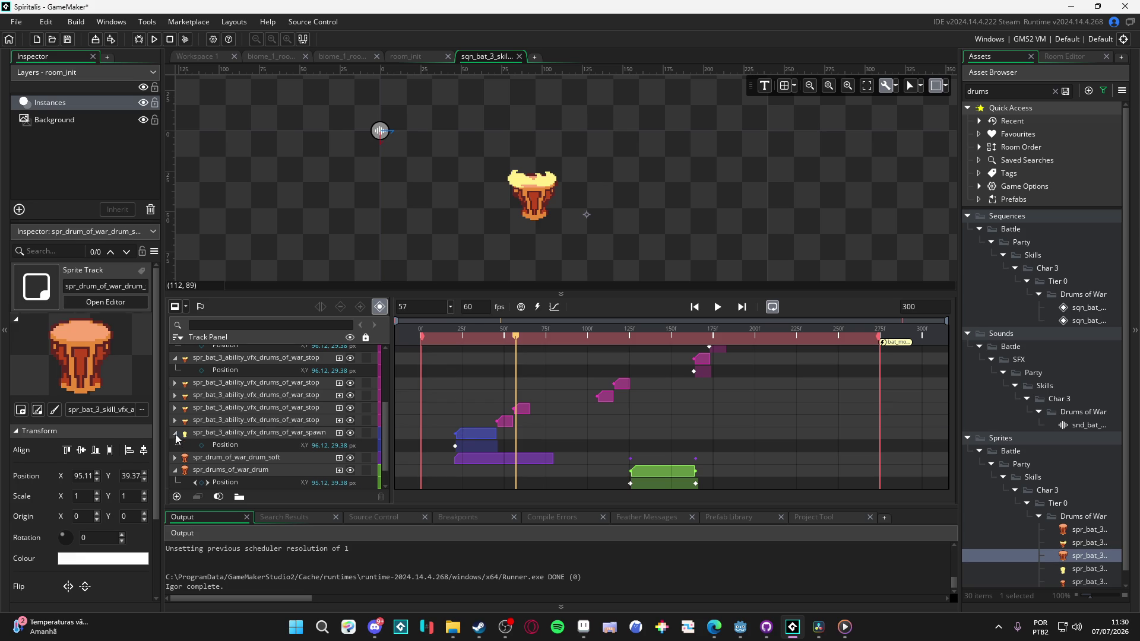
Step: Hide the soft drum track and replay the preview
left_click(175, 434)
left_click(350, 446)
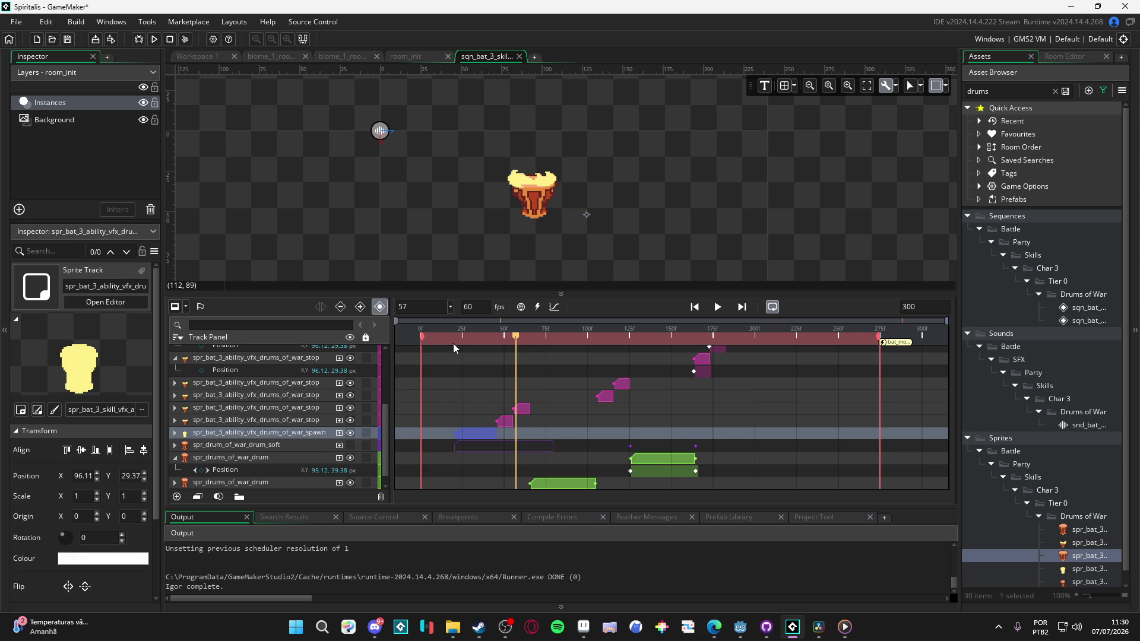
key("space")
key("space")
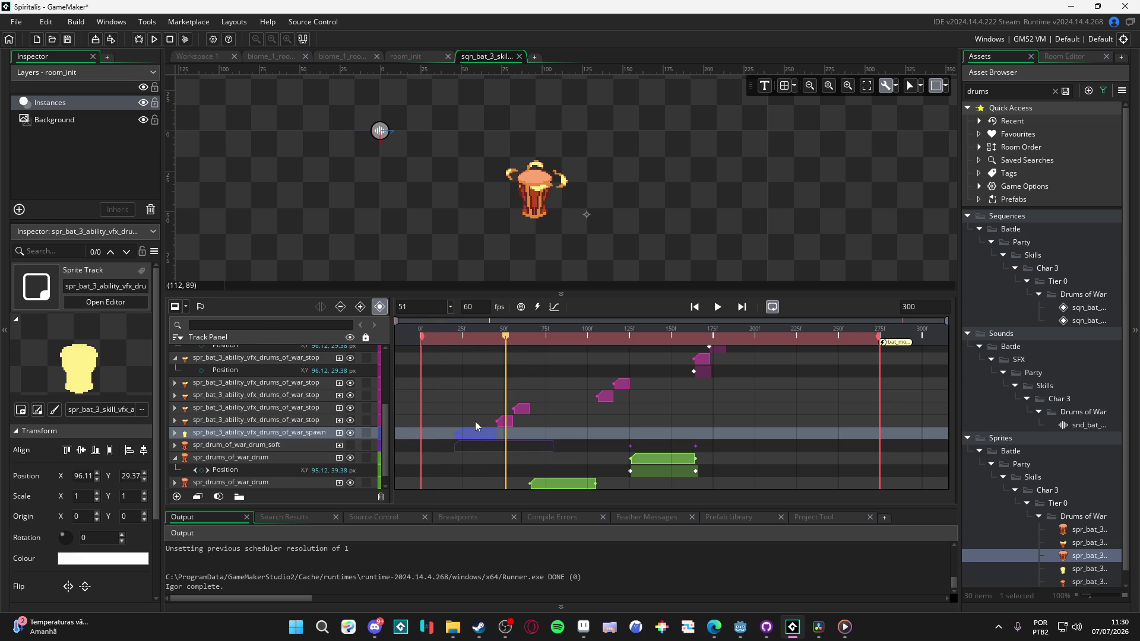
scroll(475, 422, "up", 6)
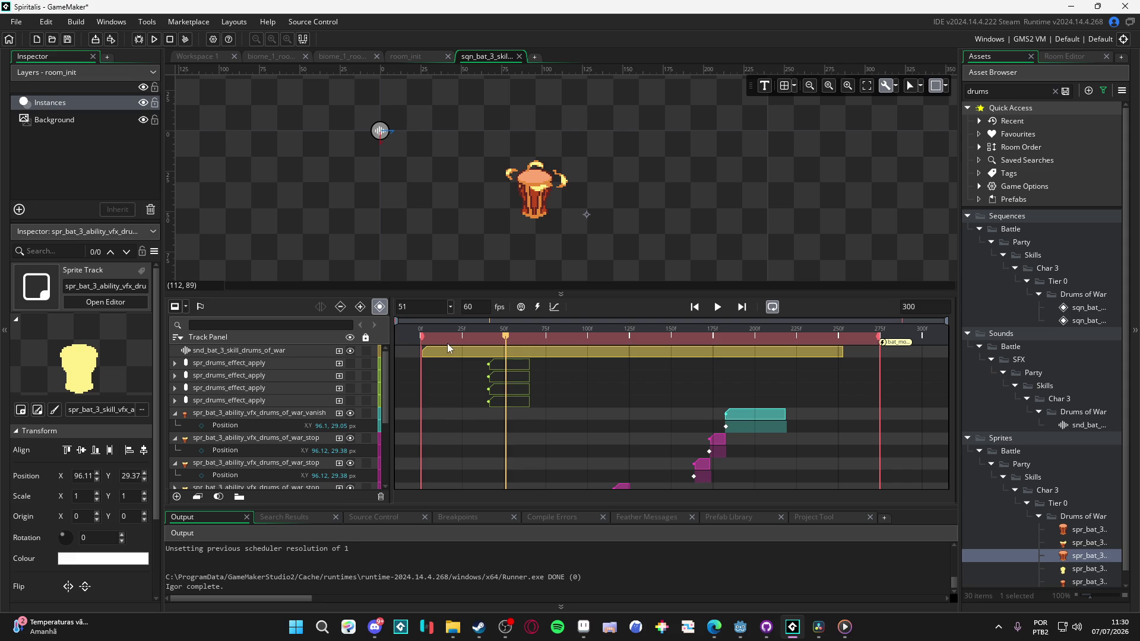
key("space")
key("space")
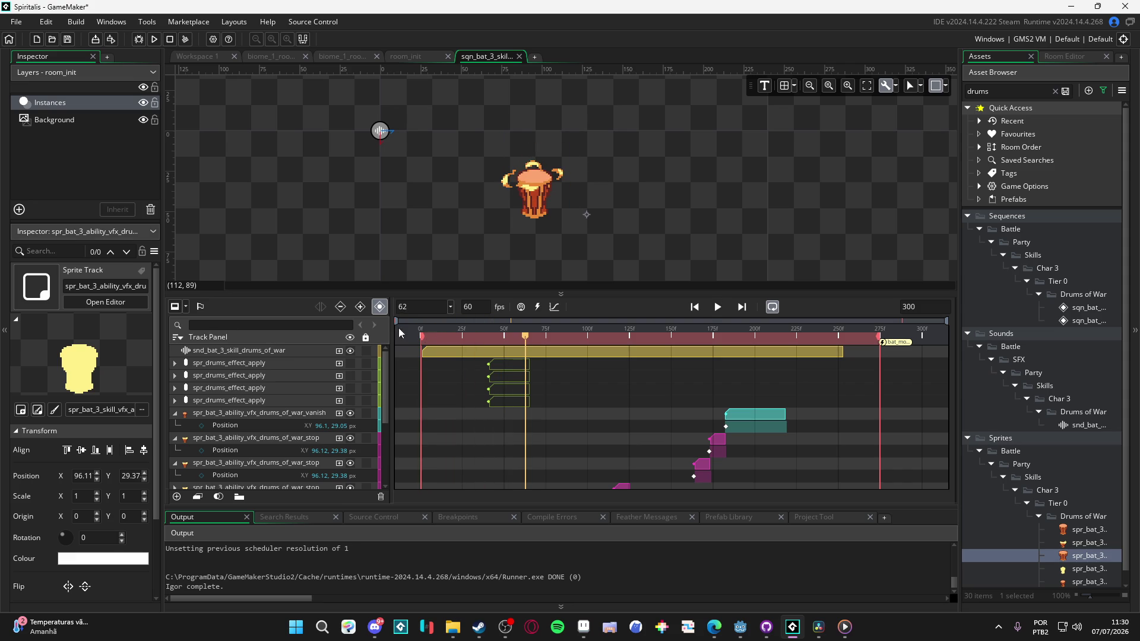
key("space")
key("space")
scroll(497, 438, "down", 3)
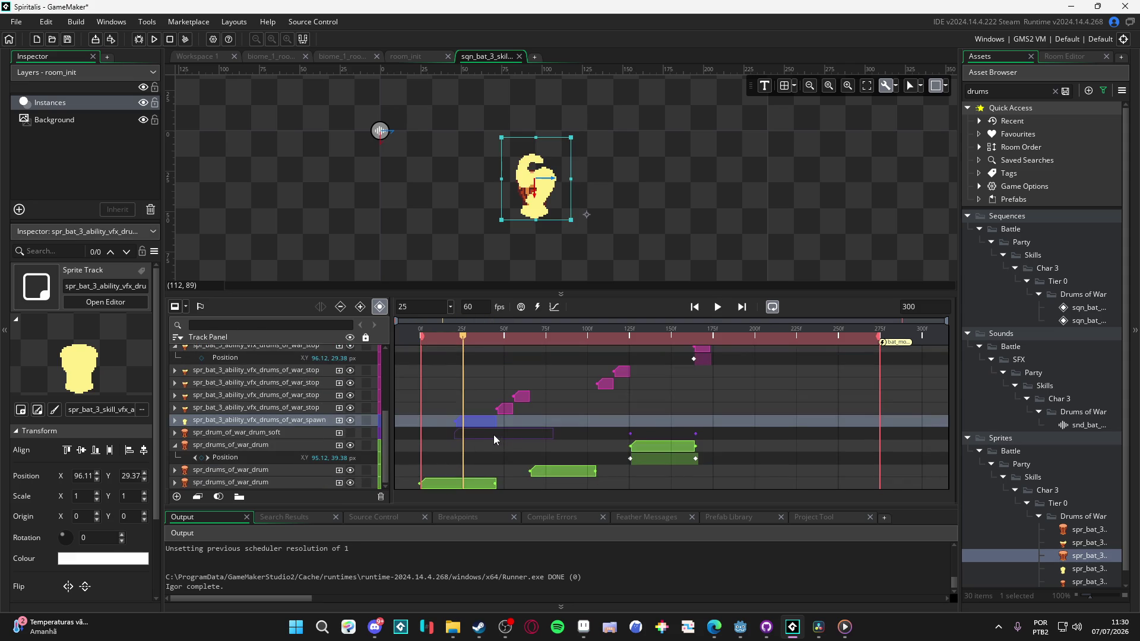
left_click(177, 447)
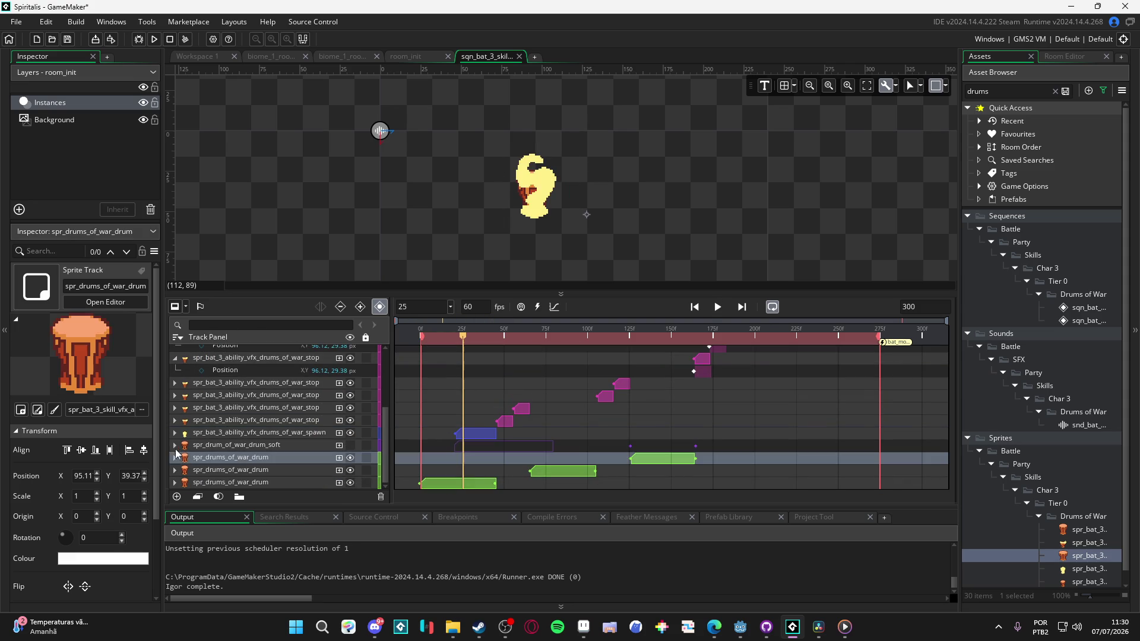
scroll(471, 454, "up", 3)
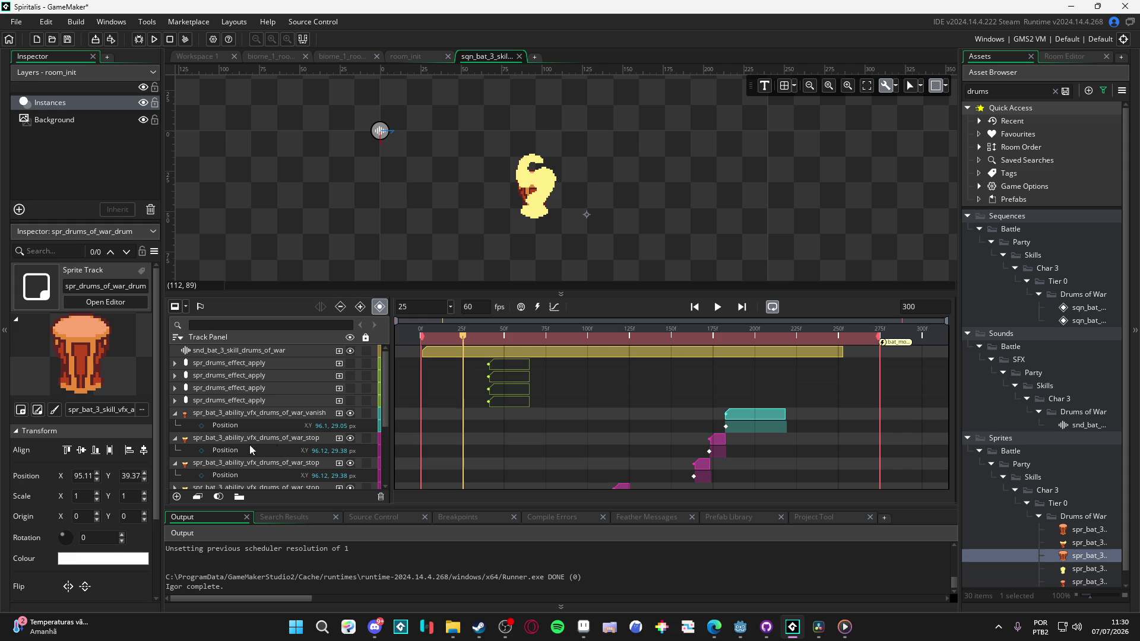
left_click(175, 414)
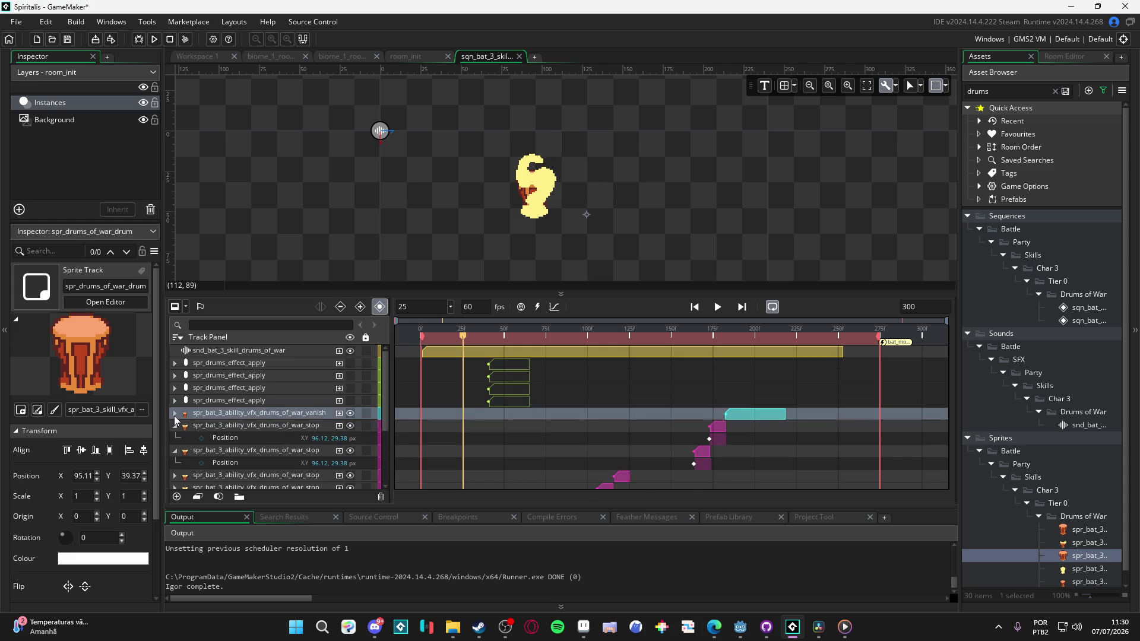
left_click(175, 426)
left_click(175, 439)
scroll(176, 446, "down", 3)
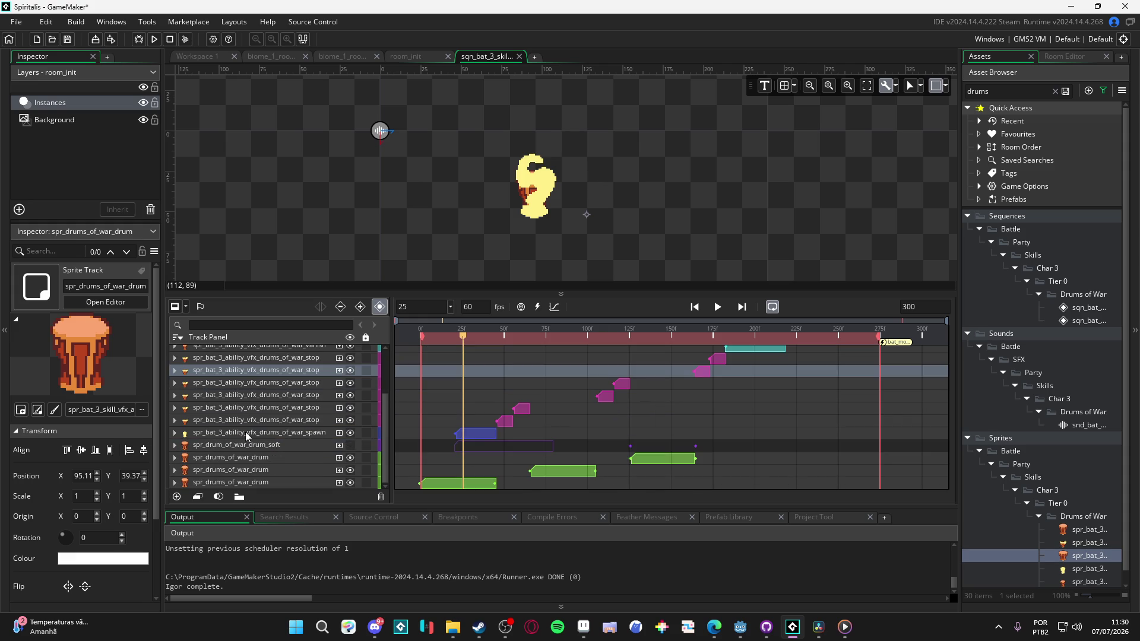
left_click(356, 447)
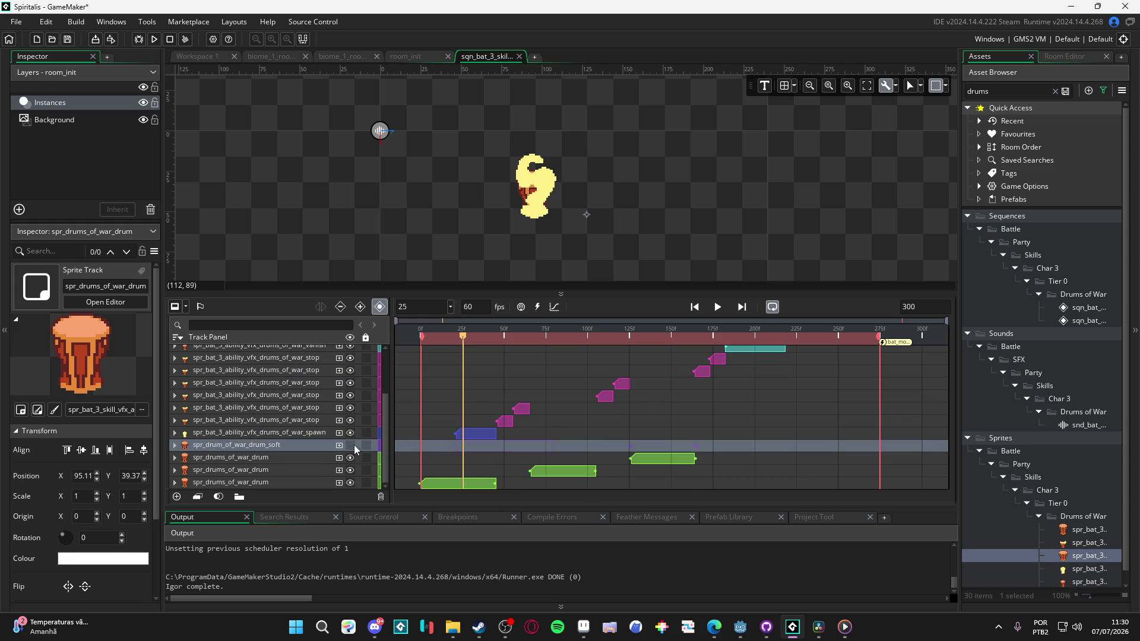
key("Home")
key("space")
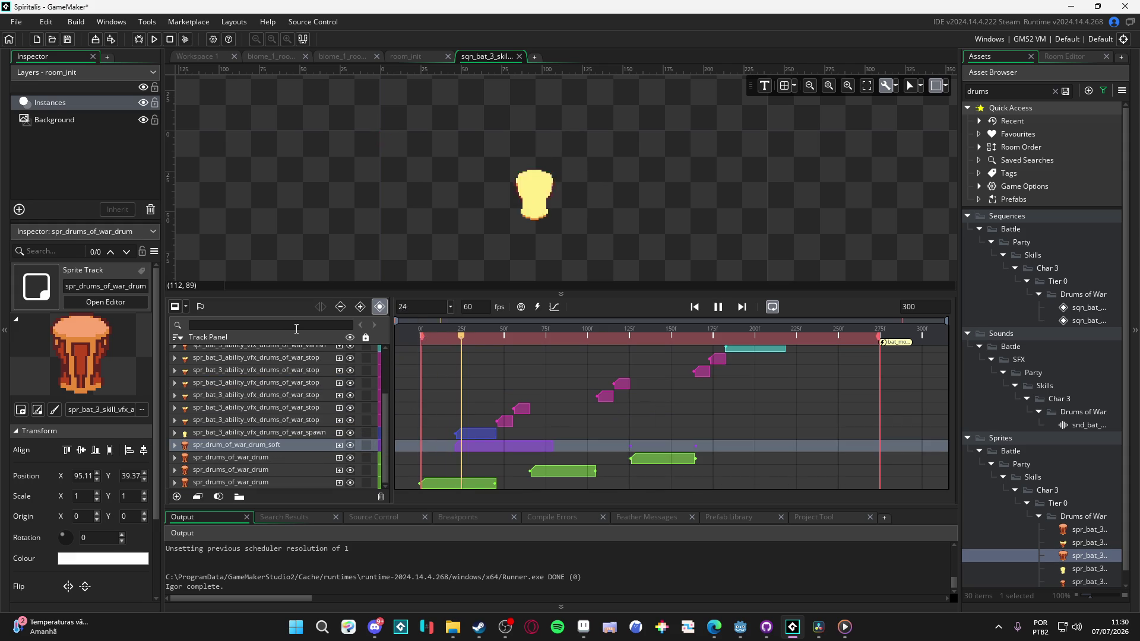
key("space")
scroll(456, 386, "up", 3)
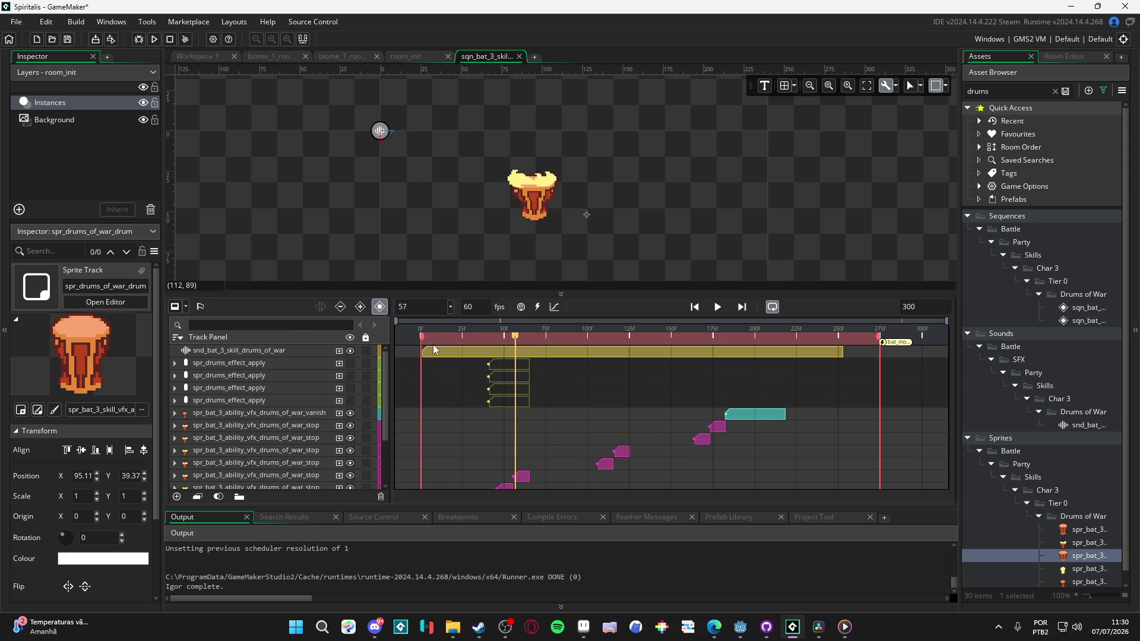
key("Home")
key("space")
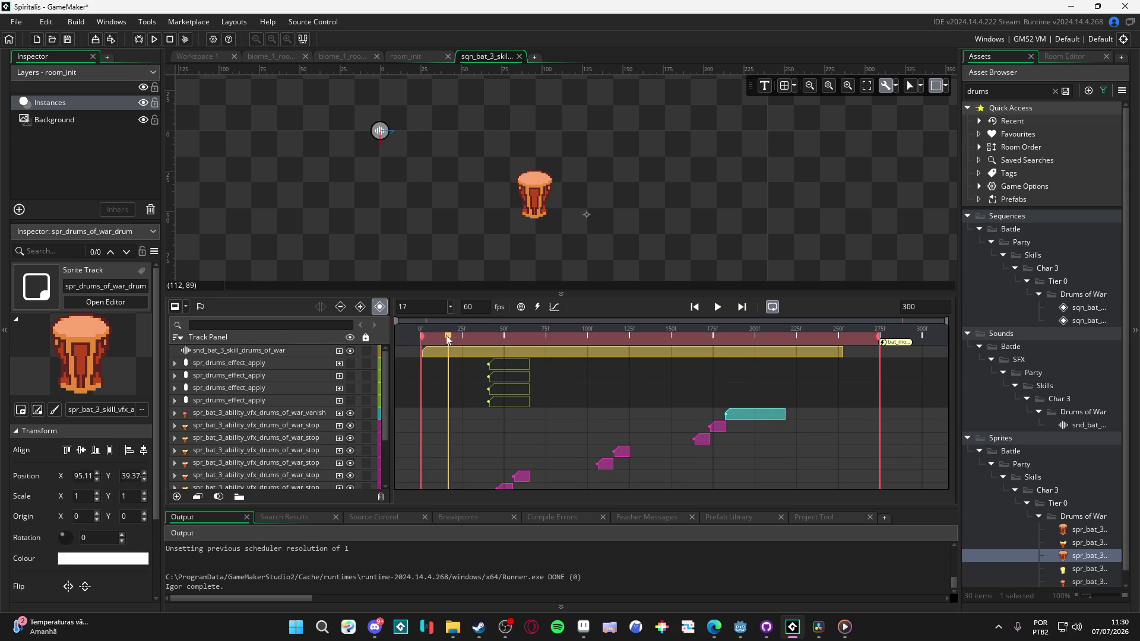
left_click(401, 340)
mouse_move(421, 339)
left_mouse_down()
mouse_move(444, 341)
mouse_move(398, 347)
mouse_move(462, 346)
left_mouse_up()
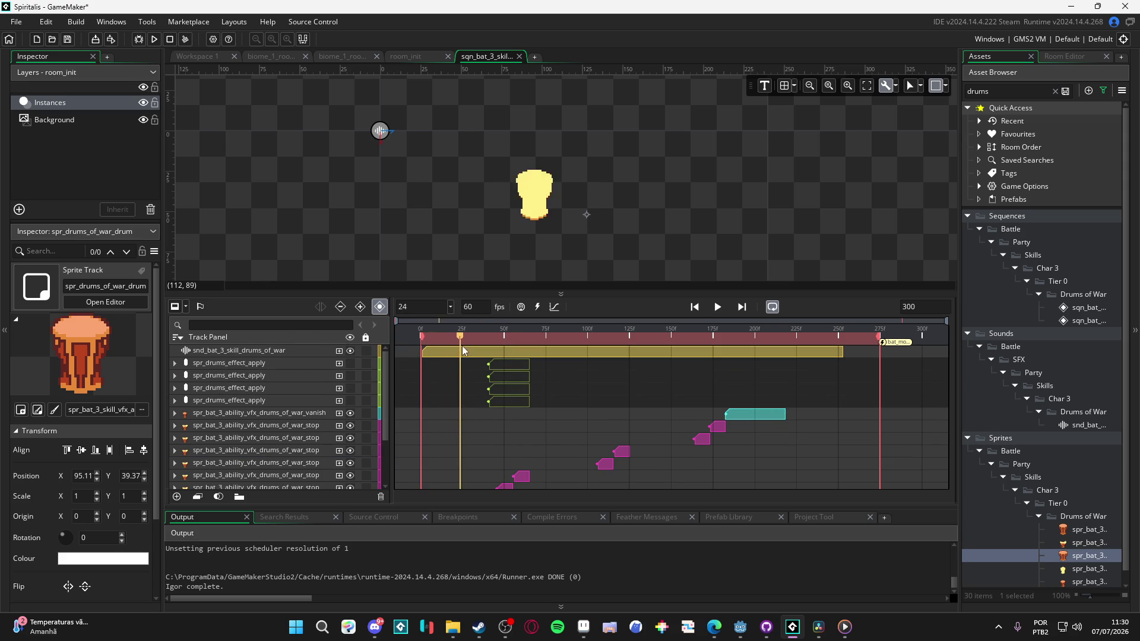
scroll(437, 412, "down", 2)
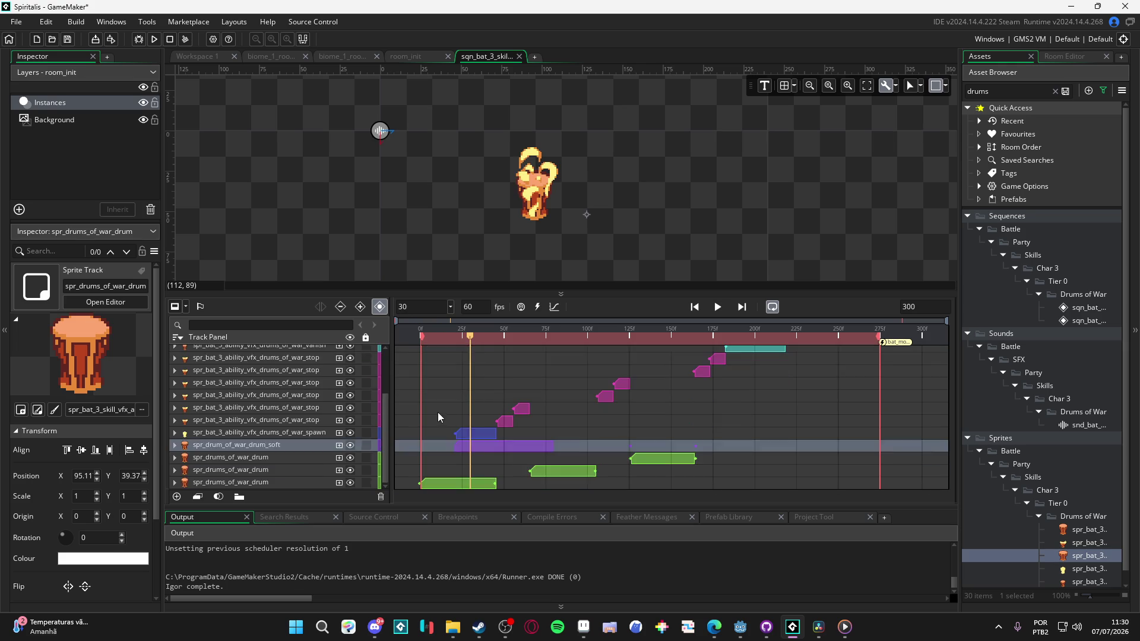
scroll(447, 405, "up", 2)
scroll(449, 410, "down", 3)
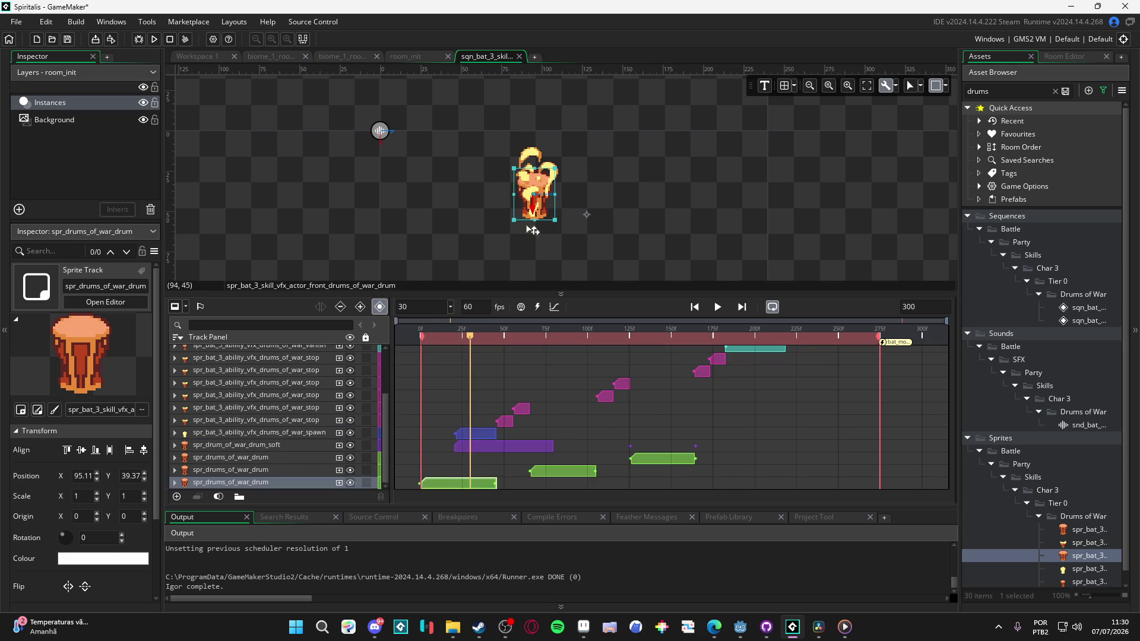
left_click(301, 434)
scroll(472, 430, "up", 5)
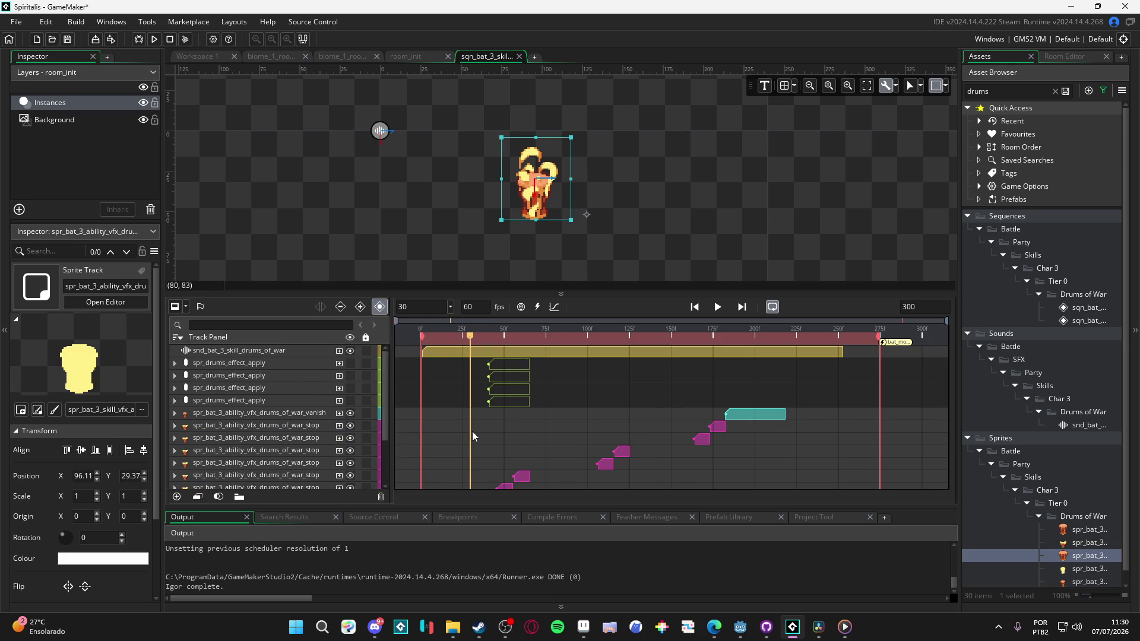
scroll(472, 431, "down", 1)
scroll(452, 392, "up", 1)
key("Home")
key("space")
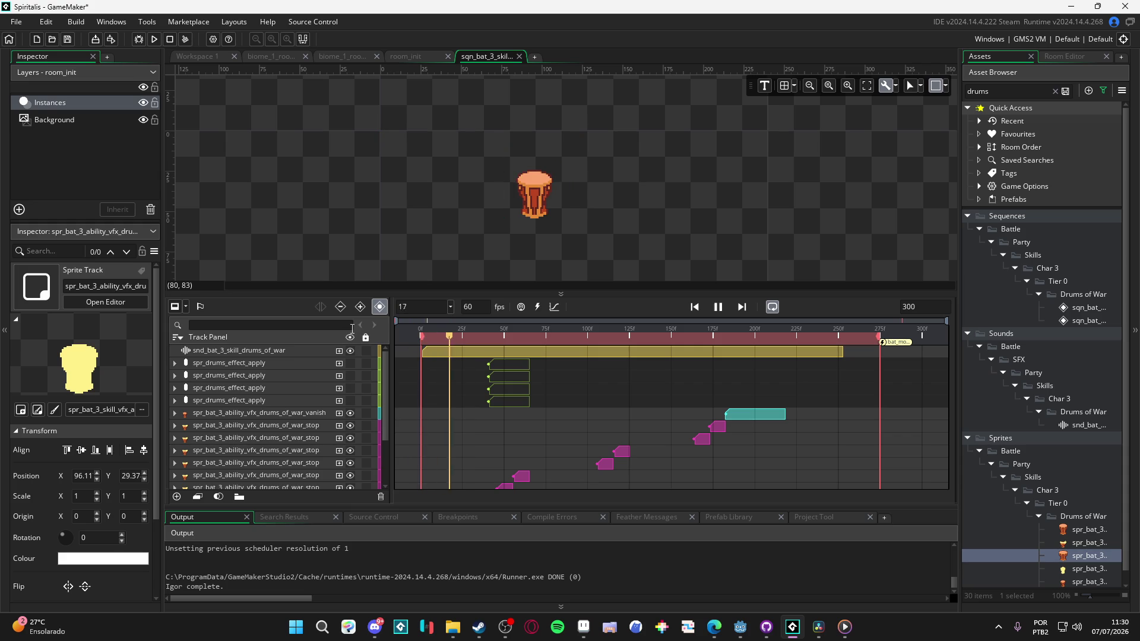
key("Home")
key("space")
scroll(469, 481, "down", 3)
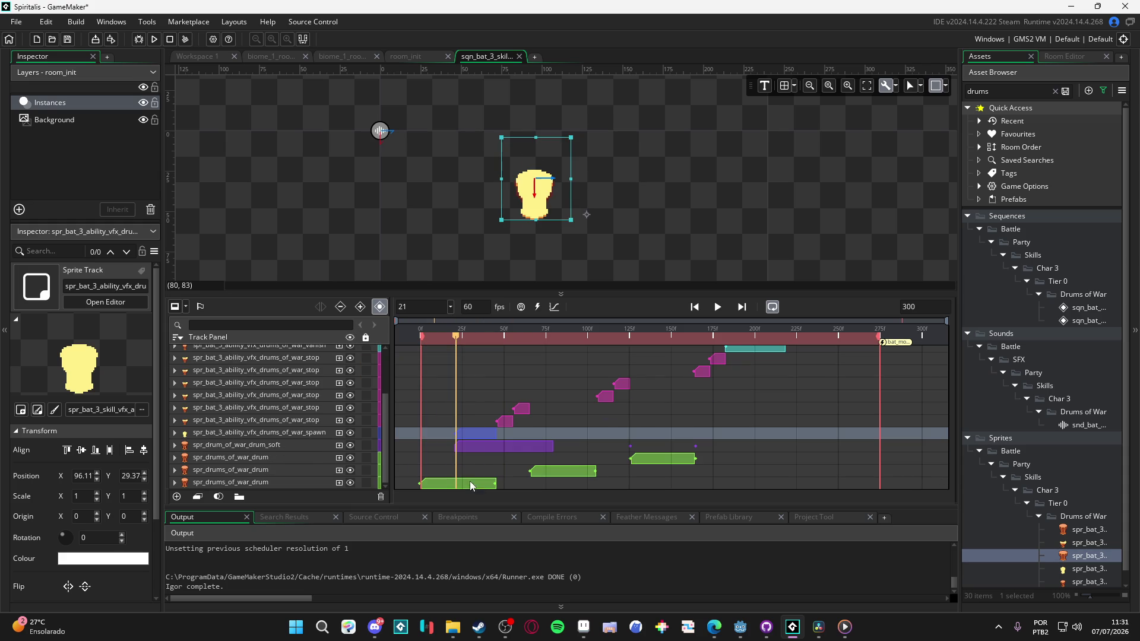
Step: Move the spawn clip to start at frame 0 and scrub to check the drums
left_click(480, 444)
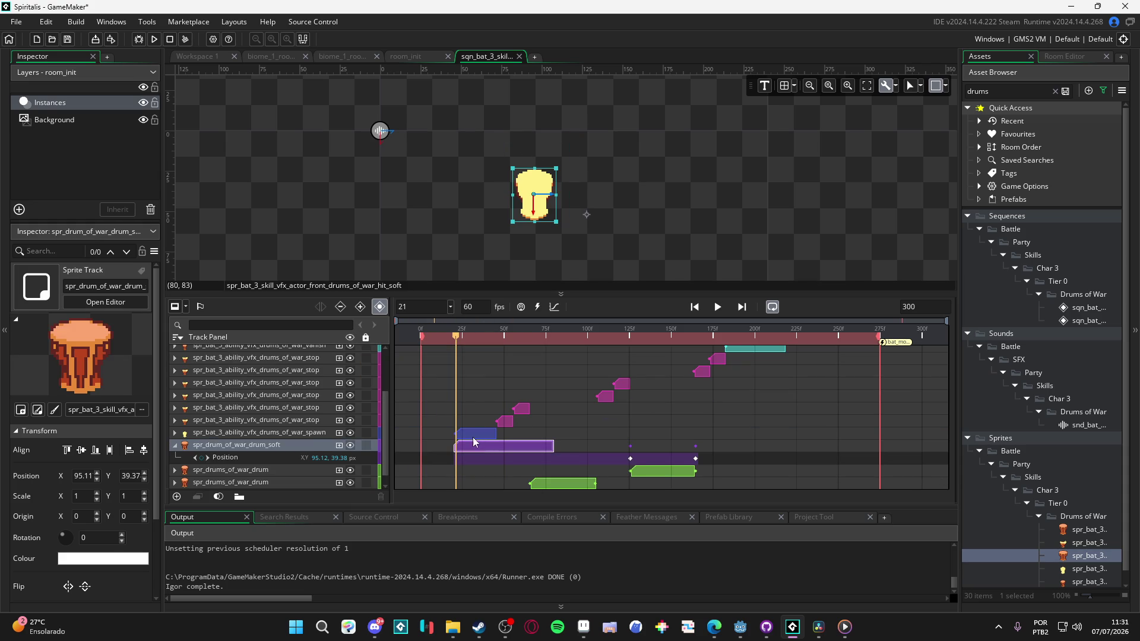
left_click(475, 438)
left_click_drag(475, 438, 439, 438)
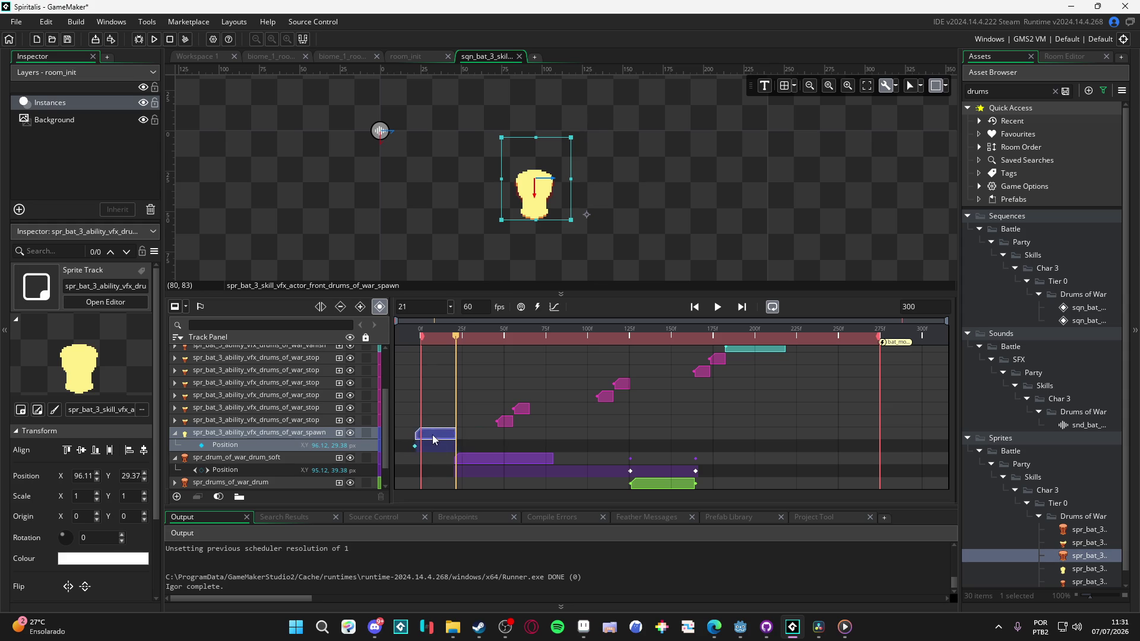
mouse_move(451, 344)
left_mouse_down()
mouse_move(418, 350)
mouse_move(507, 416)
mouse_move(512, 442)
left_mouse_up()
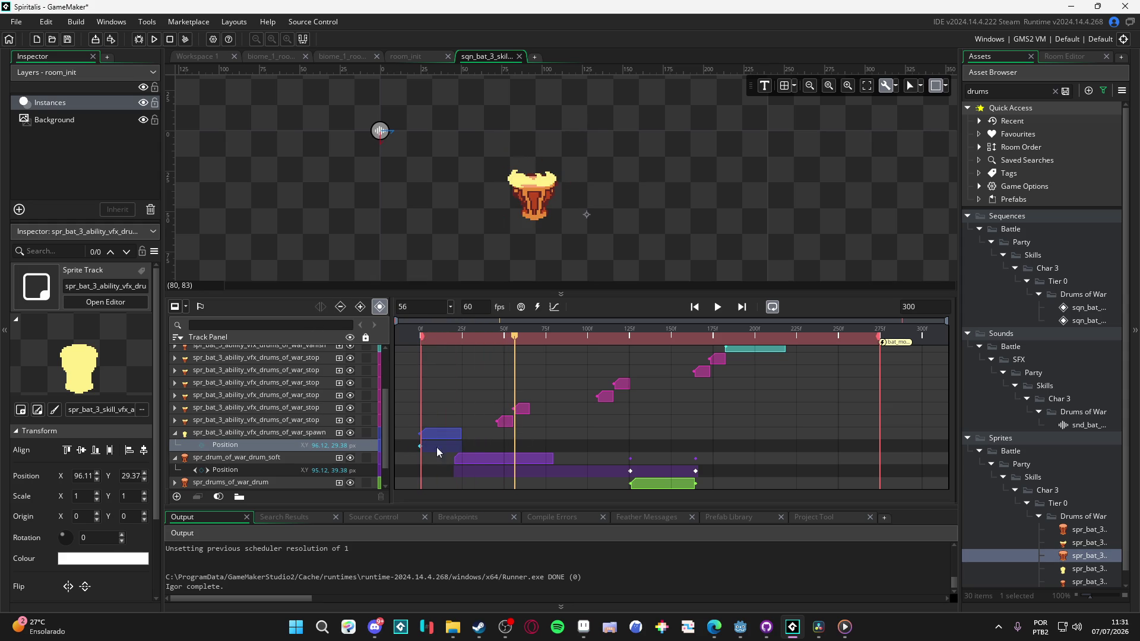
mouse_move(449, 340)
left_mouse_down()
mouse_move(422, 336)
mouse_move(457, 338)
left_mouse_up()
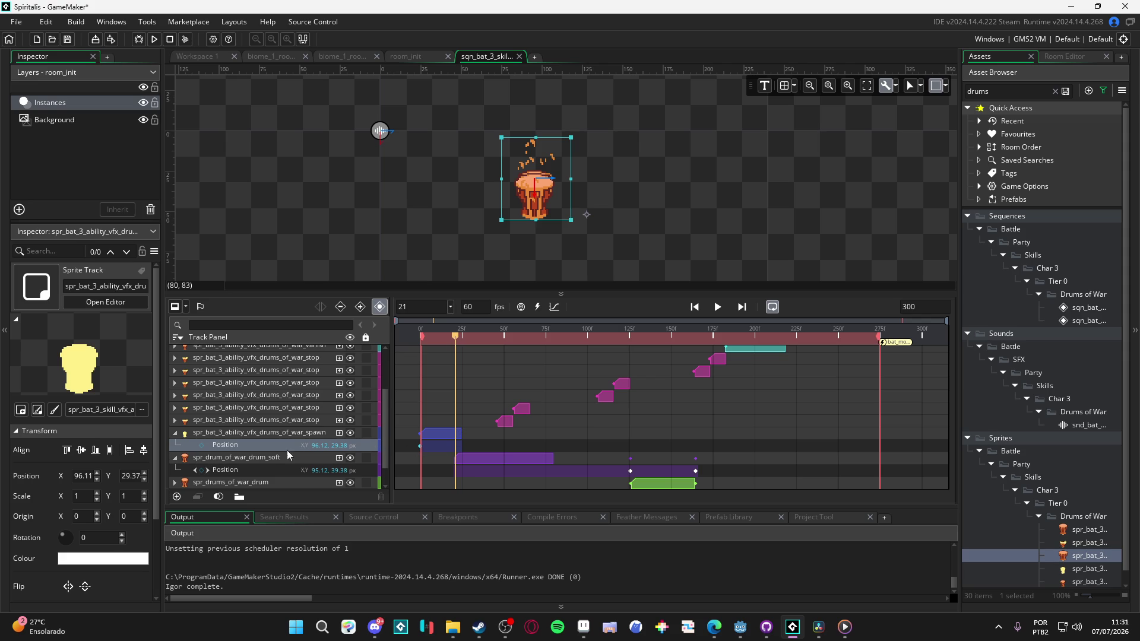
Step: Move the drum_soft track above the spawn track and shorten its clip to a few frames
left_click(273, 460)
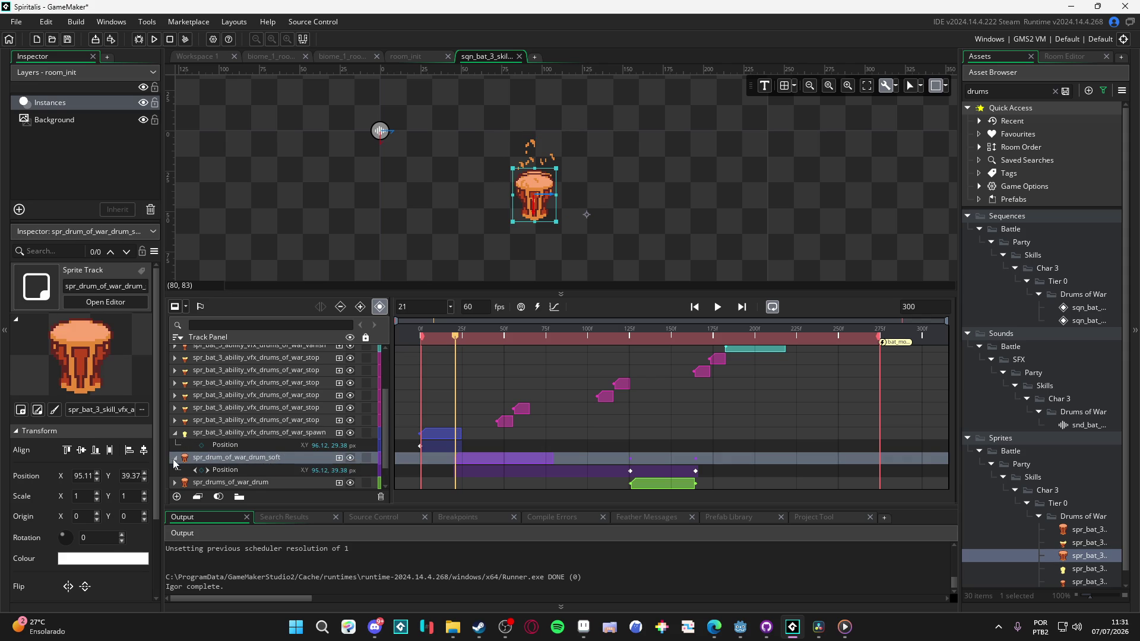
left_click(175, 458)
left_click_drag(269, 456, 269, 433)
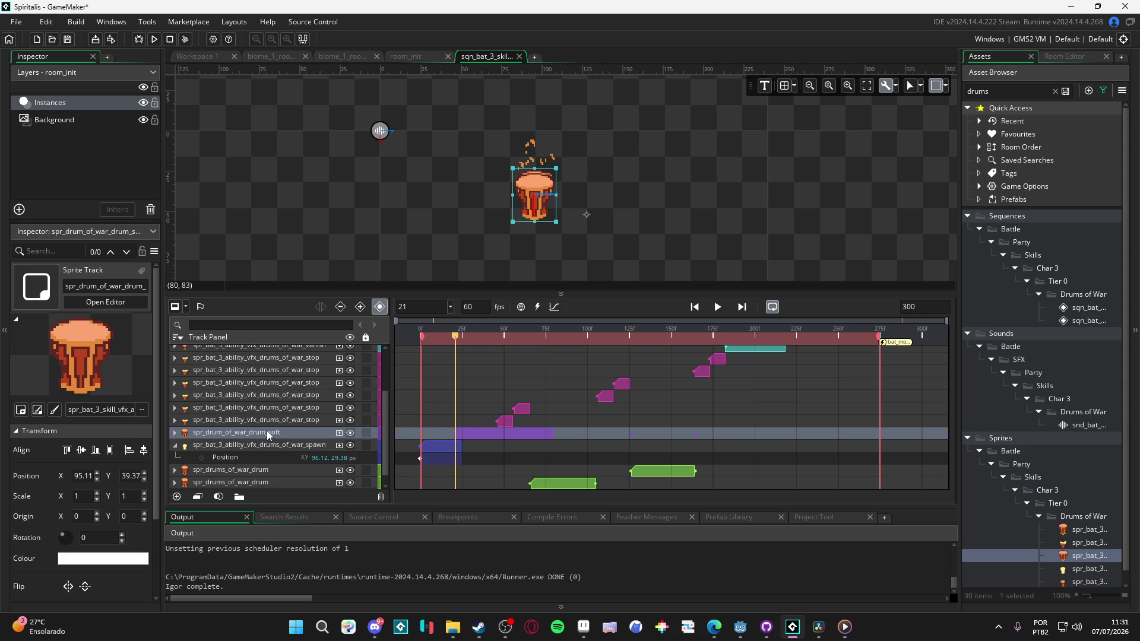
left_click(475, 433)
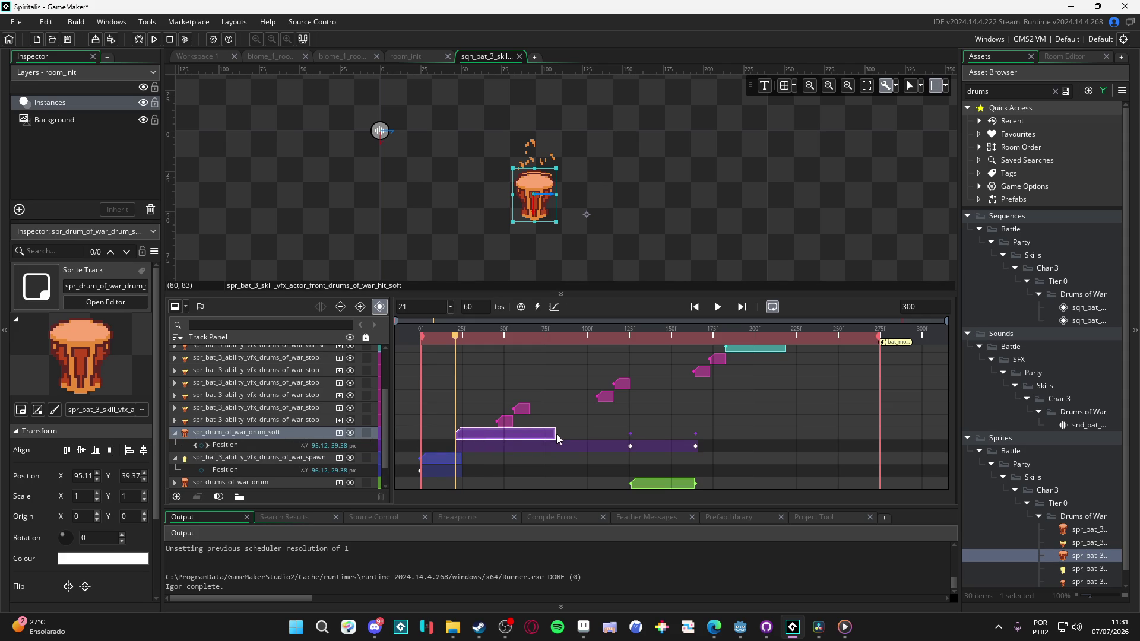
left_click_drag(556, 434, 464, 433)
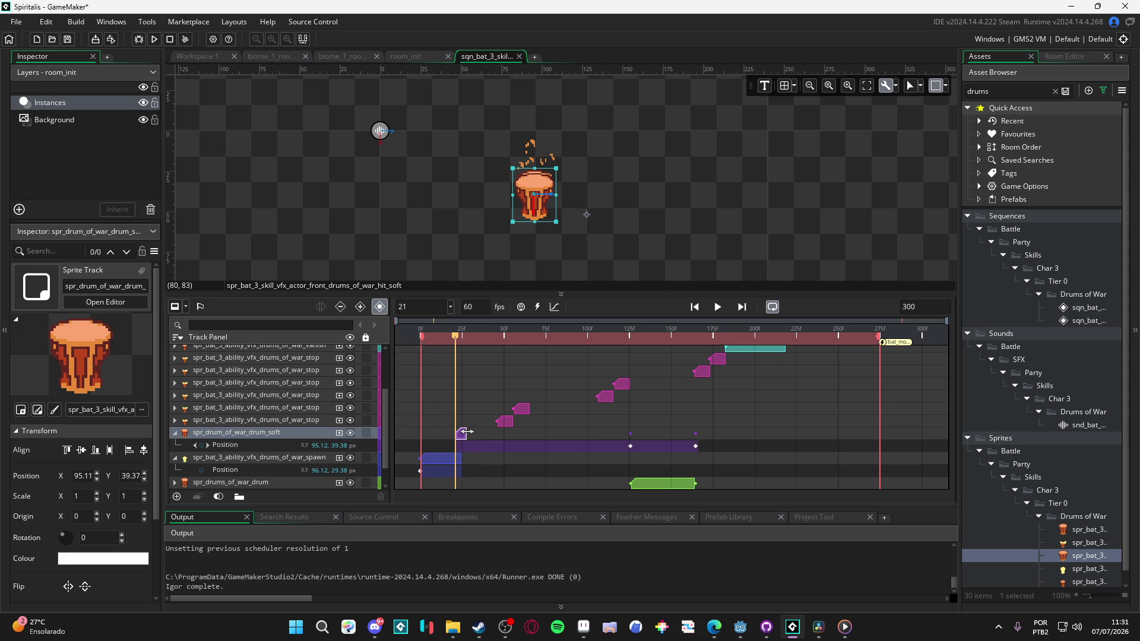
left_click(408, 329)
key("space")
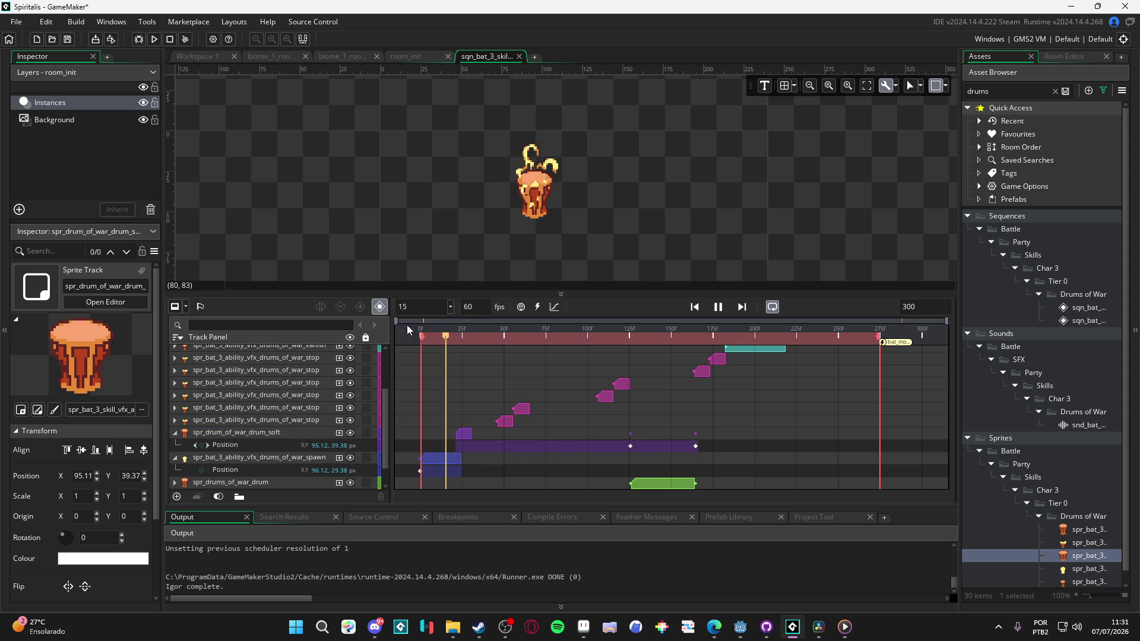
key("space")
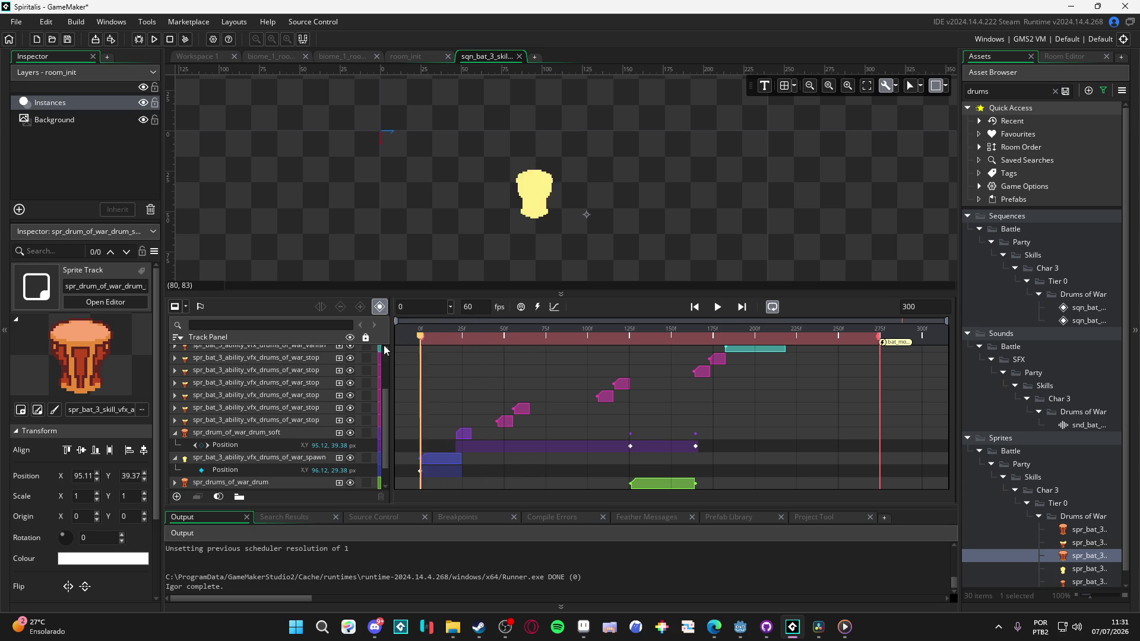
key("space")
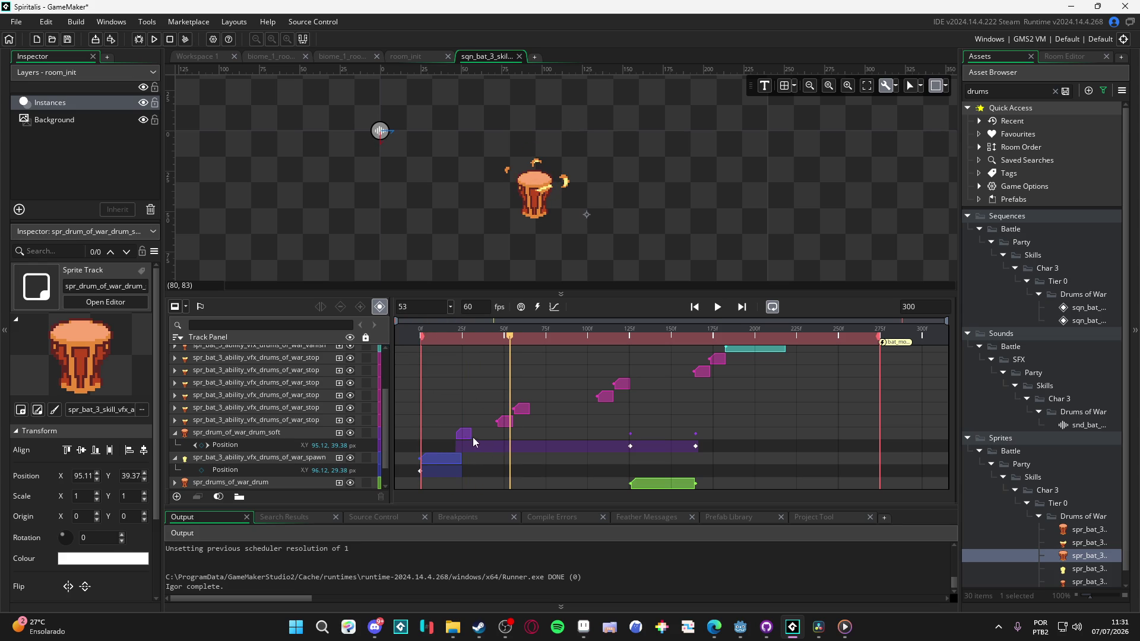
left_click_drag(472, 437, 483, 437)
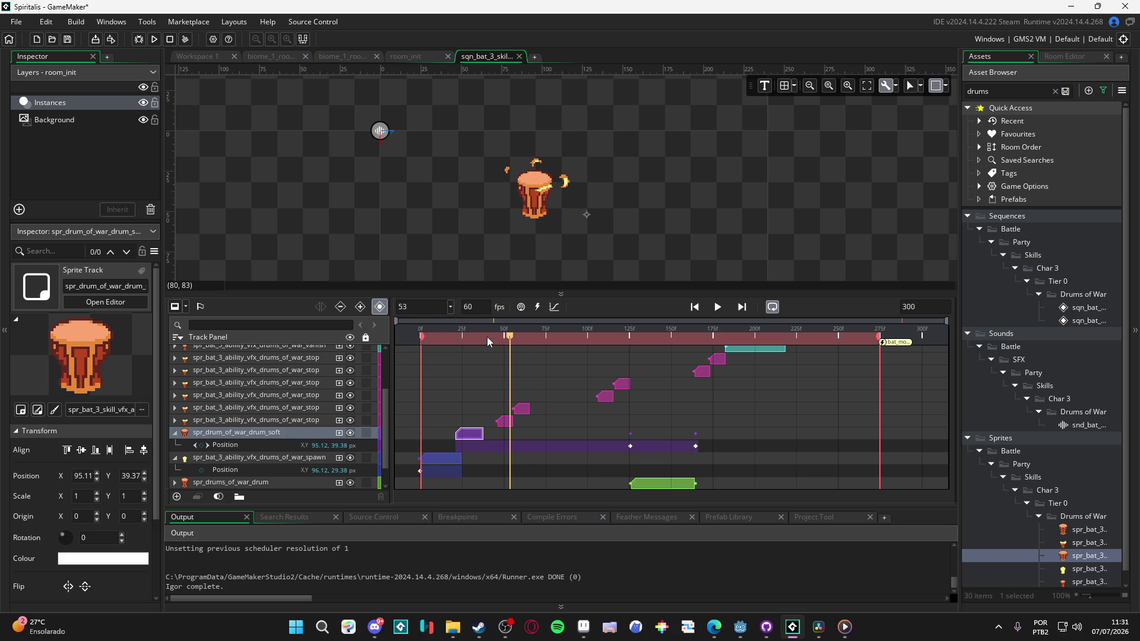
key("space")
key("space")
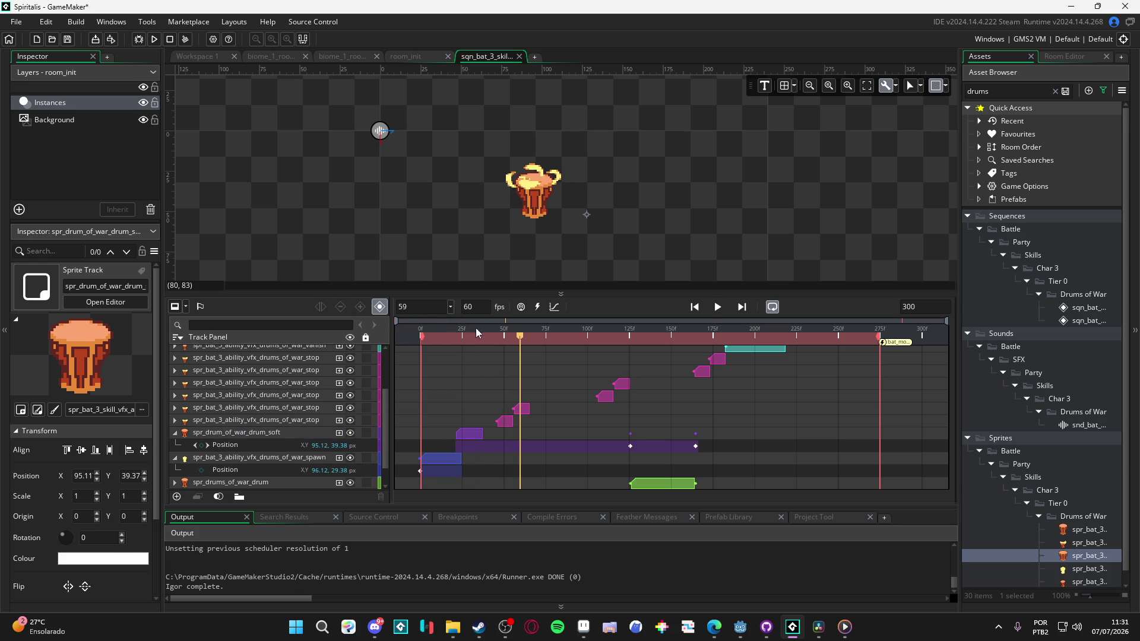
key("space")
key("space")
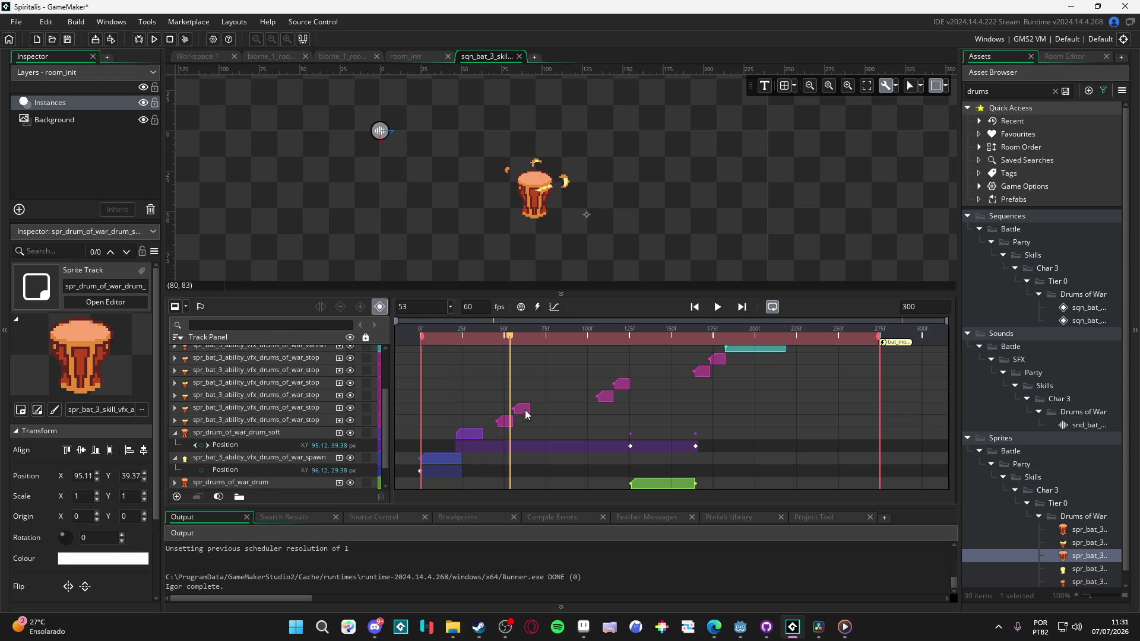
Step: Shorten the bottom spr_drums_of_war_drum clip near frame 21 and replay the sequence
scroll(526, 414, "down", 2)
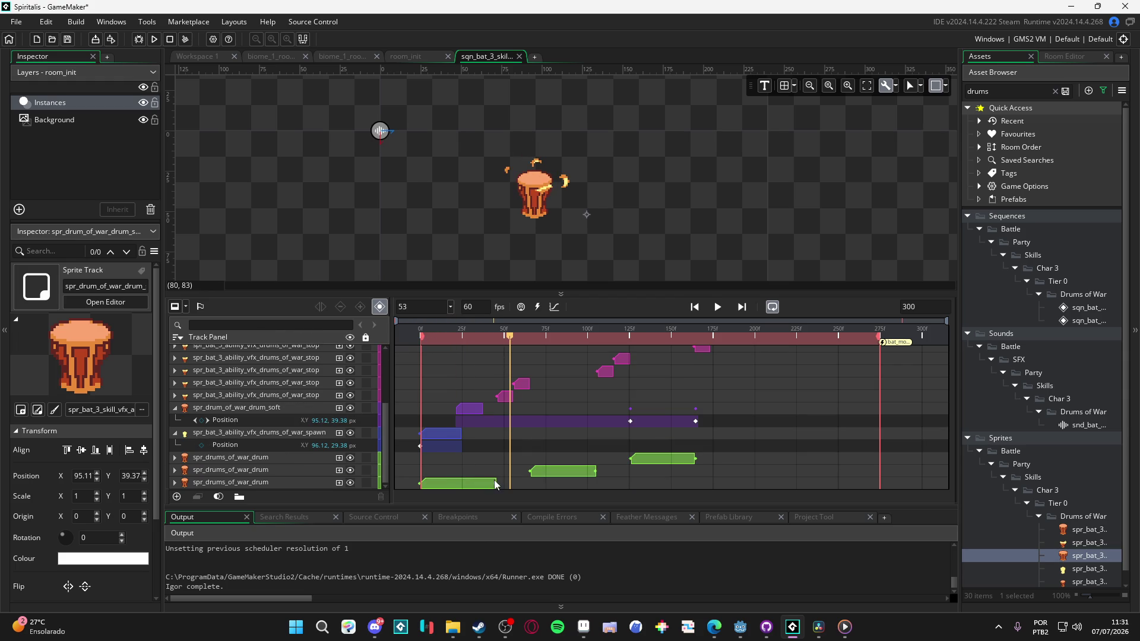
left_click(465, 410)
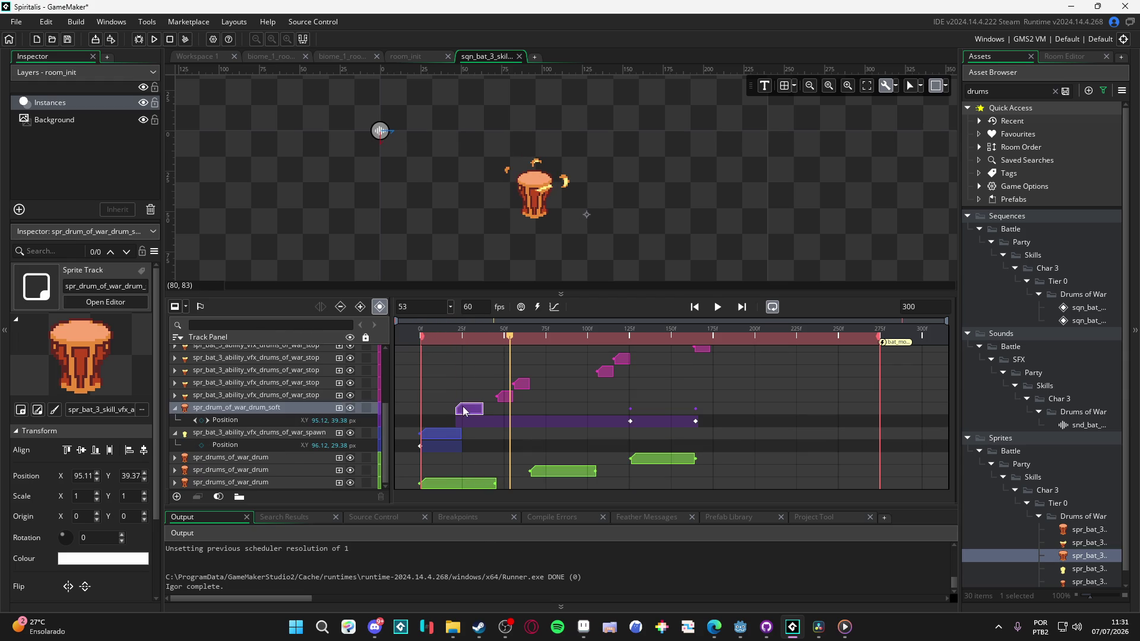
left_click_drag(455, 337, 454, 344)
mouse_move(495, 484)
left_mouse_down()
mouse_move(445, 478)
mouse_move(455, 479)
left_mouse_up()
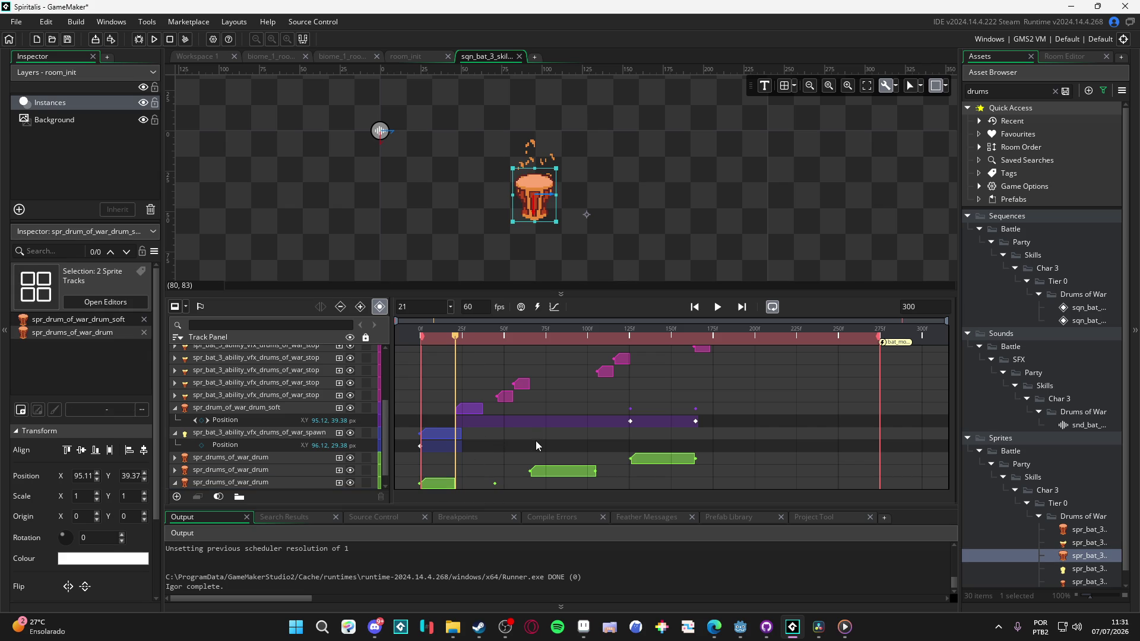
scroll(522, 419, "up", 3)
scroll(518, 422, "down", 4)
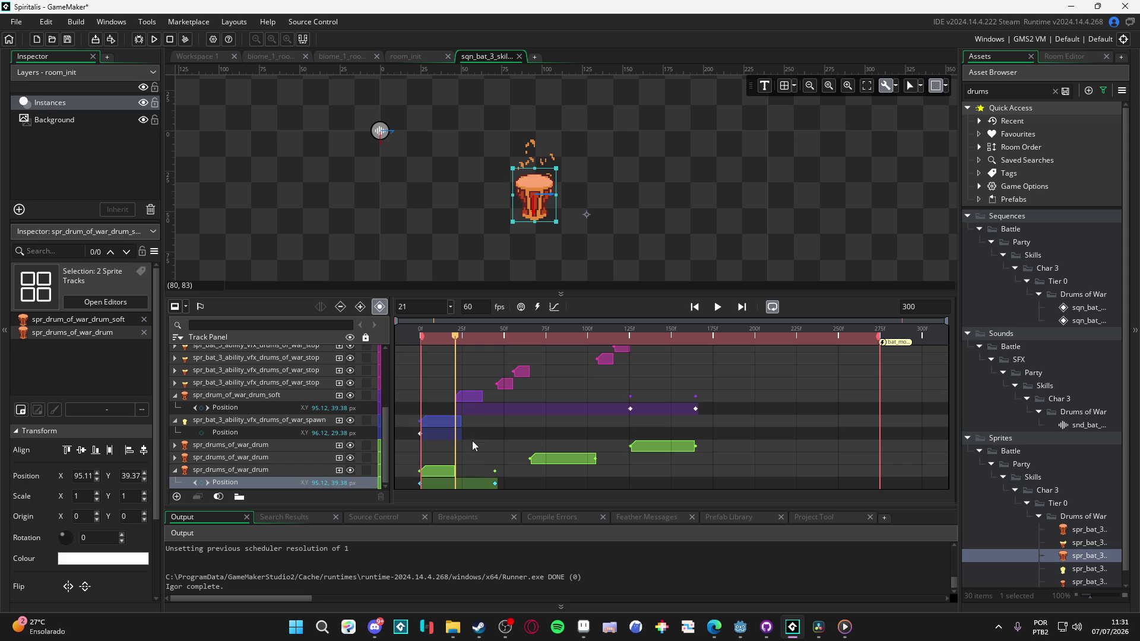
key("space")
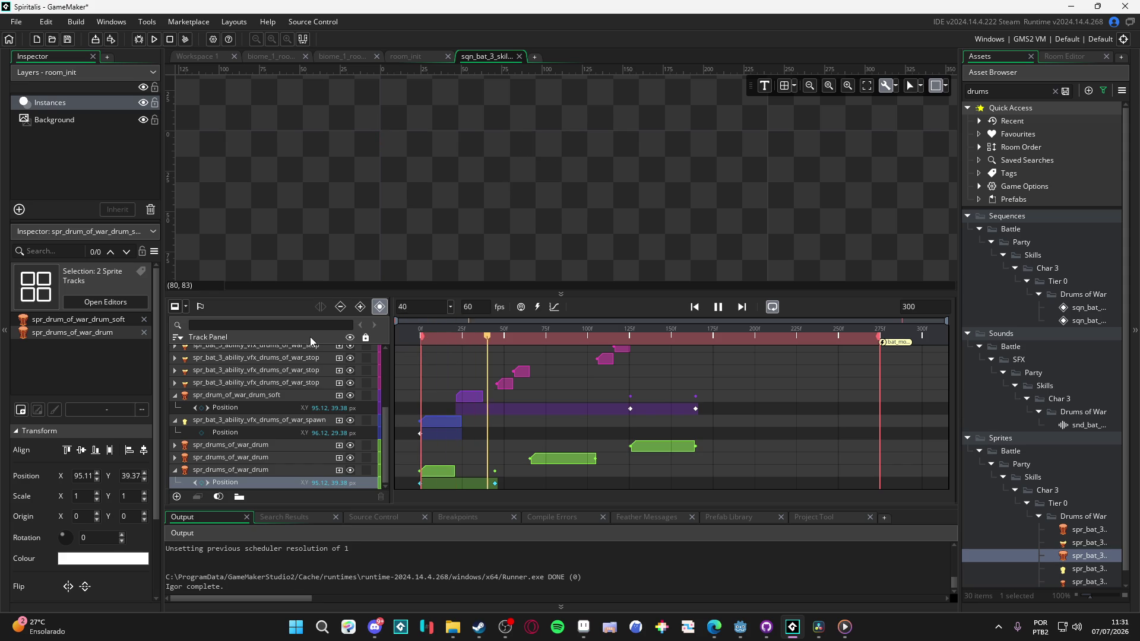
left_click(454, 342)
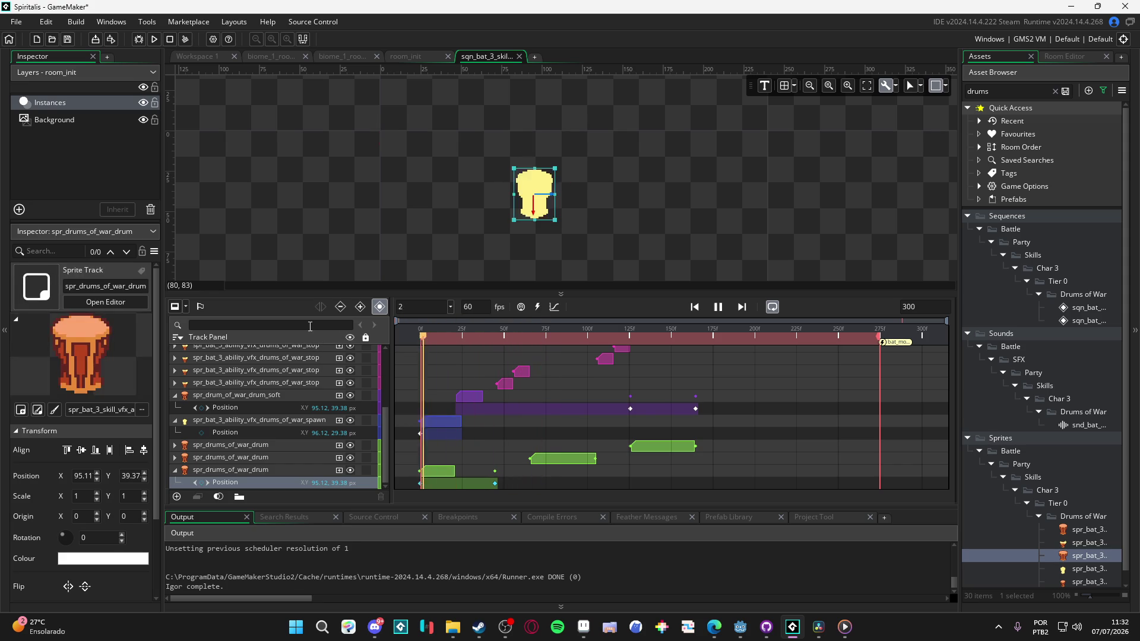
key("space")
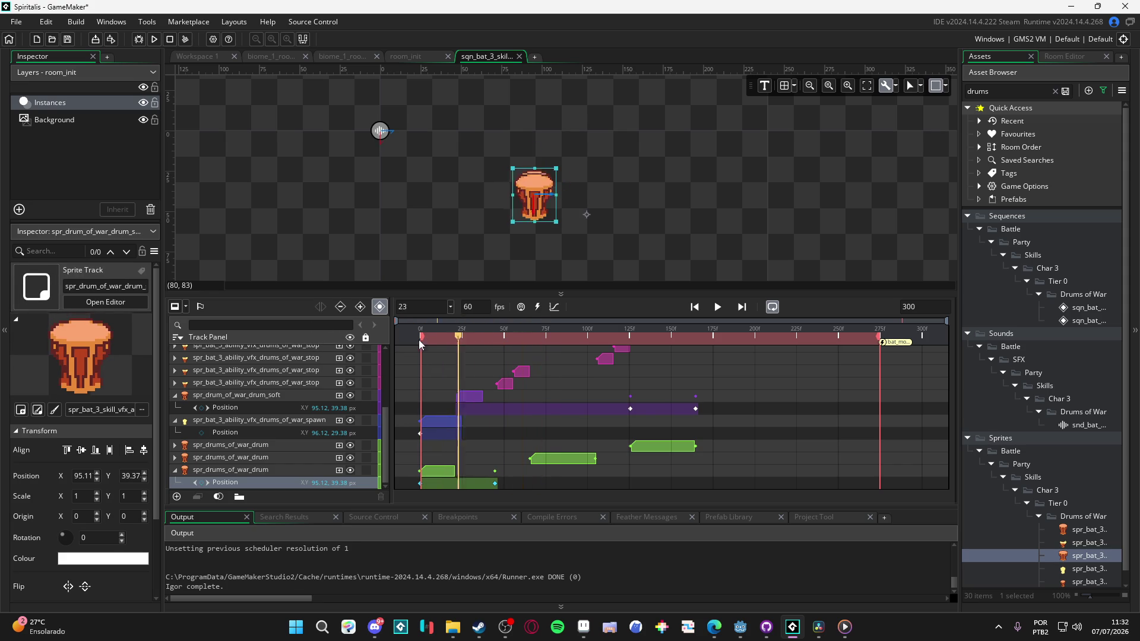
left_click(282, 336)
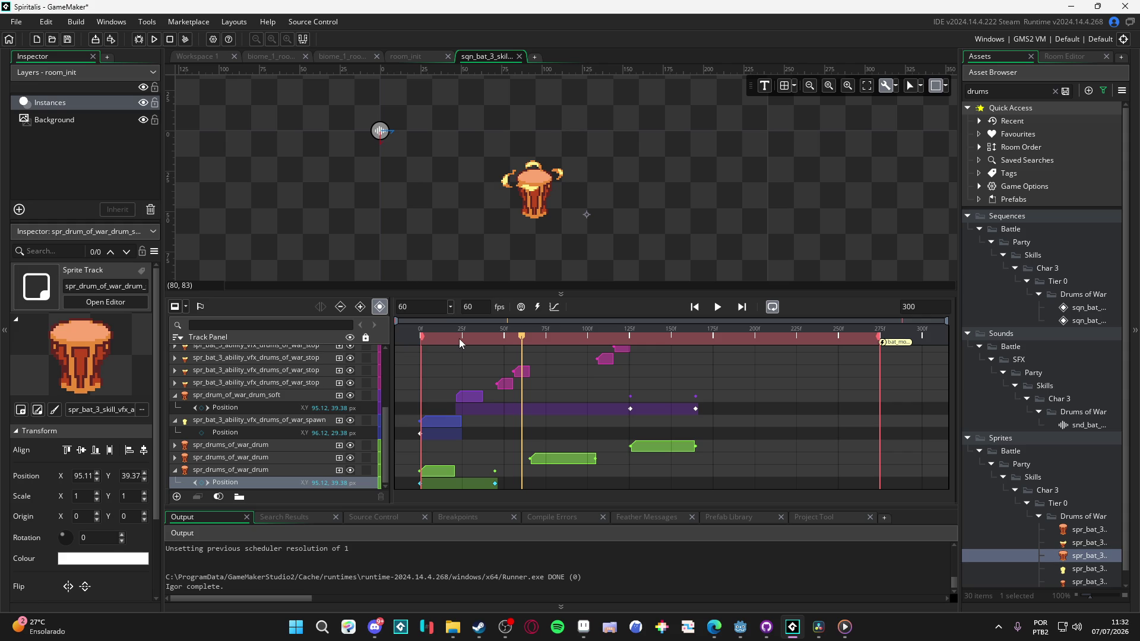
key("space")
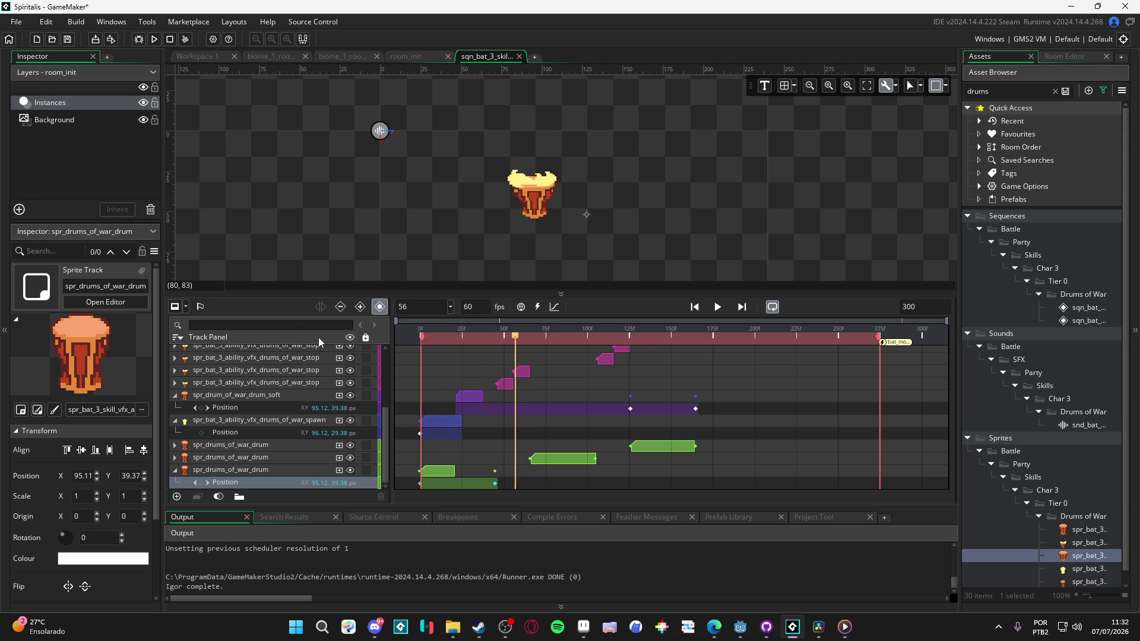
key("space")
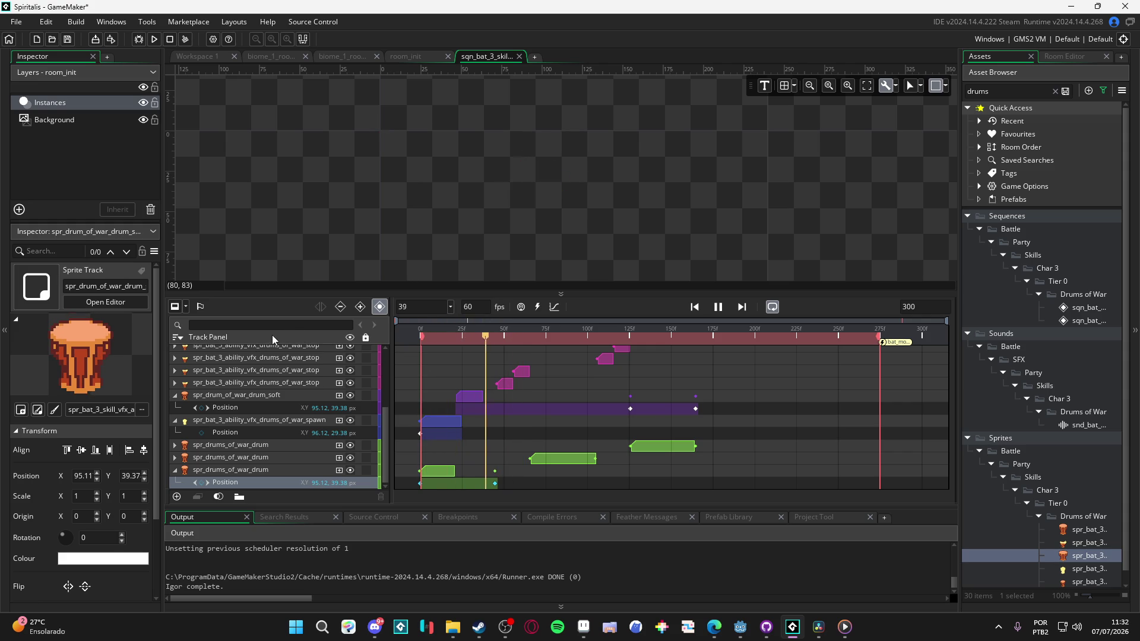
key("space")
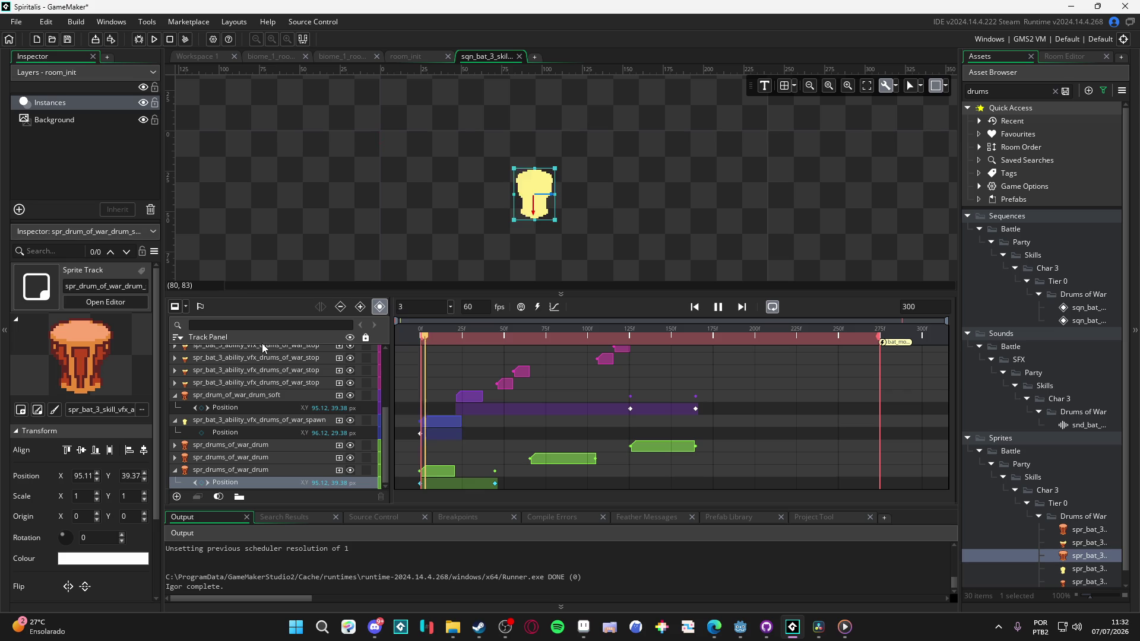
Step: Move the bottom drum clip to frames 38–46 and shift its Position keyframes earlier
mouse_move(457, 338)
left_mouse_down()
mouse_move(420, 342)
mouse_move(486, 357)
mouse_move(454, 364)
mouse_move(455, 407)
left_mouse_up()
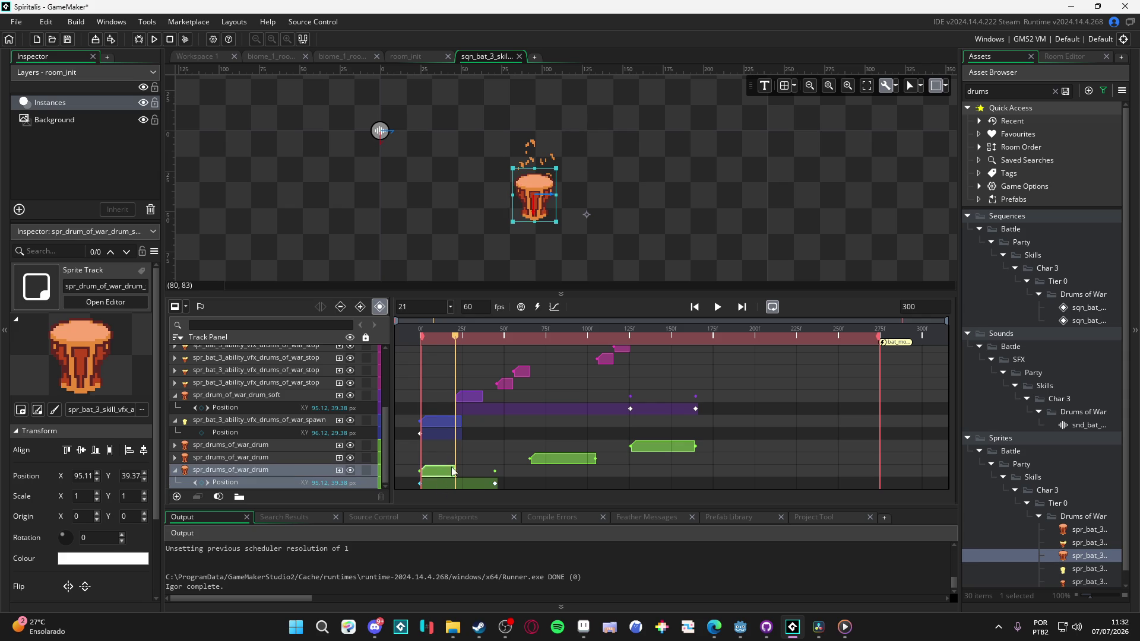
left_click_drag(496, 483, 453, 484)
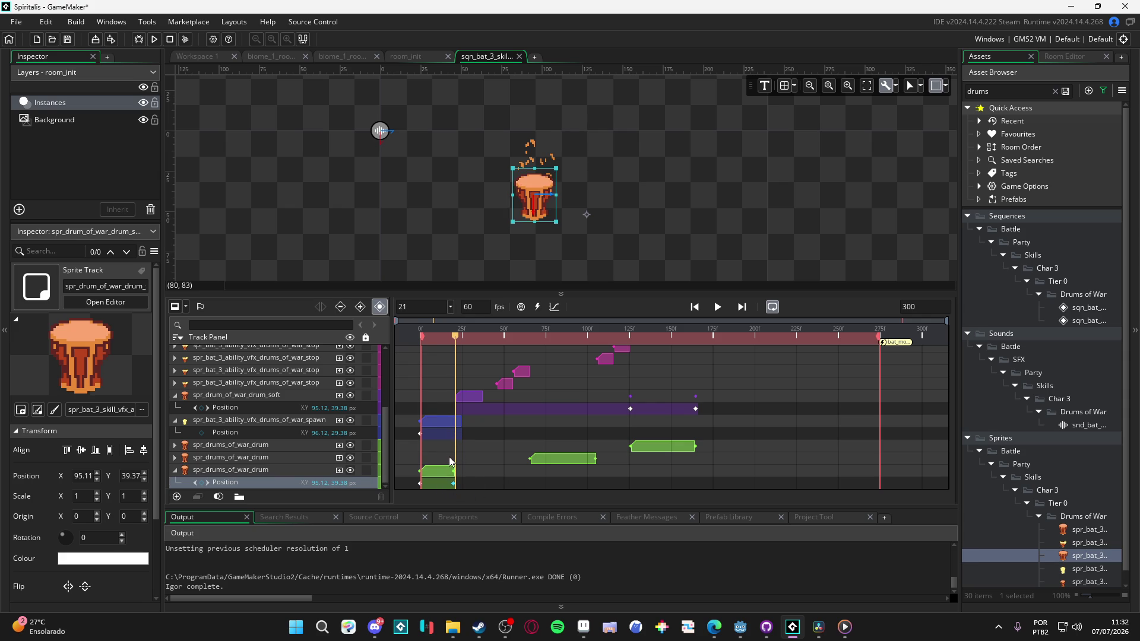
mouse_move(440, 475)
left_mouse_down()
mouse_move(763, 478)
mouse_move(485, 474)
left_mouse_up()
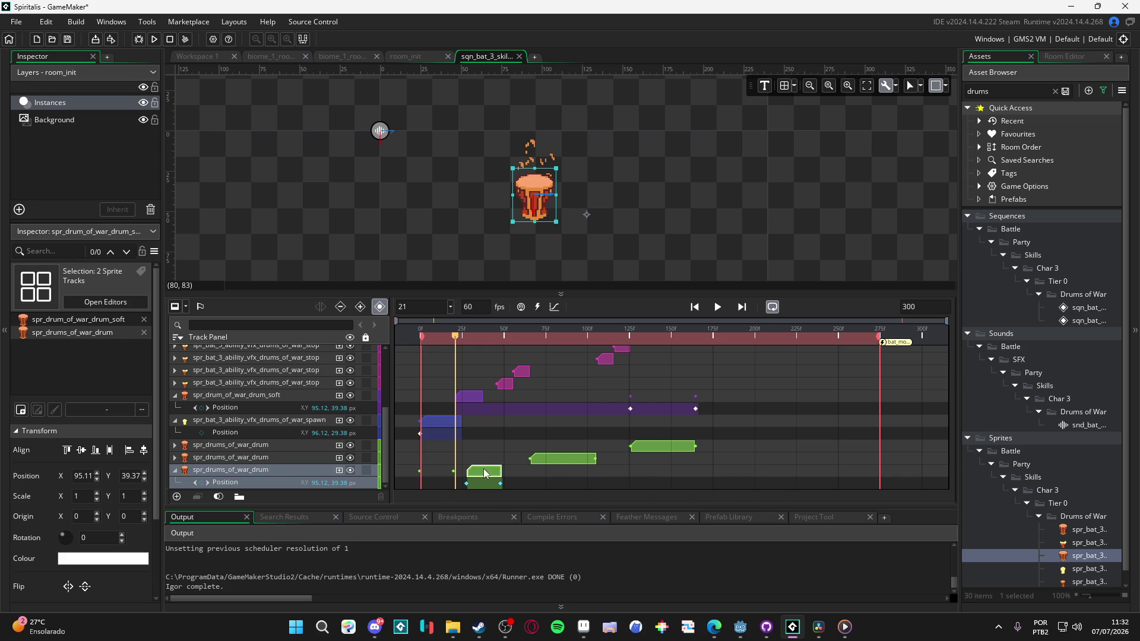
left_click(483, 340)
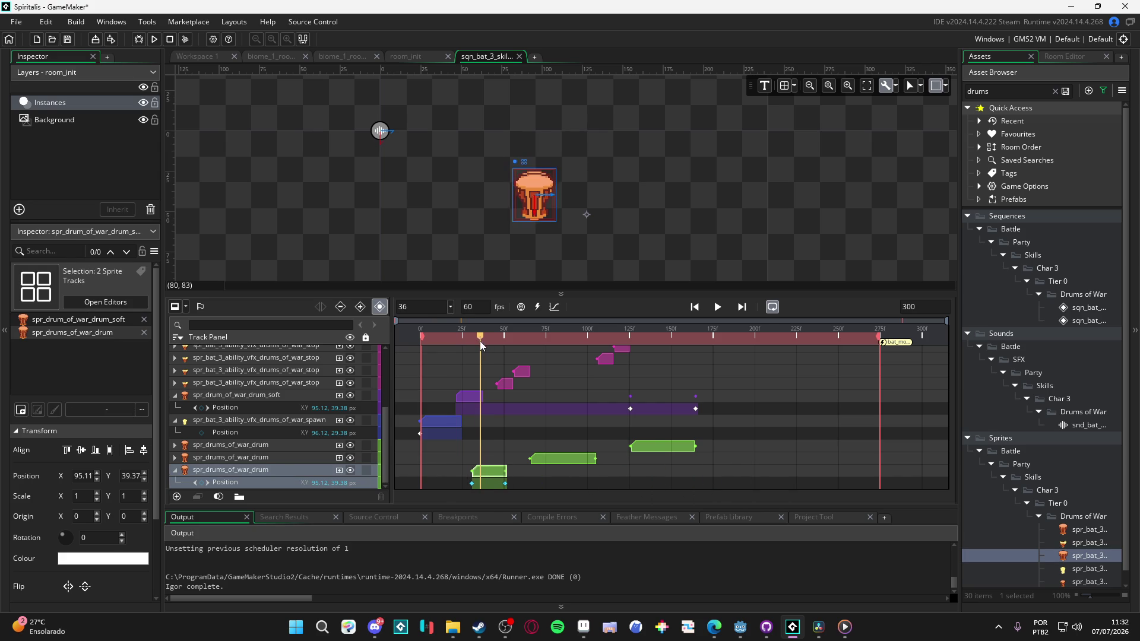
left_click_drag(498, 475, 510, 477)
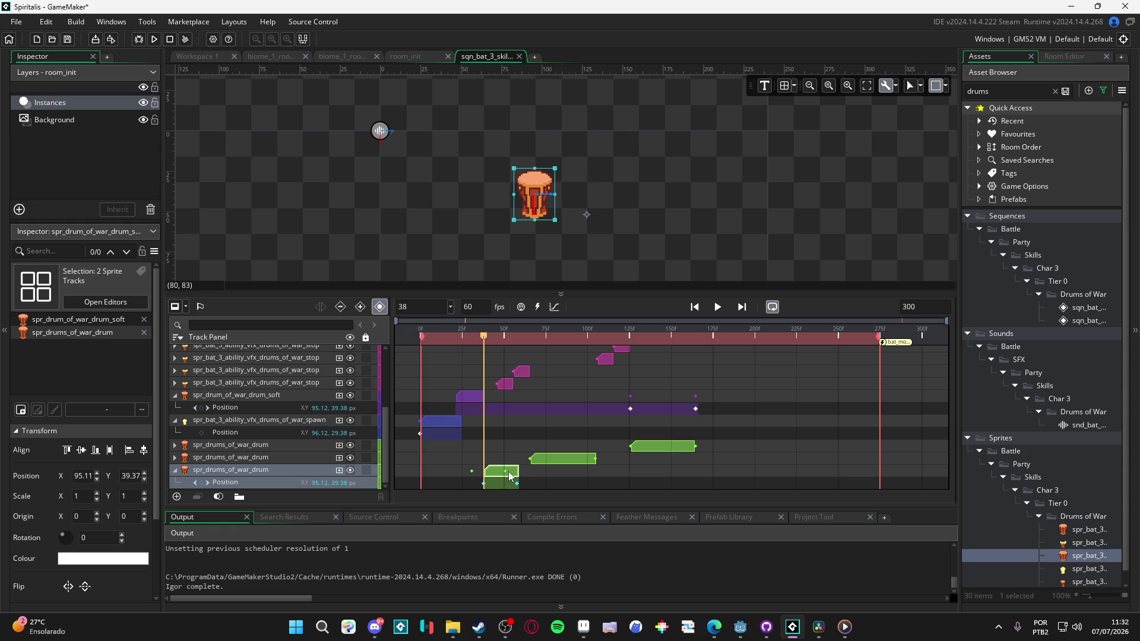
left_click(499, 339)
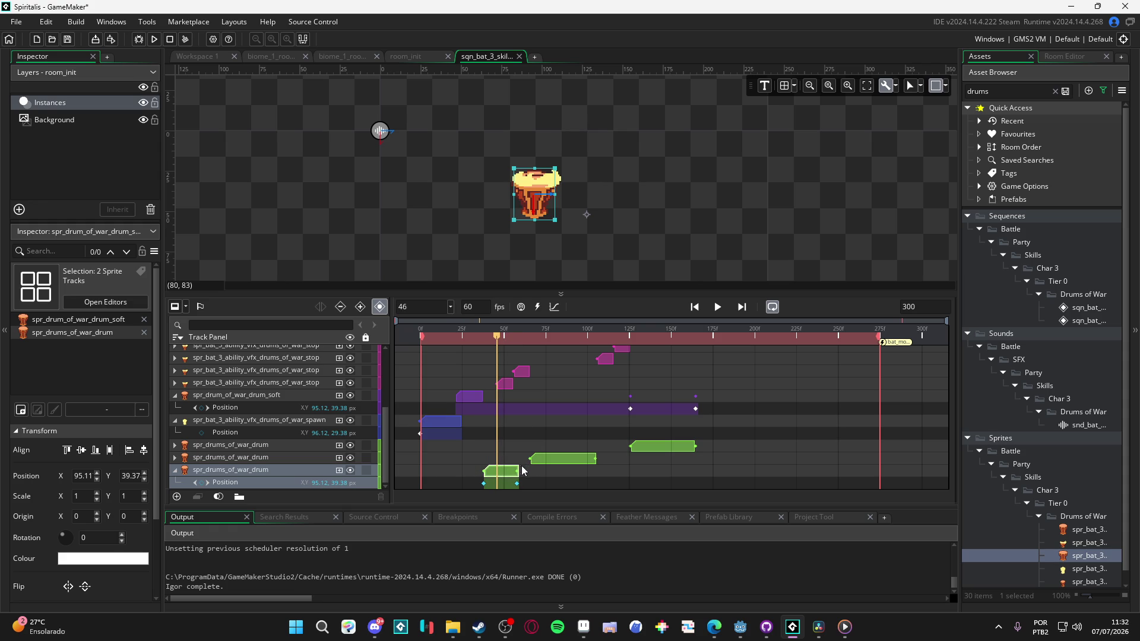
left_click_drag(518, 472, 494, 472)
left_click(498, 442)
left_click_drag(519, 486, 496, 483)
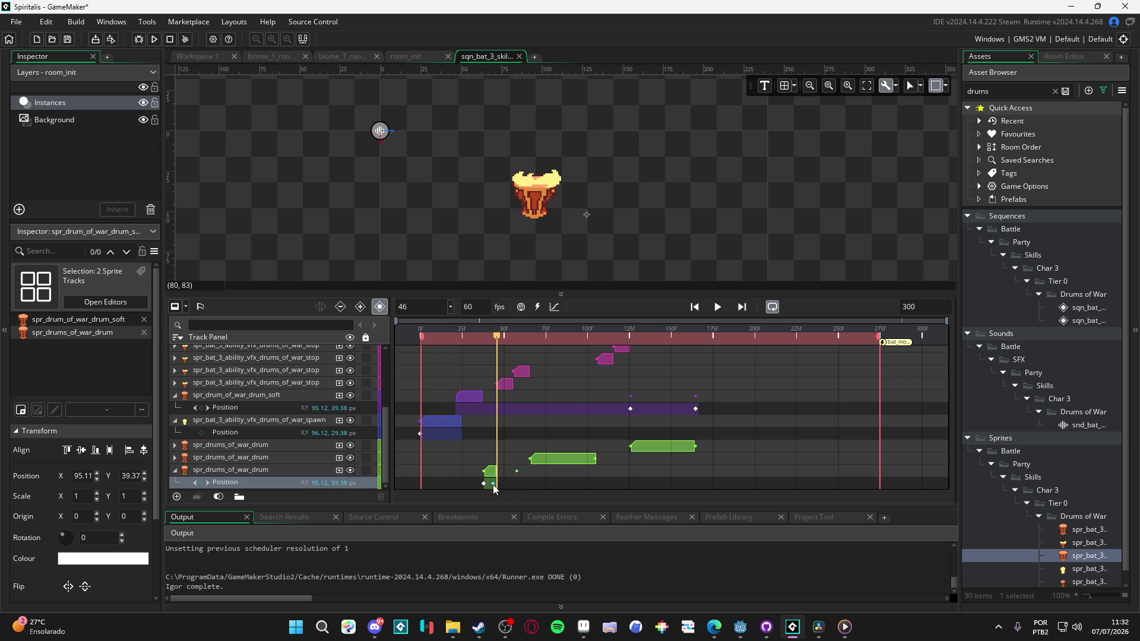
left_click_drag(470, 335, 256, 305)
key("space")
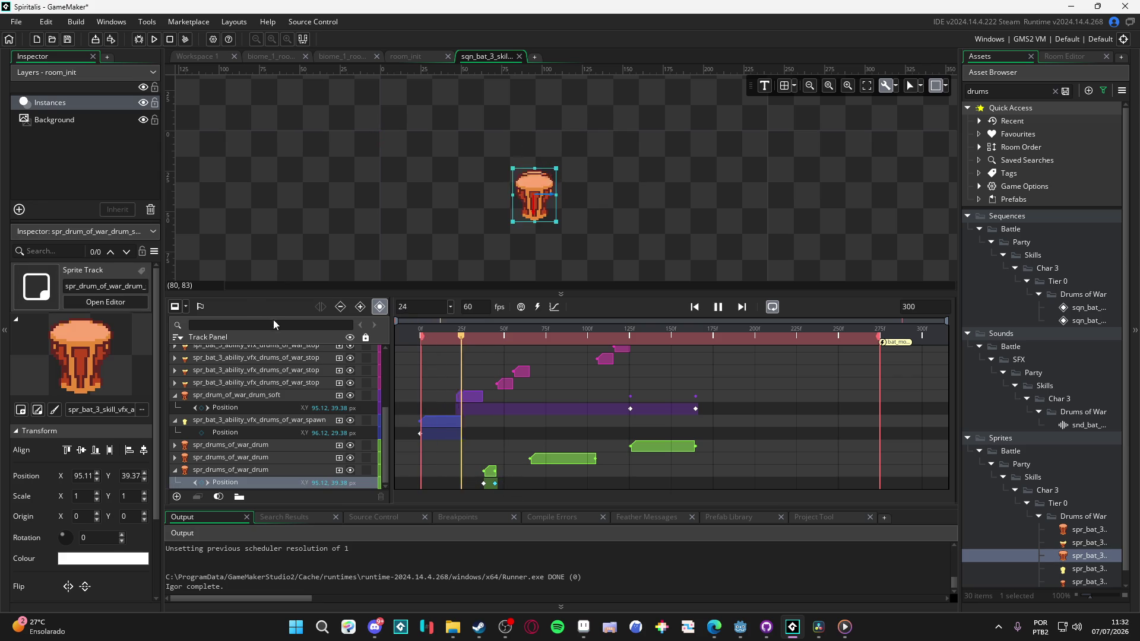
Step: Stretch the bottom drum clip to span frames 0–21 and play from the start
left_click_drag(448, 342, 390, 337)
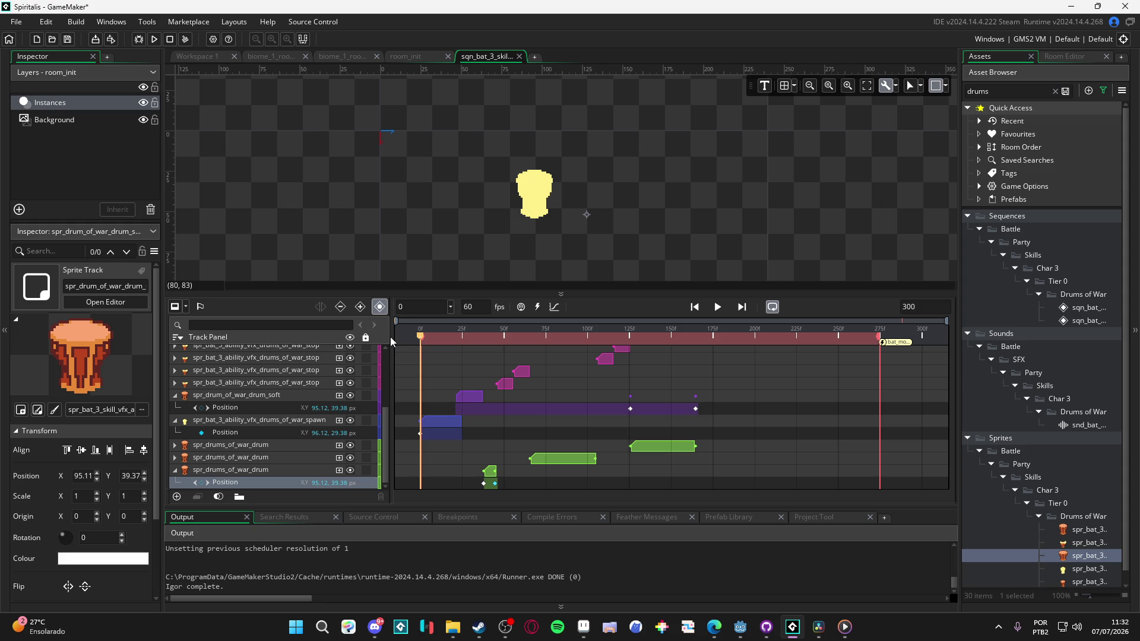
mouse_move(484, 471)
left_mouse_down()
mouse_move(411, 468)
mouse_move(420, 469)
left_mouse_up()
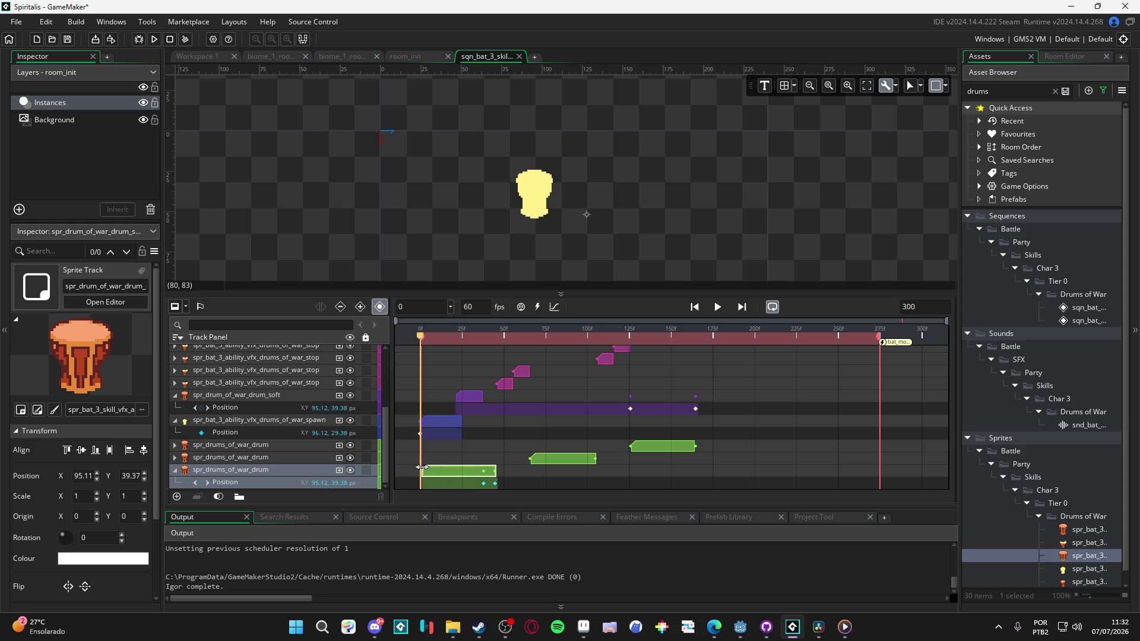
left_click_drag(451, 341, 455, 341)
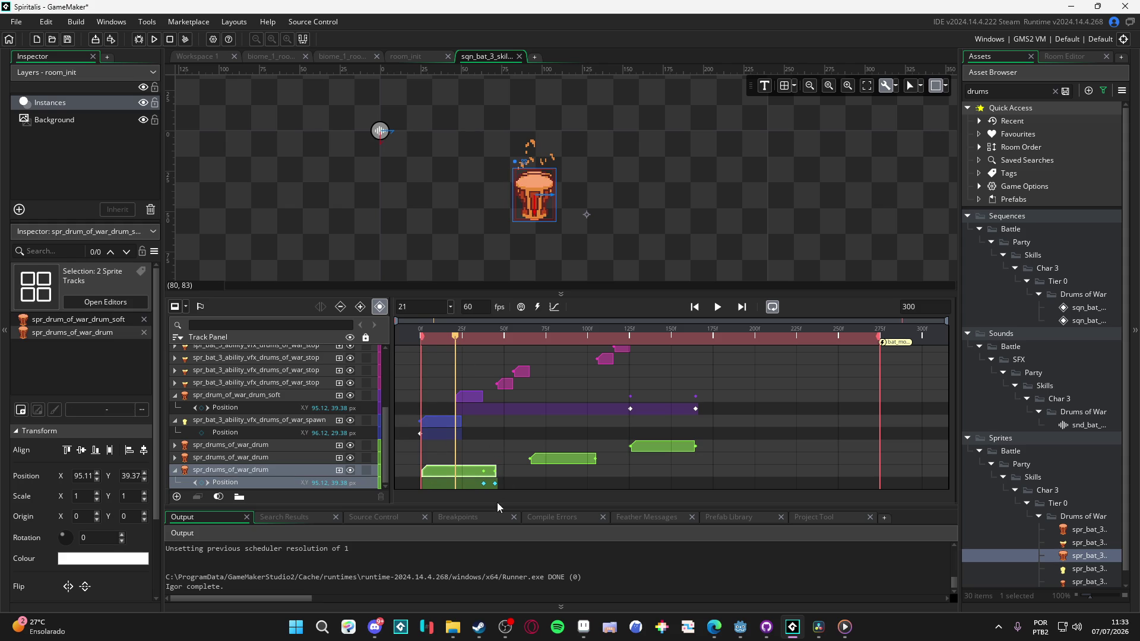
left_click_drag(495, 471, 455, 464)
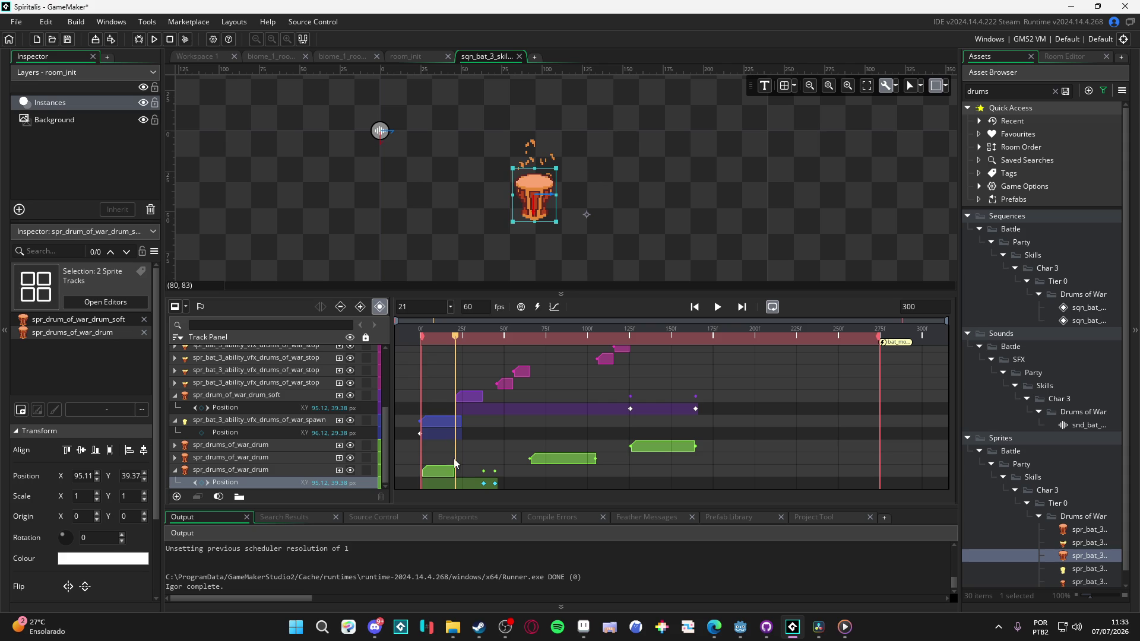
mouse_move(451, 349)
left_mouse_down()
mouse_move(399, 325)
mouse_move(458, 335)
left_mouse_up()
key("space")
Step: Check the soft drum clip's timing around frame 21 and select the bottom drum clip
scroll(469, 396, "up", 5)
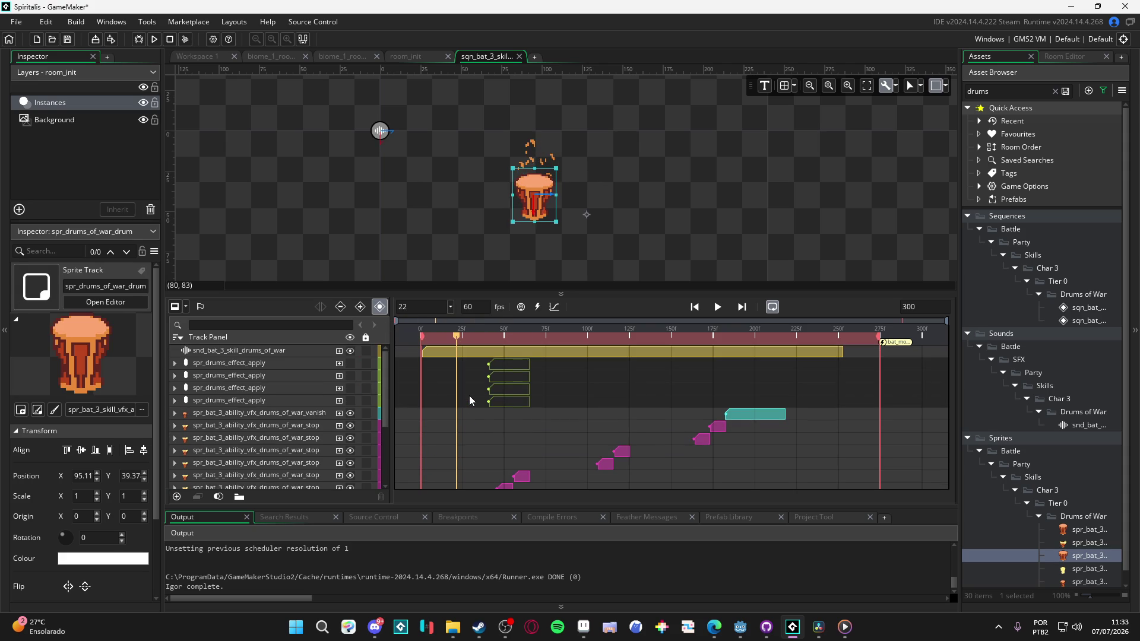
scroll(469, 395, "down", 5)
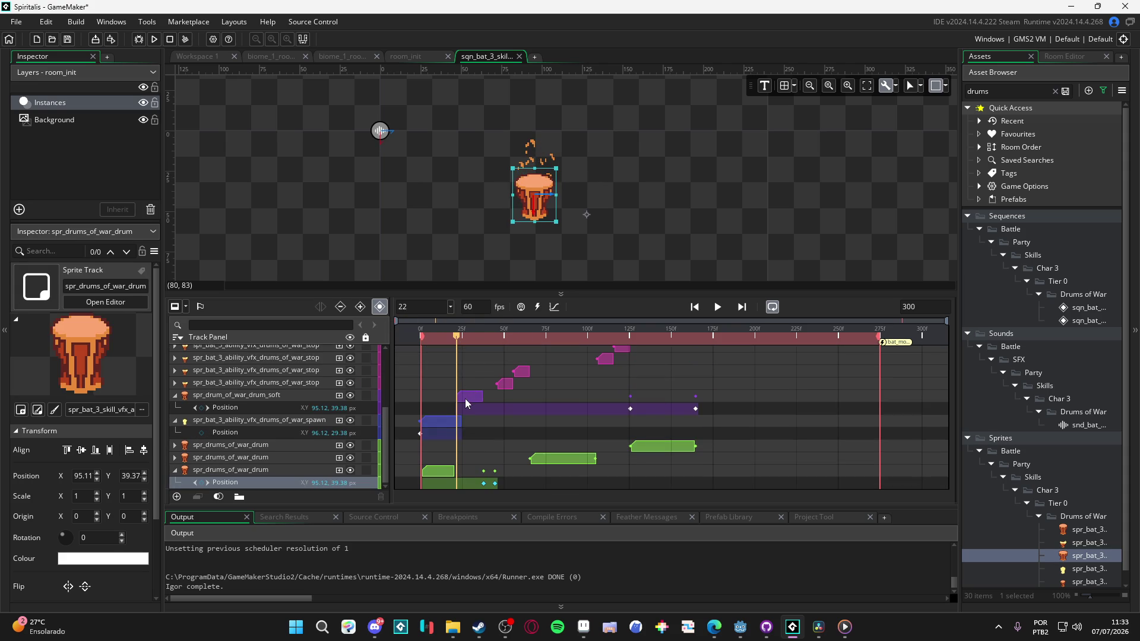
left_click(458, 395)
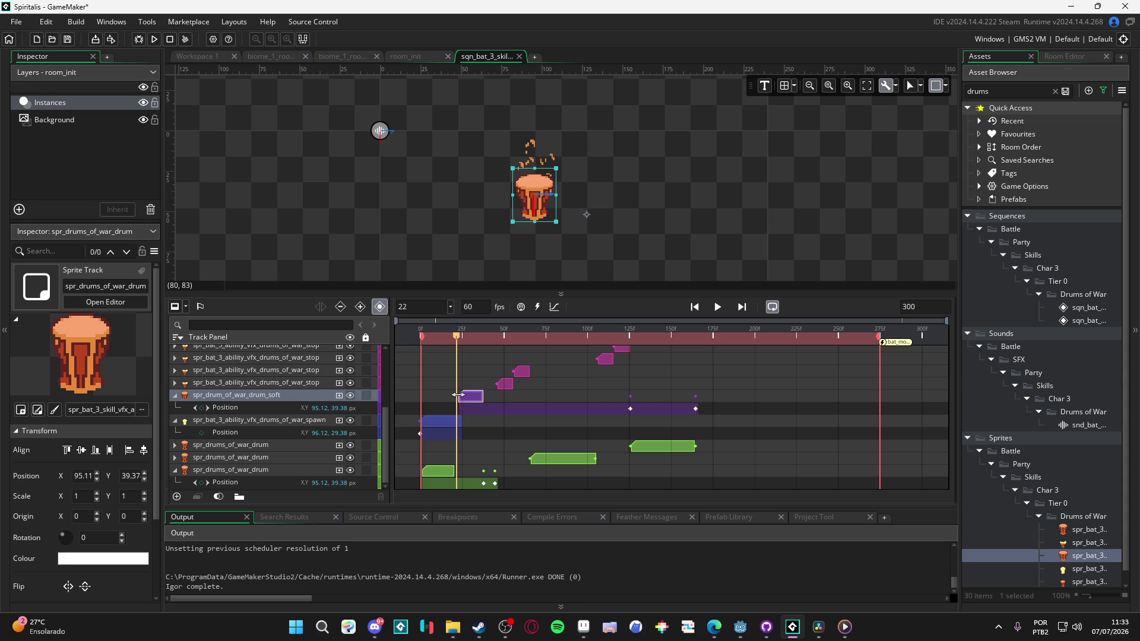
left_click(461, 337)
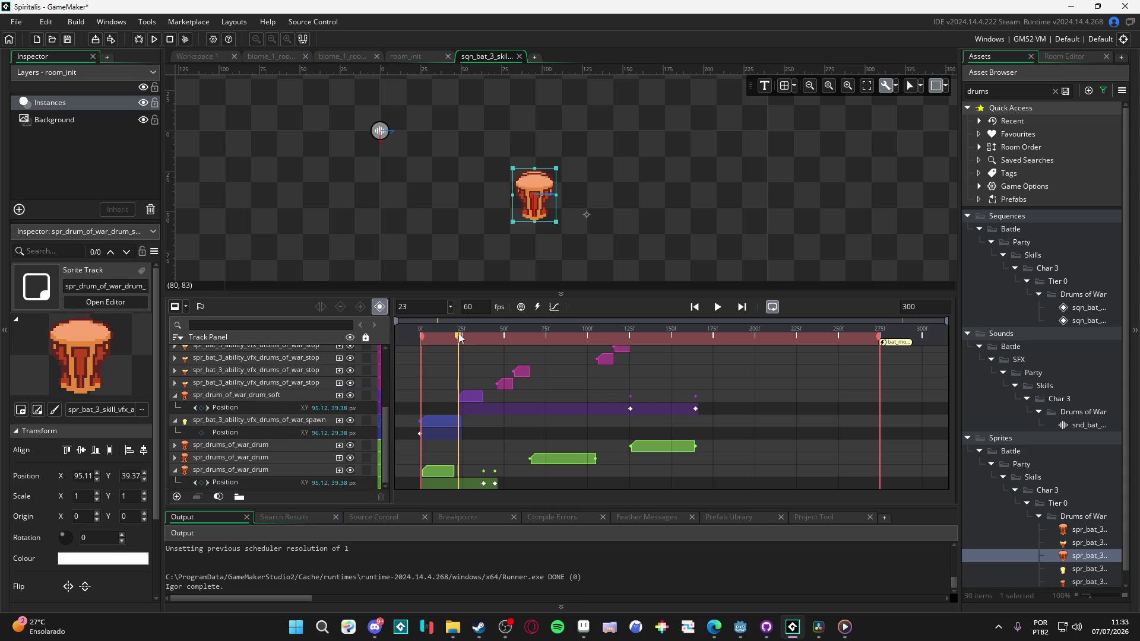
left_click(456, 339)
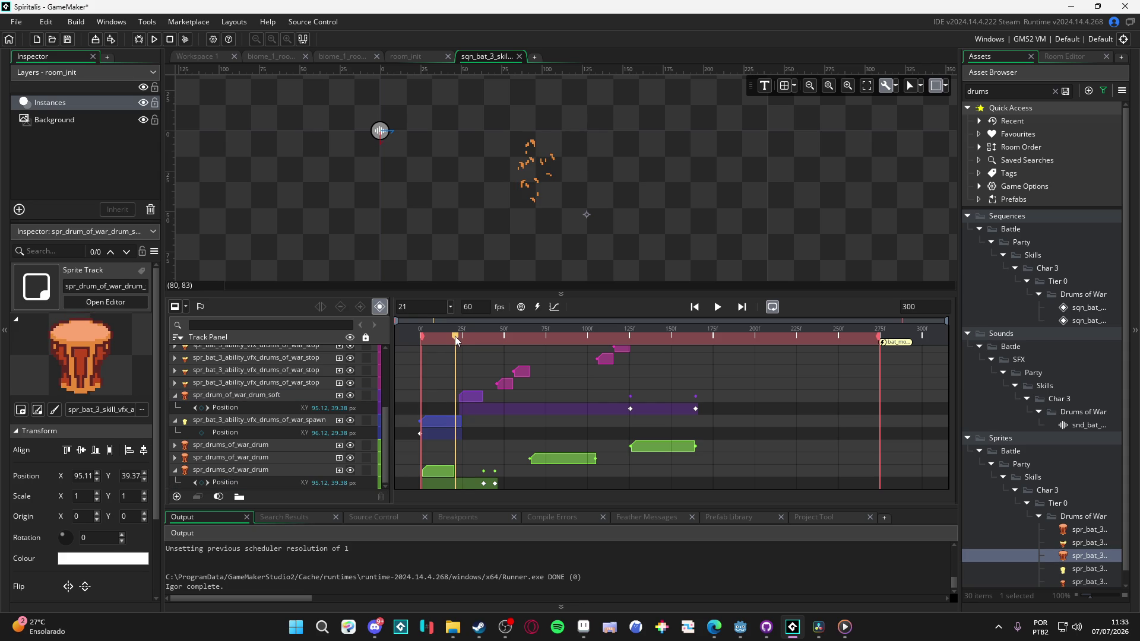
left_click(448, 471)
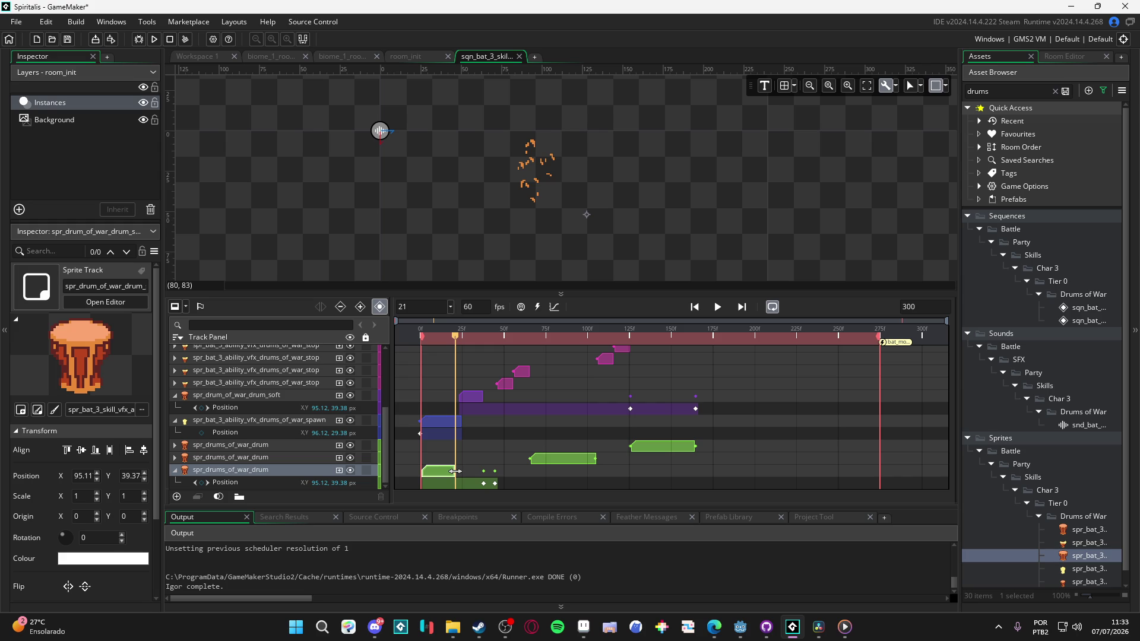
Step: Drag the bottom drum's Position keyframe back to the clip start and replay from frame 0
left_click(278, 481)
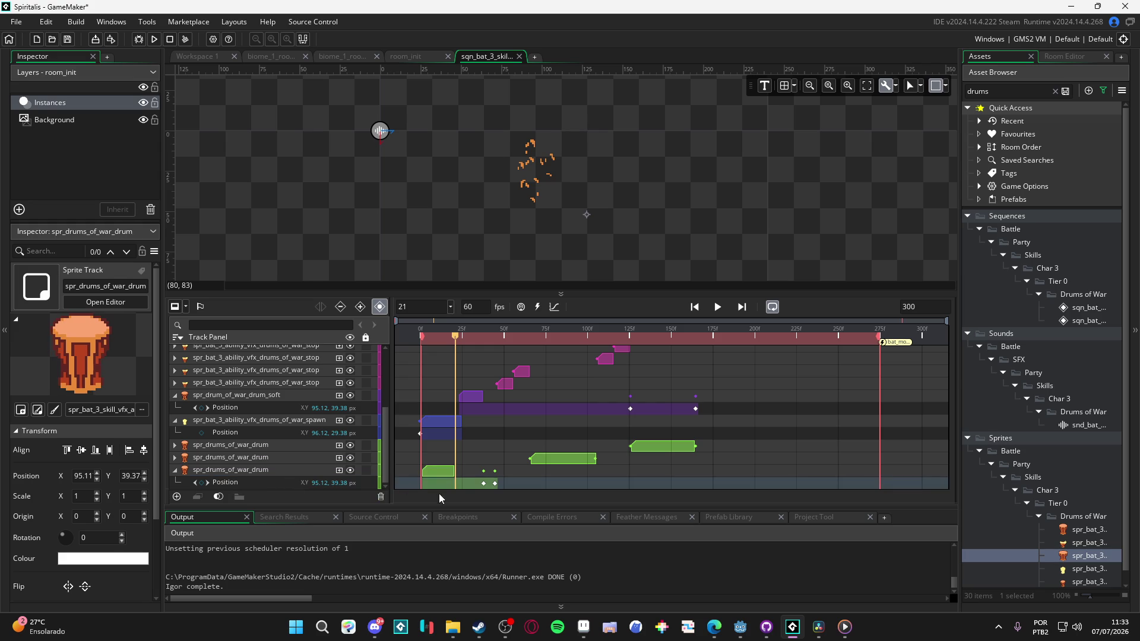
left_click_drag(483, 484, 429, 482)
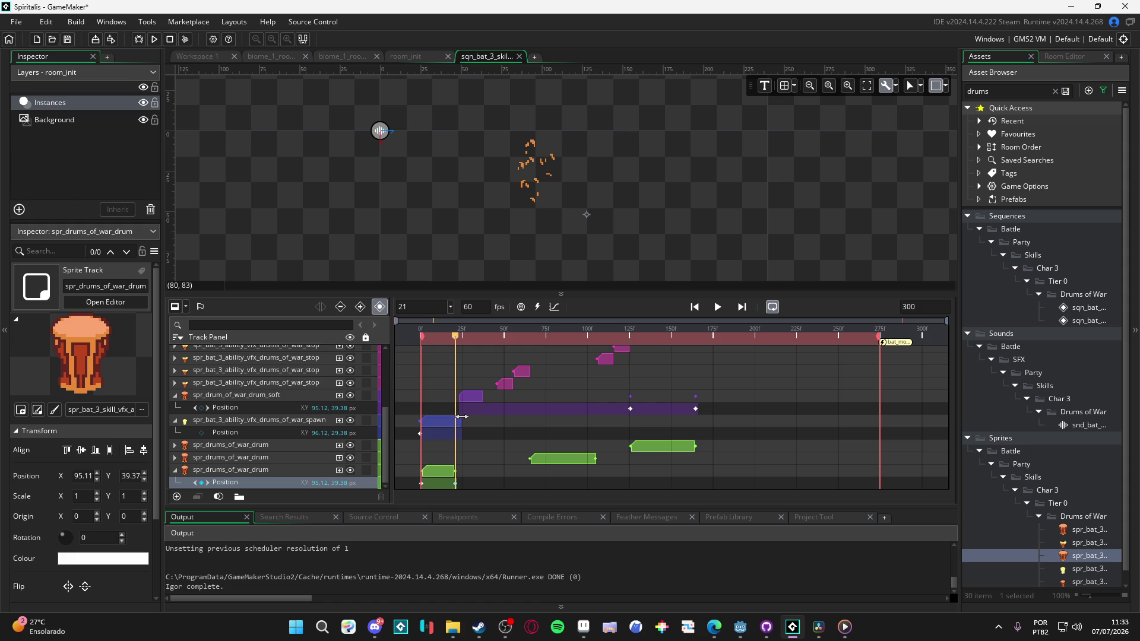
left_click(416, 331)
key("space")
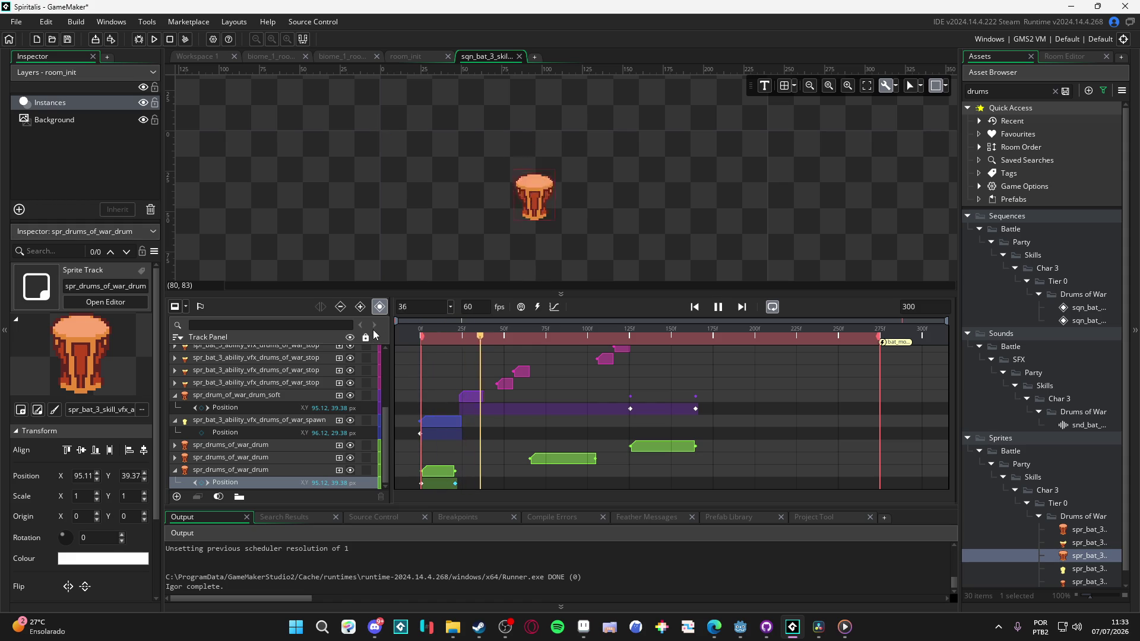
left_click(422, 336)
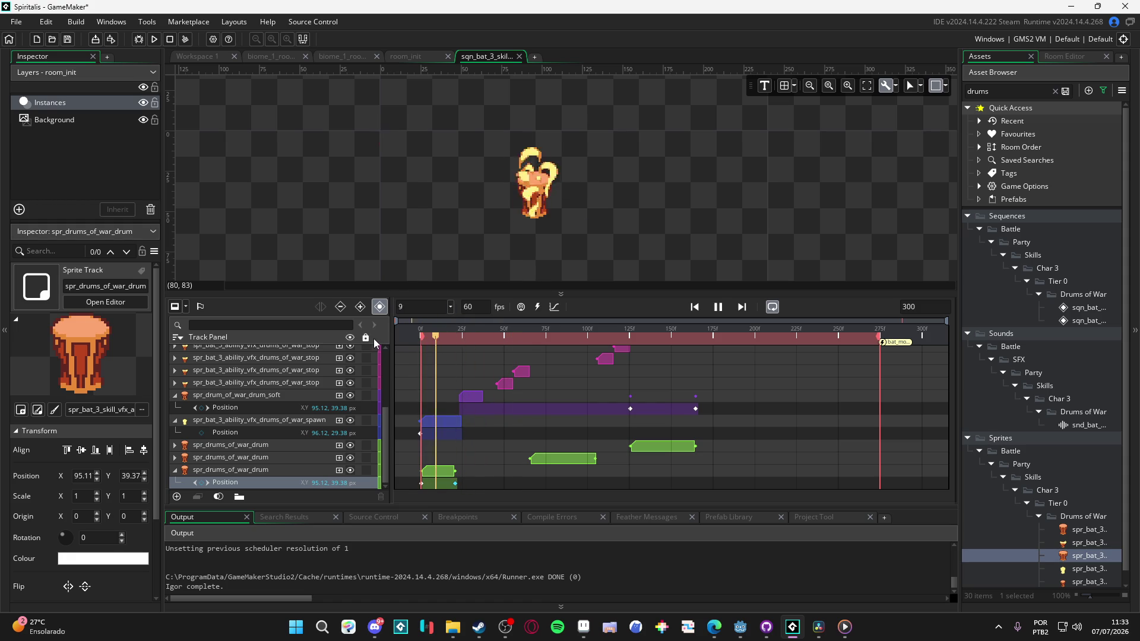
key("space")
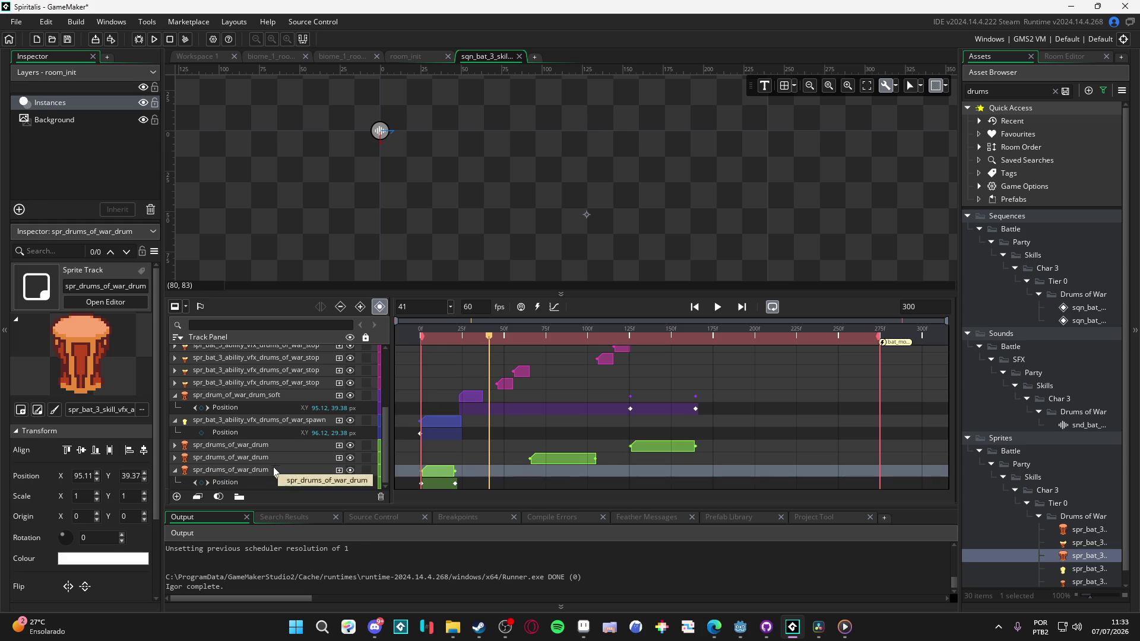
Step: Hide two spr_drums_of_war_drum tracks and add a Colour Multiply key at frame 41
mouse_move(279, 462)
left_mouse_down()
mouse_move(389, 462)
mouse_move(290, 458)
left_mouse_up()
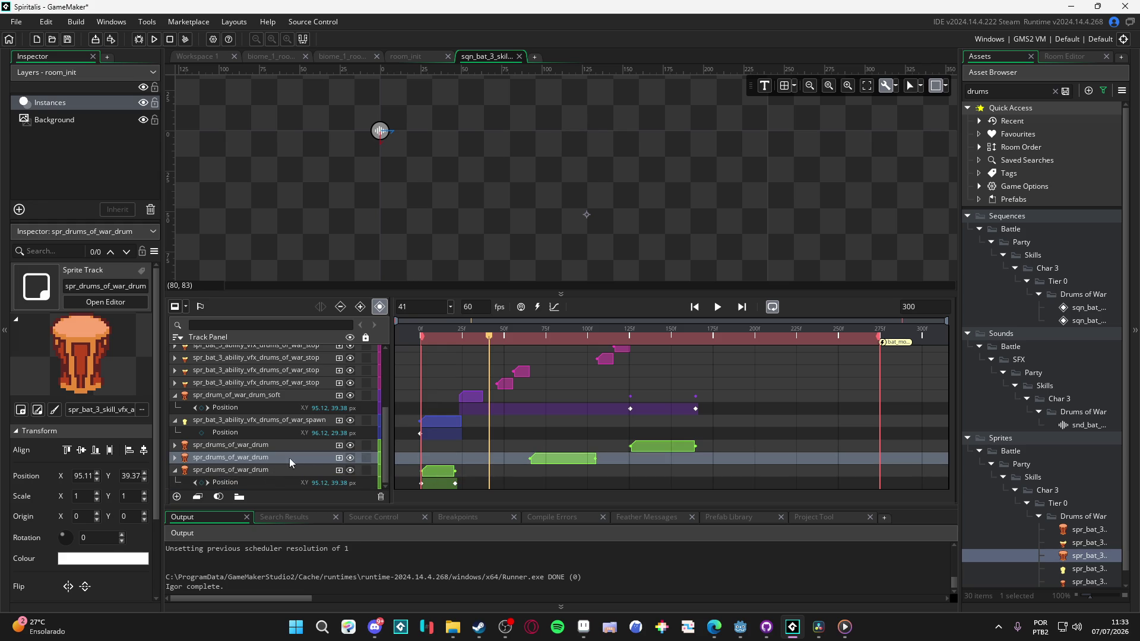
left_click(350, 457)
left_click(350, 445)
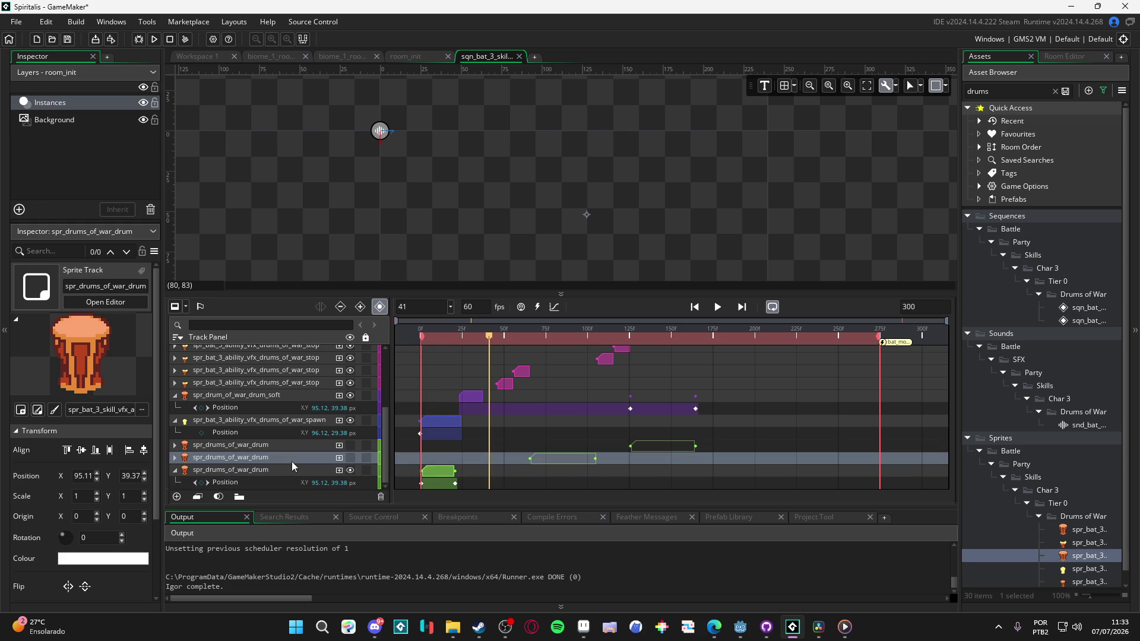
left_click(339, 458)
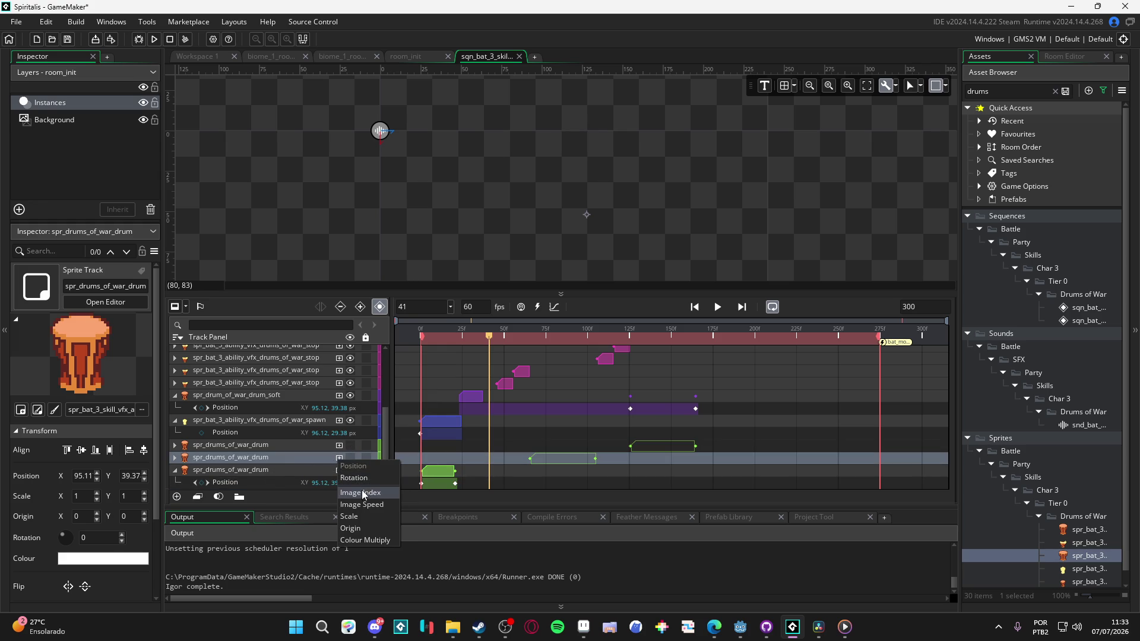
left_click(383, 542)
scroll(455, 470, "down", 1)
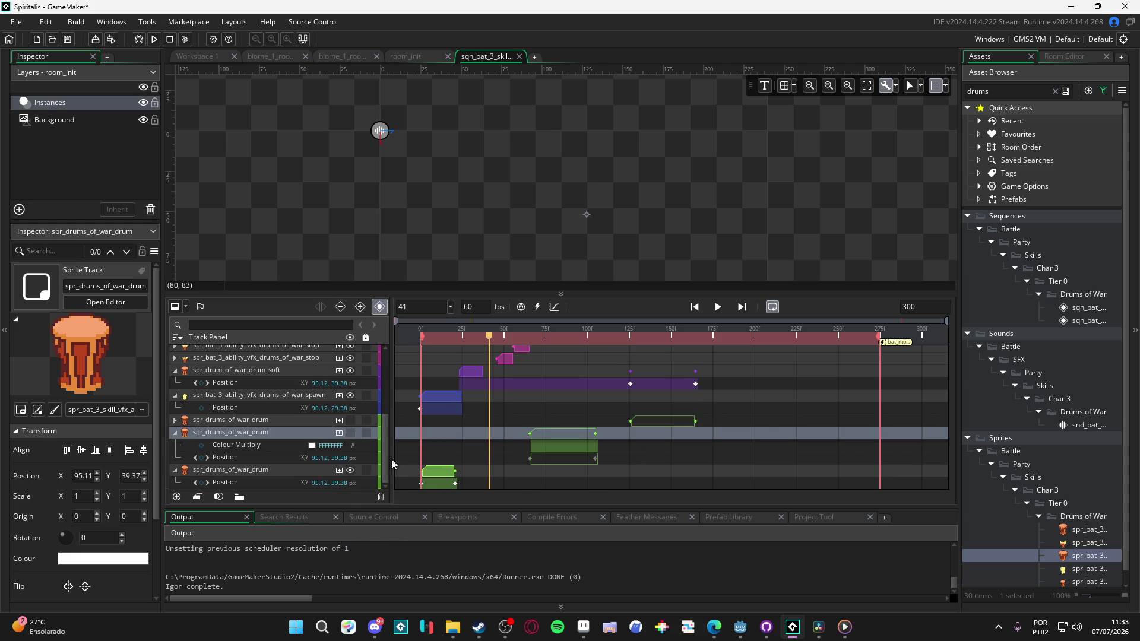
left_click(202, 446)
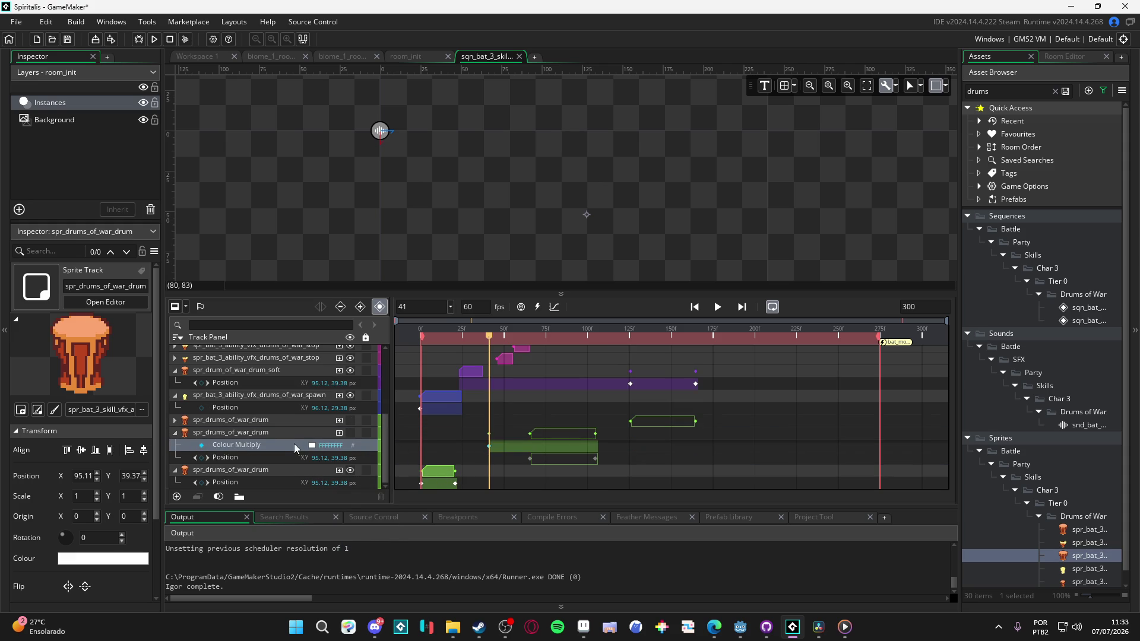
Step: Undo the Colour Multiply key at frame 41 and collapse the second drum track
left_click(266, 430)
key("ctrl+z")
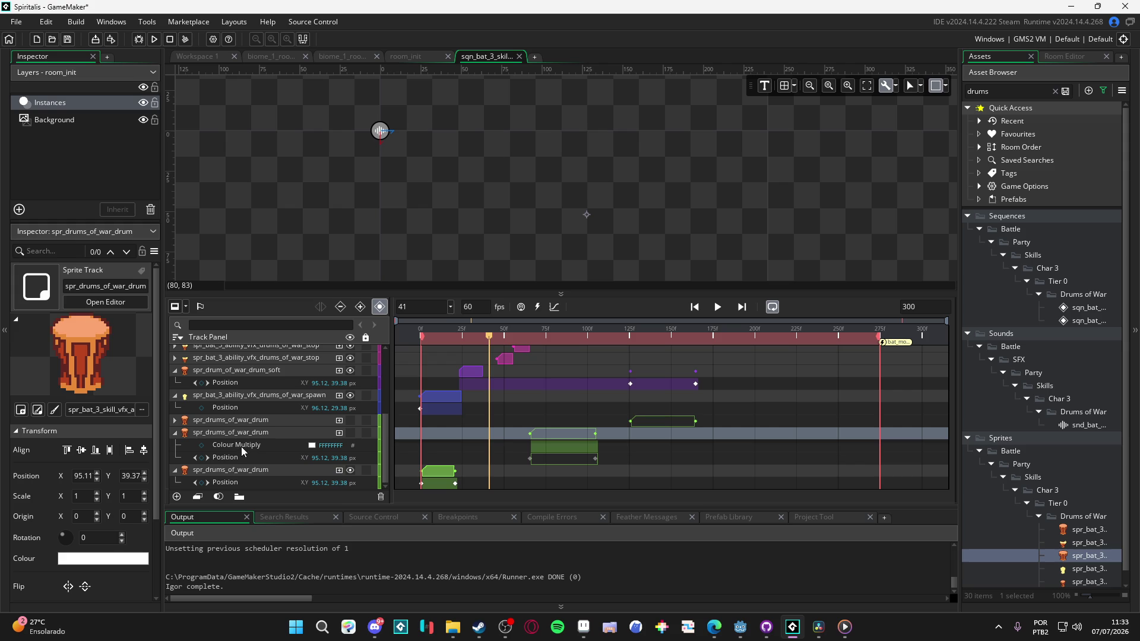
left_click(174, 433)
Step: Check the third drum track's property list, then unhide both spr_drums_of_war_drum tracks
left_click(248, 468)
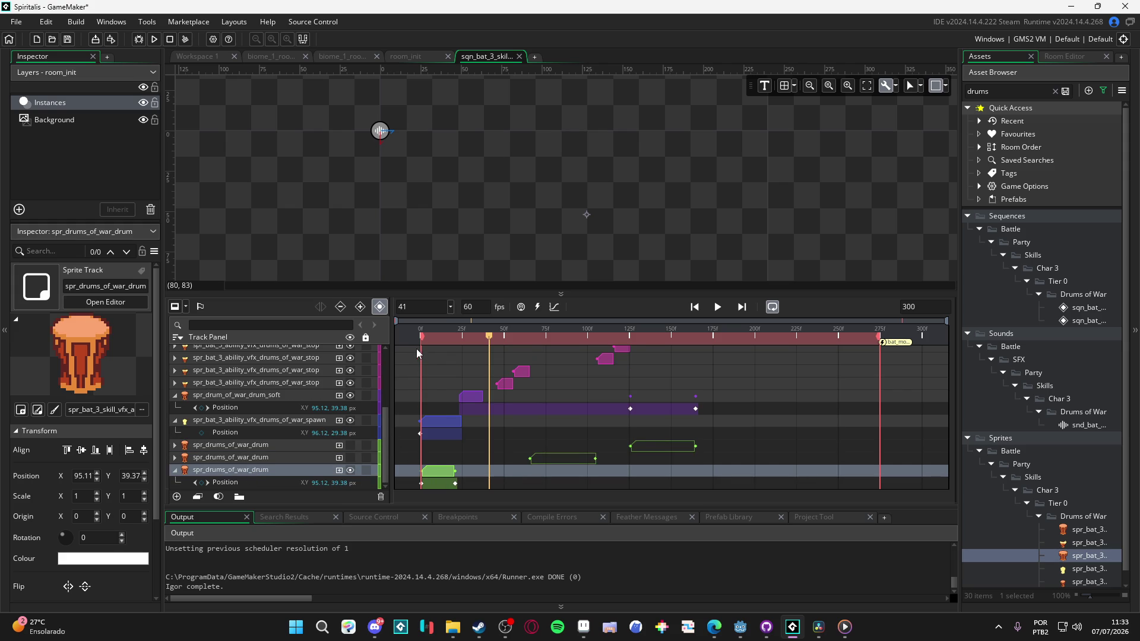
left_click(339, 471)
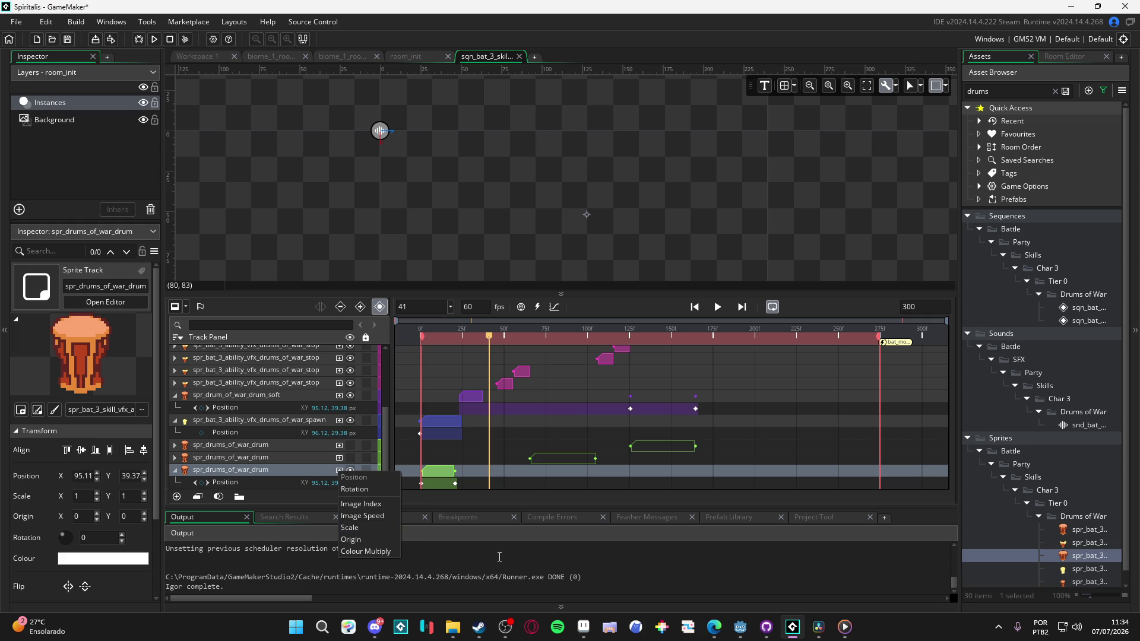
left_click(387, 527)
scroll(460, 477, "up", 2)
scroll(415, 470, "down", 2)
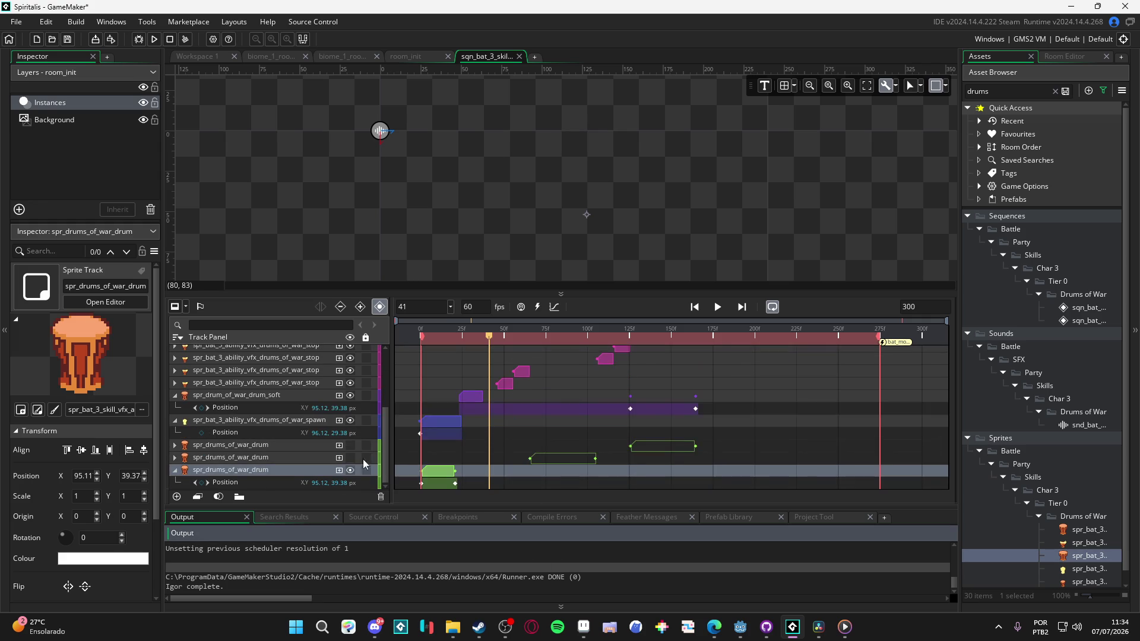
left_click(350, 458)
left_click(351, 444)
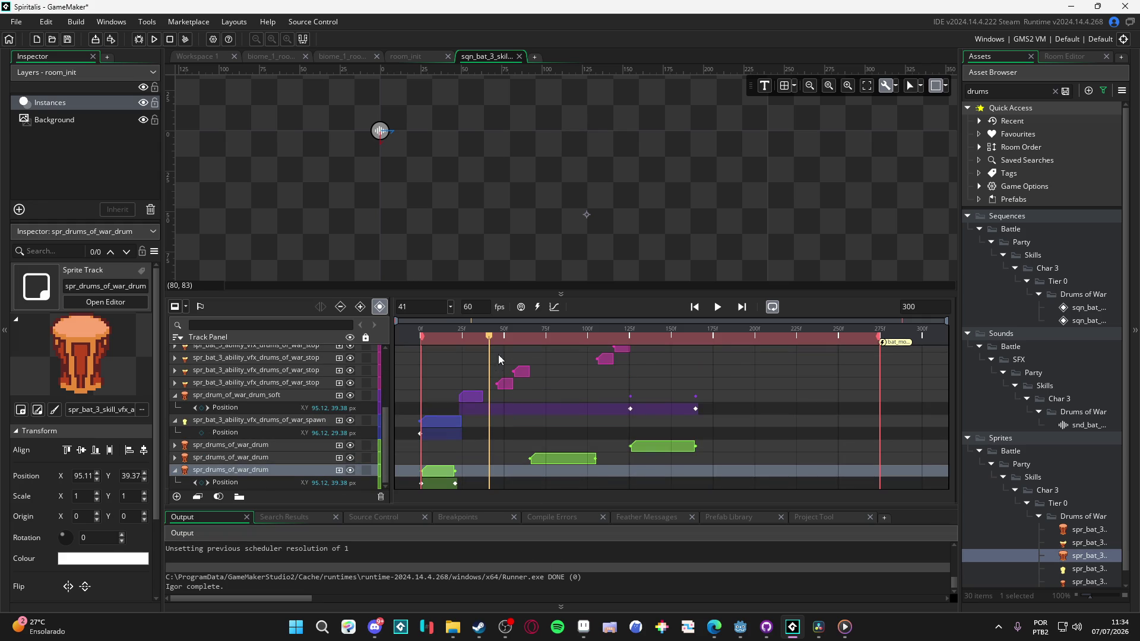
Step: Scrub the playhead around frames 64–65, then back to 0–23, and select the bottom drum clip
left_click_drag(525, 339, 529, 337)
scroll(523, 402, "up", 3)
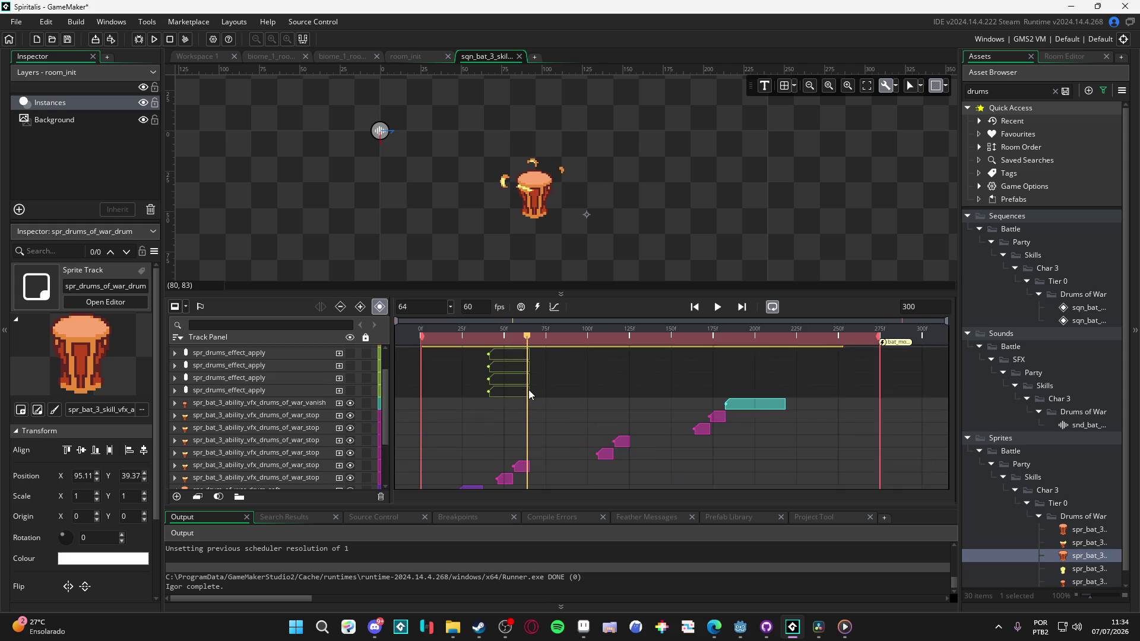
scroll(528, 389, "up", 3)
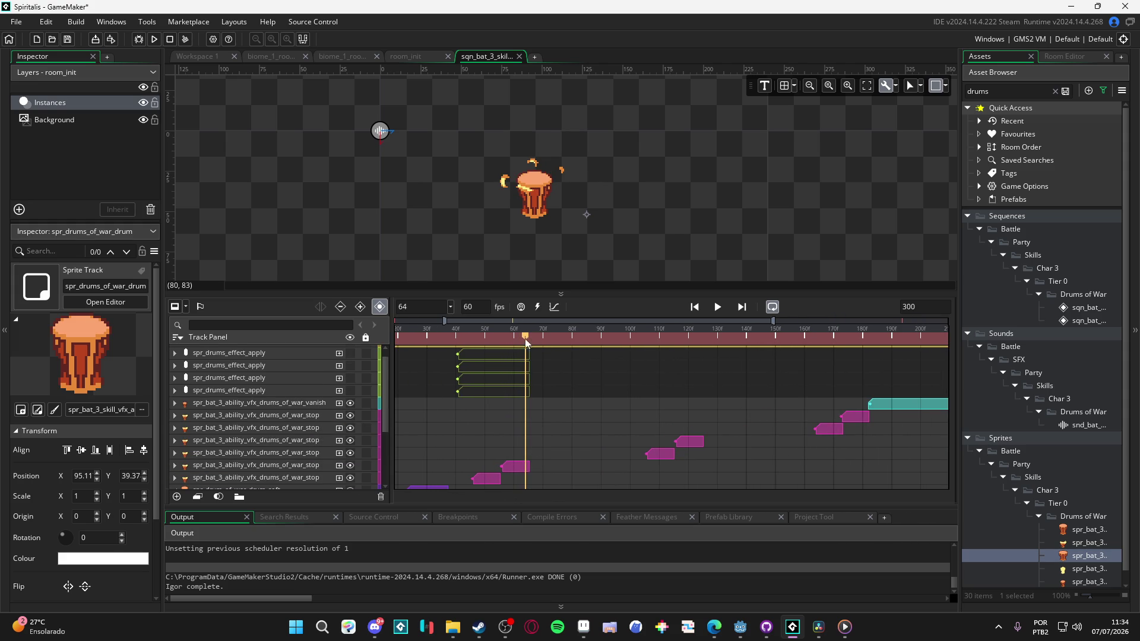
left_click_drag(530, 337, 527, 337)
scroll(527, 442, "down", 3)
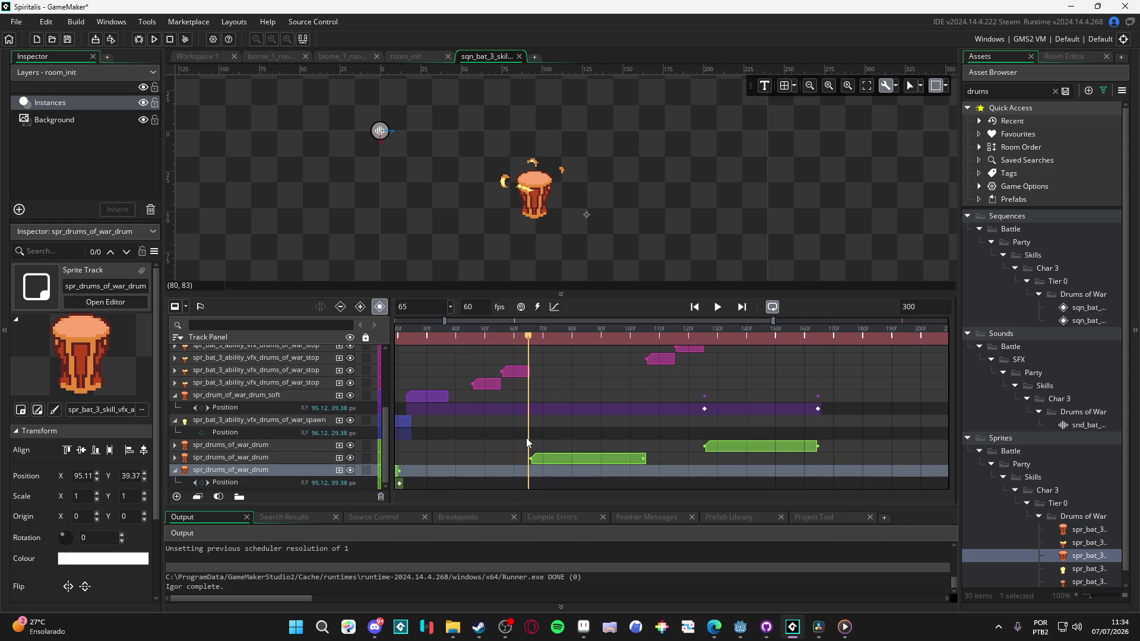
left_click(530, 459)
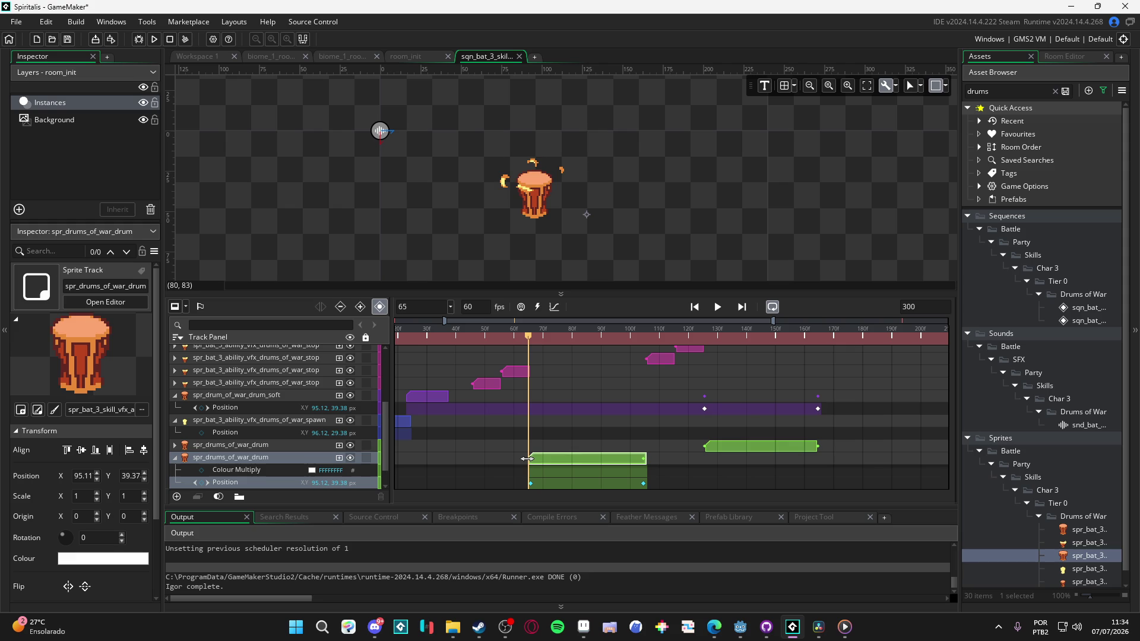
left_click_drag(538, 336, 326, 354)
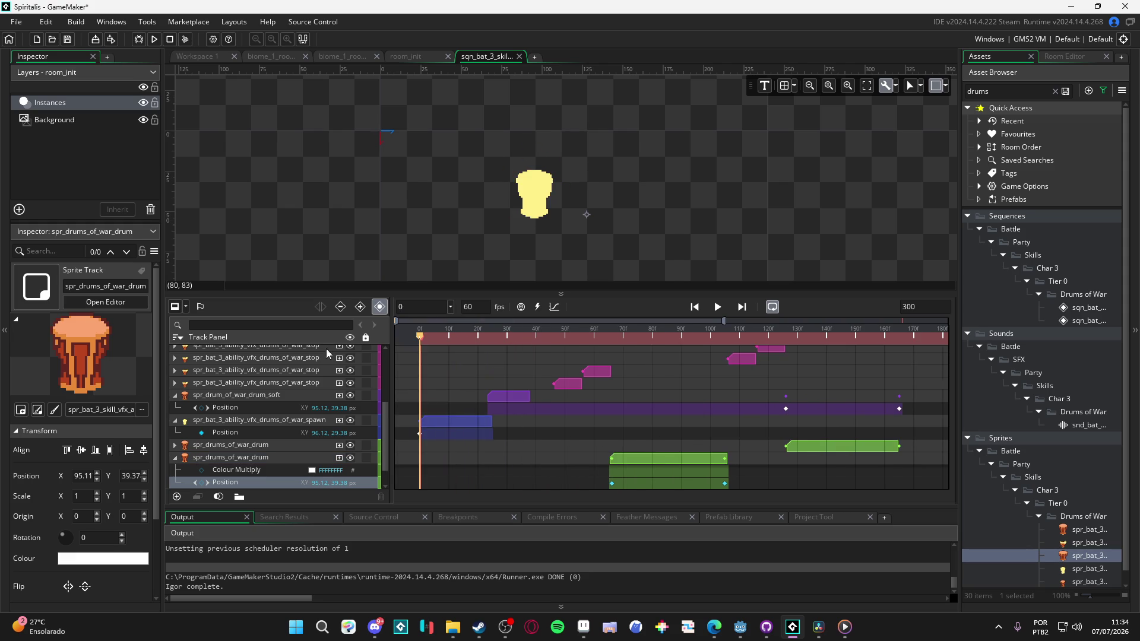
left_click(487, 337)
scroll(473, 457, "down", 1)
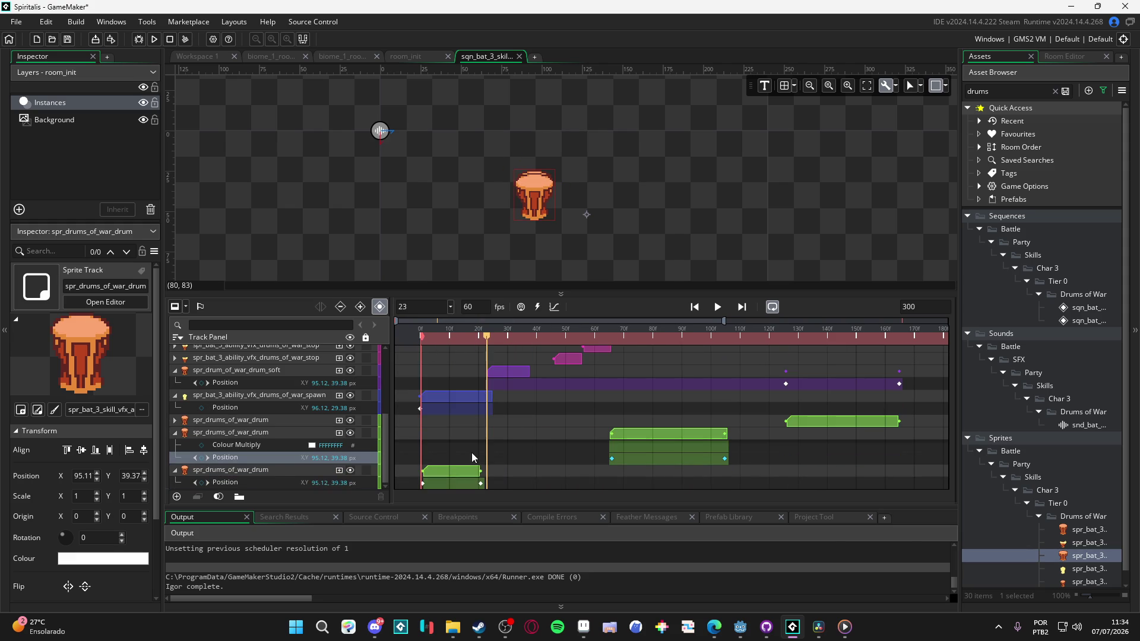
left_click(480, 470)
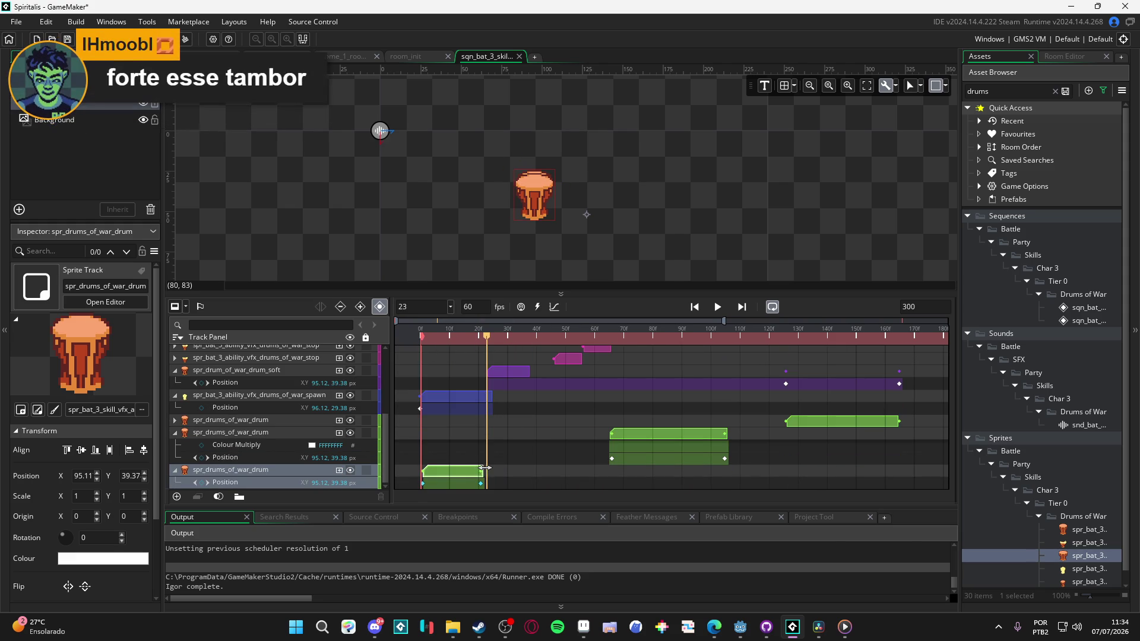
Step: Play the sequence from the start, stopping around frames 17–23 to check the bottom drum clip
key("space")
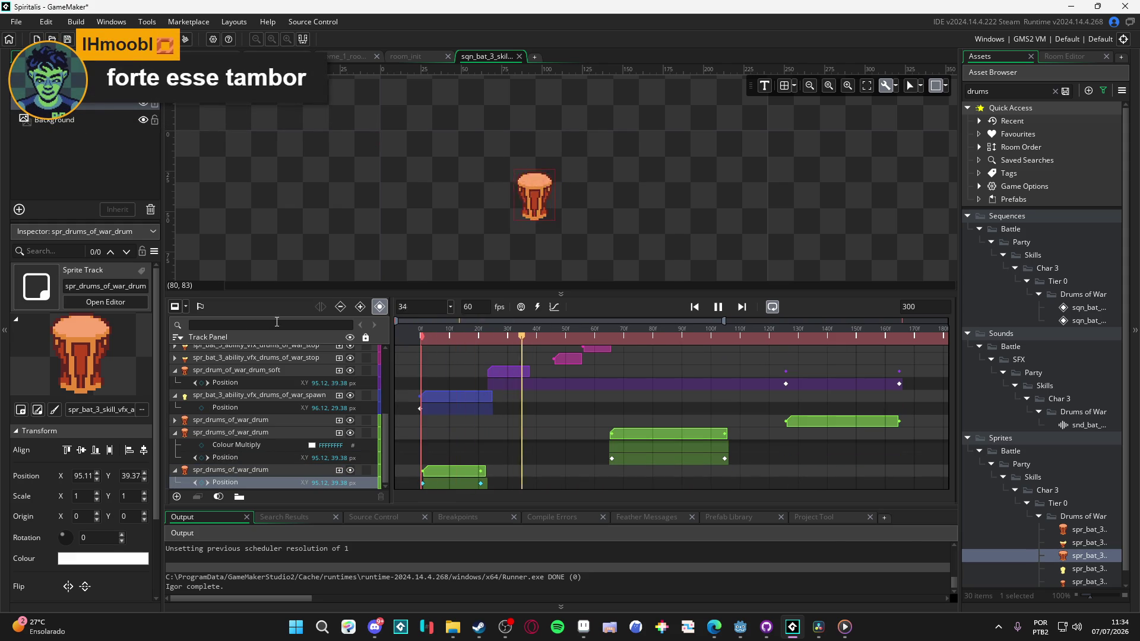
left_click(468, 337)
key("space")
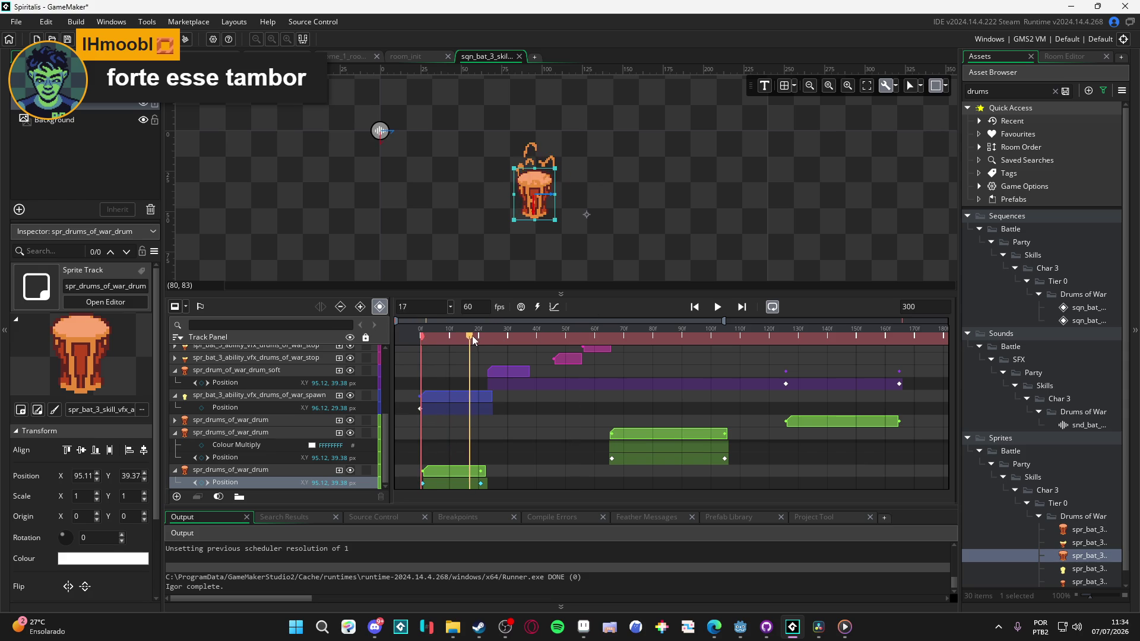
left_click(483, 337)
left_click_drag(483, 339, 489, 340)
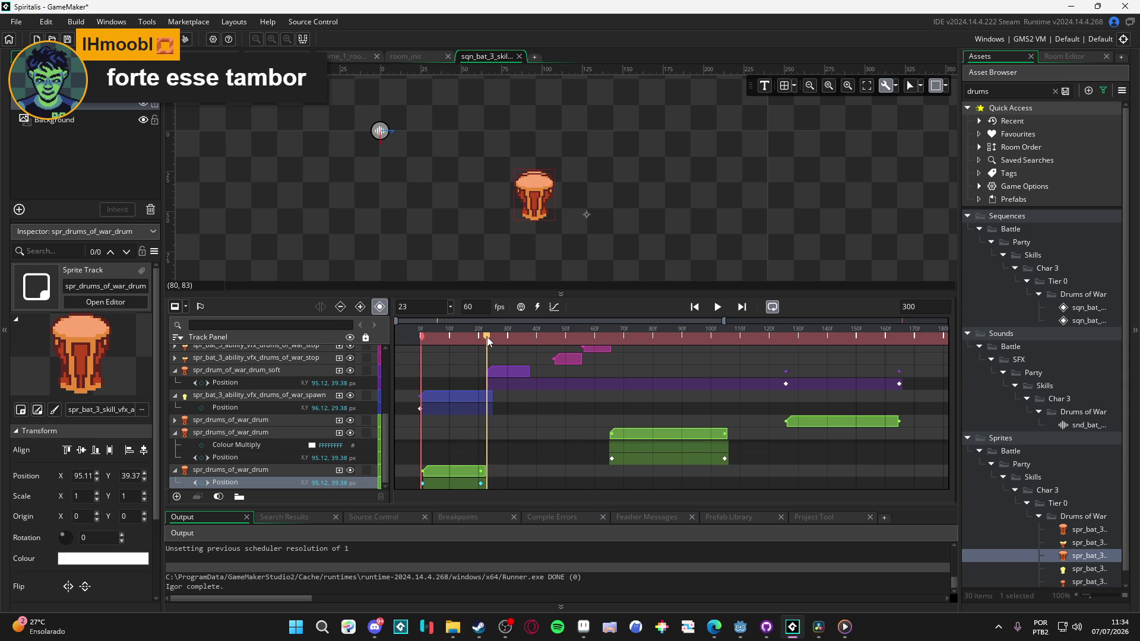
Step: Trim the blue spawn clip's end slightly earlier to line up with the first drum clip
scroll(505, 445, "up", 5)
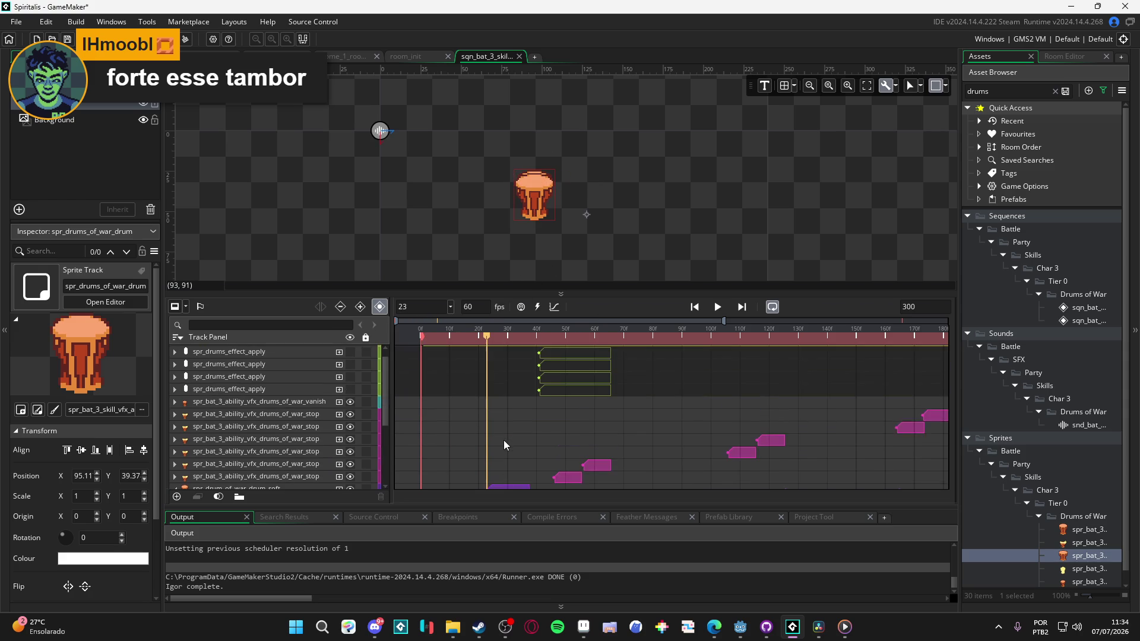
scroll(505, 445, "down", 5)
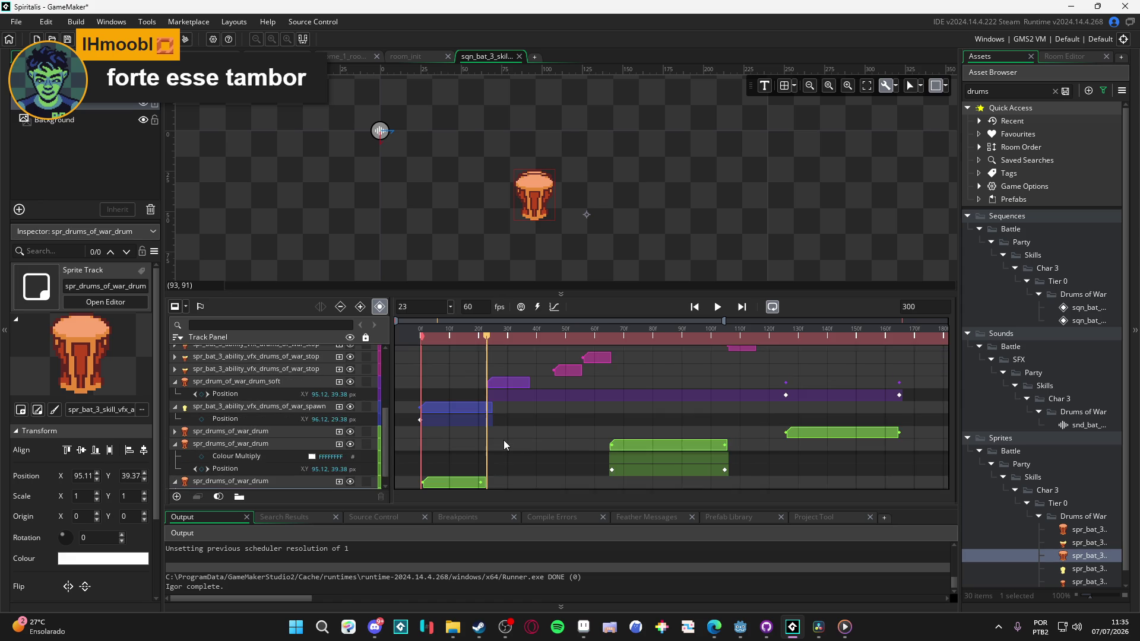
left_click(472, 404)
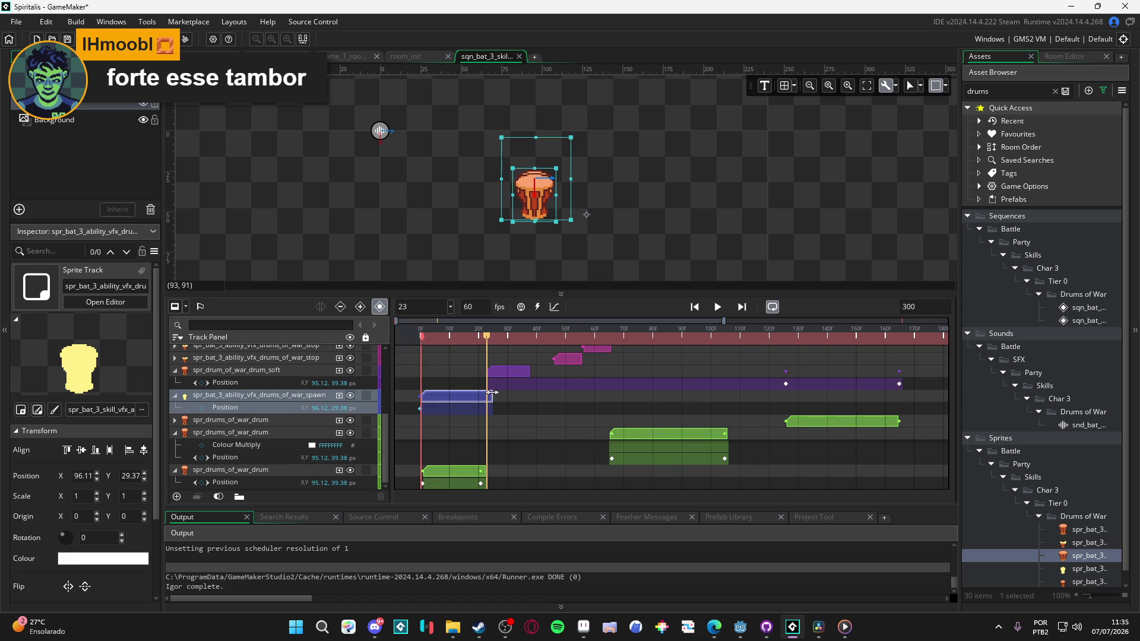
left_click_drag(490, 392, 488, 393)
left_click(490, 399)
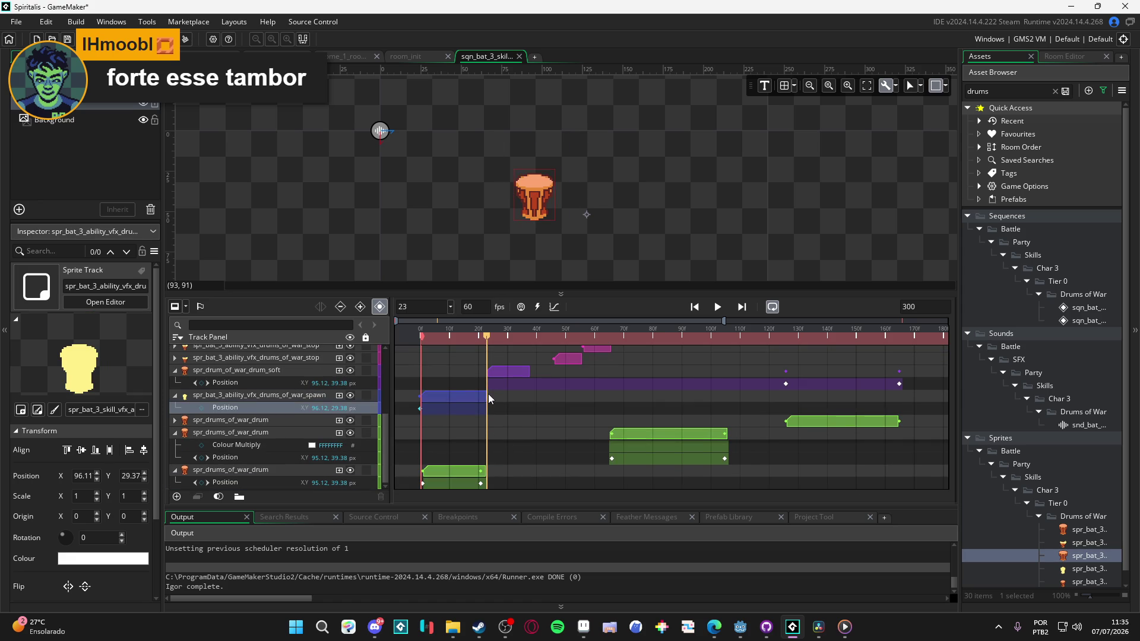
Step: Preview playback from frames 25 and 37, then bring up the soft drum's property list
left_click(487, 337)
mouse_move(471, 338)
left_mouse_down()
mouse_move(514, 338)
mouse_move(487, 338)
left_mouse_up()
key("space")
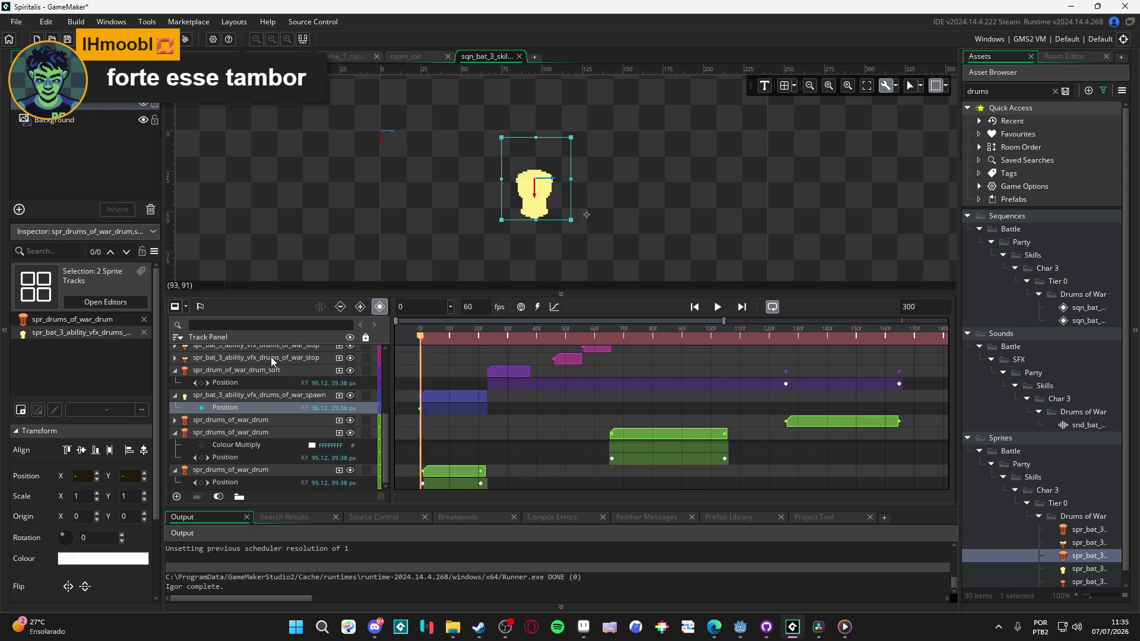
key("space")
key("space")
key("space")
mouse_move(479, 338)
left_mouse_down()
mouse_move(534, 339)
mouse_move(531, 371)
mouse_move(552, 367)
left_mouse_up()
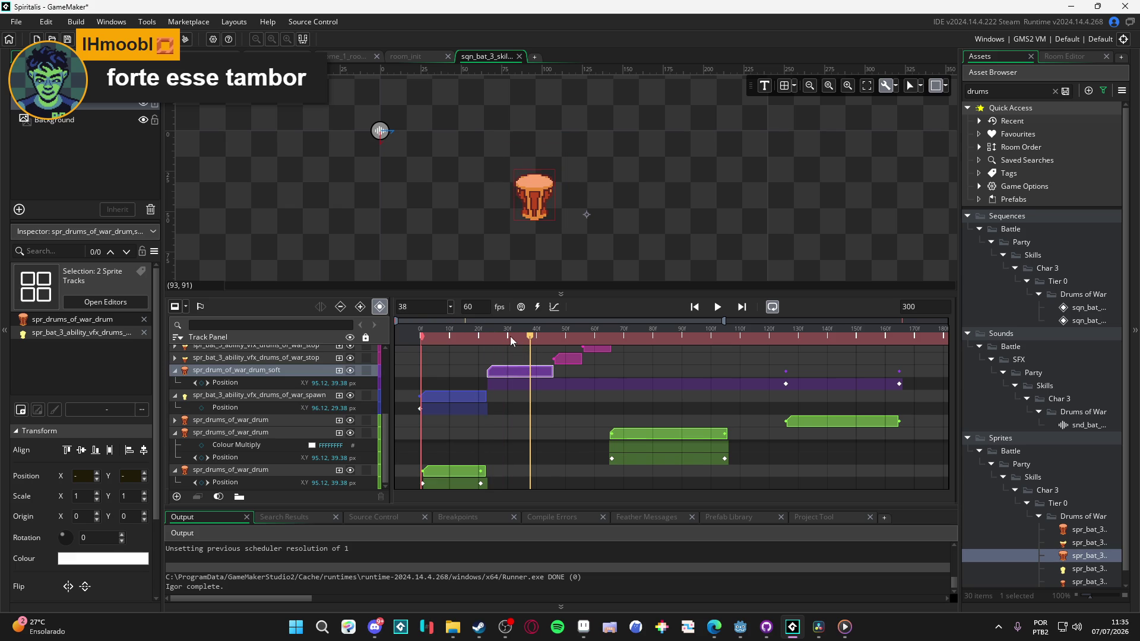
key("space")
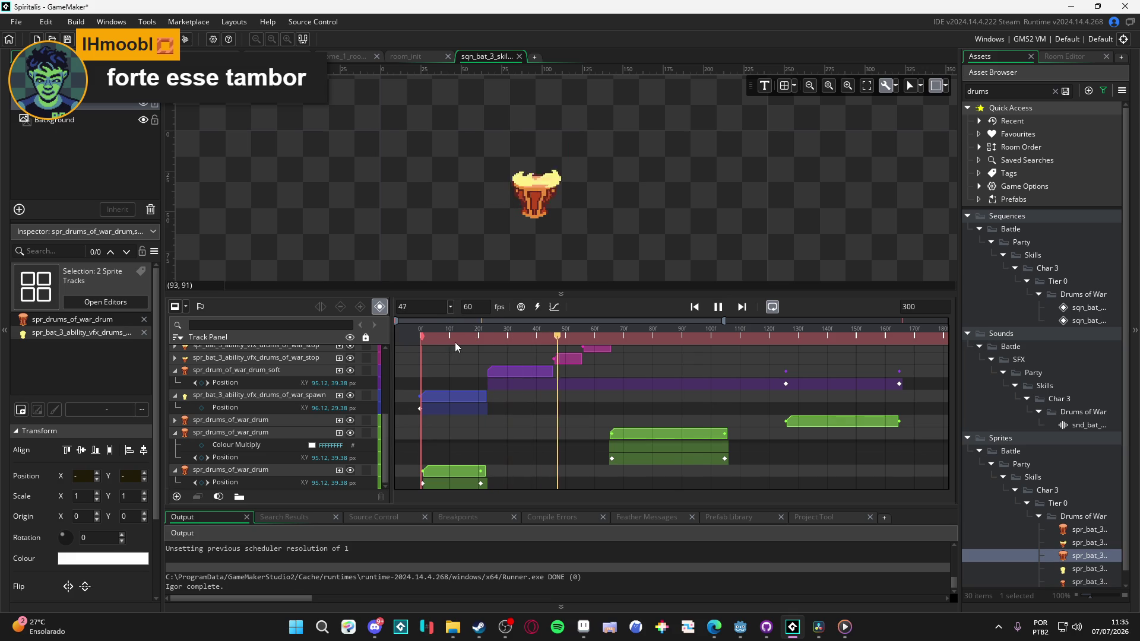
mouse_move(522, 338)
left_mouse_down()
mouse_move(473, 337)
mouse_move(547, 340)
left_mouse_up()
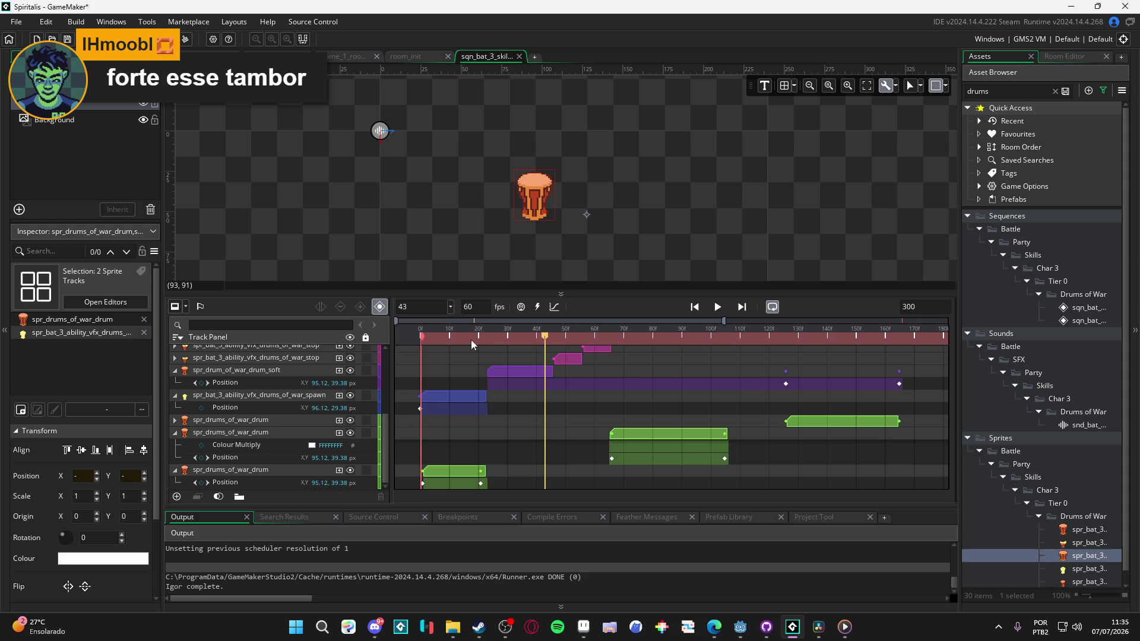
left_click(339, 370)
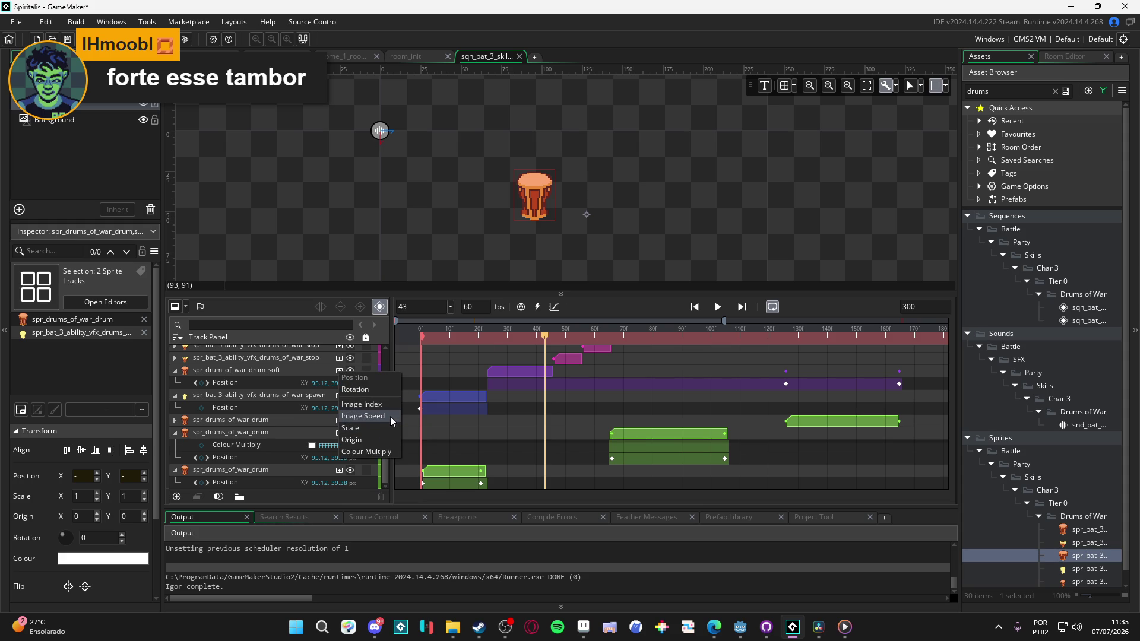
Step: Add an Image Speed property to the soft drum and key it to 0 at frame 43
left_click(390, 418)
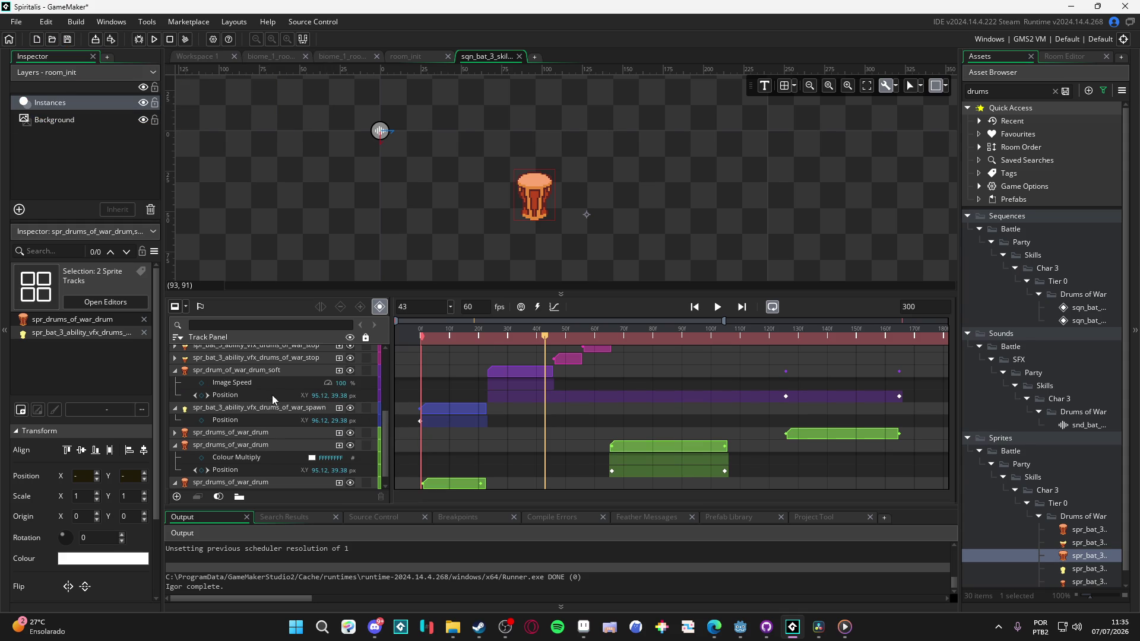
left_click(201, 385)
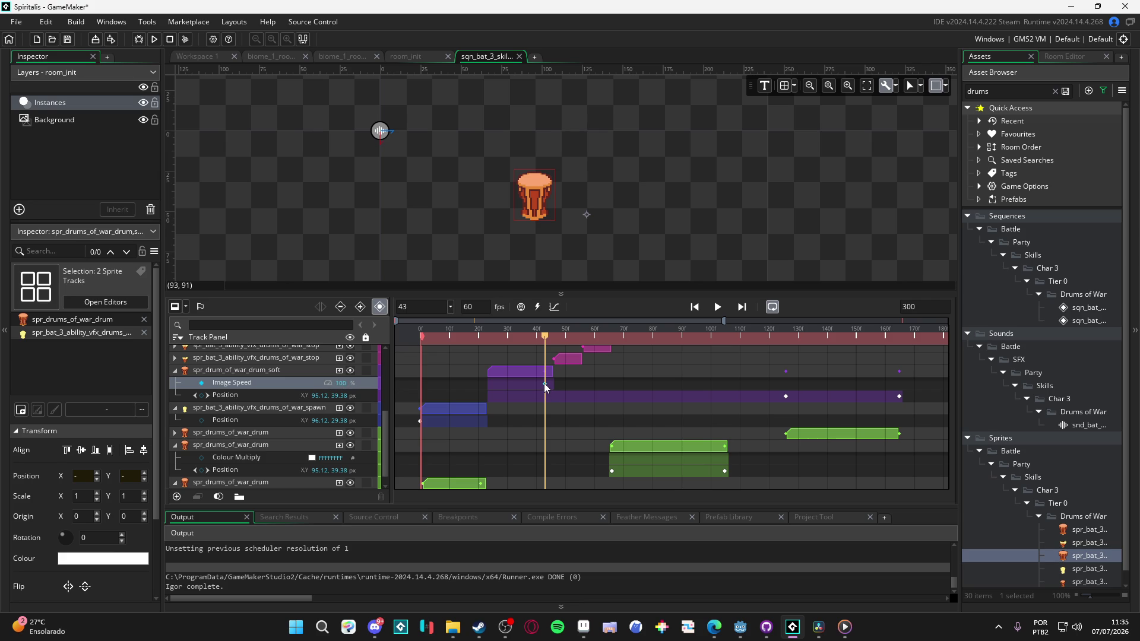
left_click(201, 384)
double_click(345, 384)
type("0")
Step: Play the sequence from frame 0 to test the Image Speed 0 key
key("space")
key("space")
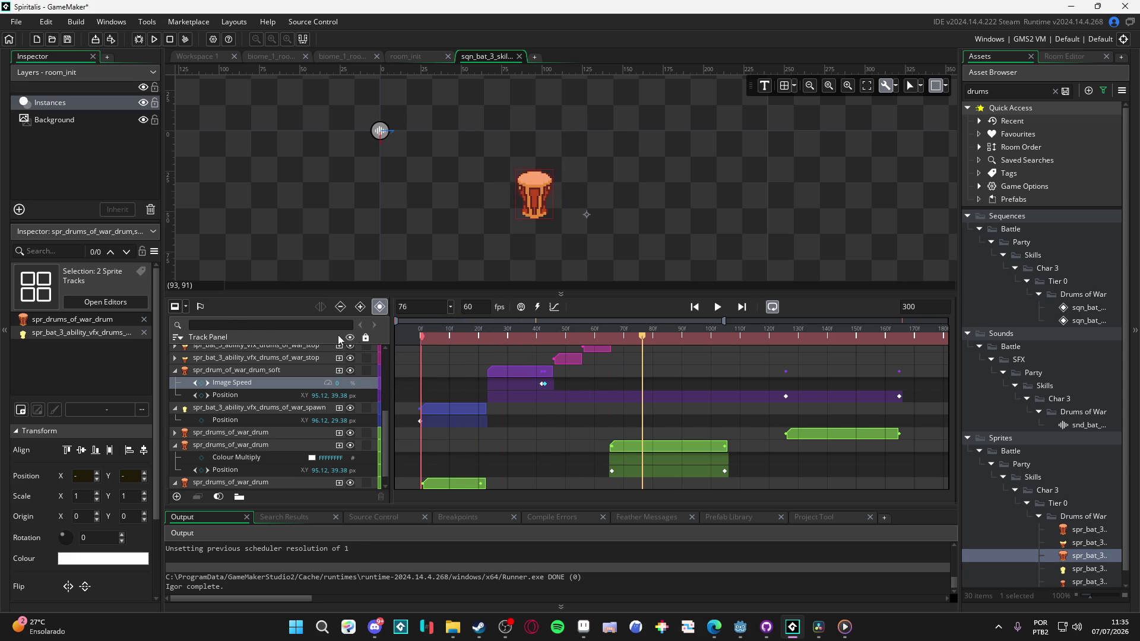
key("Home")
key("space")
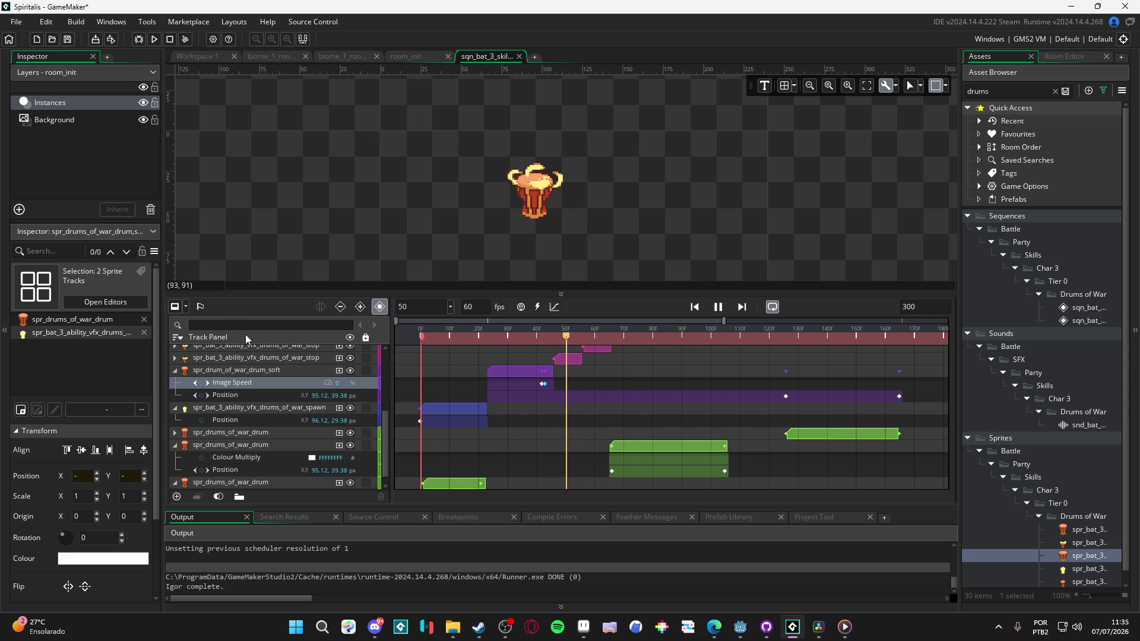
key("space")
key("space")
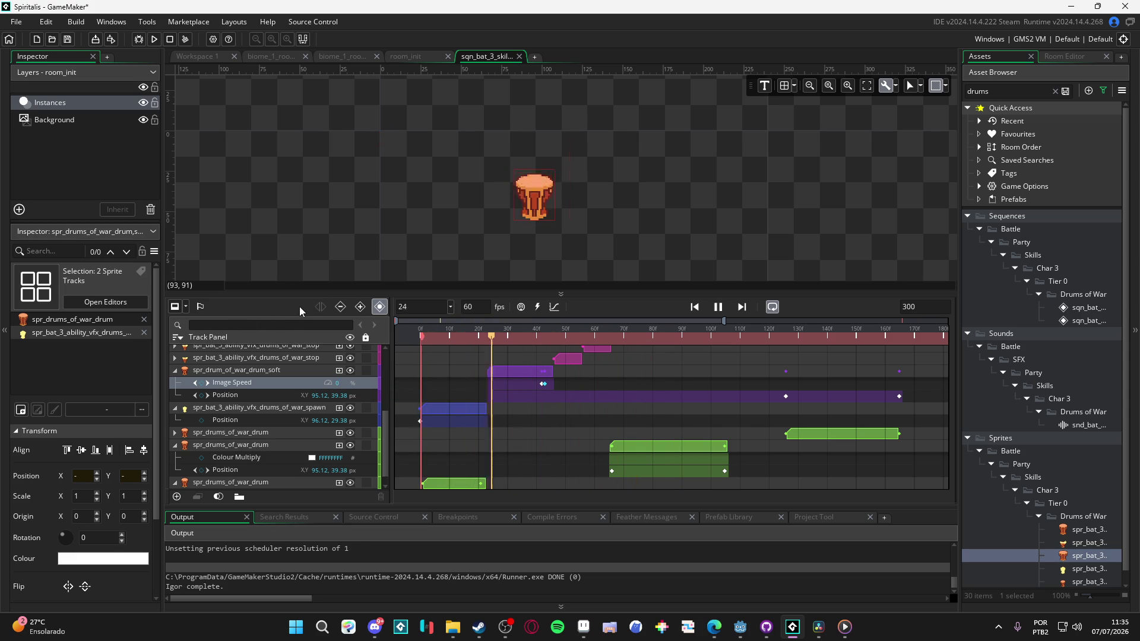
key("space")
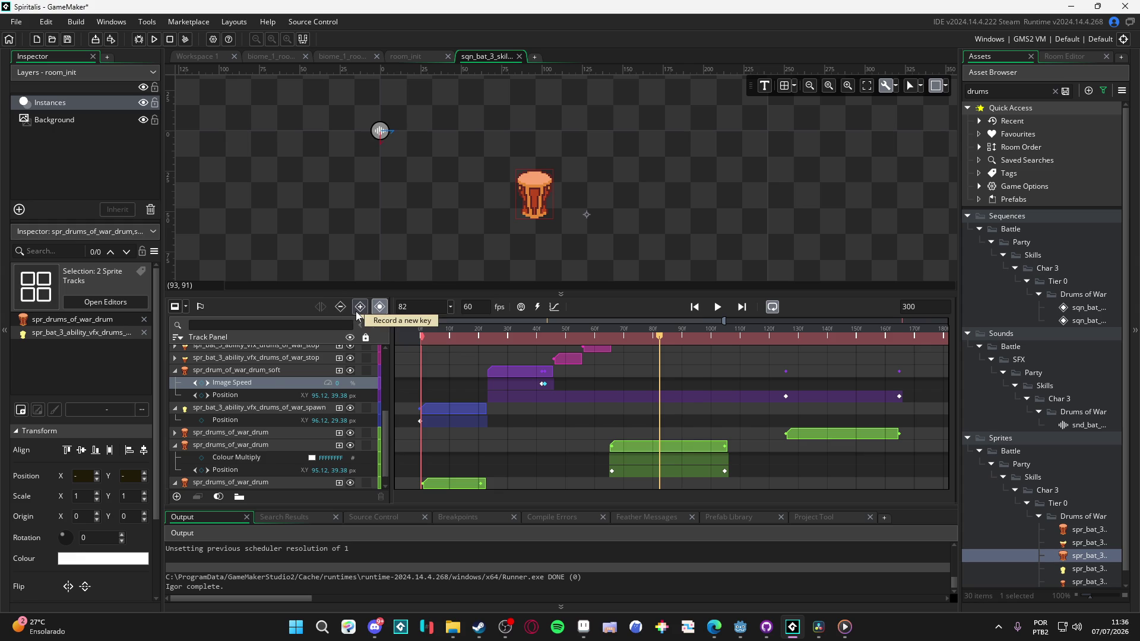
scroll(609, 426, "up", 3)
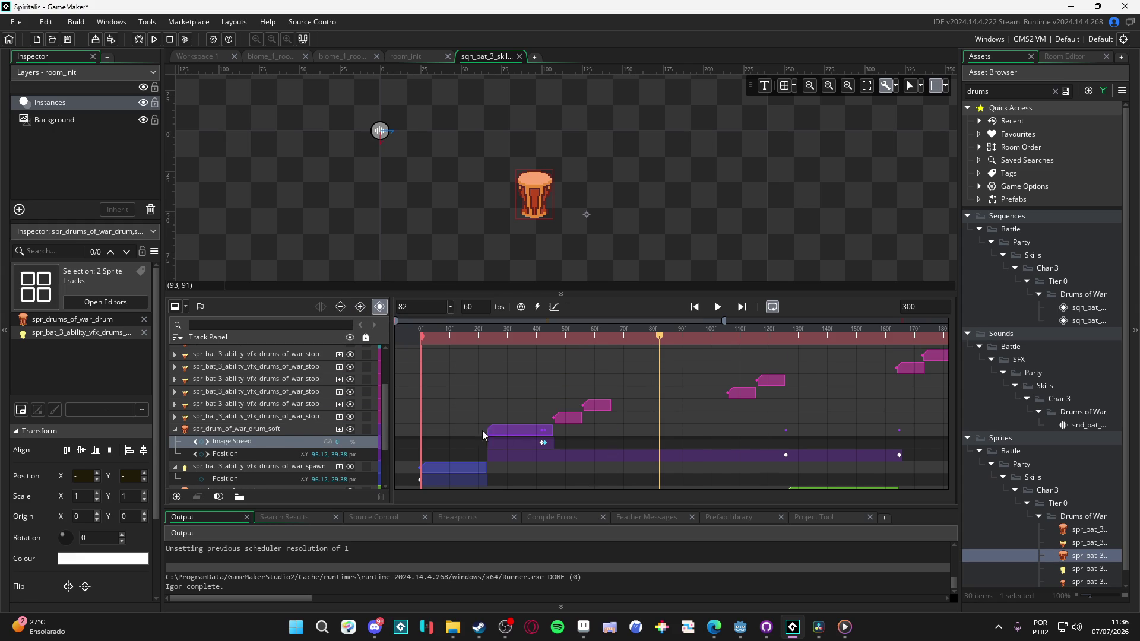
Step: Collapse the soft drum and spawn tracks and duplicate the spr_drum_of_war_drum_soft track
left_click(175, 429)
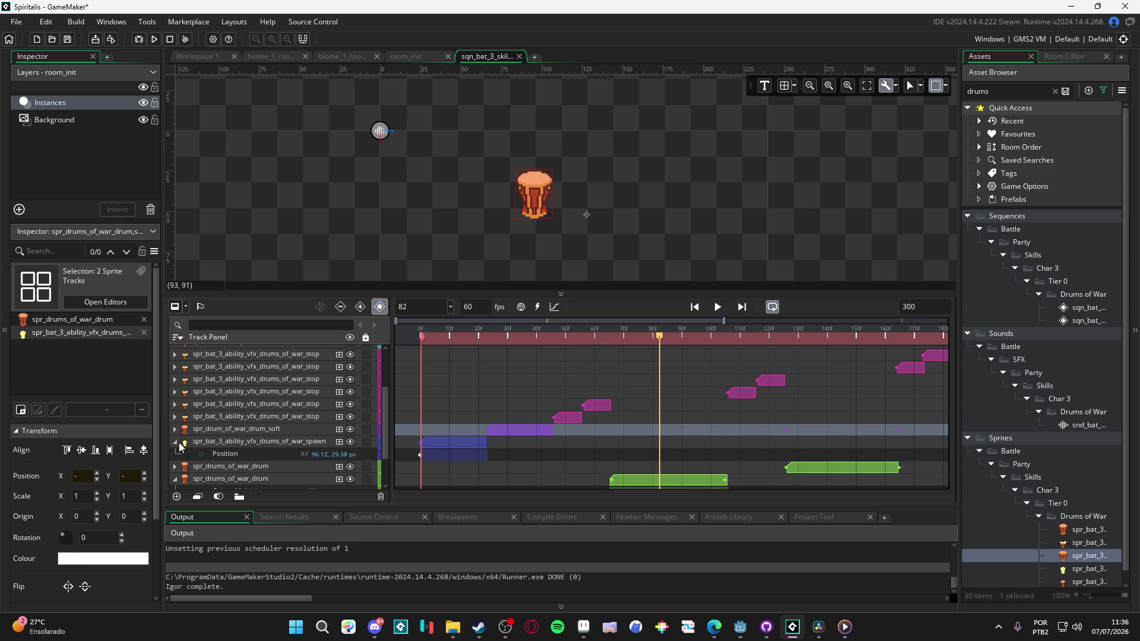
left_click(175, 442)
left_click(250, 434)
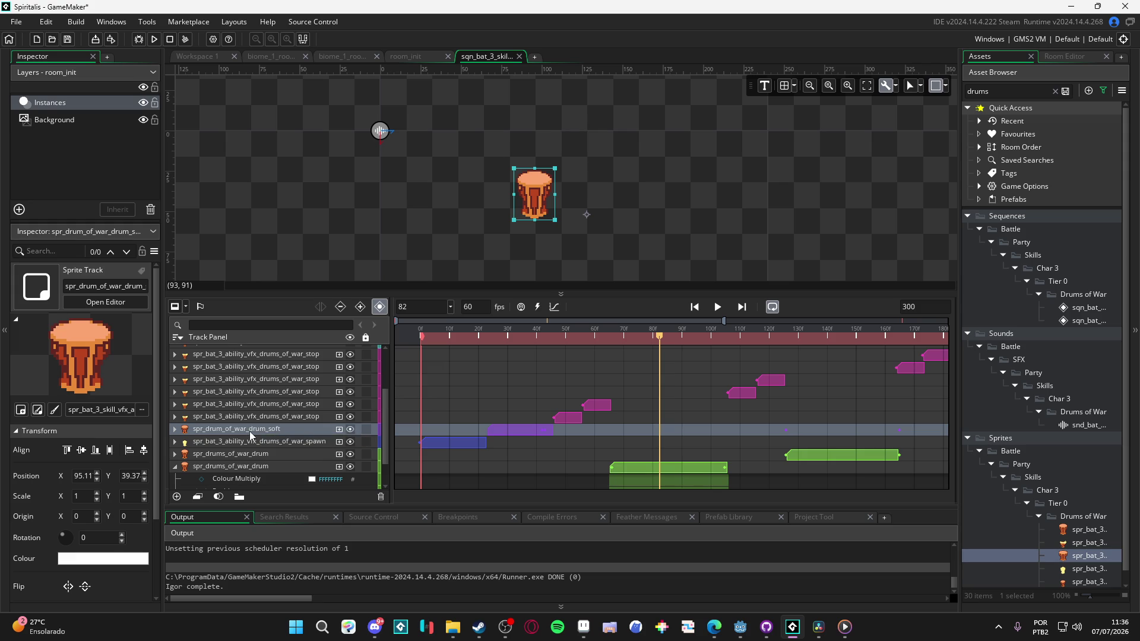
right_click(248, 434)
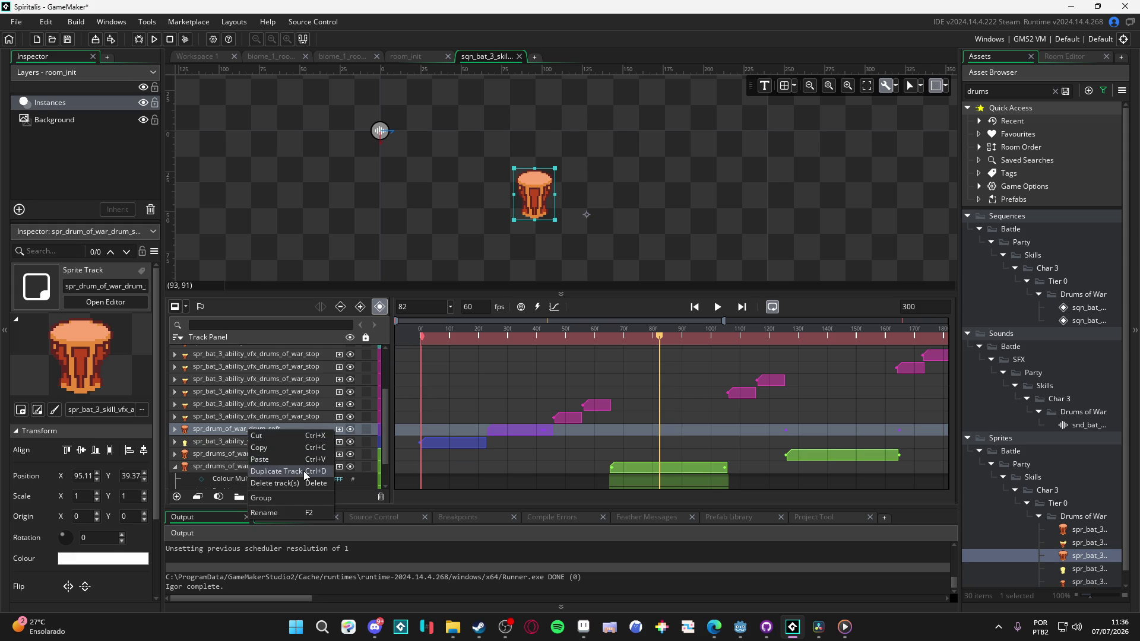
left_click(276, 472)
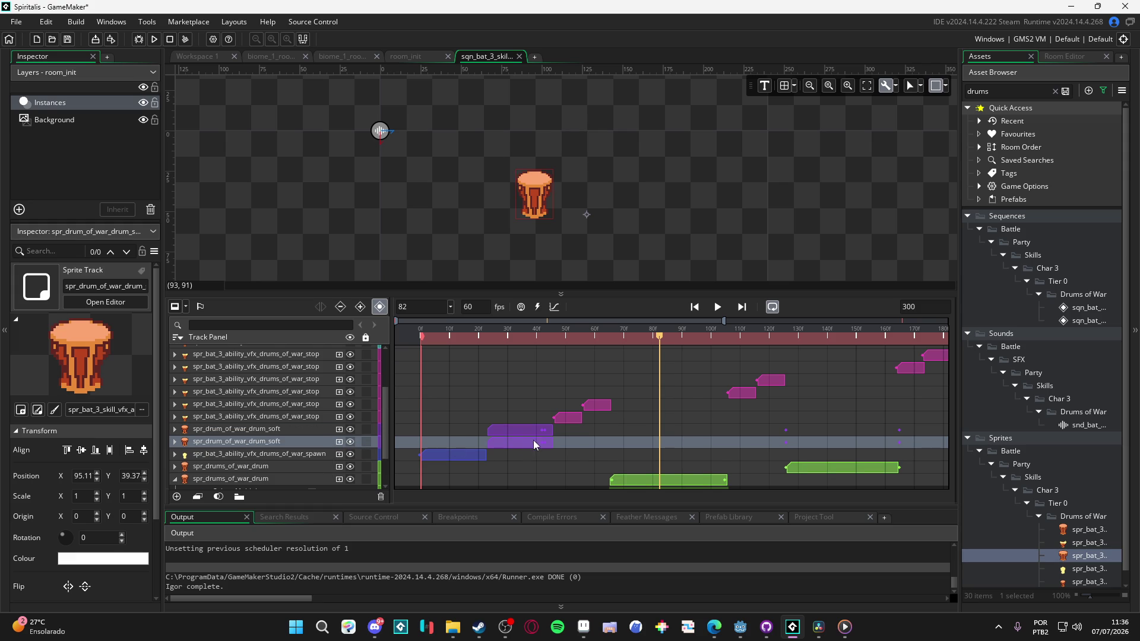
Step: Move the original soft drum clip later so it starts at frame 66
left_click(273, 433)
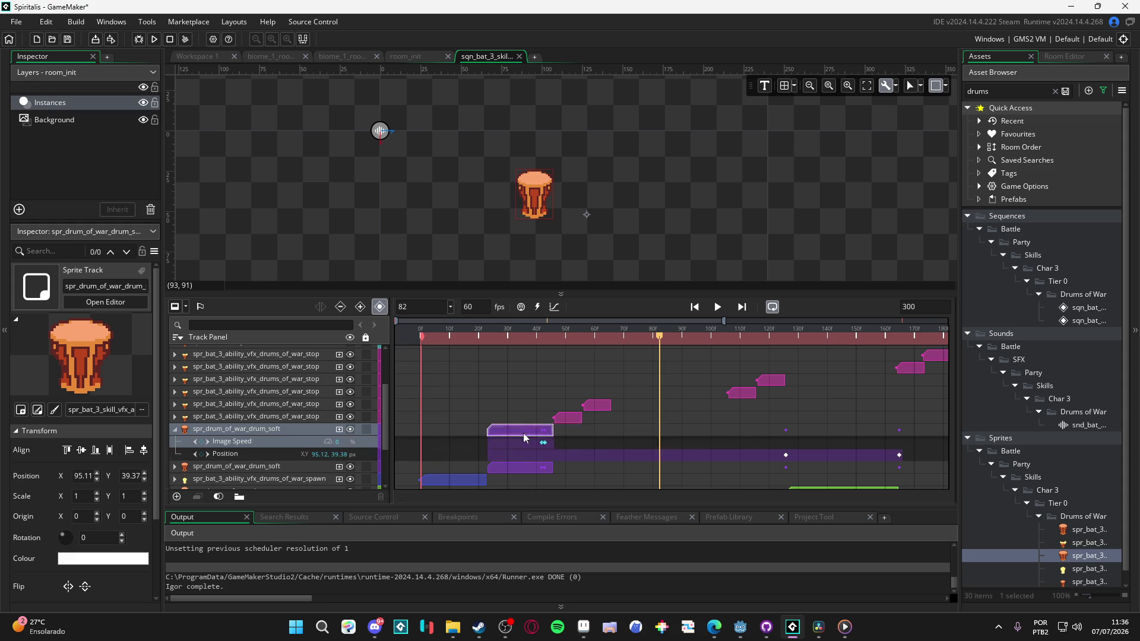
mouse_move(544, 433)
left_mouse_down()
mouse_move(685, 432)
mouse_move(675, 433)
left_mouse_up()
left_click(625, 337)
left_click(611, 337)
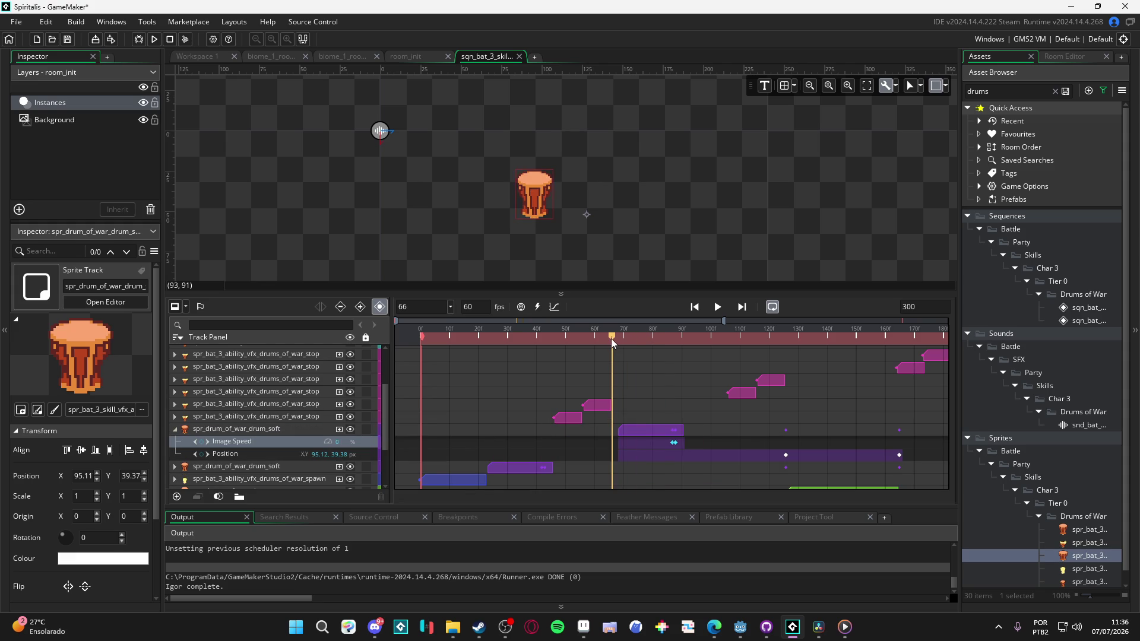
scroll(614, 401, "up", 3)
scroll(622, 385, "up", 2)
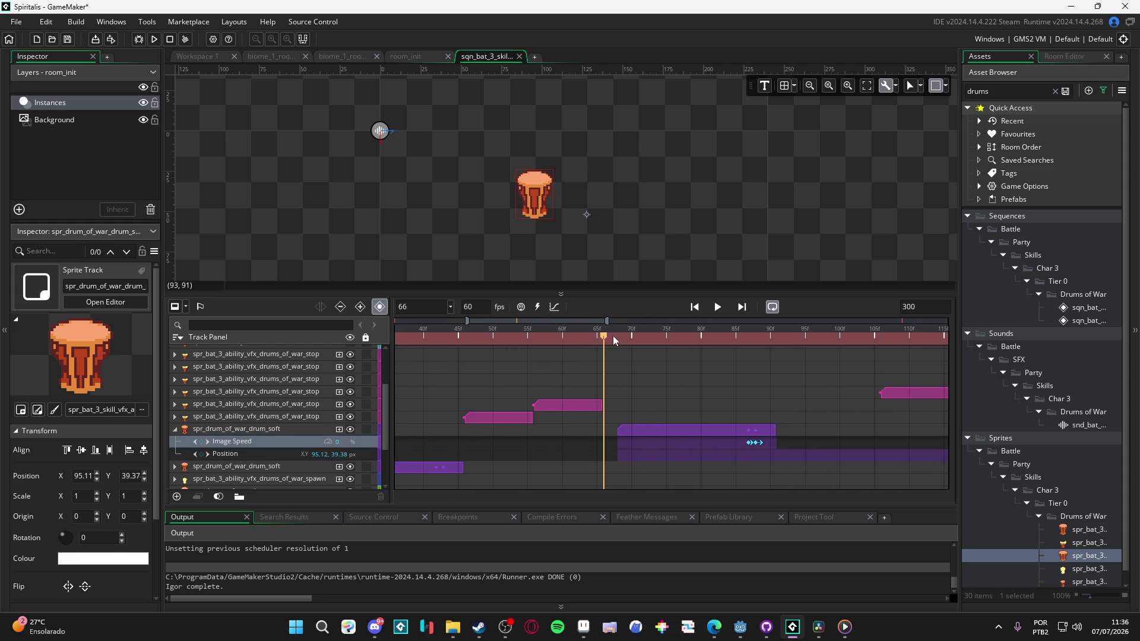
left_click_drag(603, 334, 604, 335)
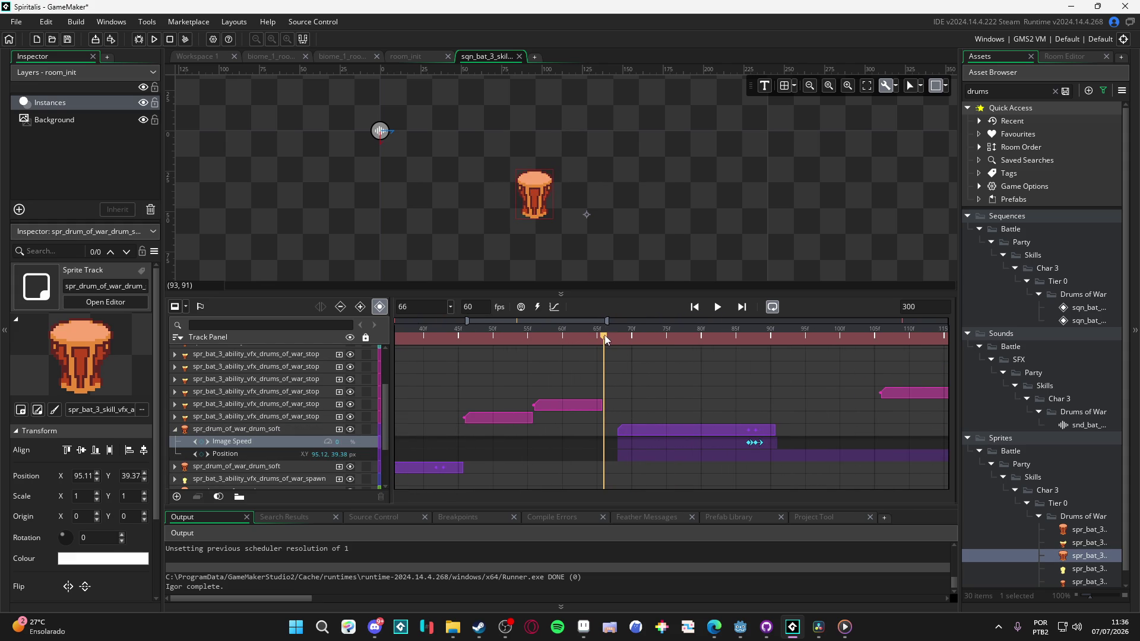
left_click(627, 437)
scroll(617, 435, "down", 3)
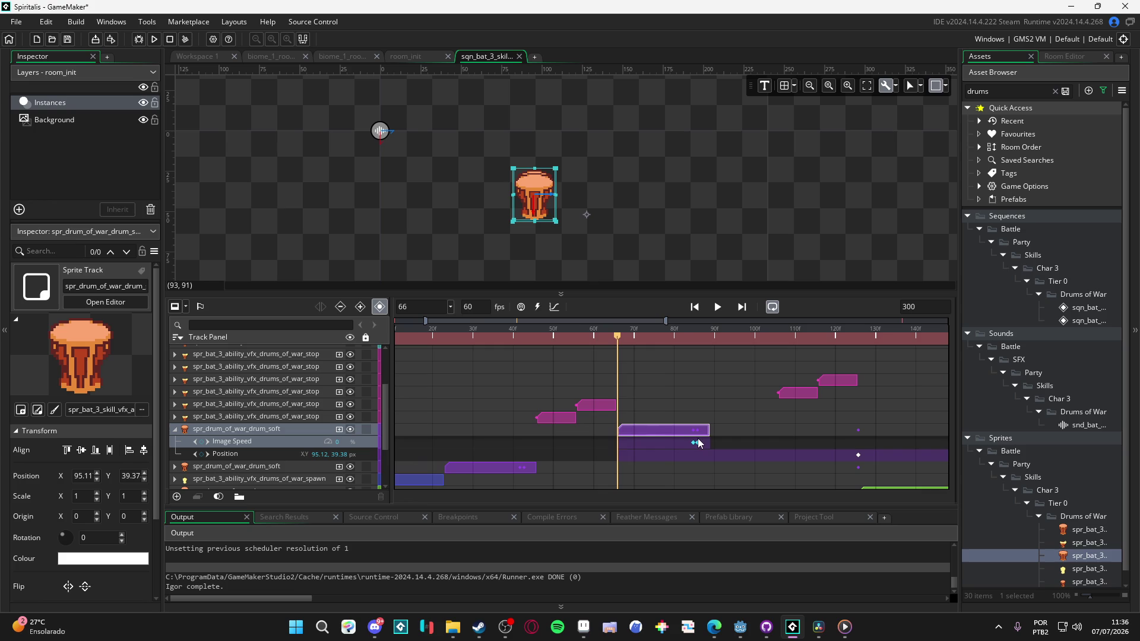
scroll(683, 398, "down", 5)
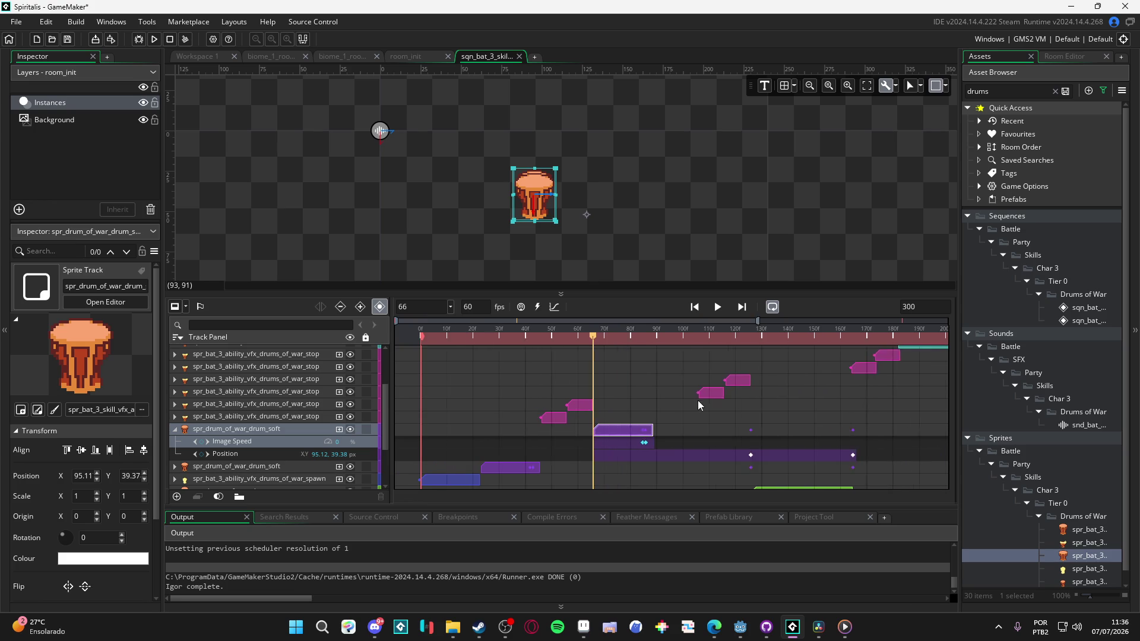
scroll(629, 415, "down", 1)
scroll(629, 415, "up", 1)
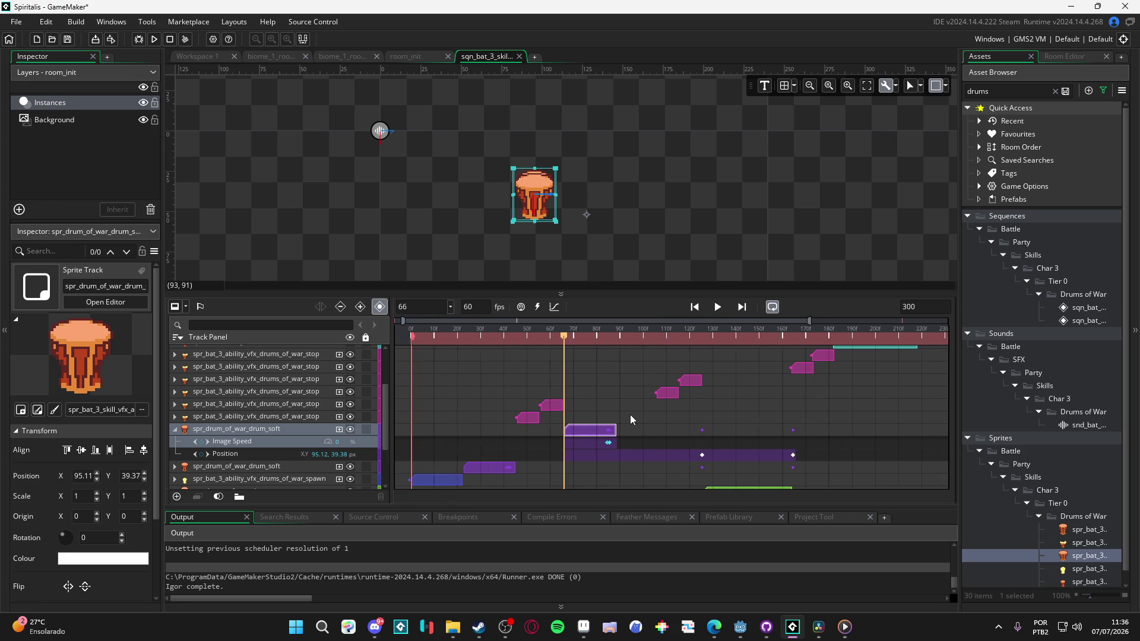
scroll(625, 426, "down", 1)
scroll(616, 435, "up", 1)
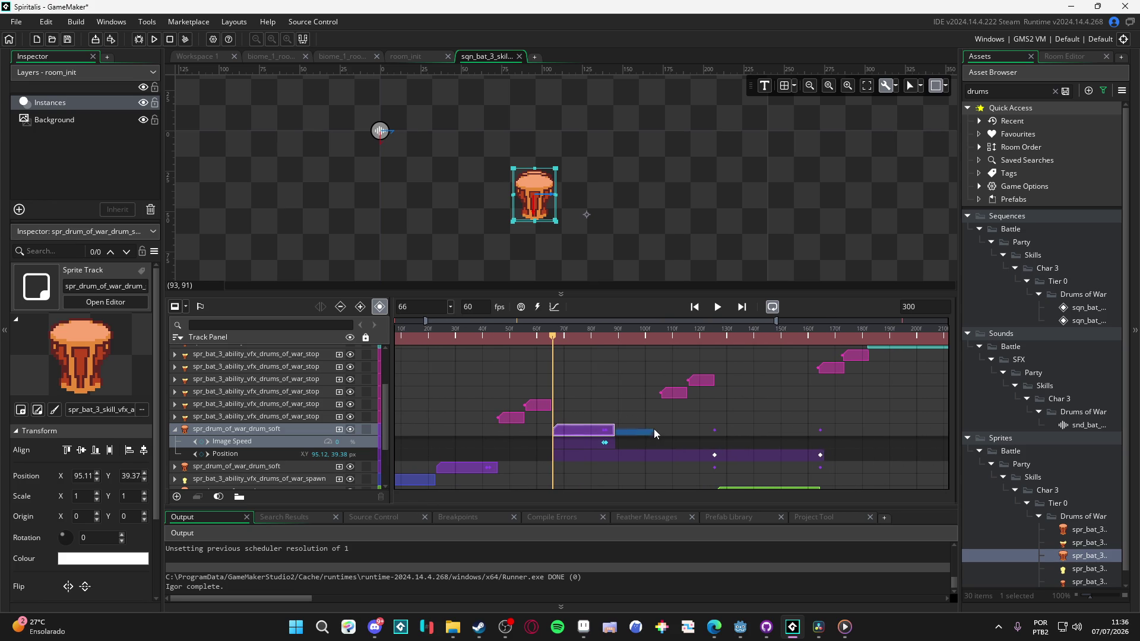
left_click(655, 432)
Step: Stretch the soft drum clip's end out to frame 106
left_click(661, 337)
scroll(619, 482, "up", 1)
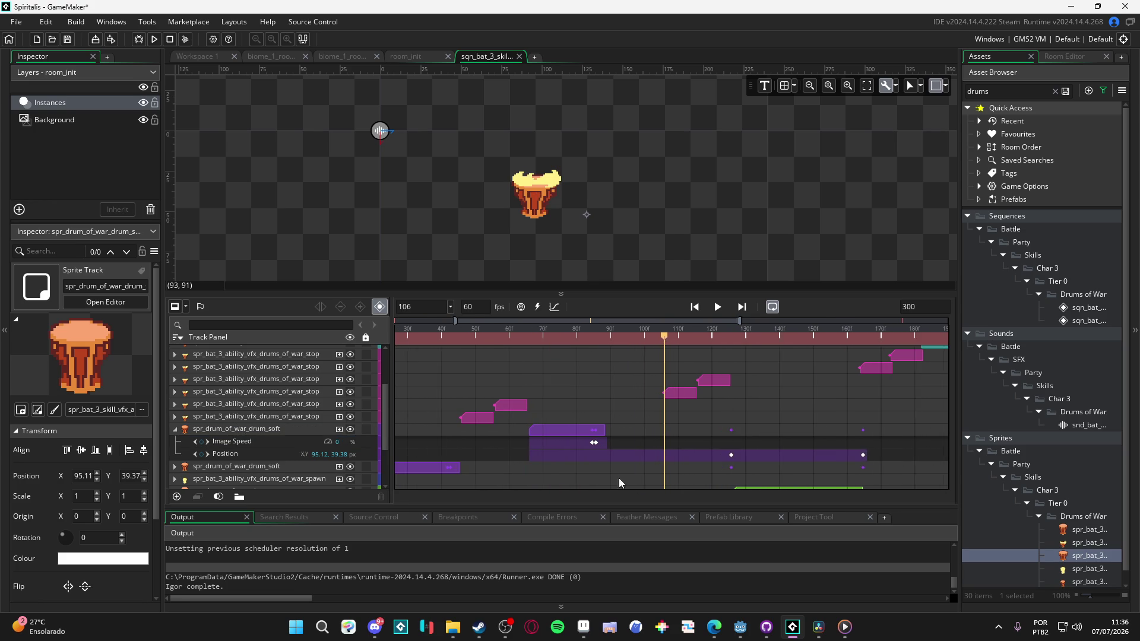
scroll(620, 482, "left", 1)
left_click_drag(618, 430, 667, 438)
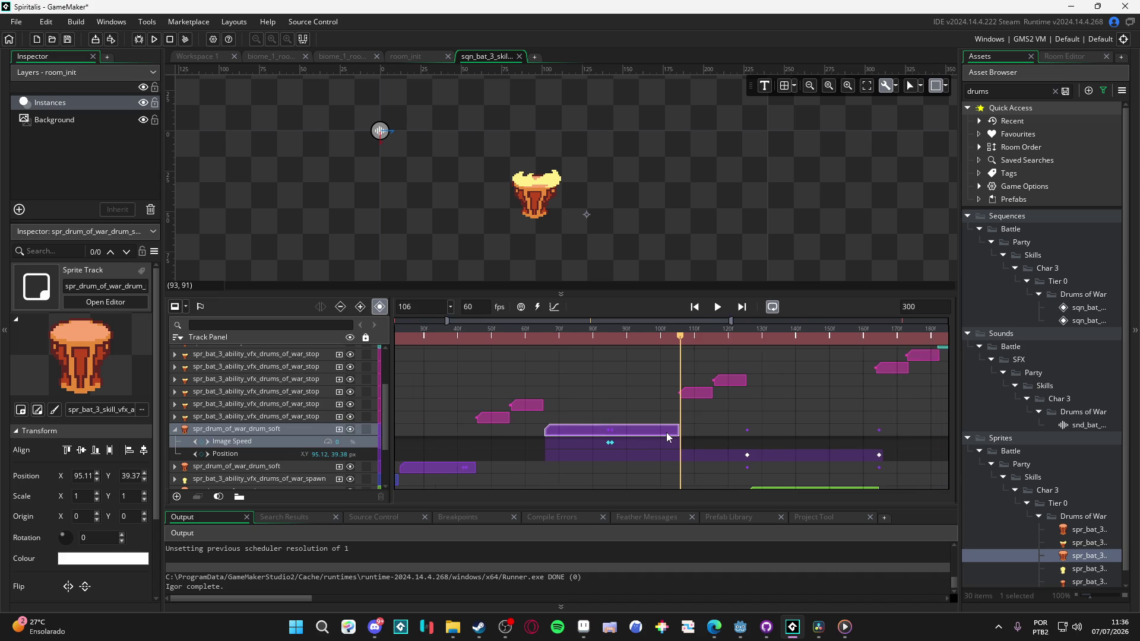
scroll(668, 438, "down", 3)
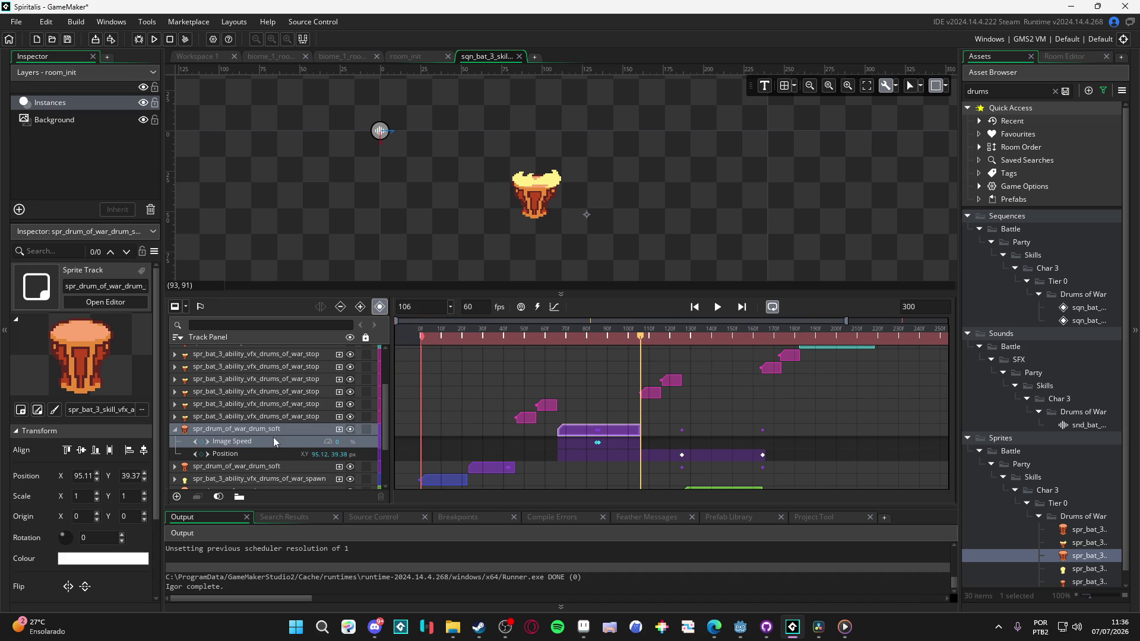
Step: Collapse the soft drum track, play the preview, and select the green drum clip
left_click(175, 429)
key("space")
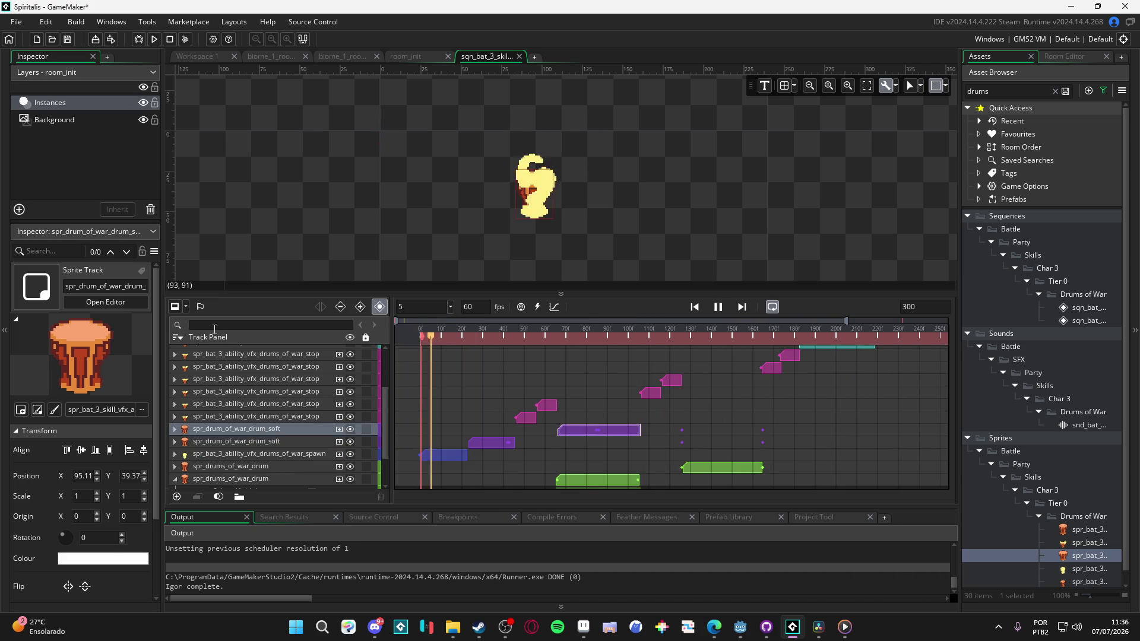
left_click(578, 404)
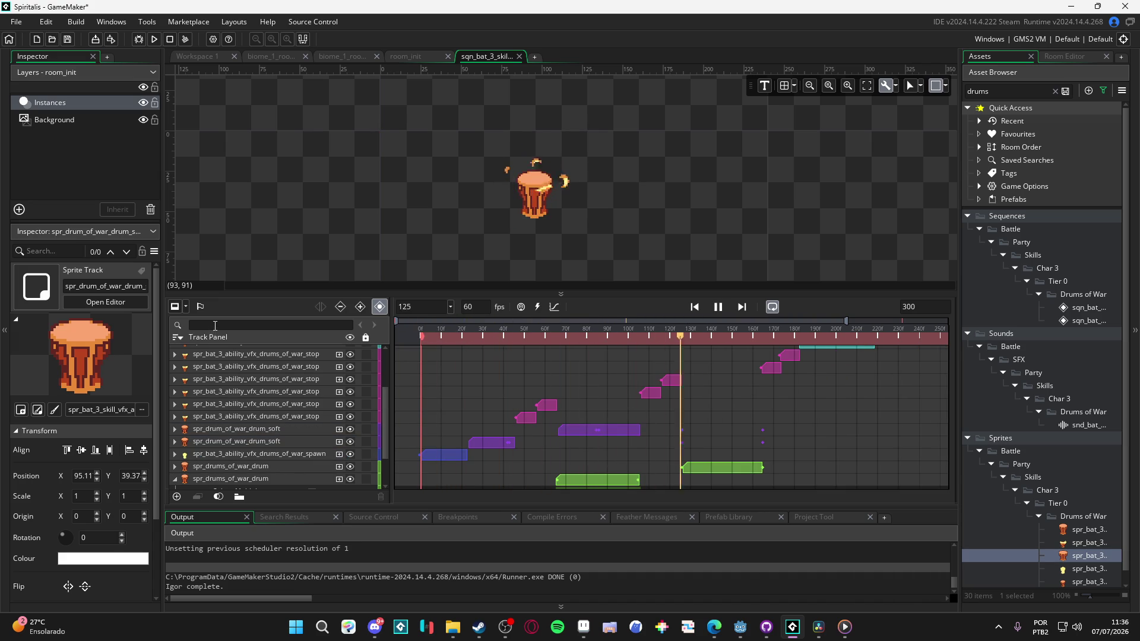
key("space")
left_click(592, 480)
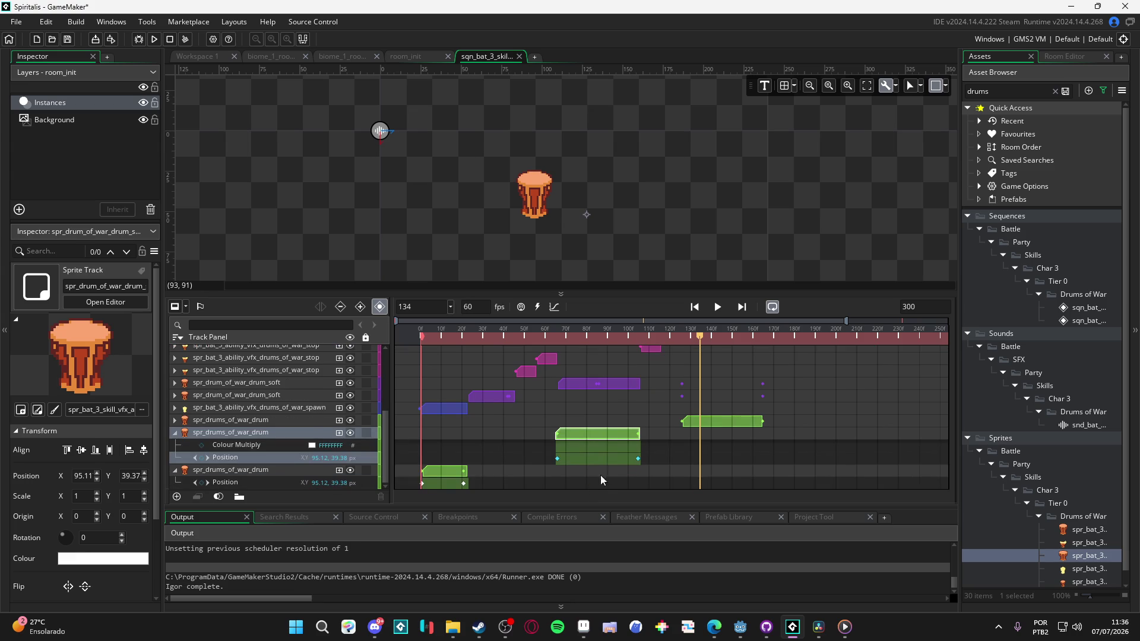
Step: Hide both spr_drums_of_war_drum tracks and replay the preview, stopping at frame 81
left_click(350, 432)
left_click(351, 420)
scroll(554, 415, "up", 3)
scroll(555, 415, "down", 3)
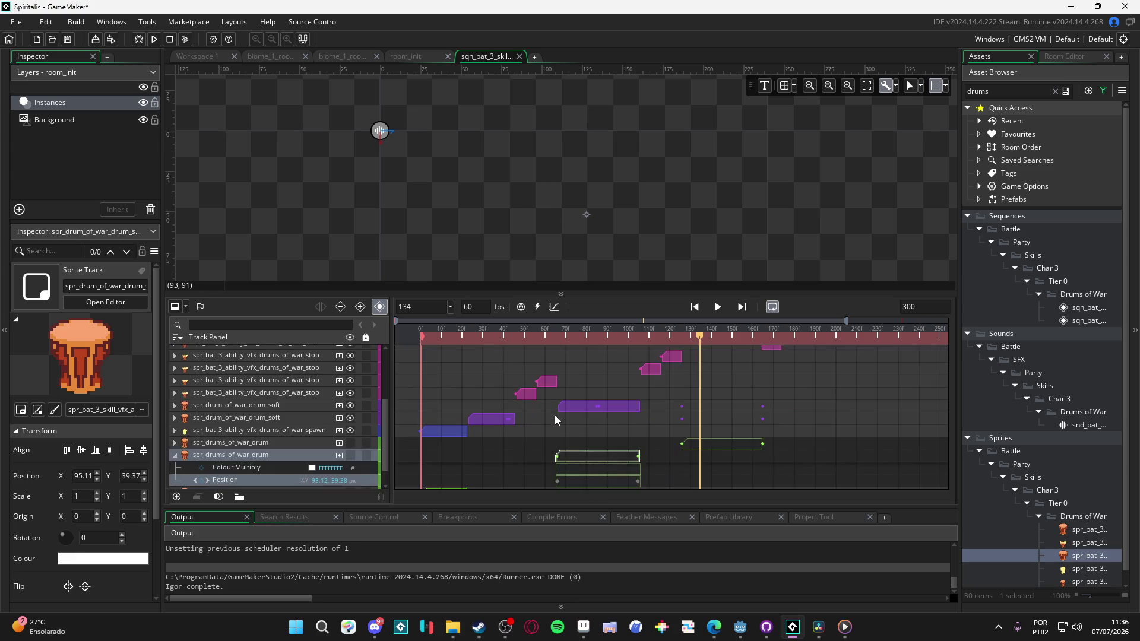
scroll(721, 397, "up", 2)
left_click(604, 345)
key("Return")
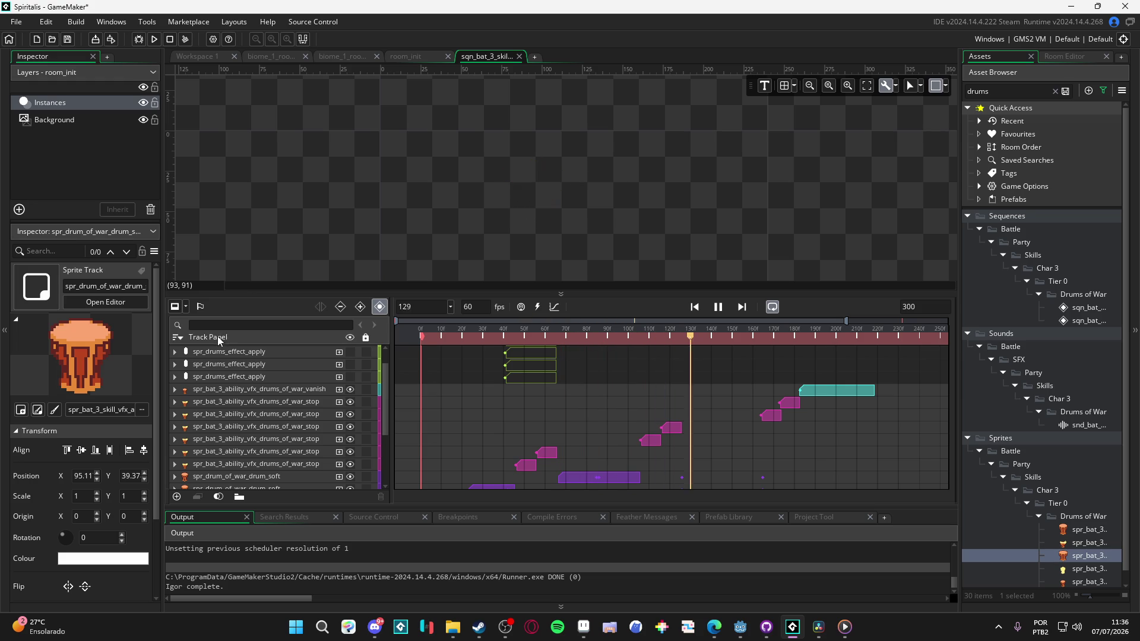
key("Return")
key("Return")
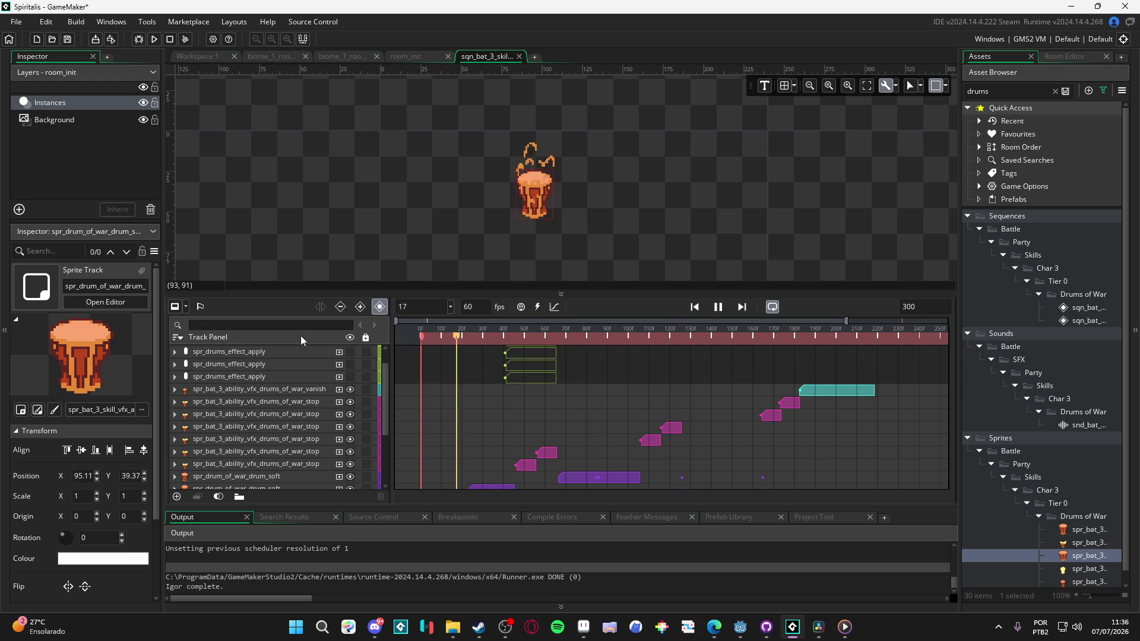
key("Return")
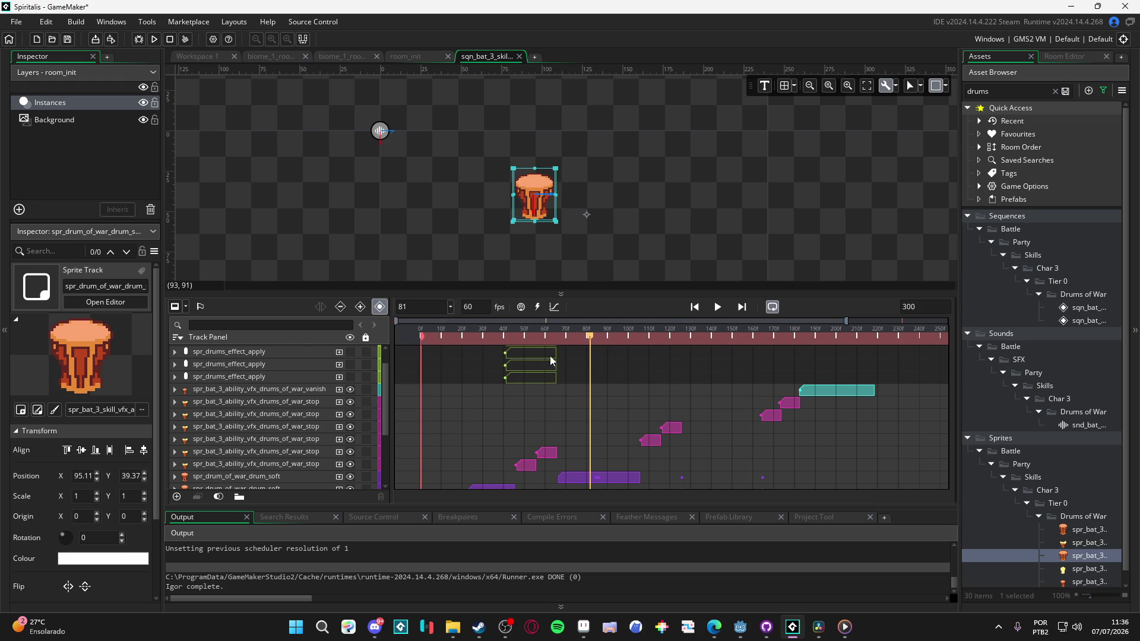
key("Return")
key("Return")
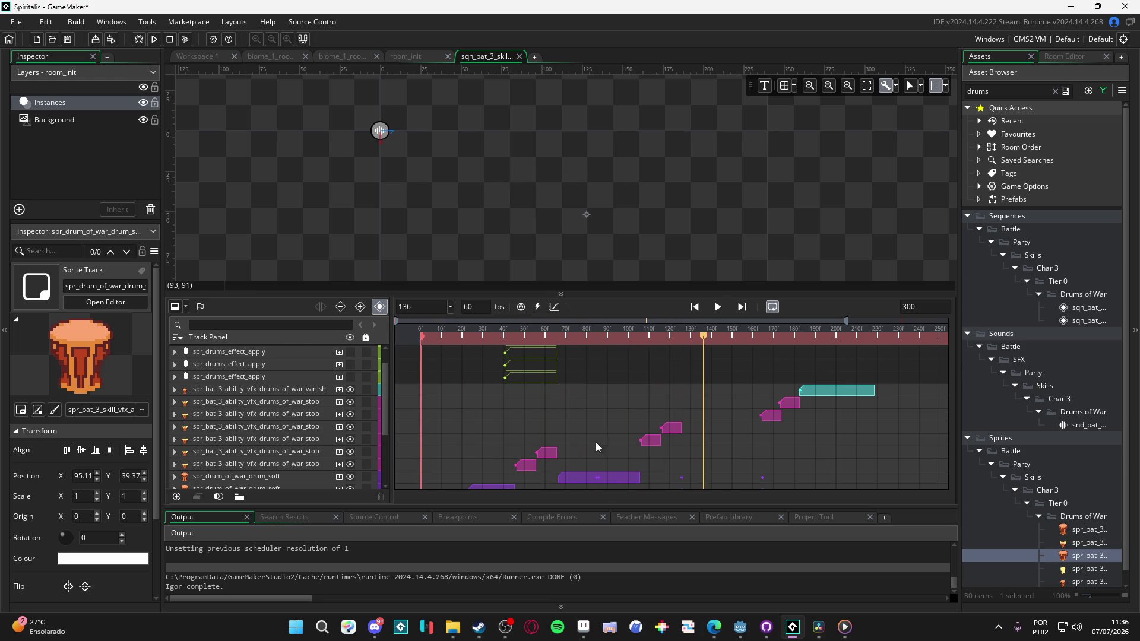
scroll(597, 445, "down", 3)
left_click(569, 382)
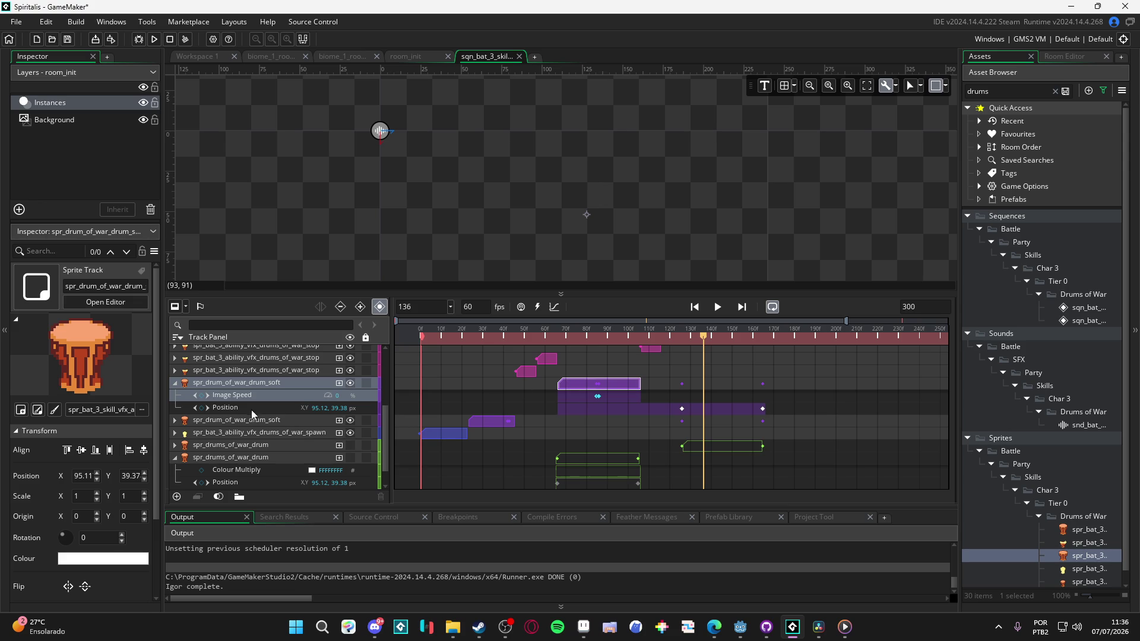
Step: Select the first soft drum track and play the sequence back from frame 0
scroll(618, 395, "up", 5)
mouse_move(596, 337)
left_mouse_down()
mouse_move(543, 337)
mouse_move(565, 339)
left_mouse_up()
scroll(576, 382, "down", 3)
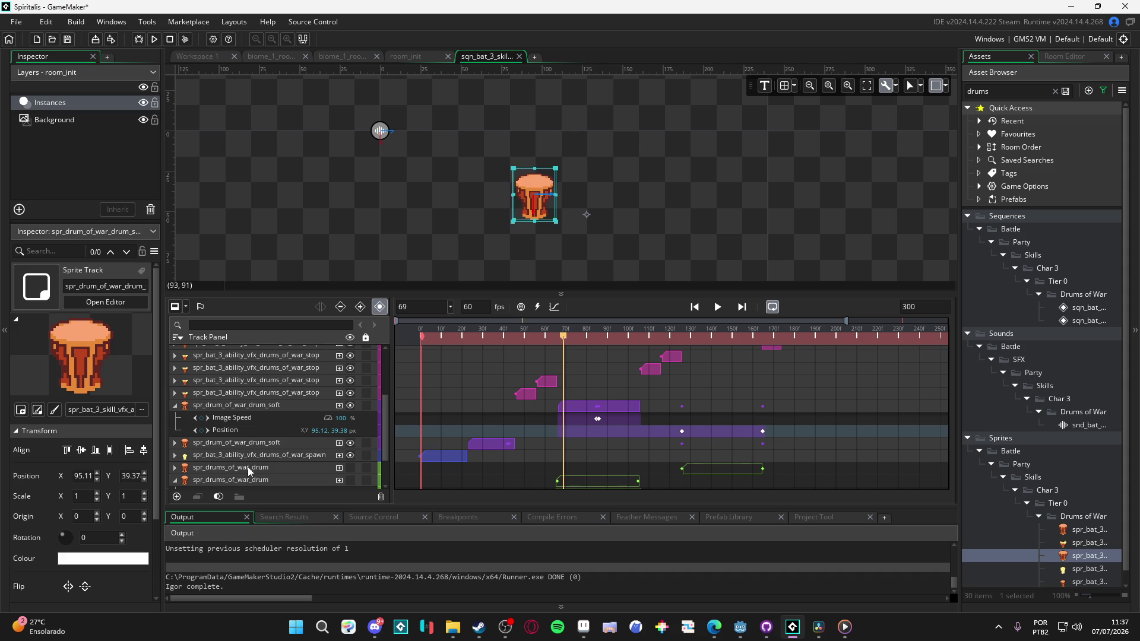
left_click(253, 408)
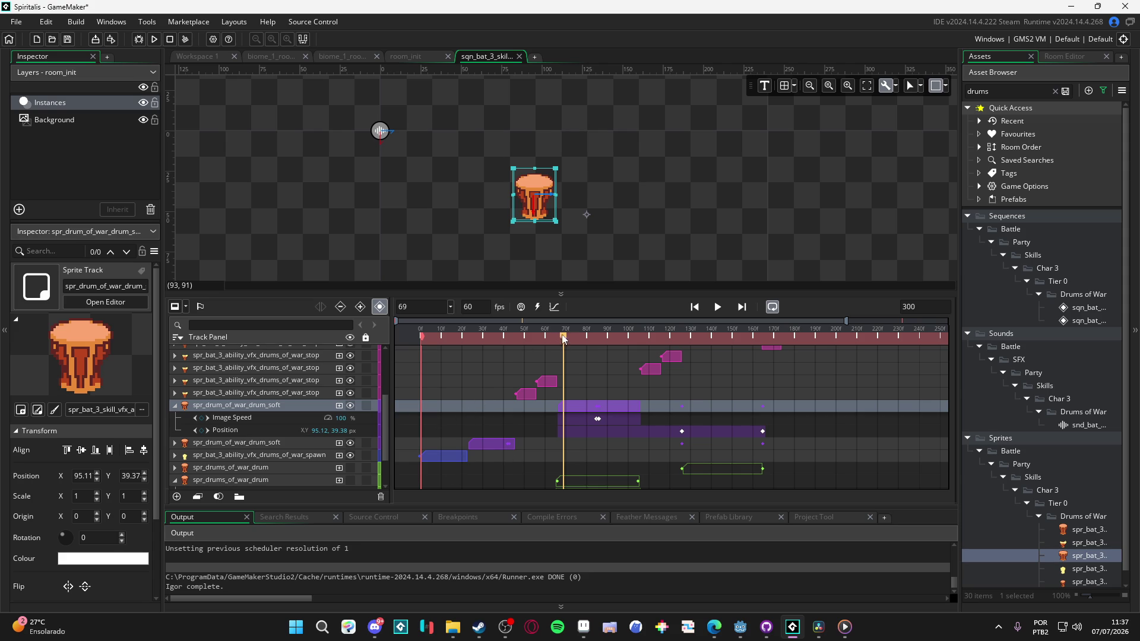
mouse_move(564, 338)
left_mouse_down()
mouse_move(425, 351)
mouse_move(469, 337)
left_mouse_up()
key("space")
key("space")
Step: Set the second soft drum's Position Y to 38
left_click(474, 448)
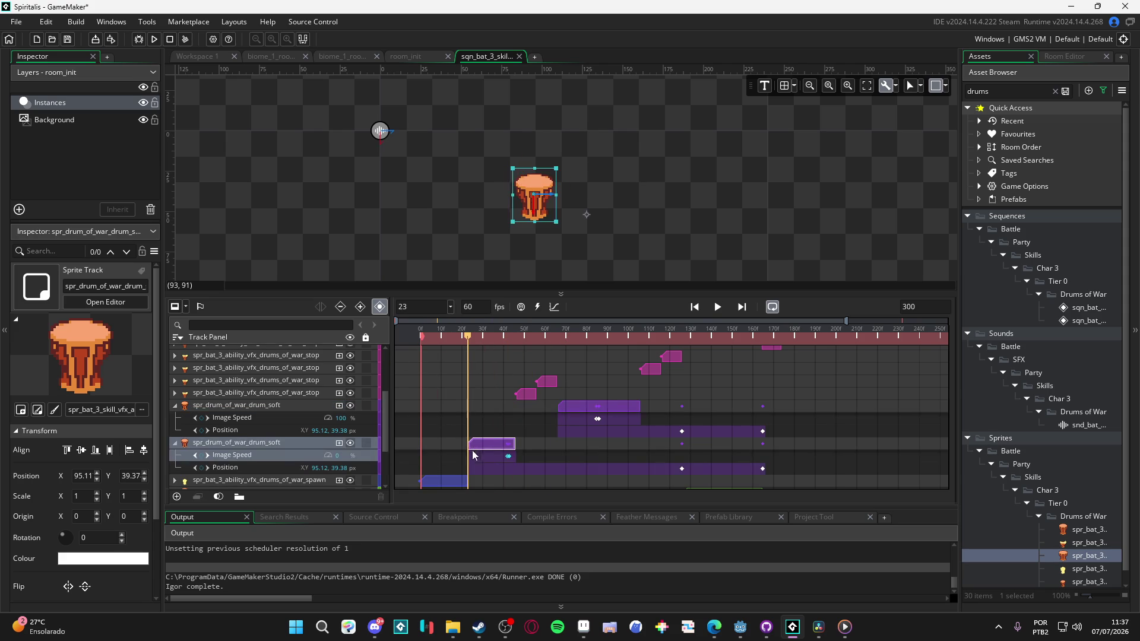
left_click(249, 468)
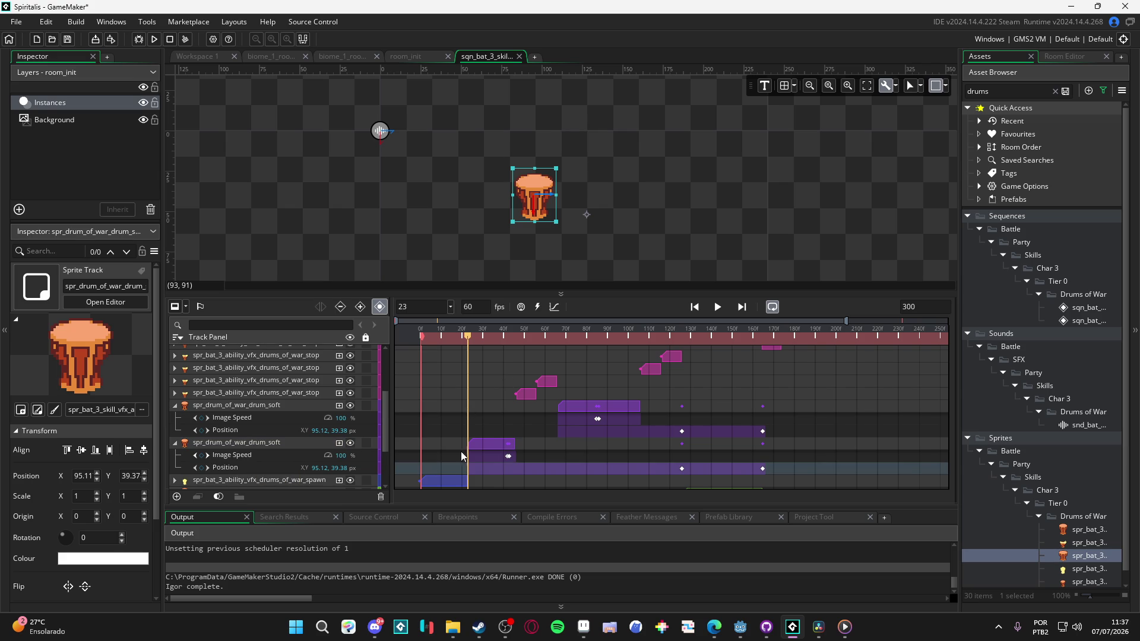
left_click(339, 468)
type("39")
key("BackSpace")
type("8")
mouse_move(419, 336)
left_mouse_down()
mouse_move(393, 333)
mouse_move(558, 338)
left_mouse_up()
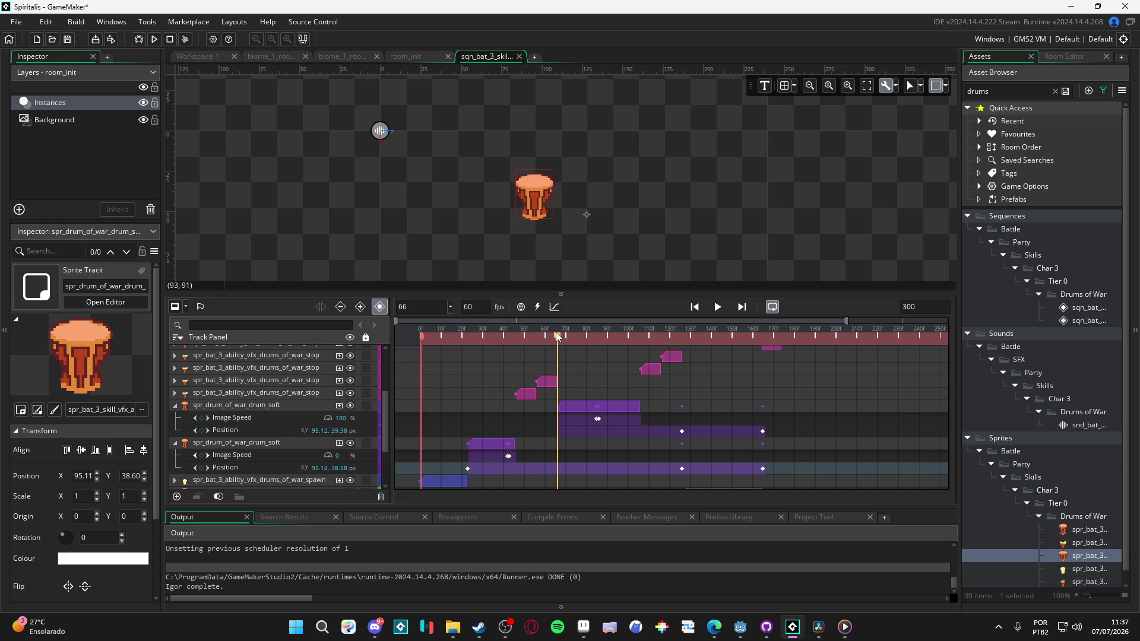
Step: Set the first soft drum's Position Y to 38 and preview the sequence
left_click(579, 407)
left_click(295, 434)
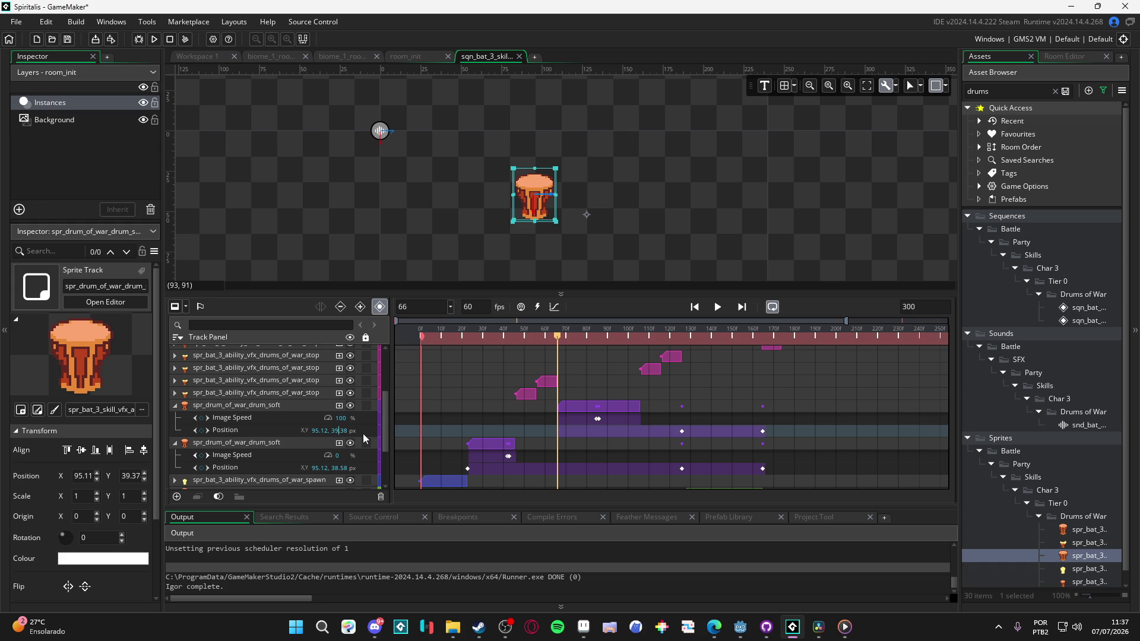
key("BackSpace")
key("BackSpace")
key("Return")
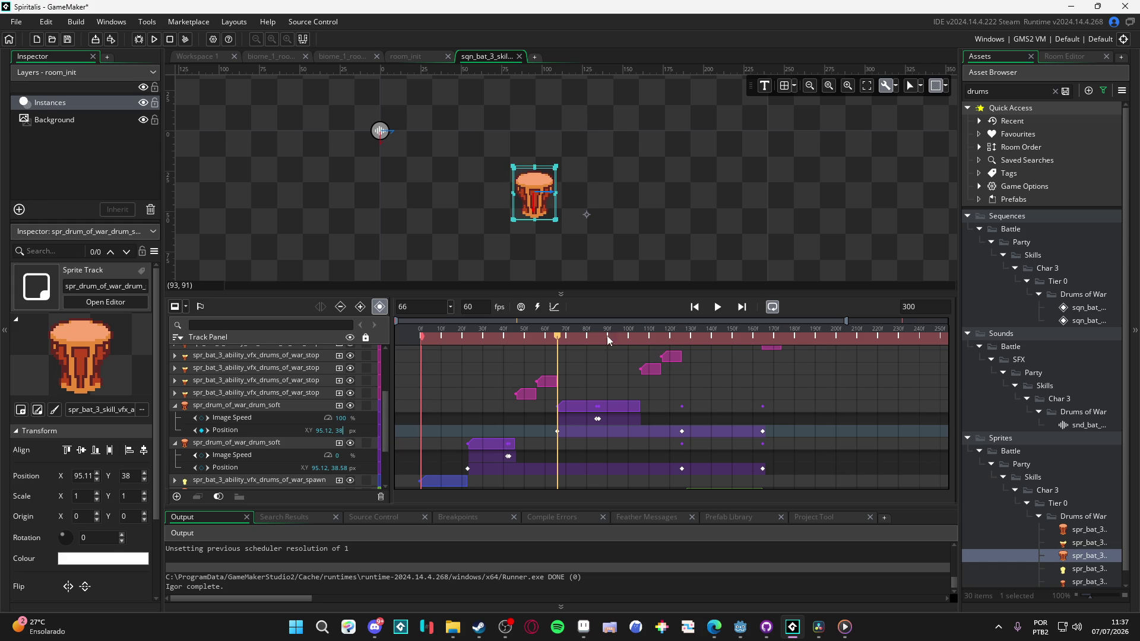
key("space")
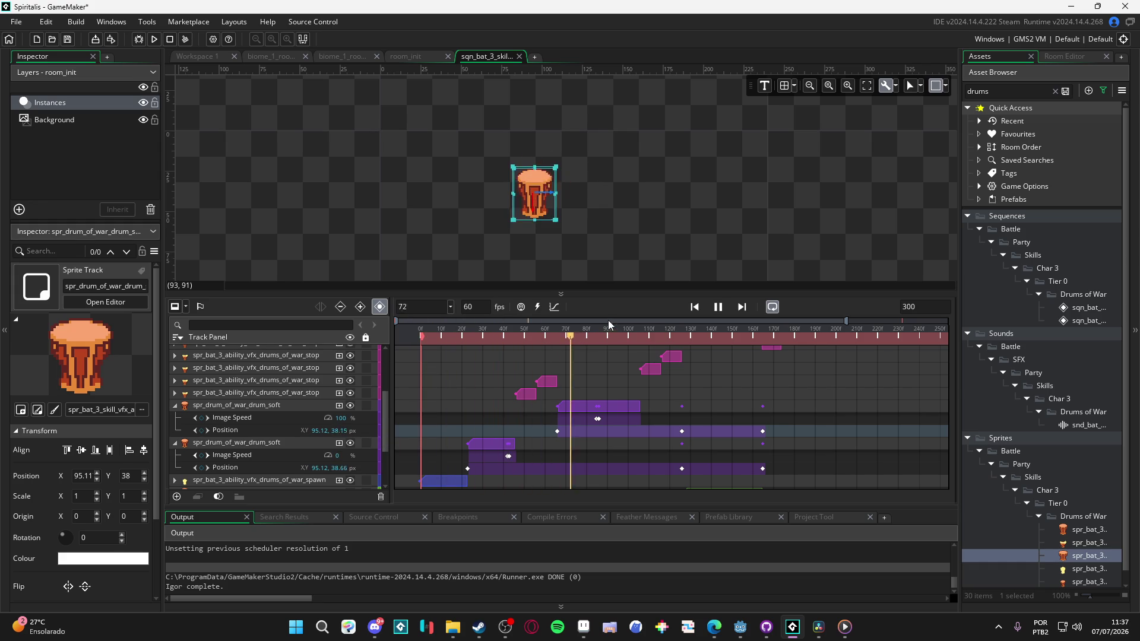
key("space")
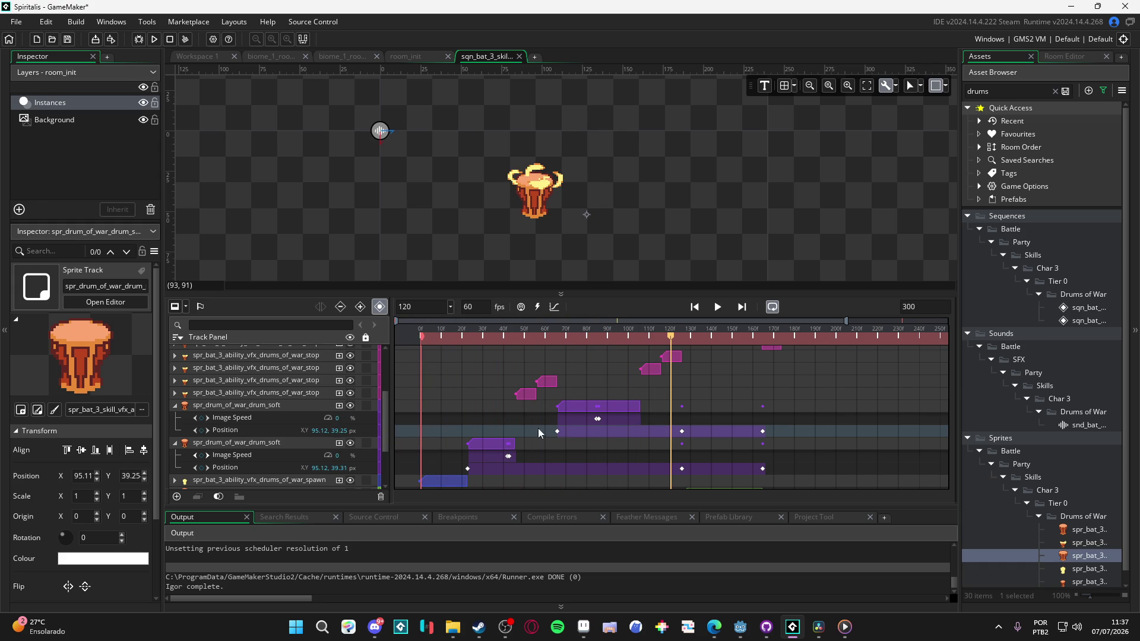
Step: Delete the later Position keyframes after frame 66 from both soft drum tracks
left_click(557, 336)
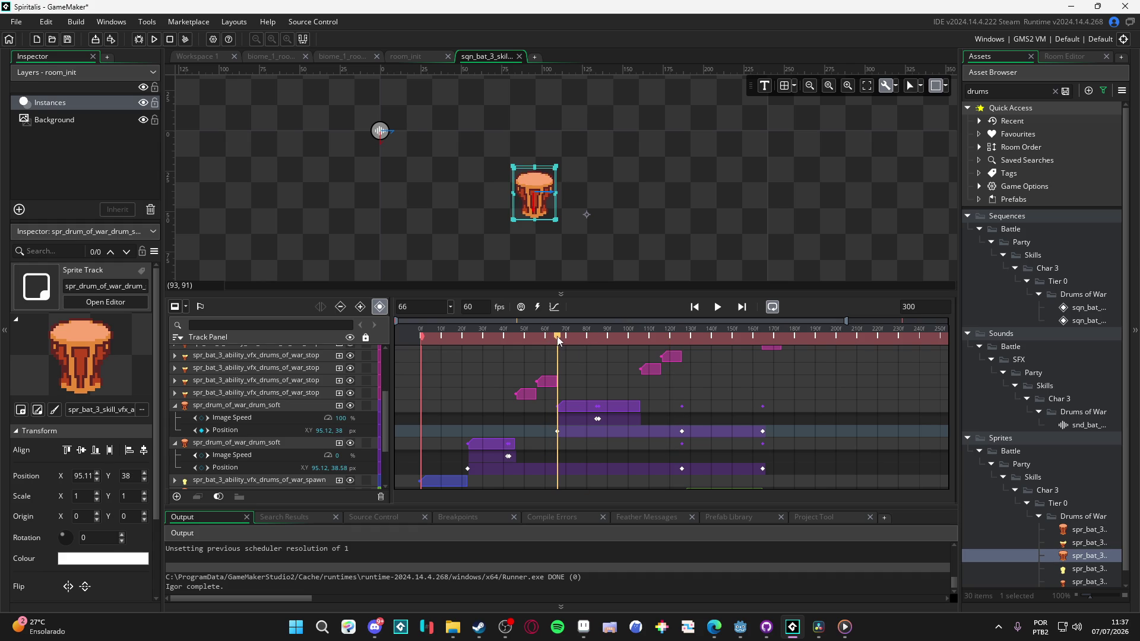
left_click(557, 431)
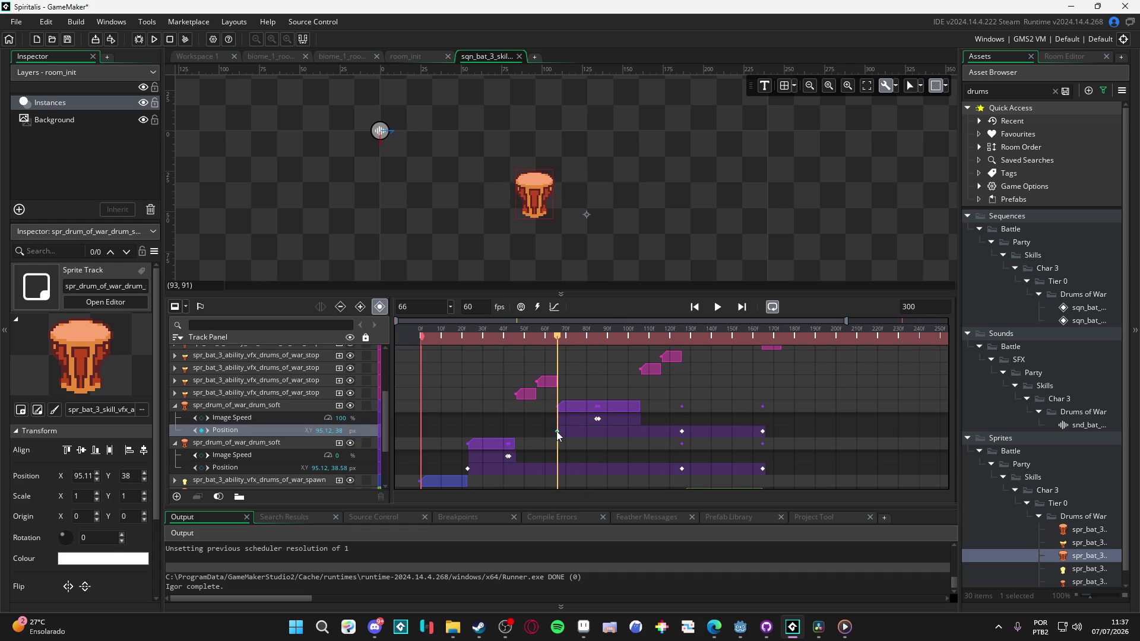
left_click_drag(685, 432, 764, 436)
key("Delete")
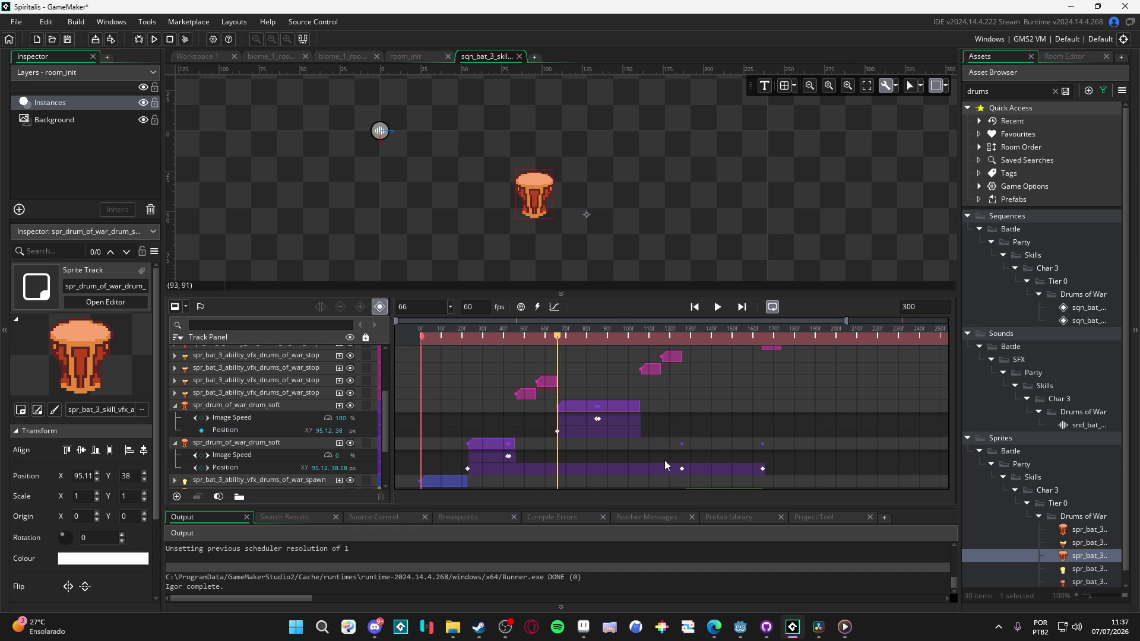
scroll(664, 461, "down", 2)
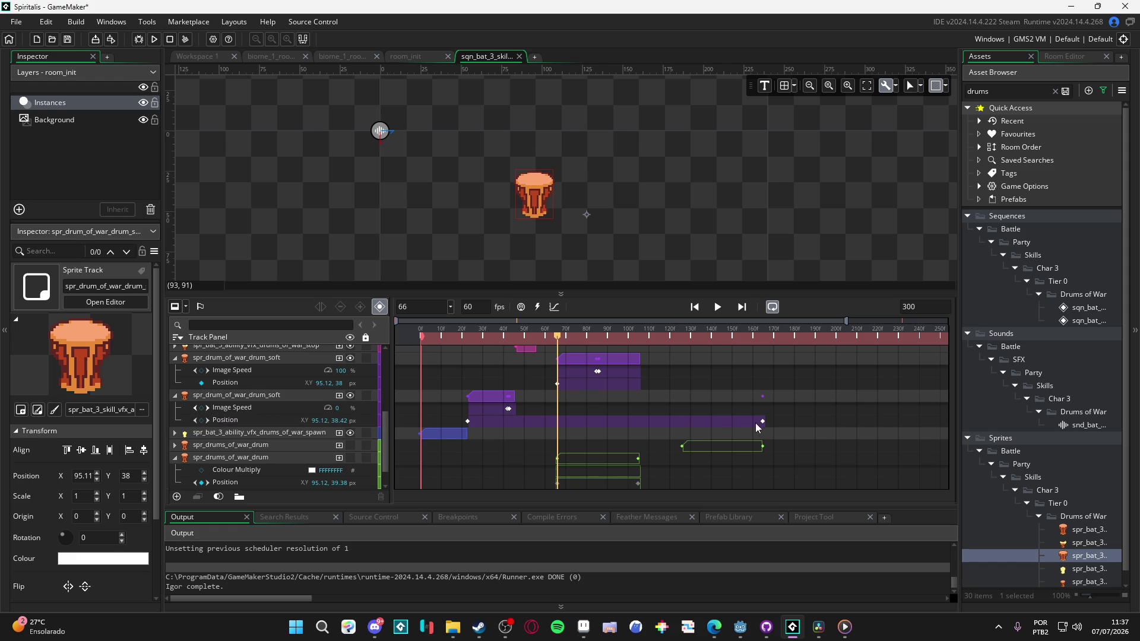
key("Delete")
key("Delete")
scroll(579, 396, "down", 1)
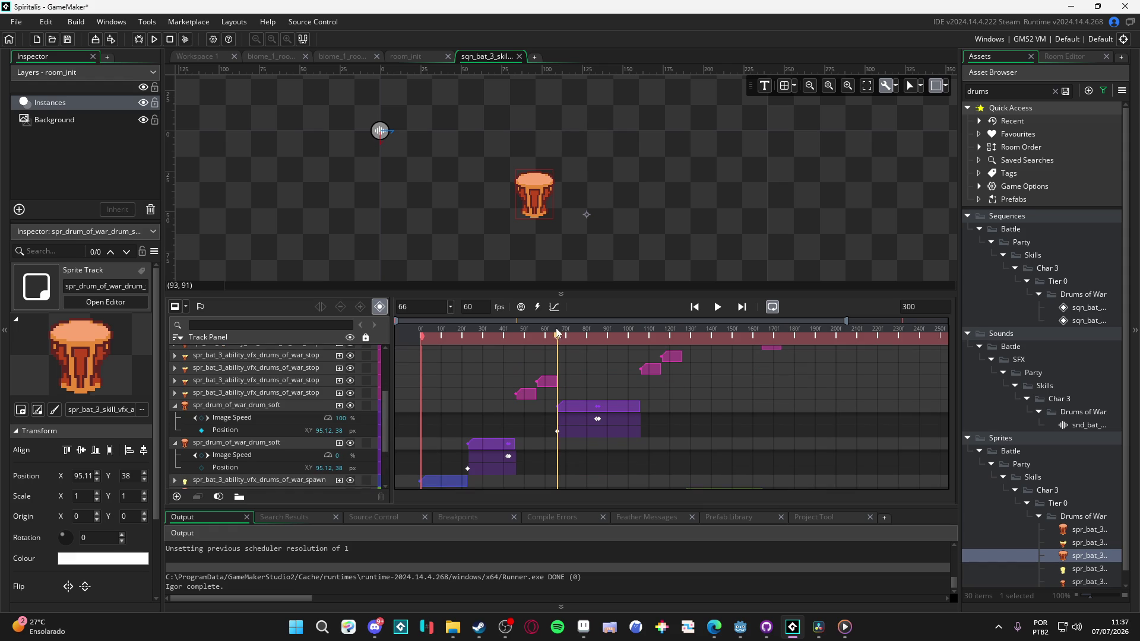
Step: Replay the sequence from the first frame and select the first soft drum track
key("Home")
key("Return")
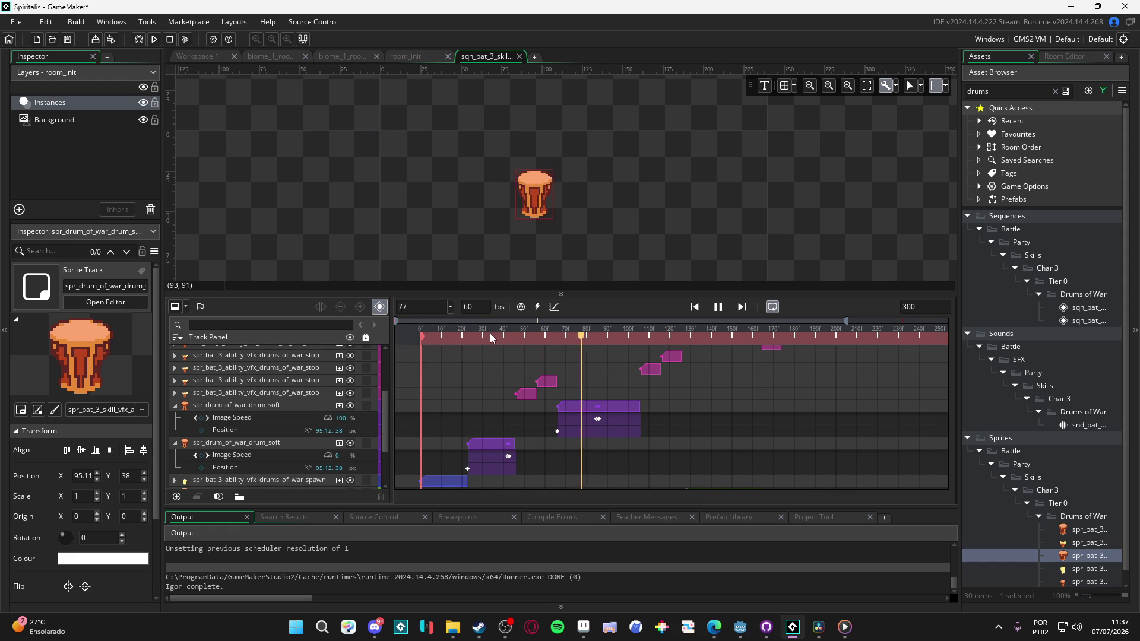
key("Return")
scroll(675, 408, "up", 3)
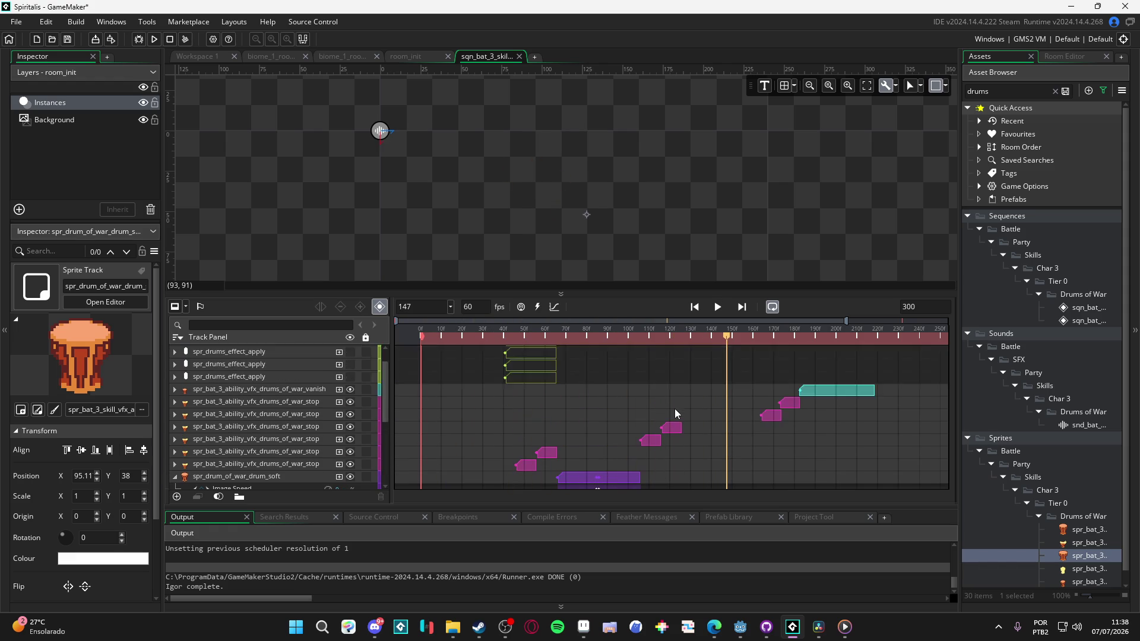
scroll(586, 437, "down", 2)
left_click(442, 442)
Step: Duplicate the soft drum track and move the copied clip to start at frame 126
left_click(174, 430)
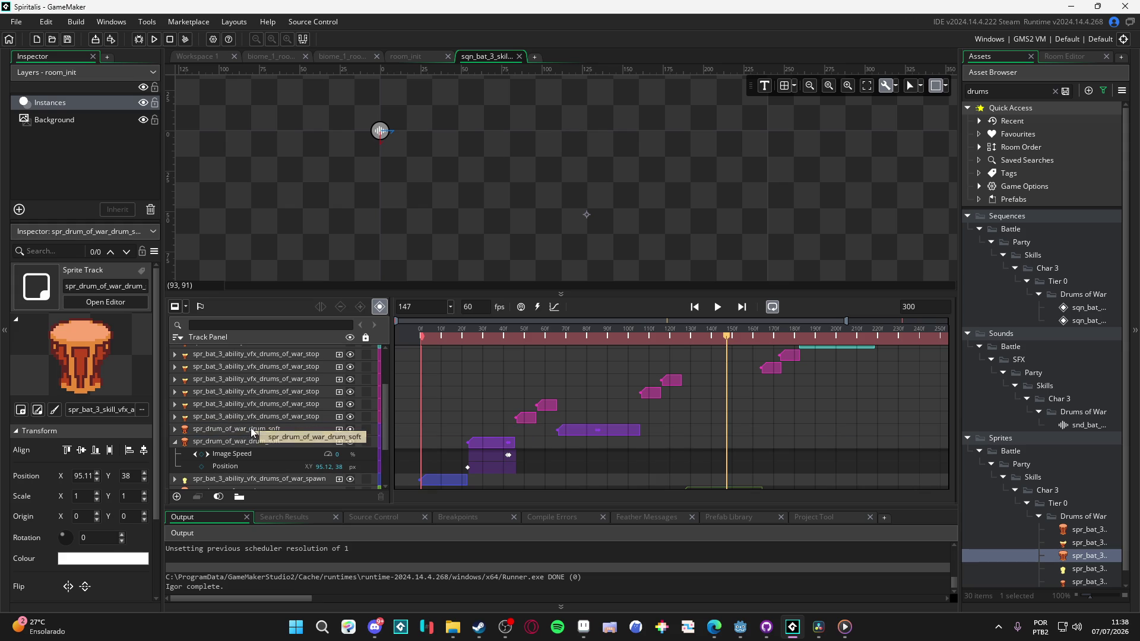
key("ctrl+d")
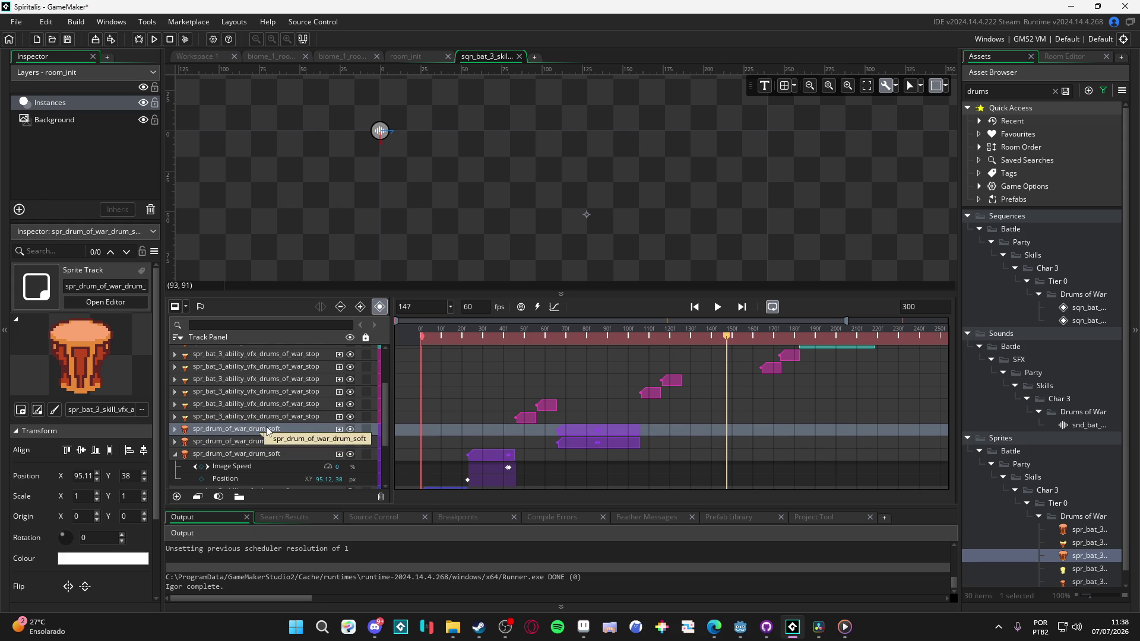
mouse_move(583, 431)
left_mouse_down()
mouse_move(743, 424)
mouse_move(720, 423)
left_mouse_up()
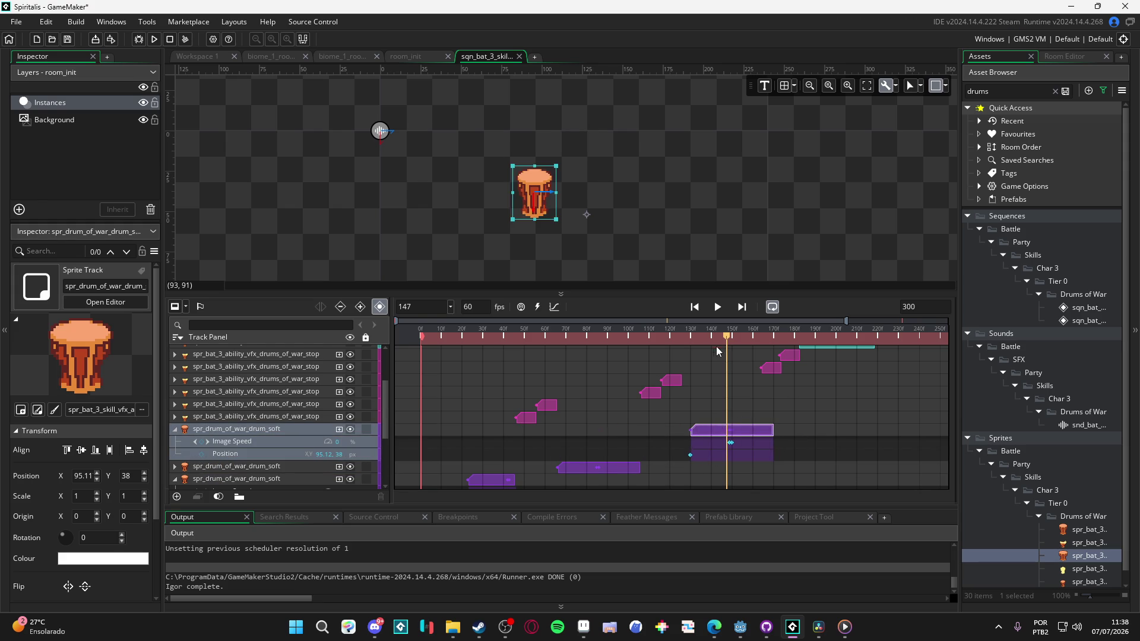
left_click(683, 336)
scroll(696, 434, "up", 2)
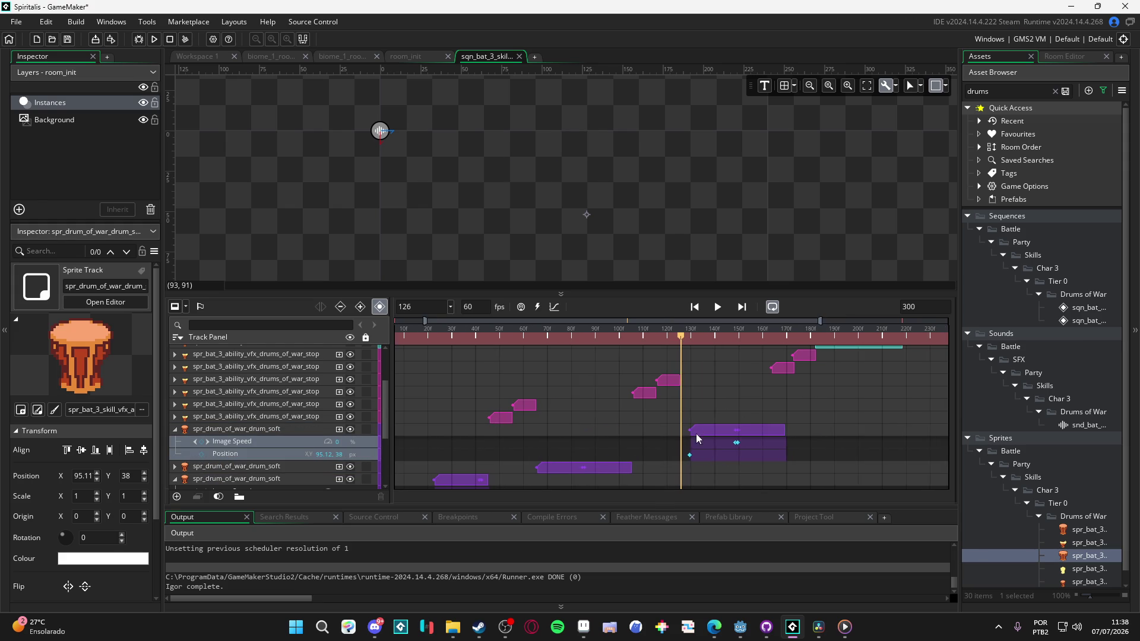
left_click_drag(706, 432, 693, 435)
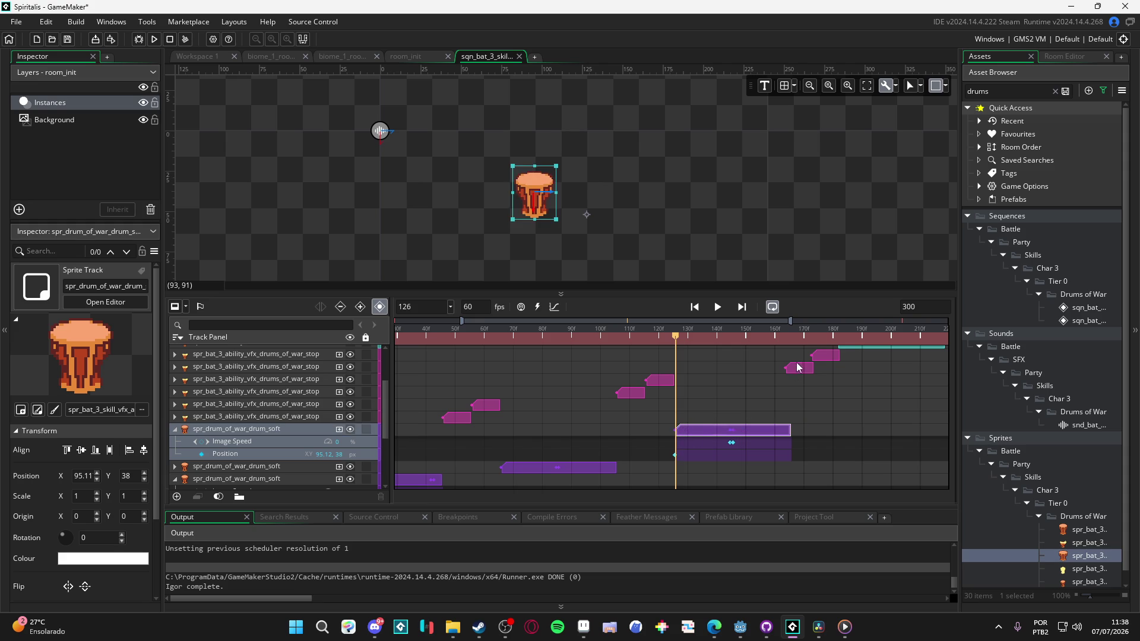
Step: Preview from about frame 90, then trim the copied clip's end to near frame 163
left_click(552, 337)
key("space")
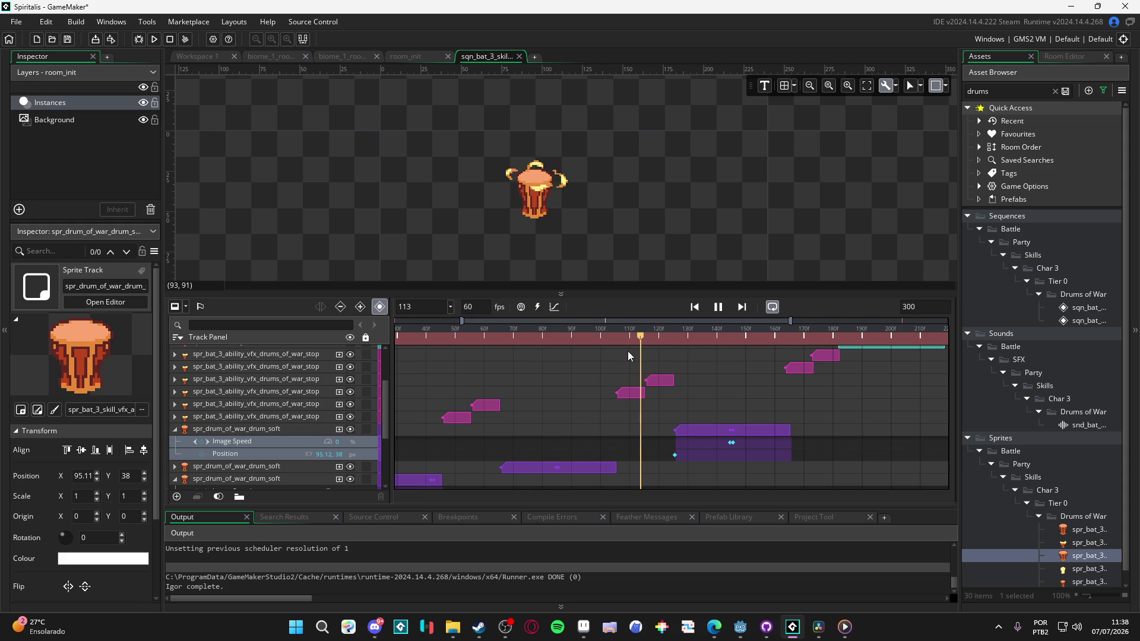
key("space")
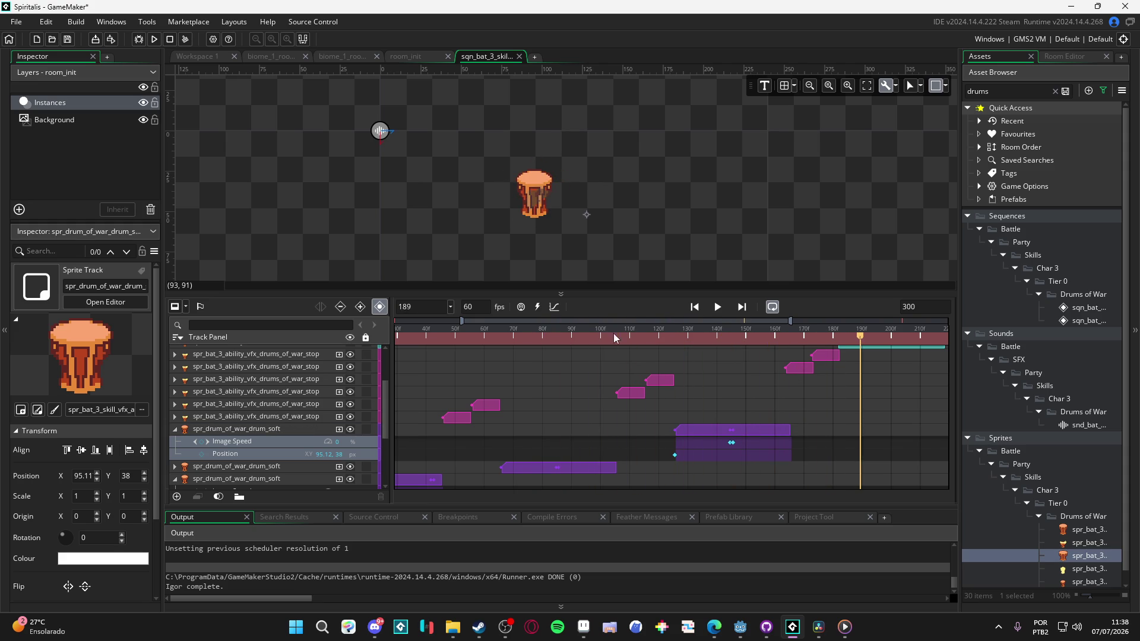
key("space")
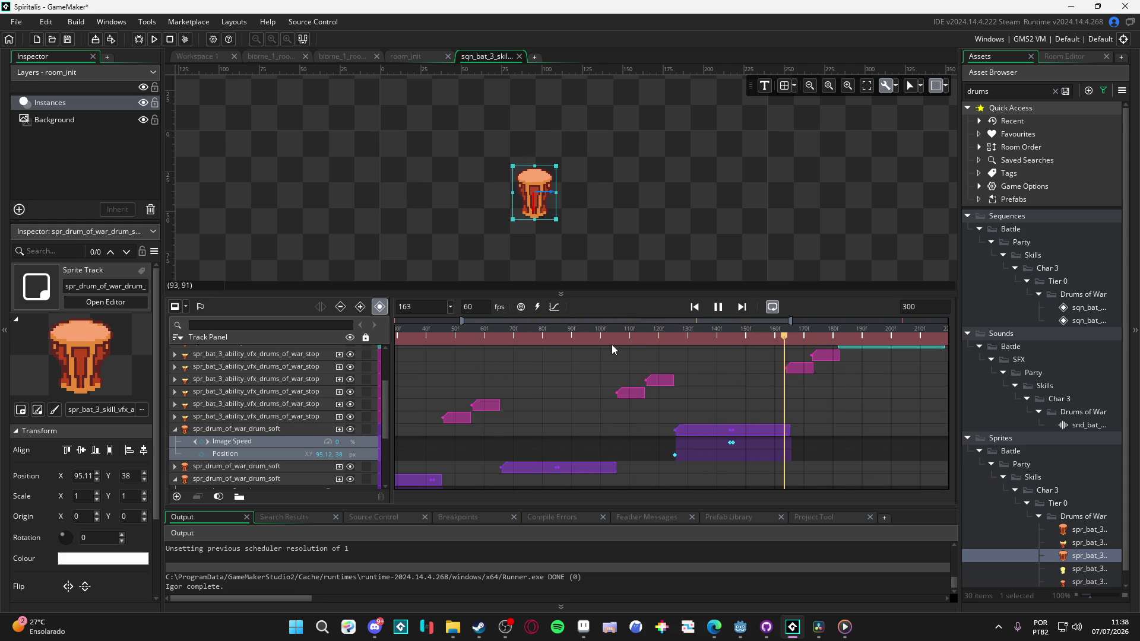
key("space")
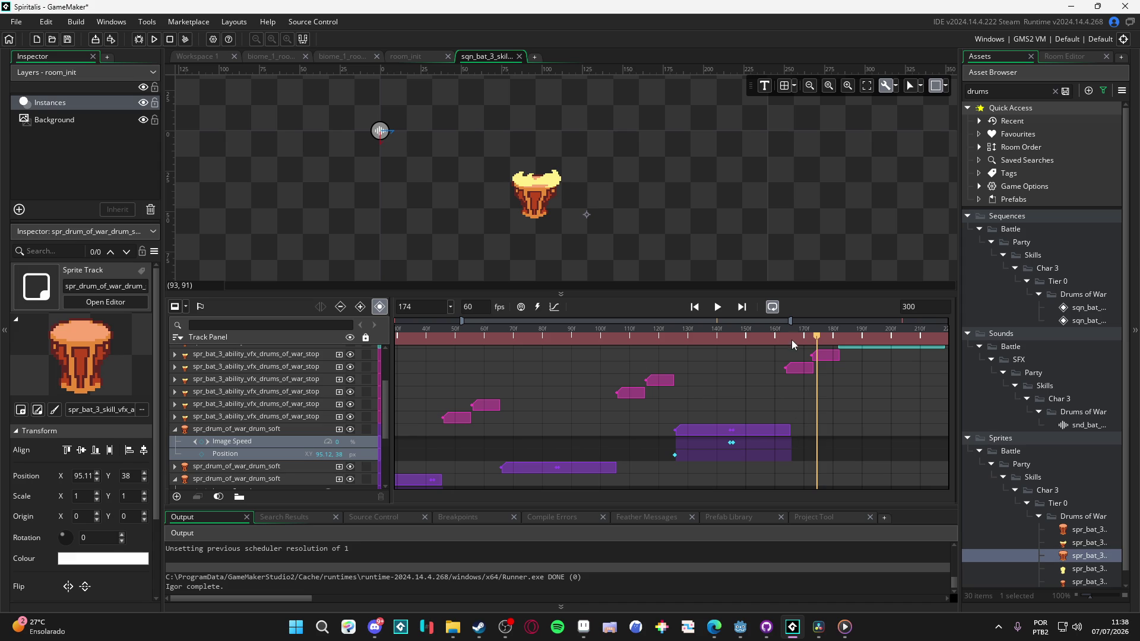
left_click(786, 337)
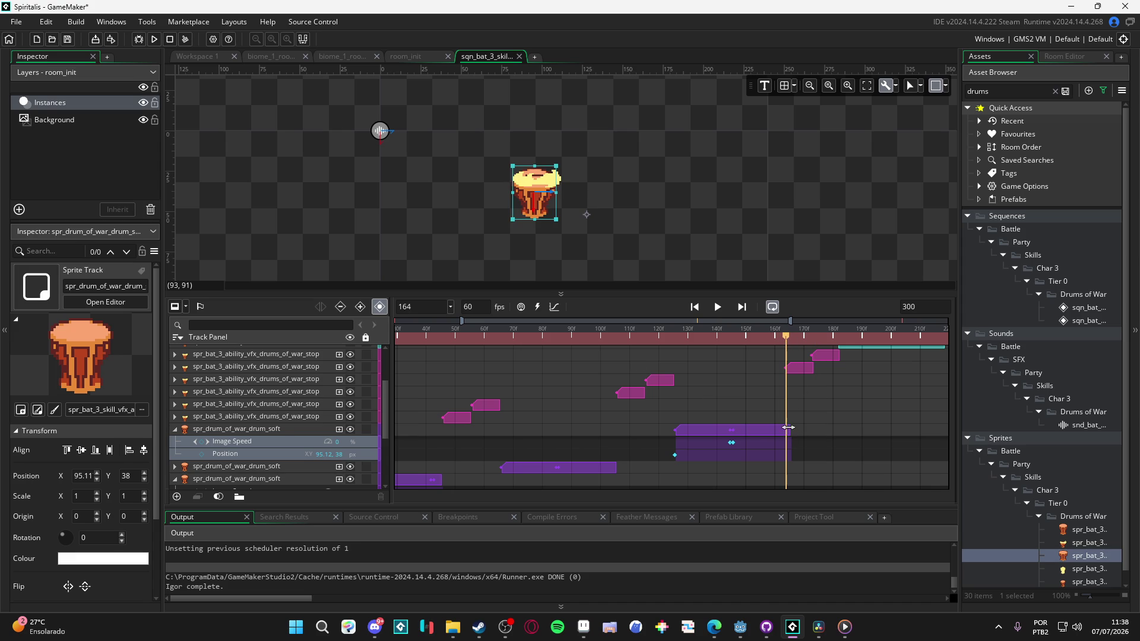
left_click_drag(789, 427, 785, 427)
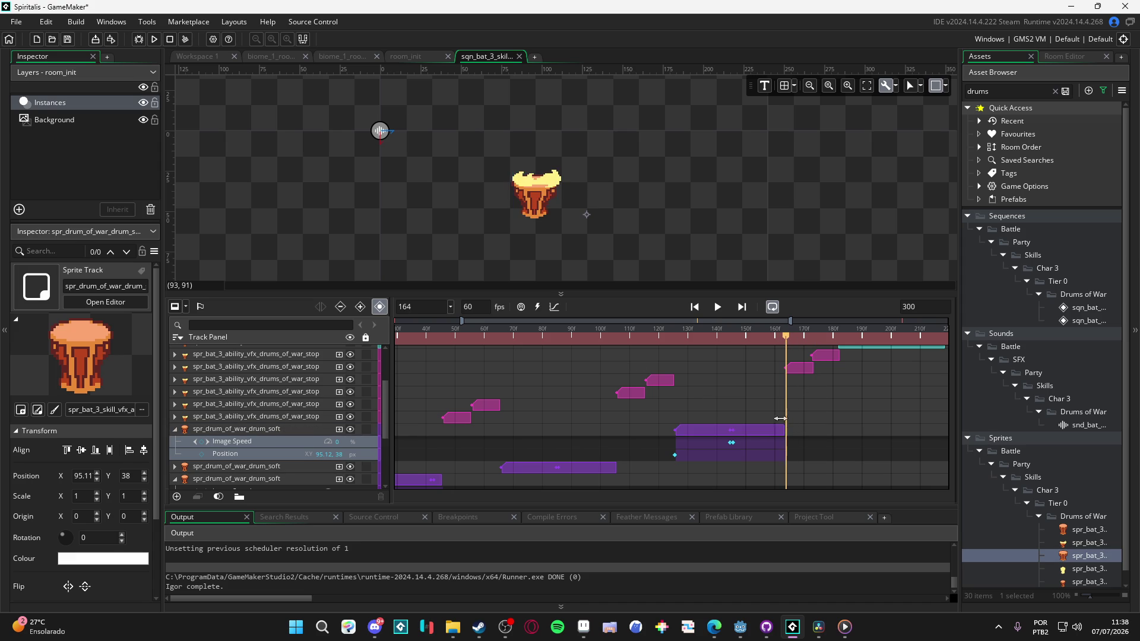
Step: Replay the sequence, pause at frame 72 and key Image Speed at 100 there
key("space")
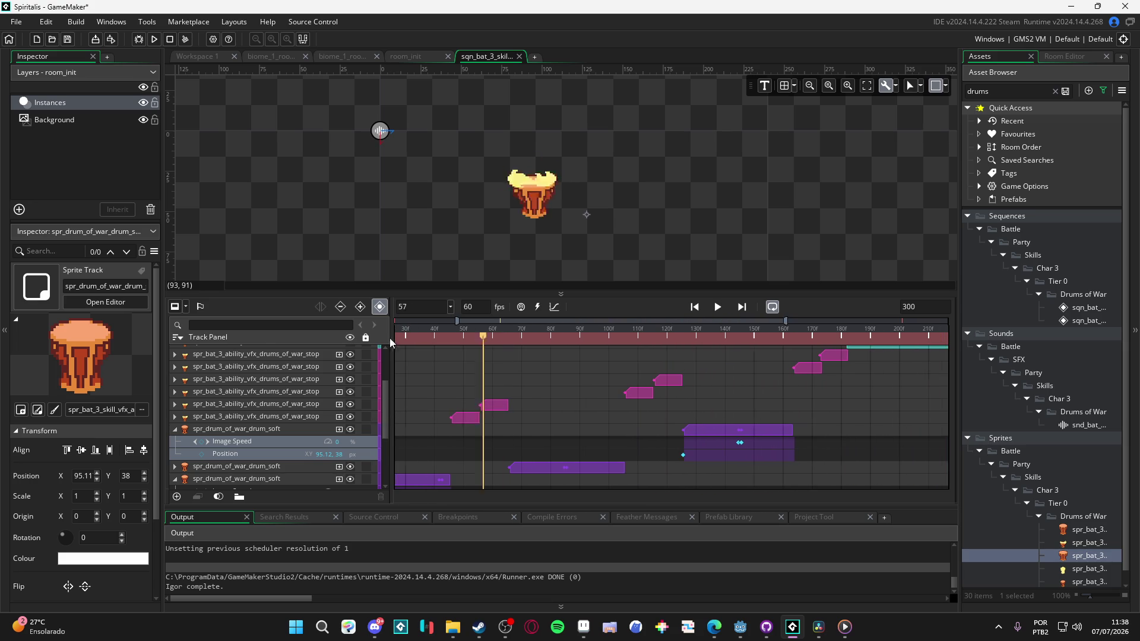
key("space")
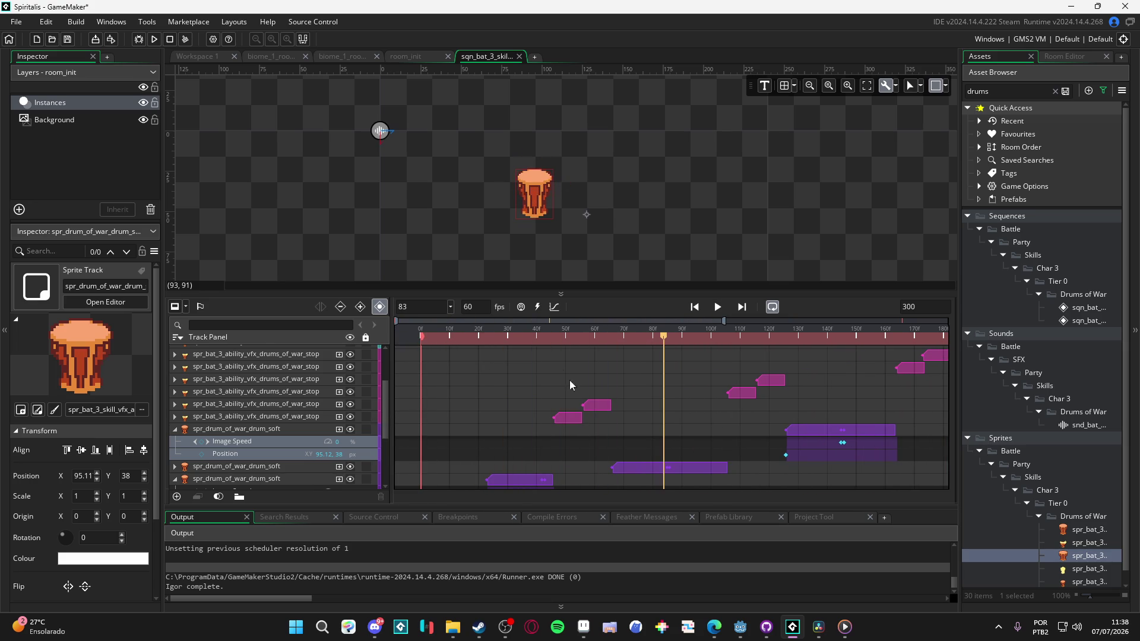
key("space")
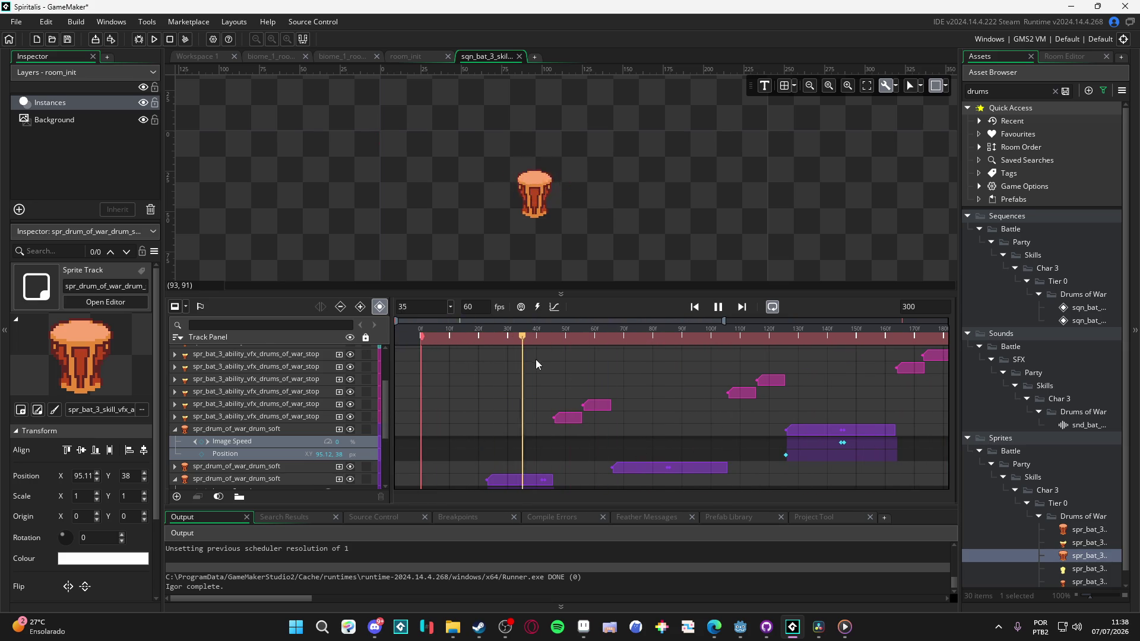
key("space")
left_click_drag(628, 349, 529, 348)
key("space")
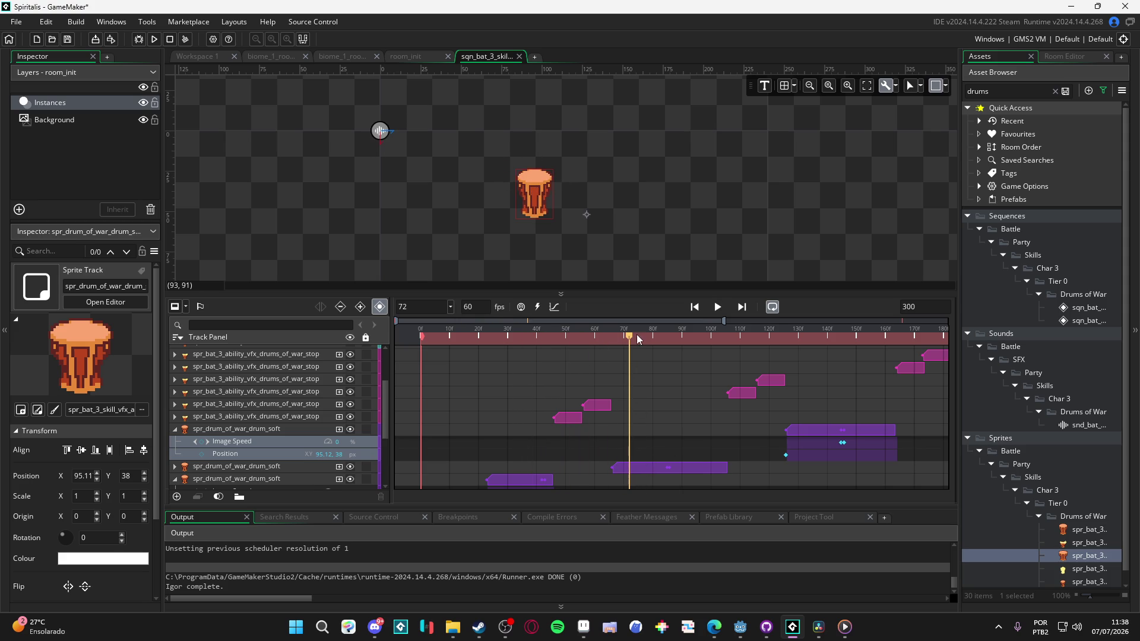
left_click(202, 442)
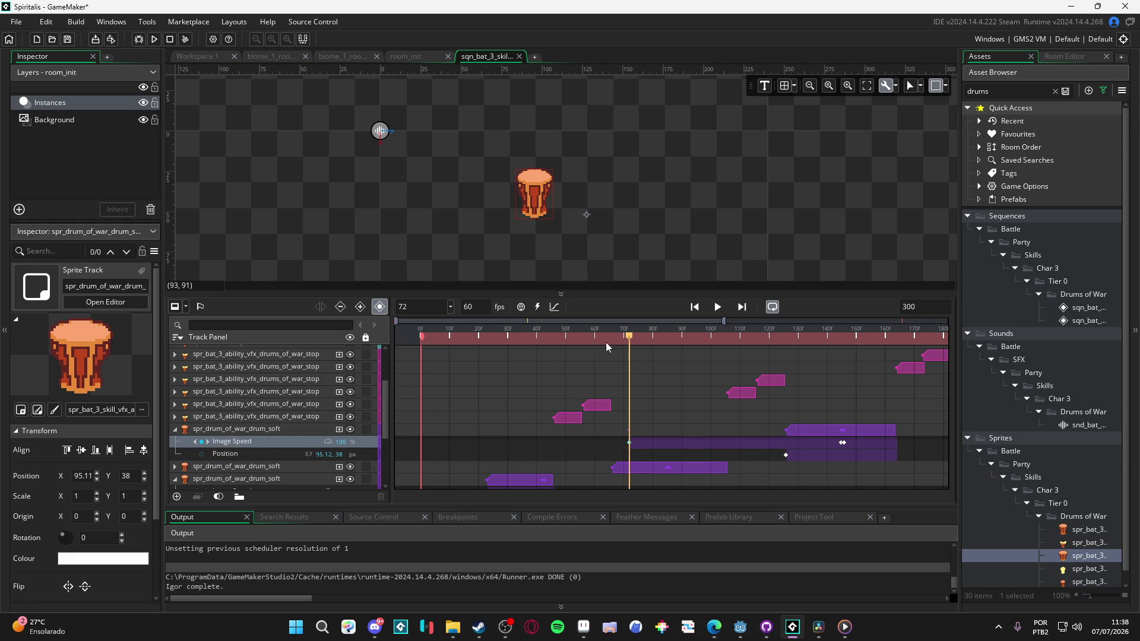
Step: Add an Image Speed keyframe of 0 at frame 66 and preview from the start
left_click_drag(630, 339, 612, 338)
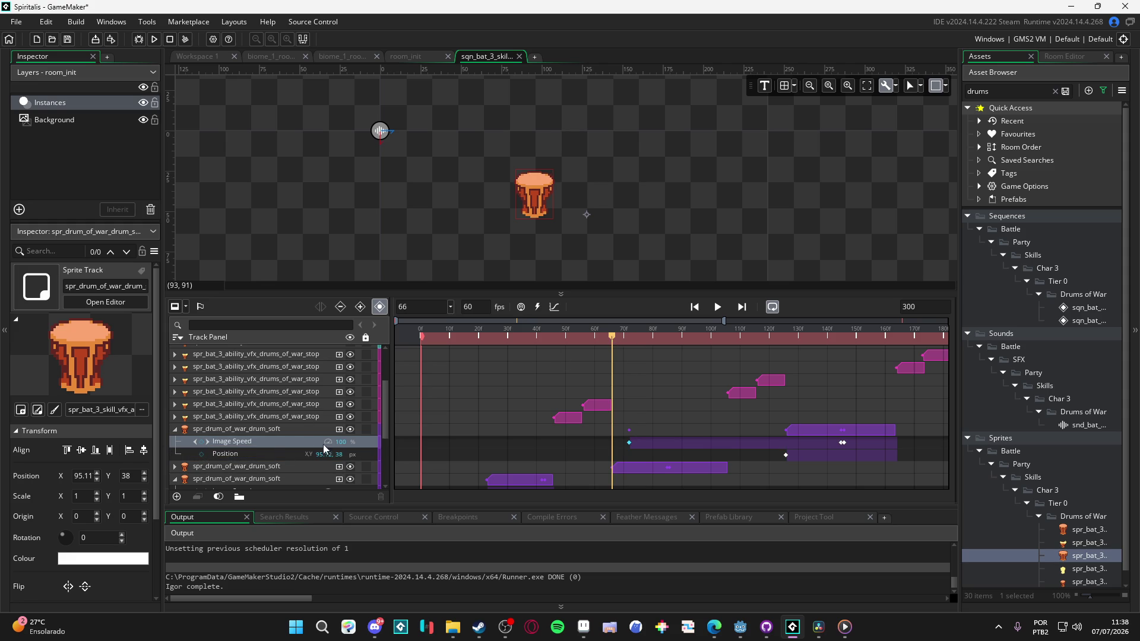
left_click(202, 441)
type("0")
left_click(629, 444)
left_click_drag(629, 336, 421, 336)
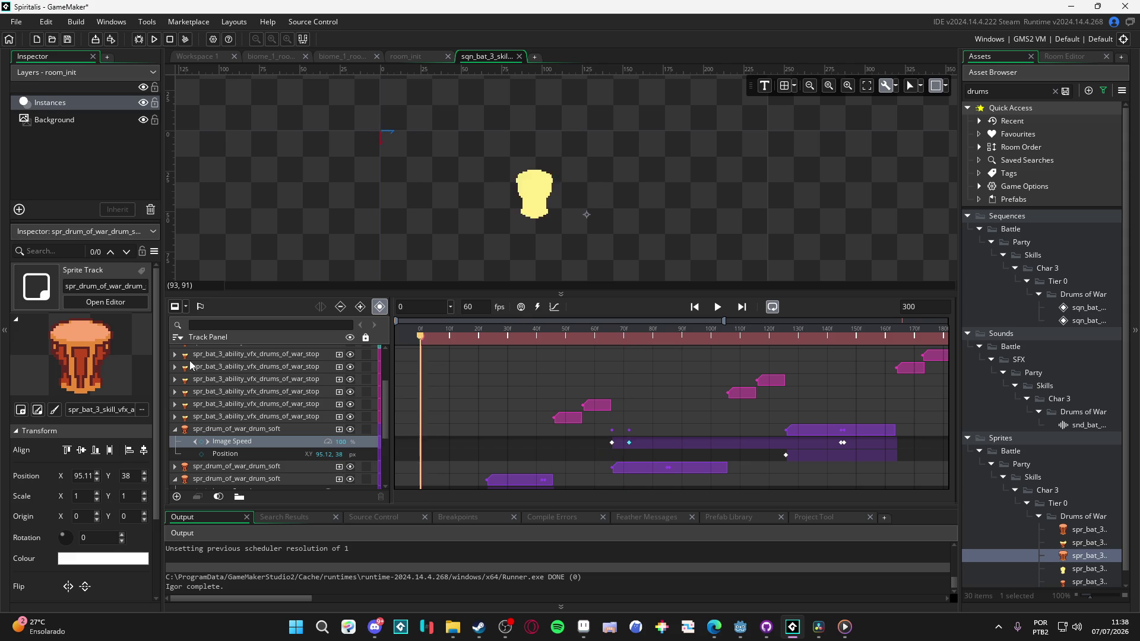
key("space")
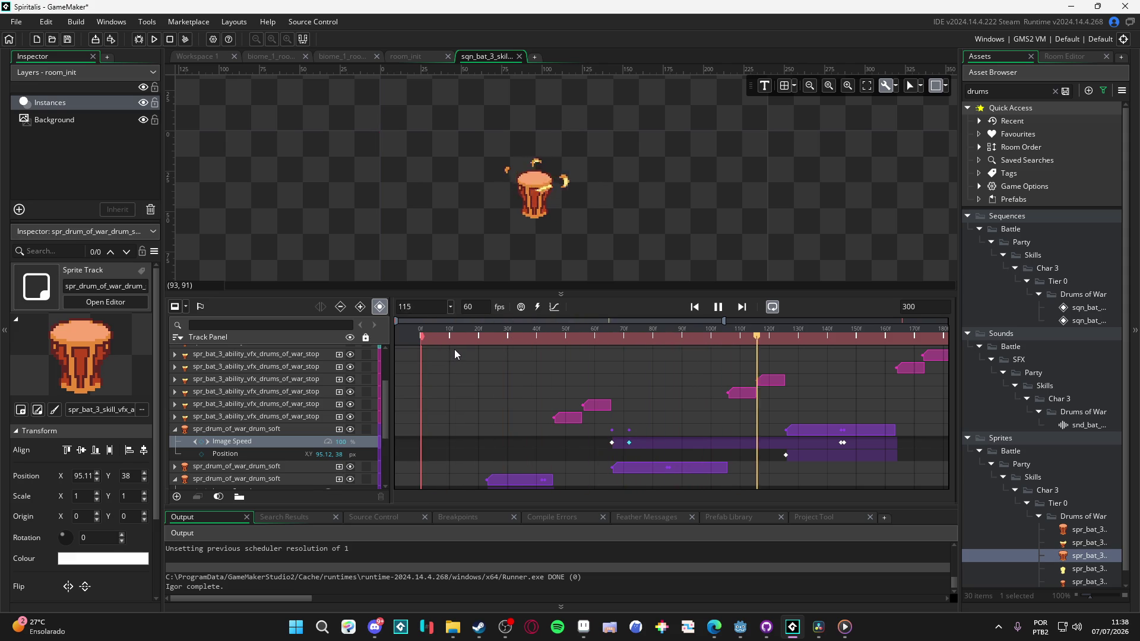
key("space")
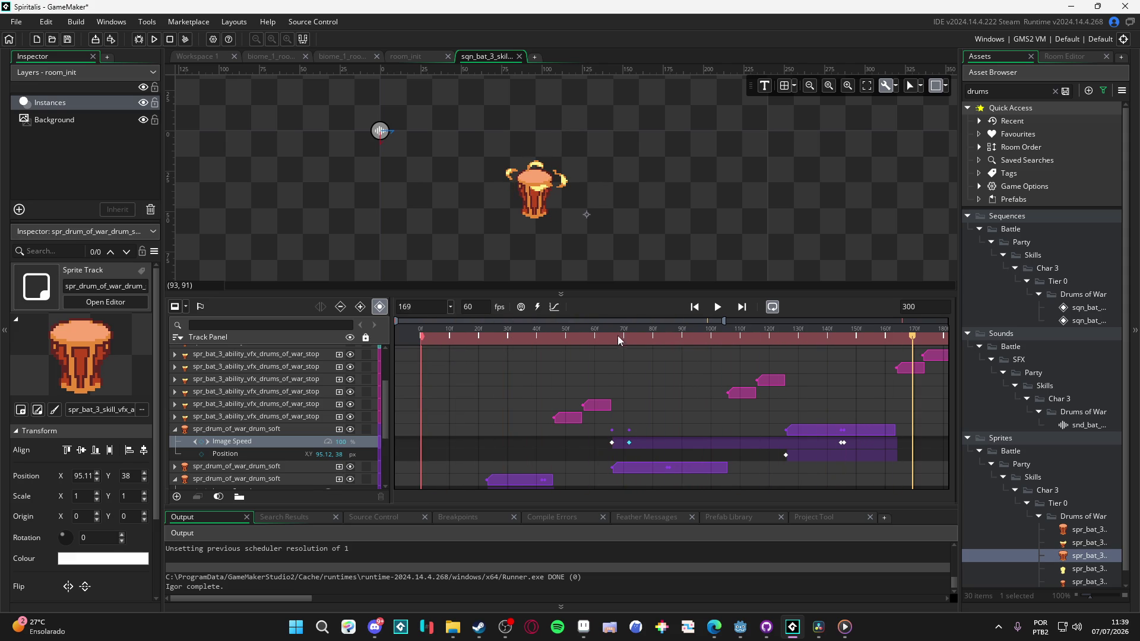
Step: Add an Image Speed keyframe of 0 at frame 71 and preview from frame 52
mouse_move(617, 336)
left_mouse_down()
mouse_move(608, 339)
mouse_move(633, 341)
mouse_move(613, 343)
left_mouse_up()
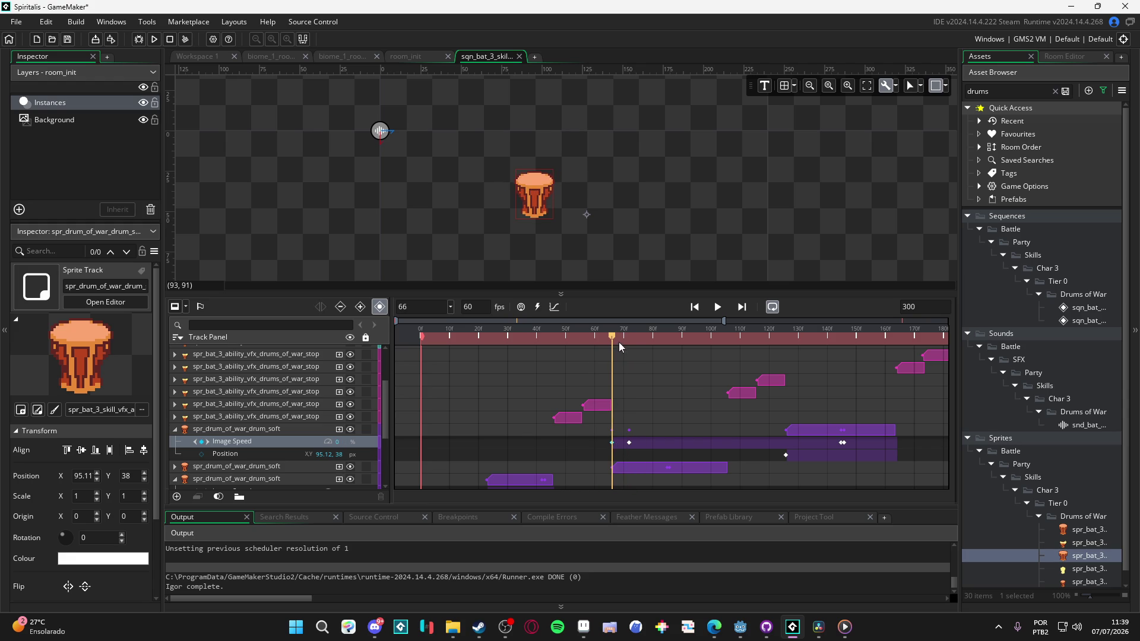
left_click_drag(613, 337, 625, 337)
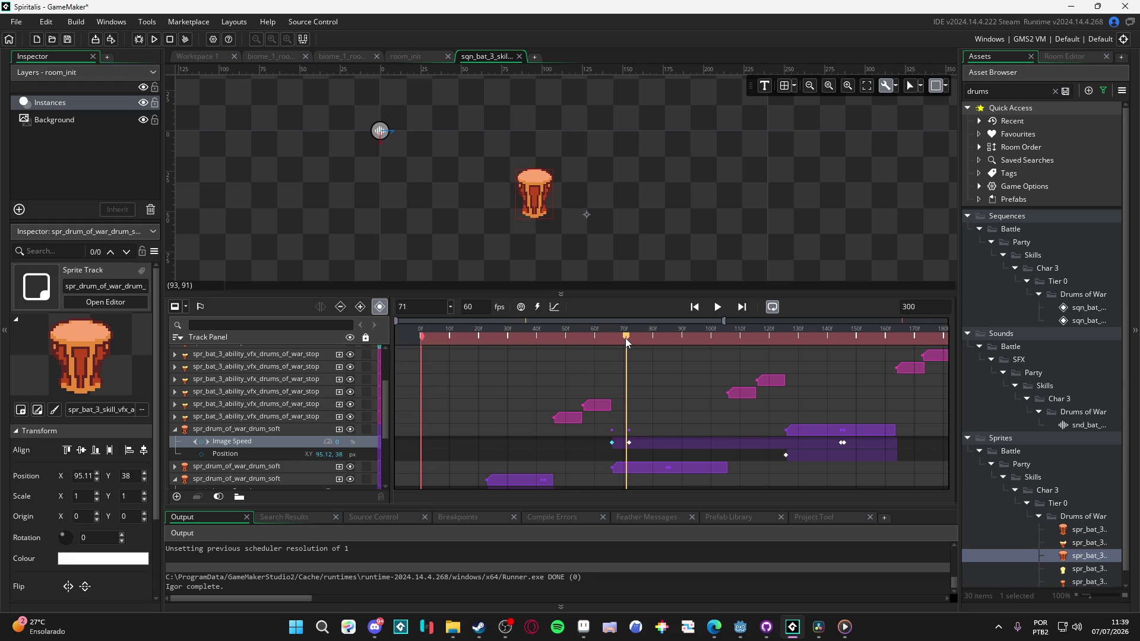
left_click(202, 442)
type("0")
left_click_drag(626, 336, 567, 332)
key("space")
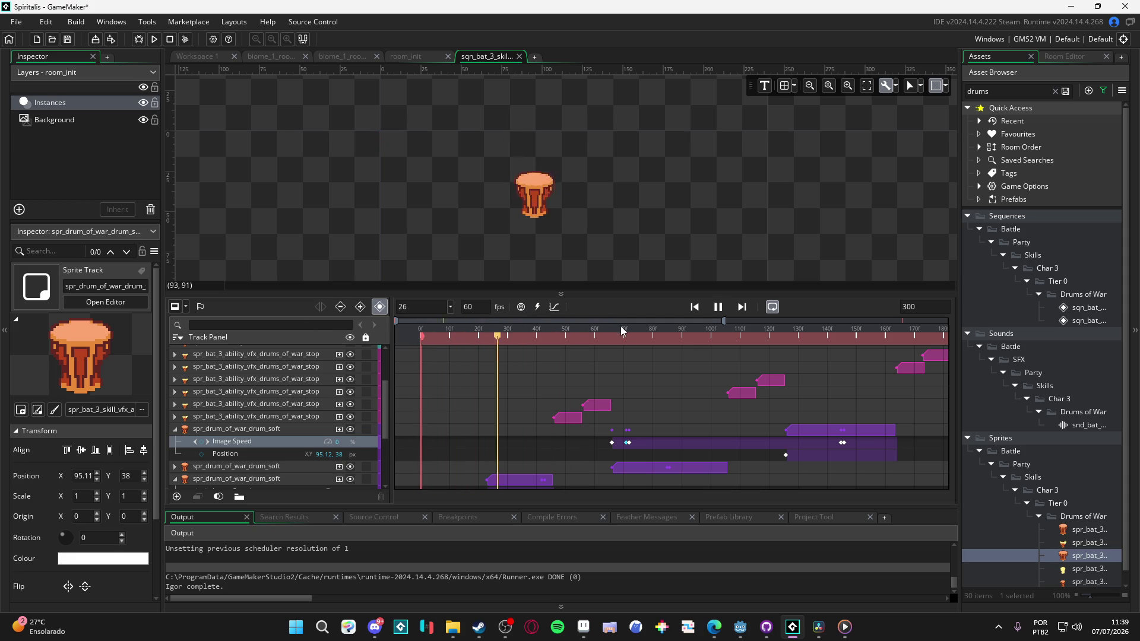
key("space")
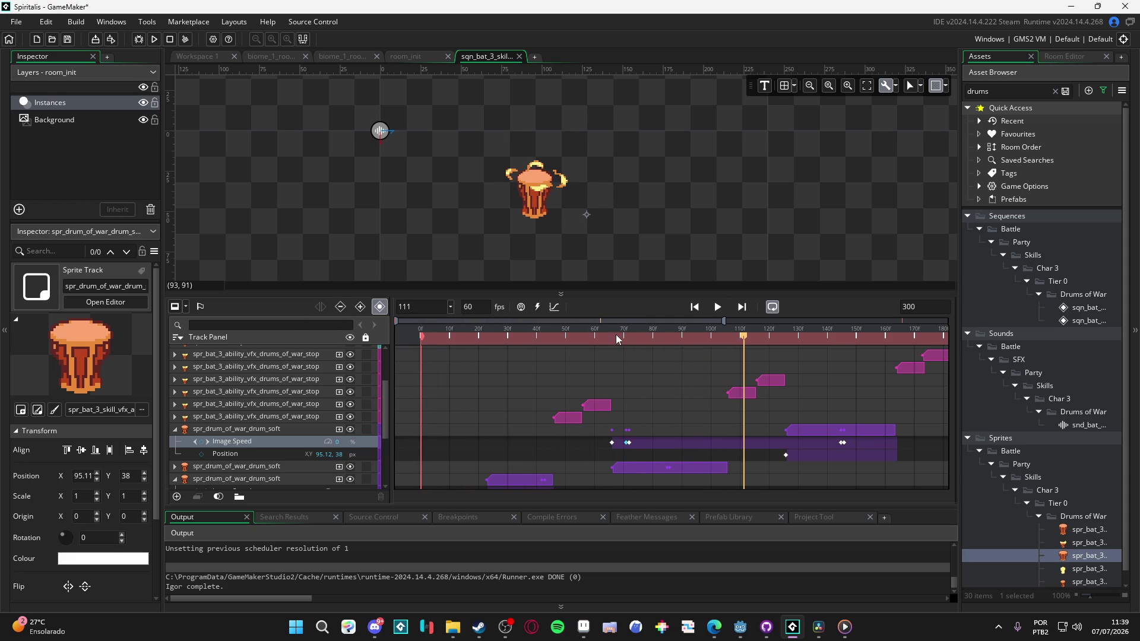
mouse_move(591, 336)
left_mouse_down()
mouse_move(633, 344)
mouse_move(625, 348)
left_mouse_up()
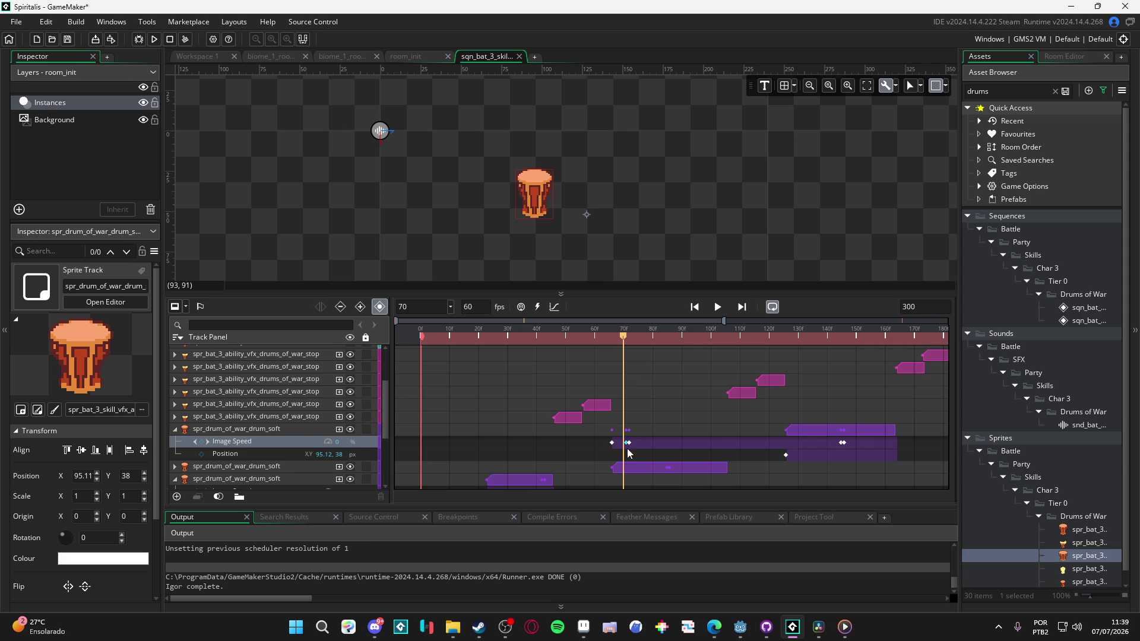
Step: Merge the first drum clip's two Image Speed keyframes and move the key to the Position keyframe
scroll(627, 448, "down", 2)
scroll(627, 448, "up", 3)
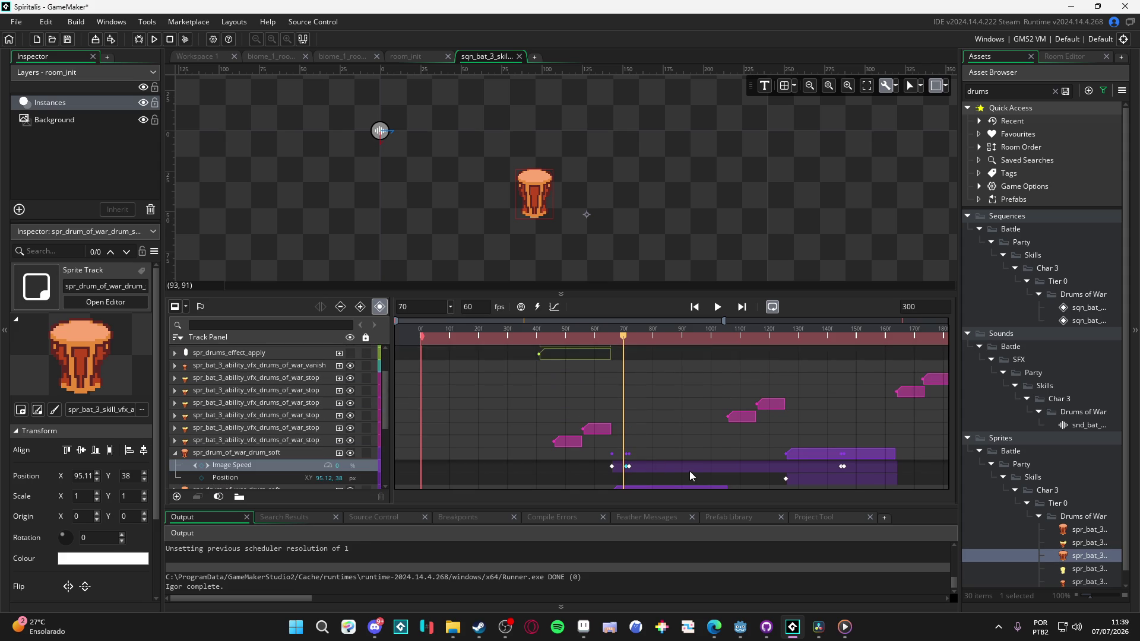
scroll(671, 468, "down", 1)
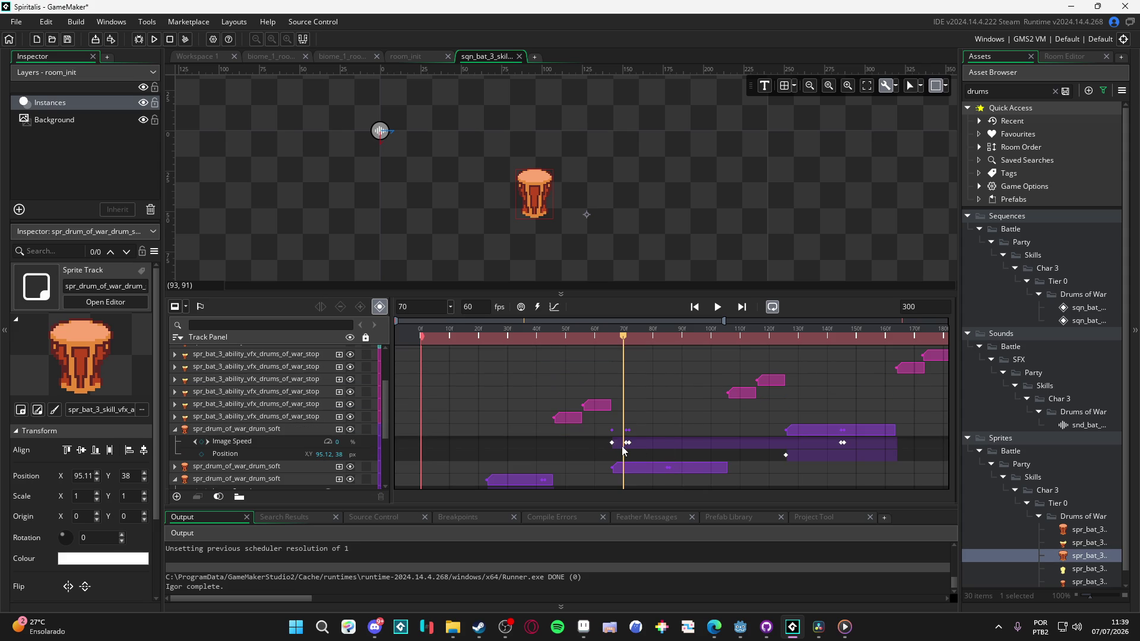
left_click_drag(628, 443, 612, 443)
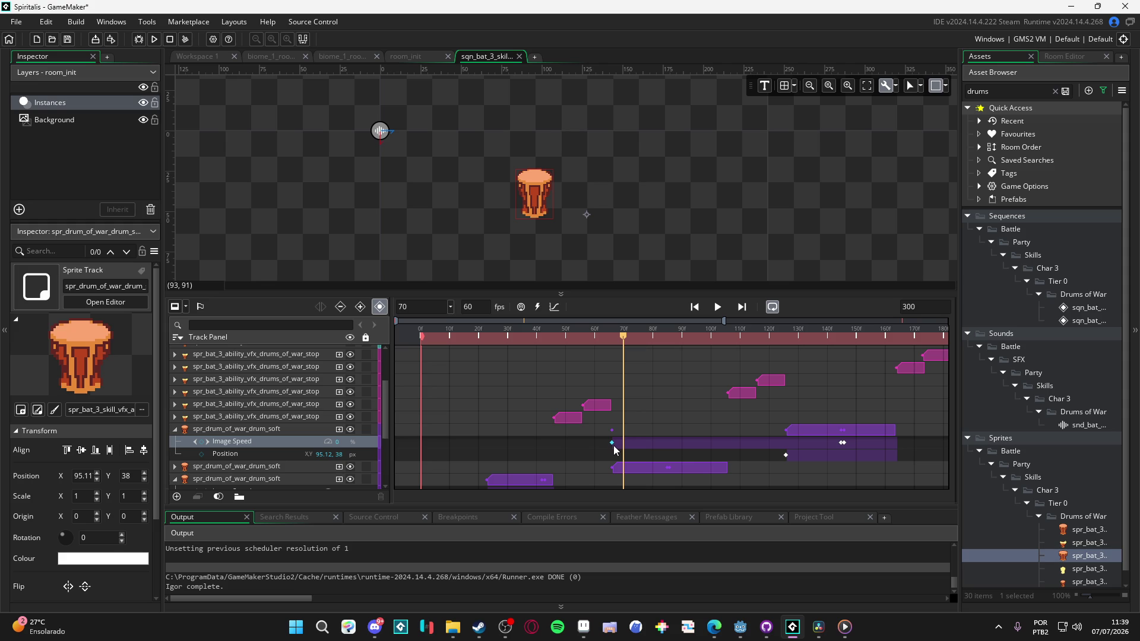
left_click_drag(614, 444, 794, 446)
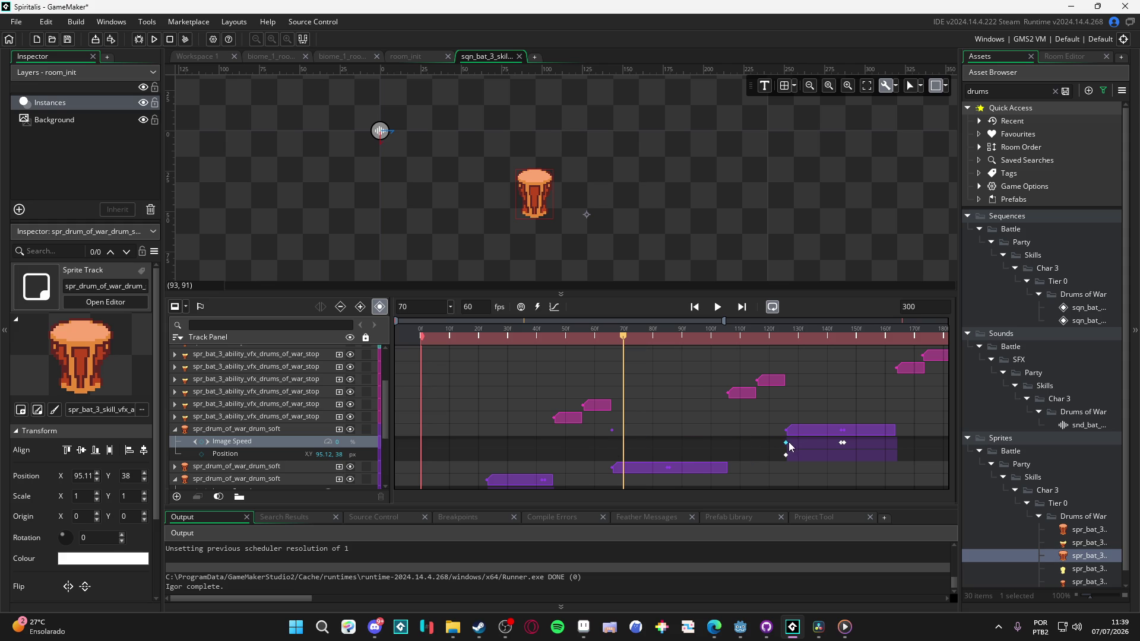
Step: Select the second soft drum clip and play from frame 70 to check timing
scroll(626, 456, "down", 3)
left_click(641, 383)
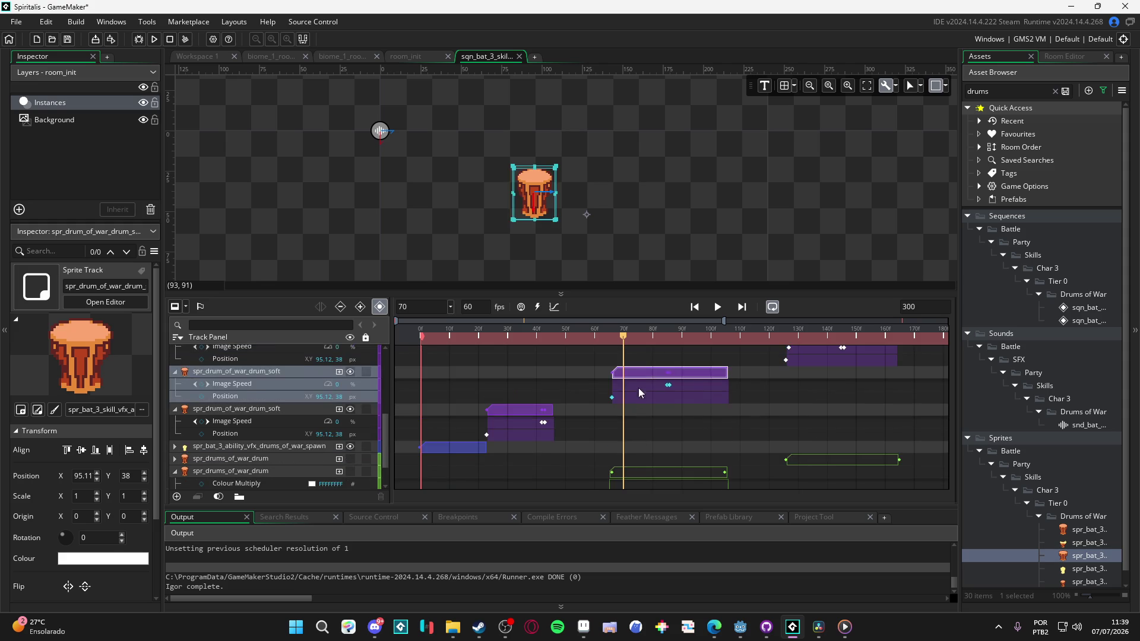
scroll(629, 451, "up", 2)
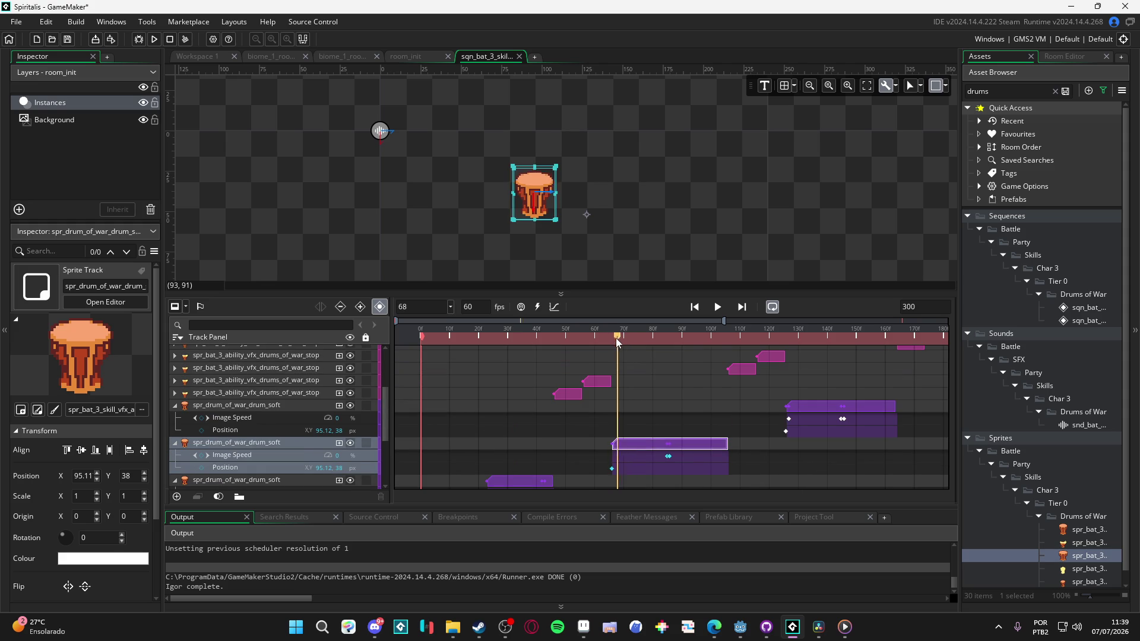
key("space")
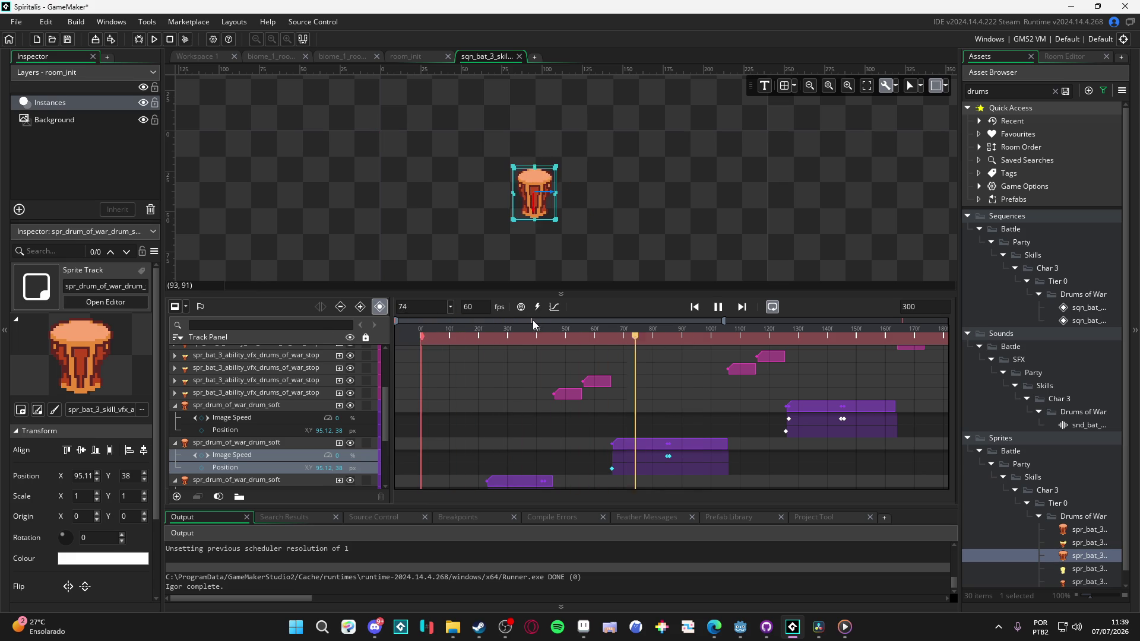
mouse_move(572, 329)
left_mouse_down()
mouse_move(643, 339)
mouse_move(496, 338)
mouse_move(599, 338)
mouse_move(647, 366)
left_mouse_up()
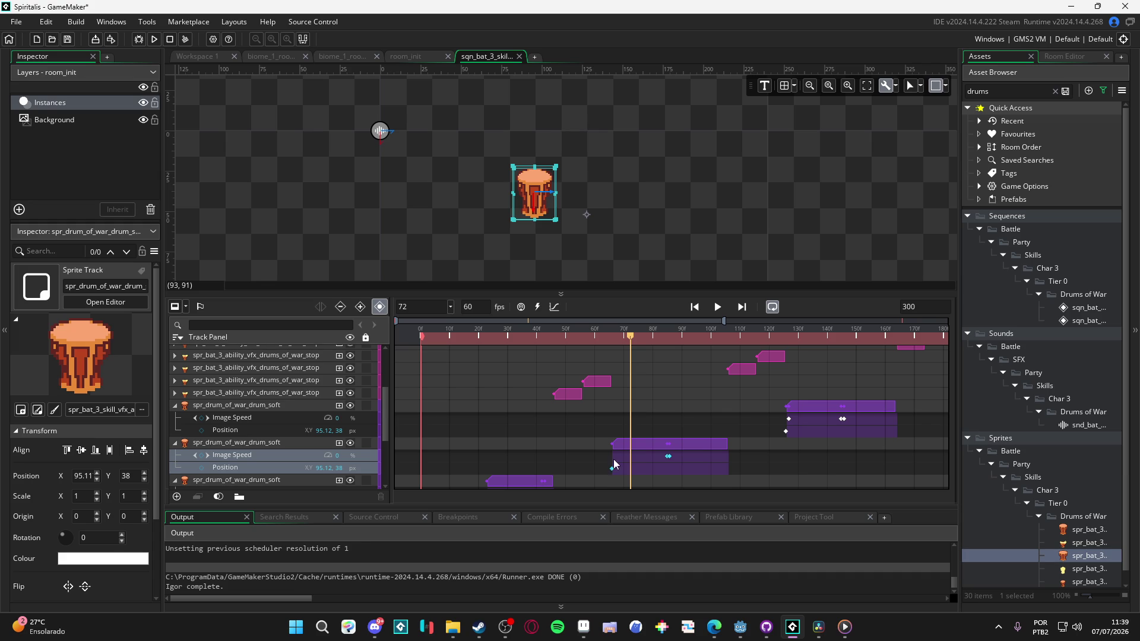
Step: Key Image Speed 100 on the second clip at frame 72 and the first clip at frame 66
left_click(205, 455)
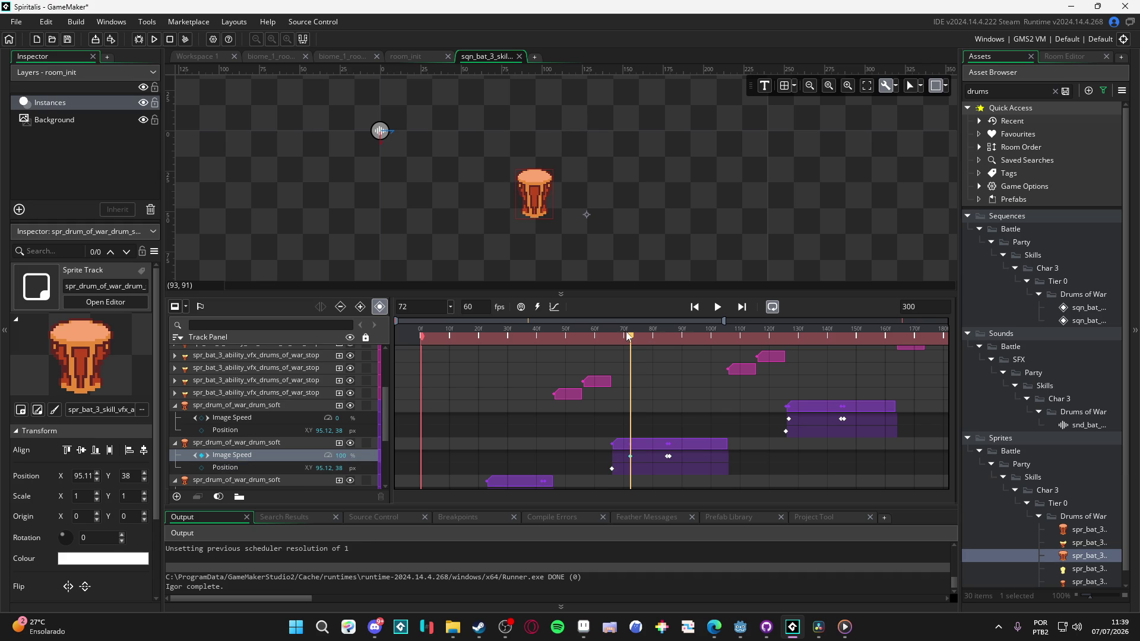
left_click_drag(629, 337, 614, 339)
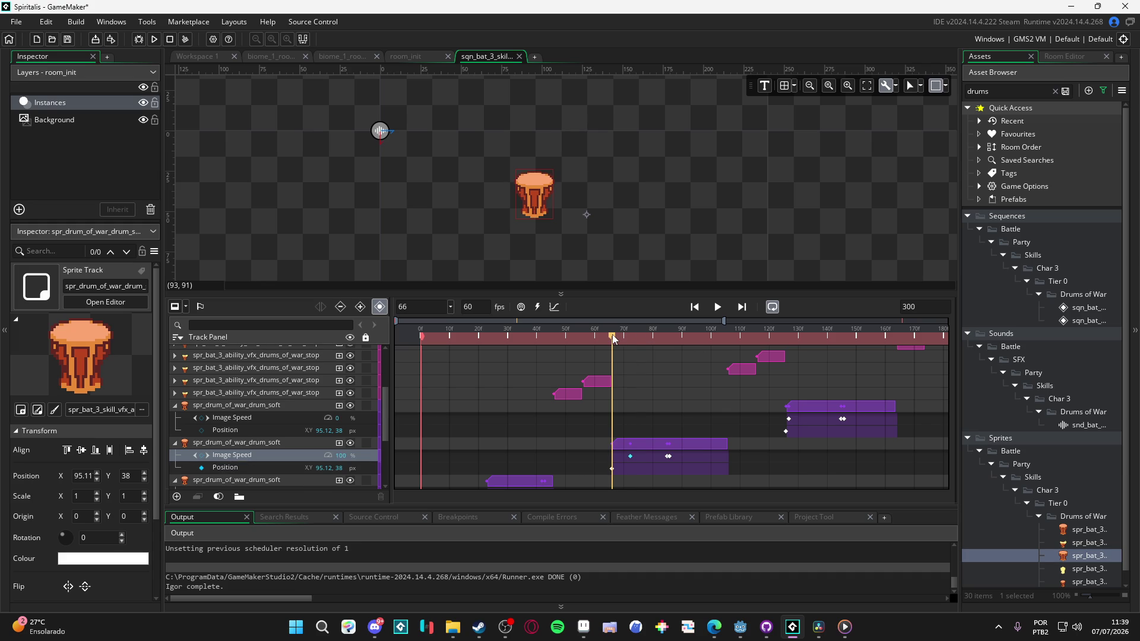
left_click(202, 418)
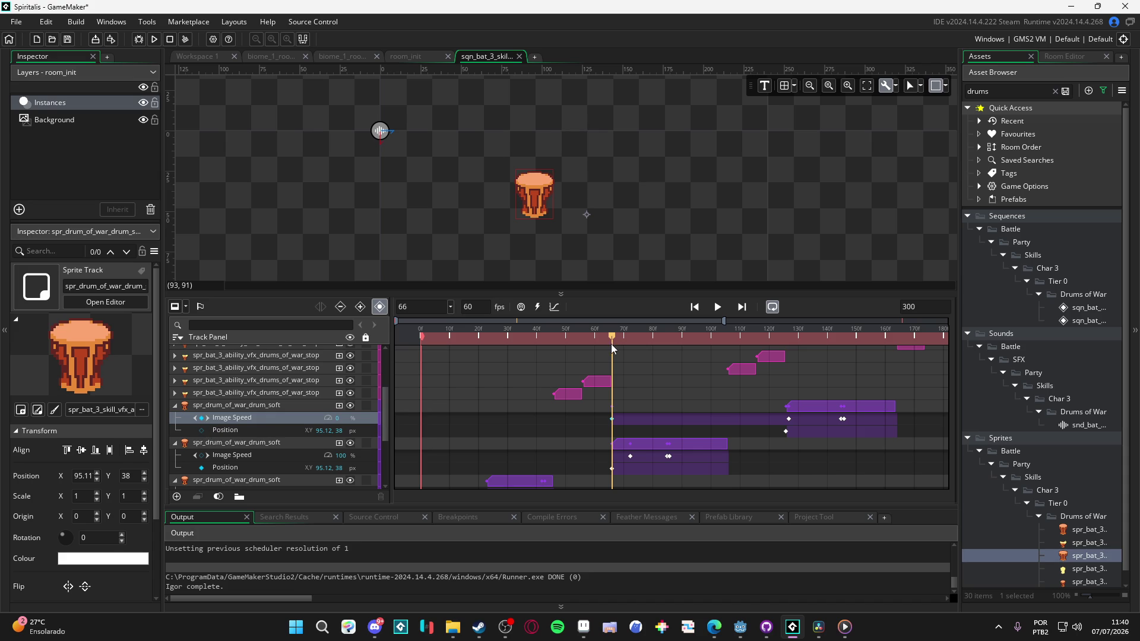
scroll(630, 403, "down", 2)
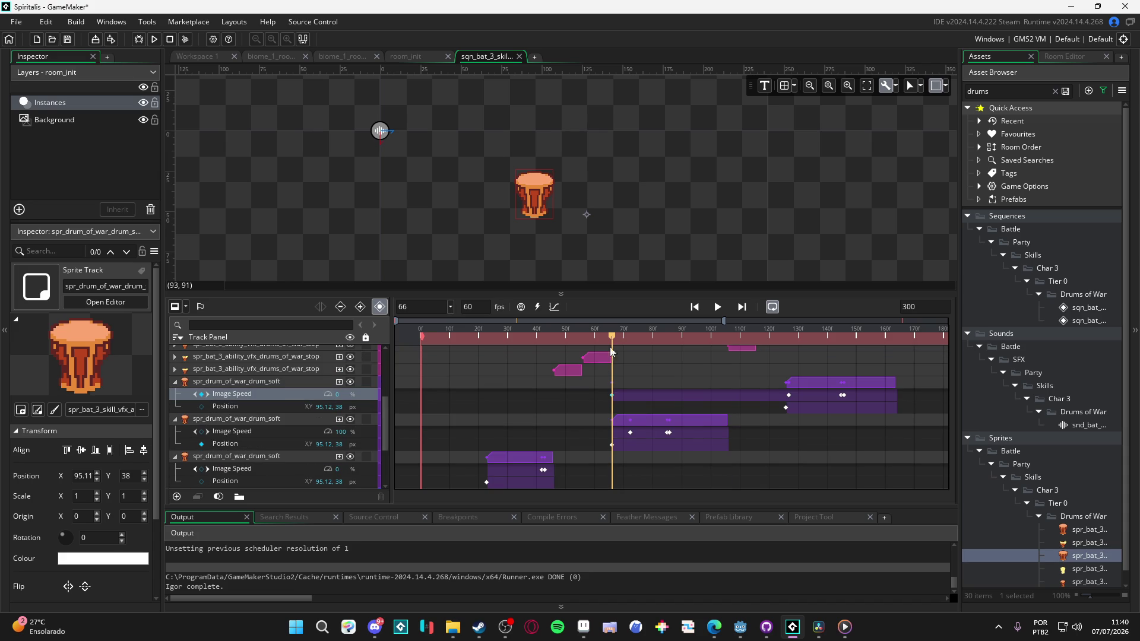
left_click_drag(613, 337, 629, 340)
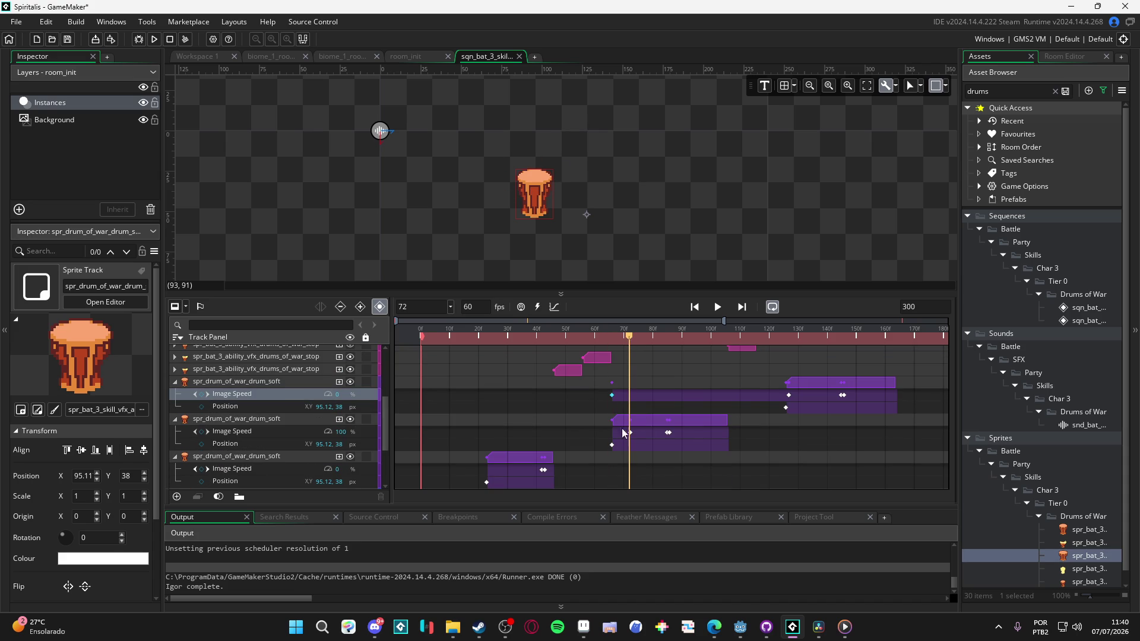
mouse_move(627, 339)
left_mouse_down()
mouse_move(499, 337)
mouse_move(631, 330)
mouse_move(628, 340)
left_mouse_up()
left_click(201, 432)
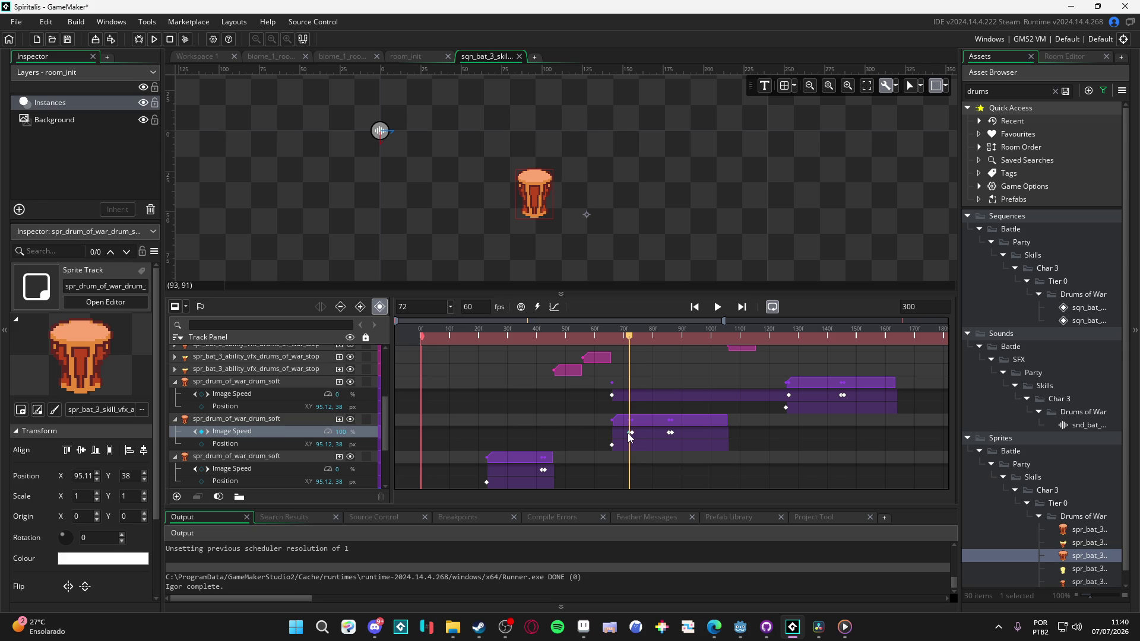
Step: Enter 0 as the second drum clip's Image Speed value and play the sequence twice
left_click(343, 432)
type("0")
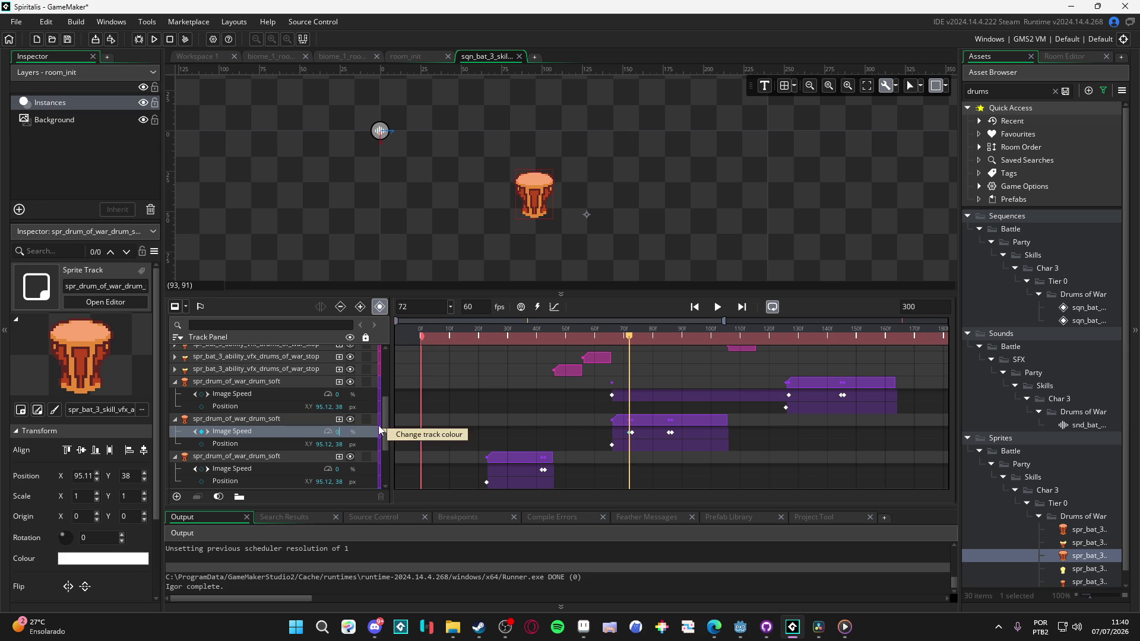
key("space")
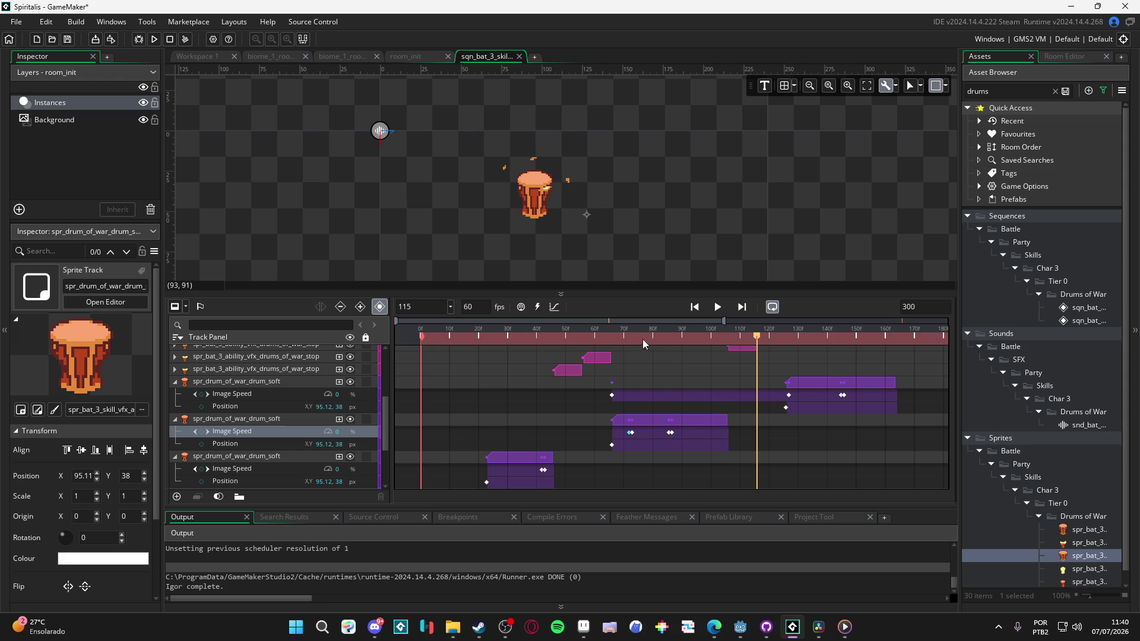
key("space")
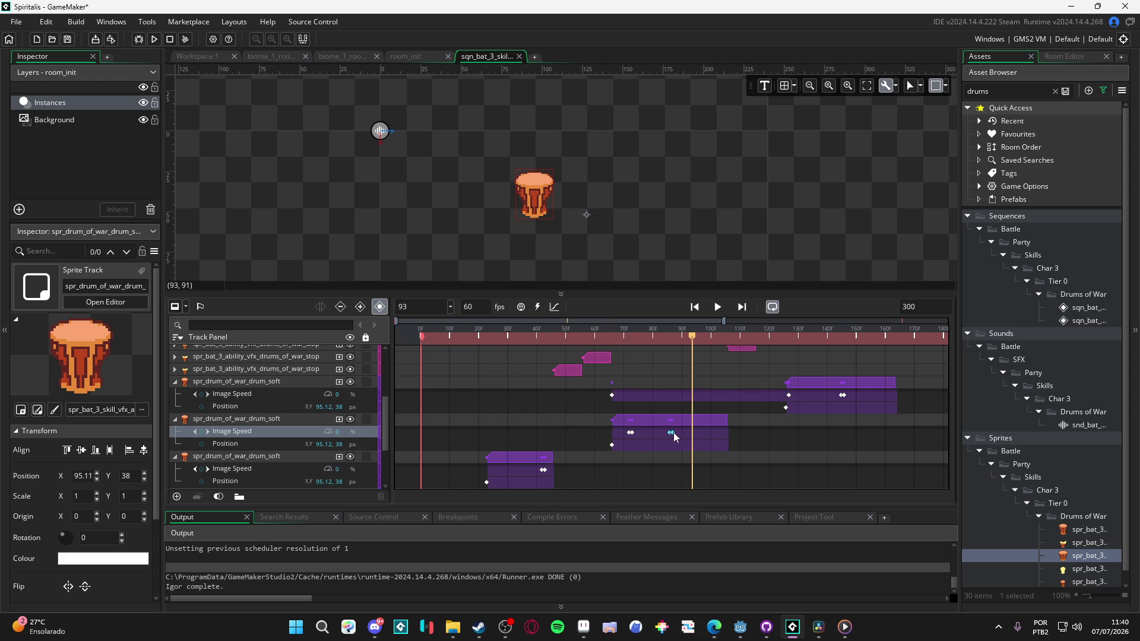
key("space")
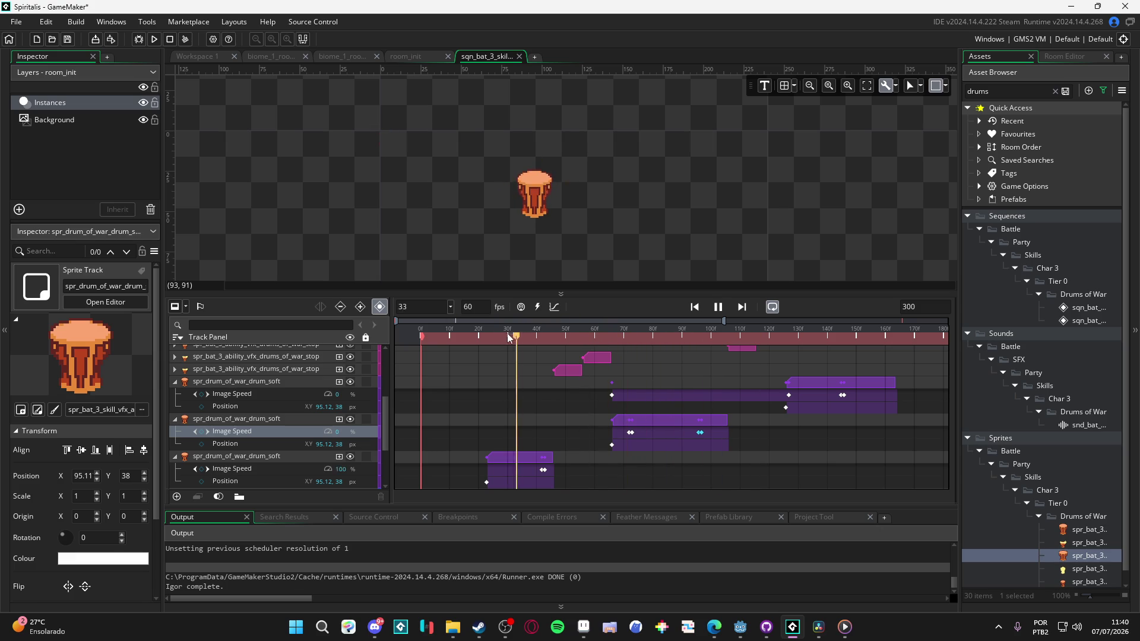
key("space")
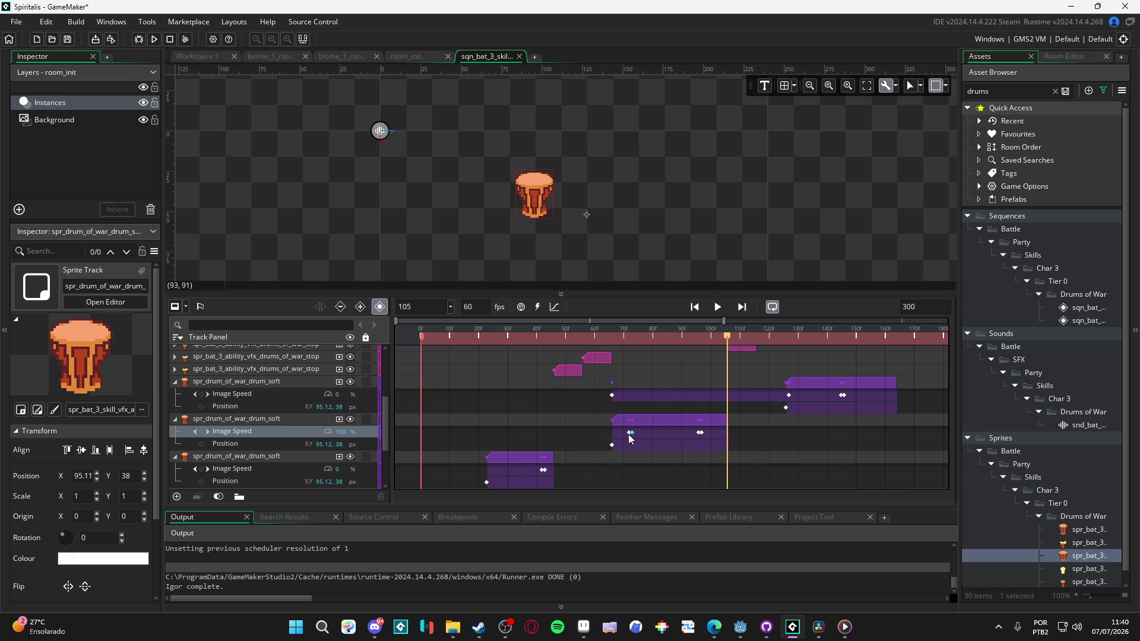
Step: Nudge the Image Speed keyframe a frame earlier, then slightly later, replaying to check timing
left_click_drag(631, 432, 627, 433)
key("space")
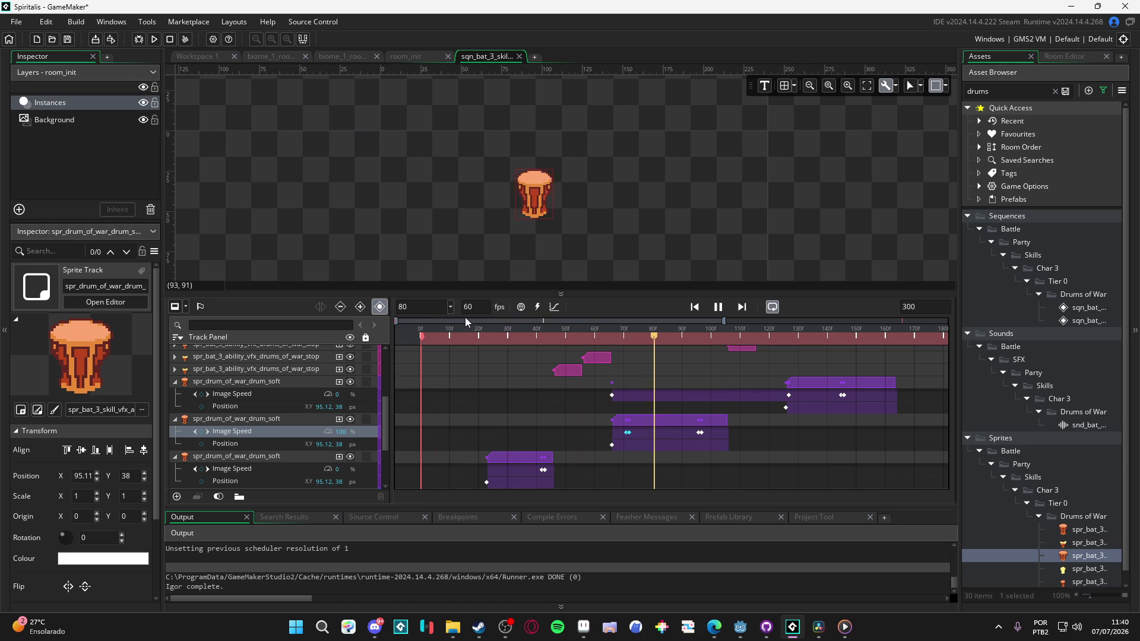
key("space")
left_click_drag(627, 433, 637, 432)
key("space")
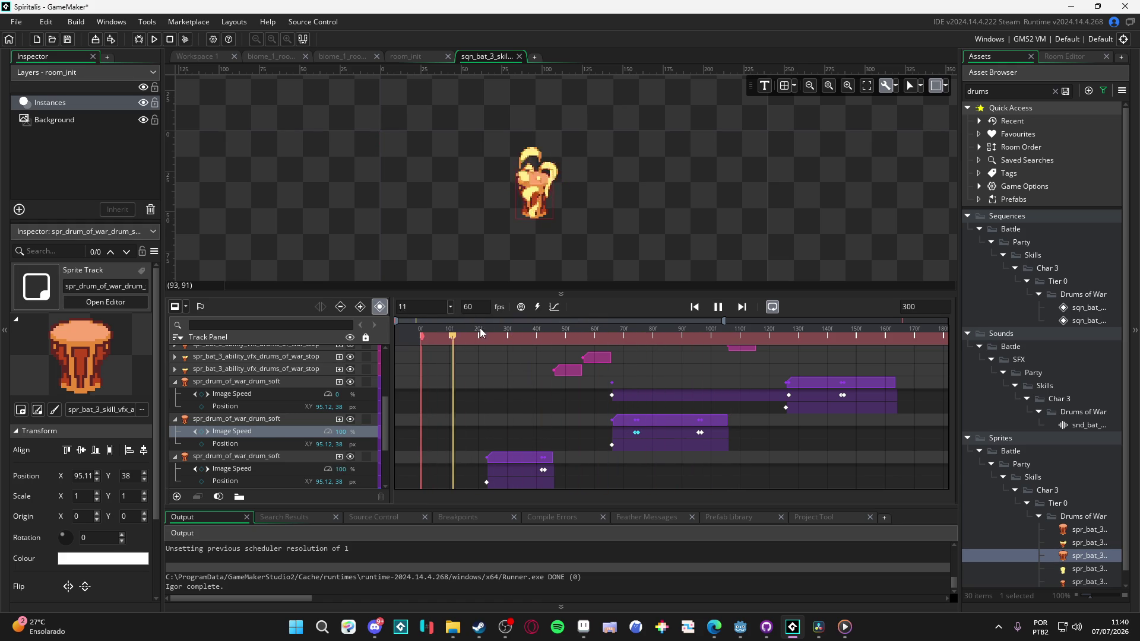
key("space")
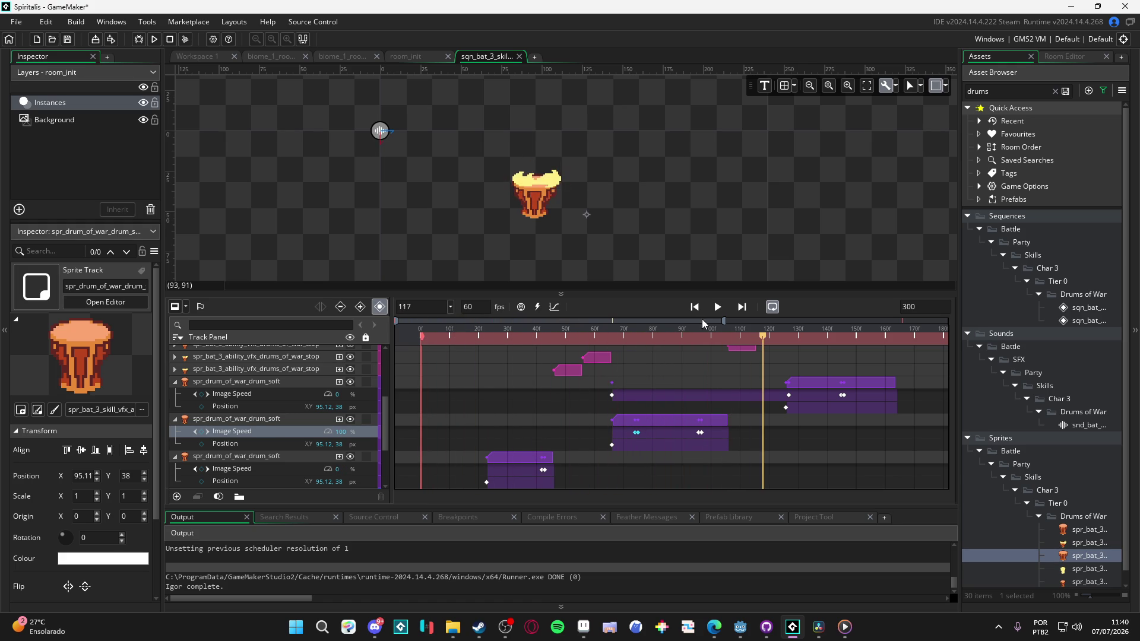
key("space")
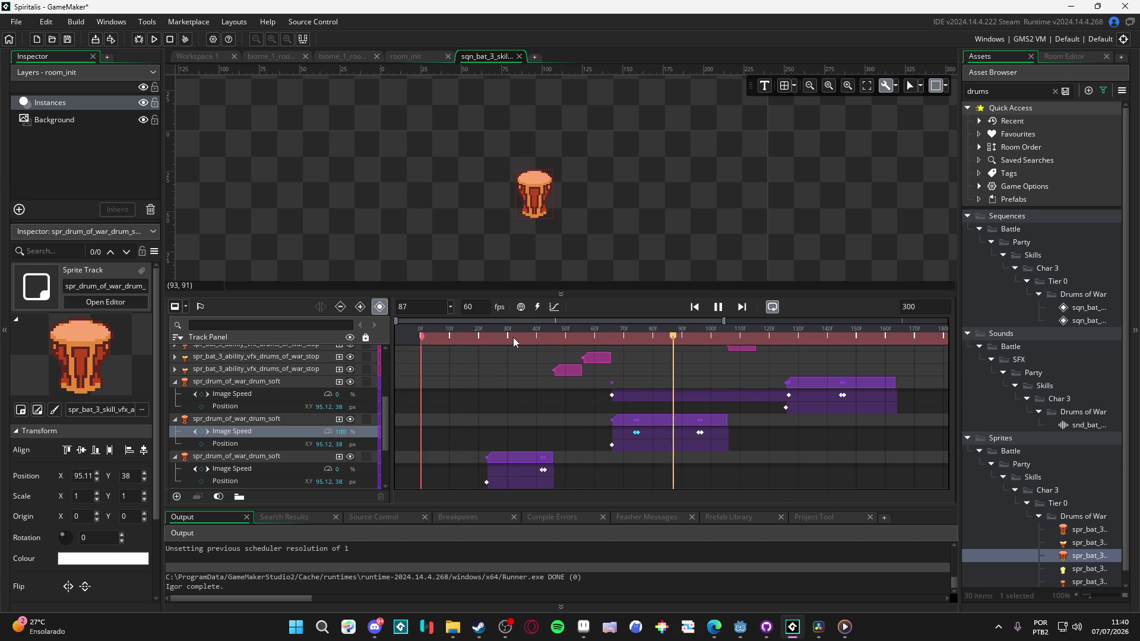
key("space")
Step: Replay the sequence from frame 0, then return to frame 72 and deselect the frame-73 keyframe
key("space")
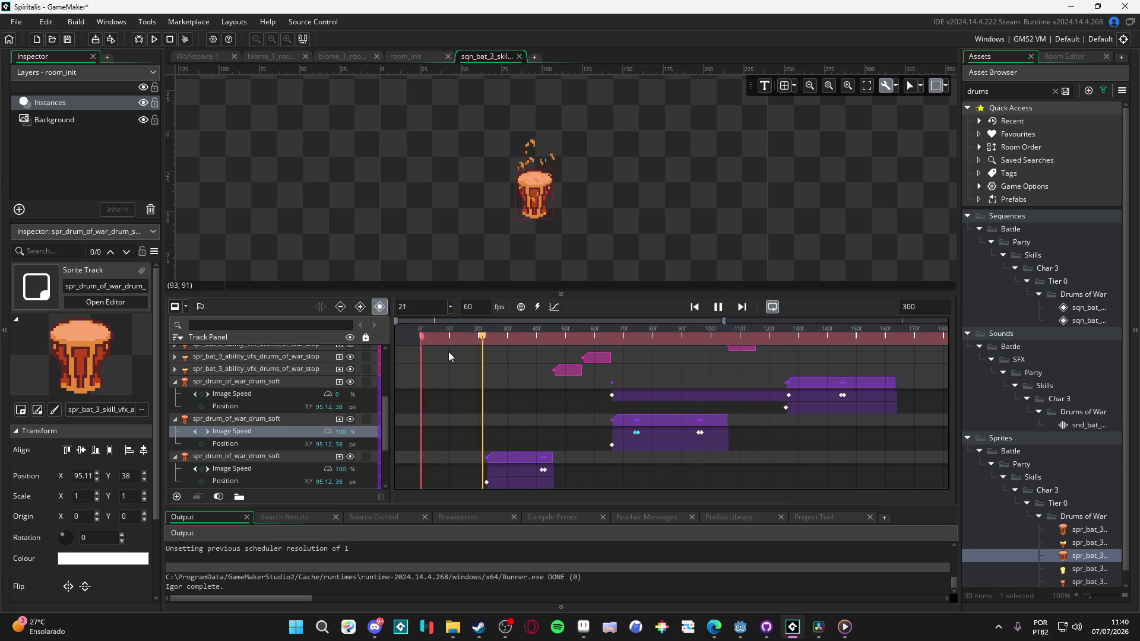
key("space")
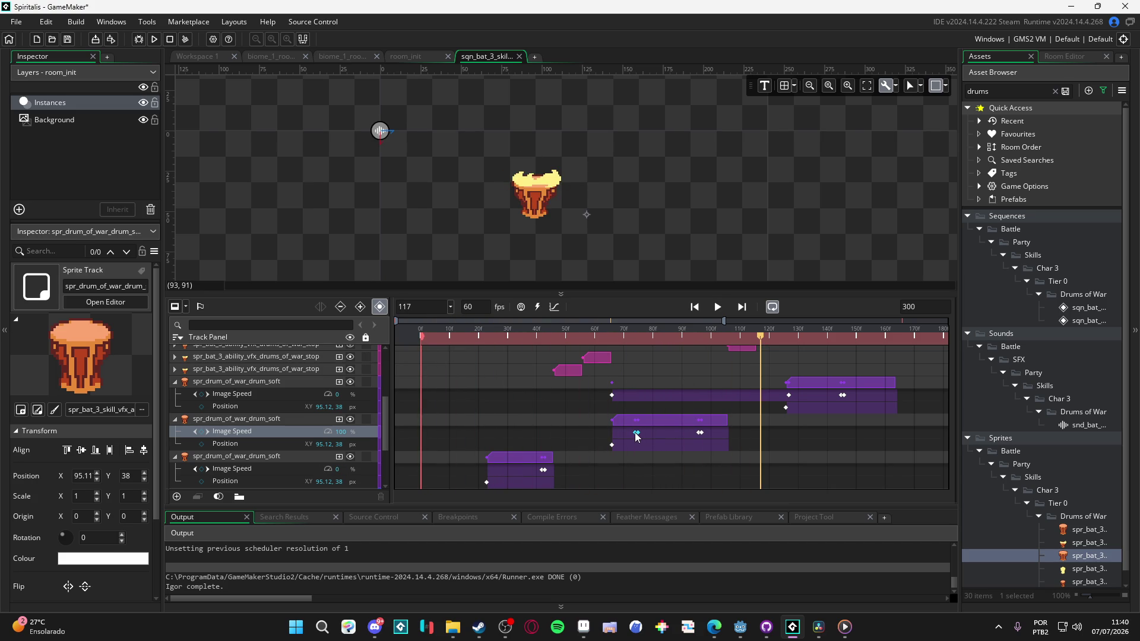
key("space")
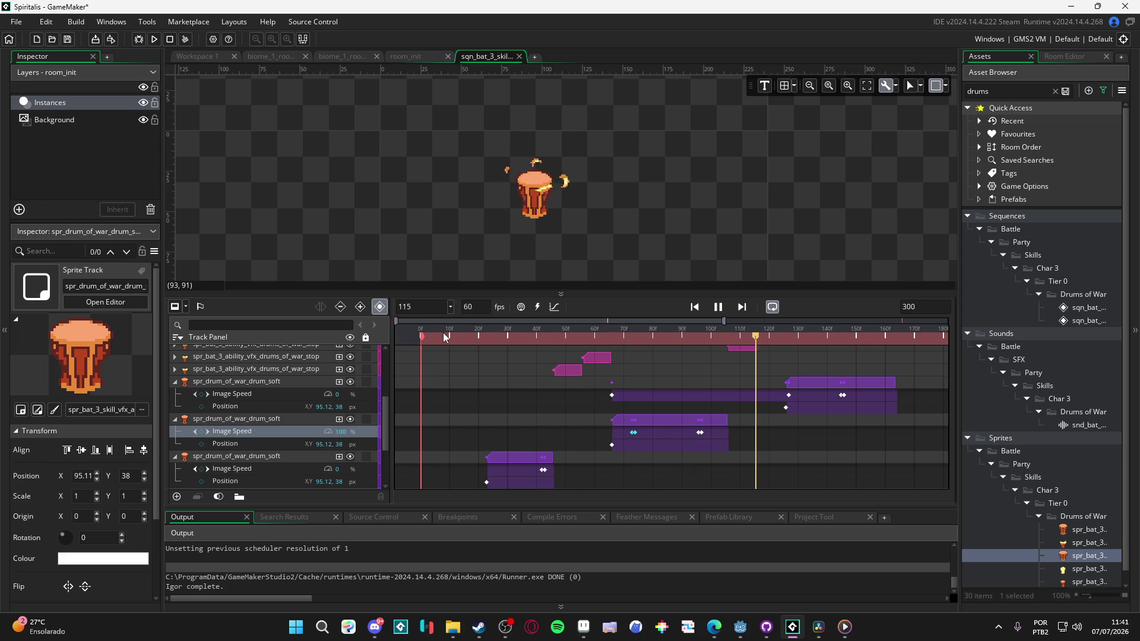
key("space")
mouse_move(655, 338)
left_mouse_down()
mouse_move(554, 336)
mouse_move(632, 340)
left_mouse_up()
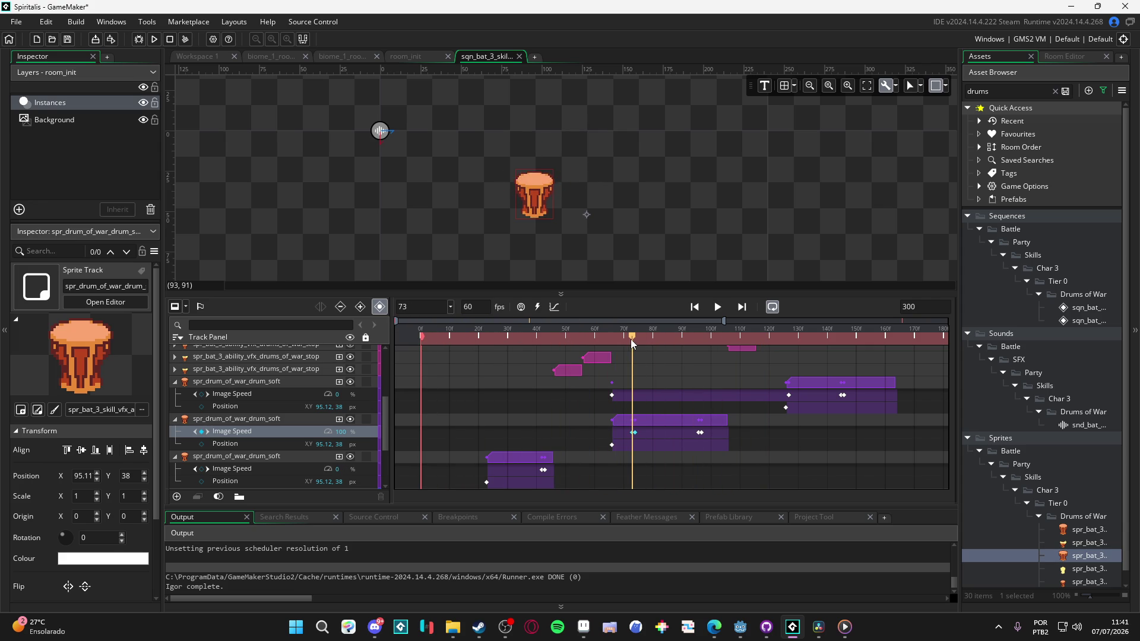
left_click(633, 433)
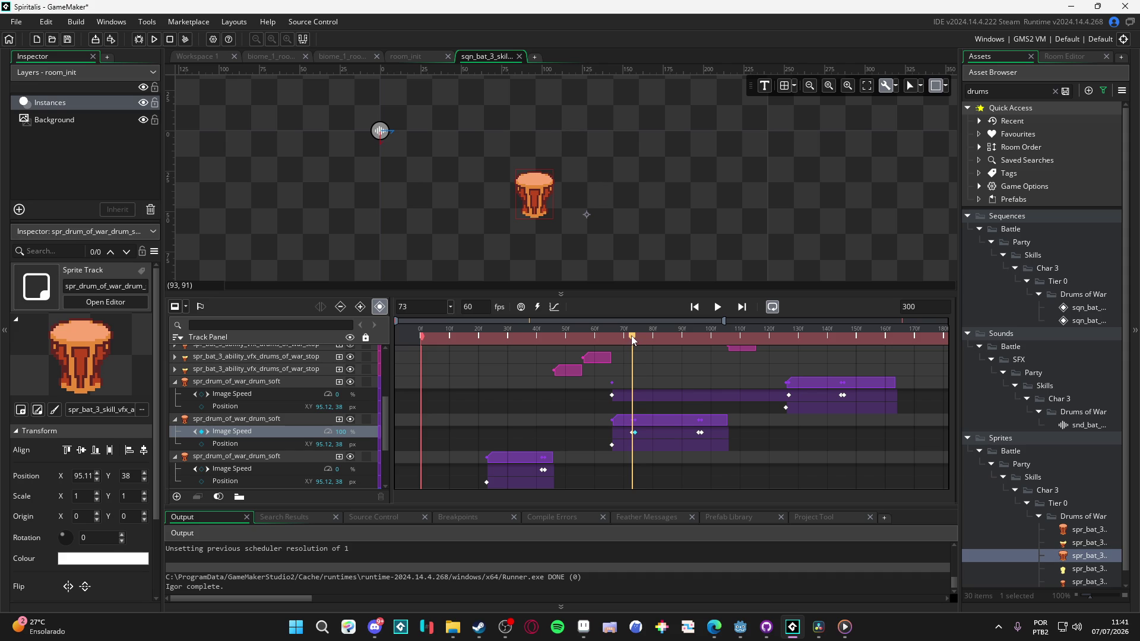
Step: Preview the drums sequence, then delete the first soft drum clip and undo the deletion
key("space")
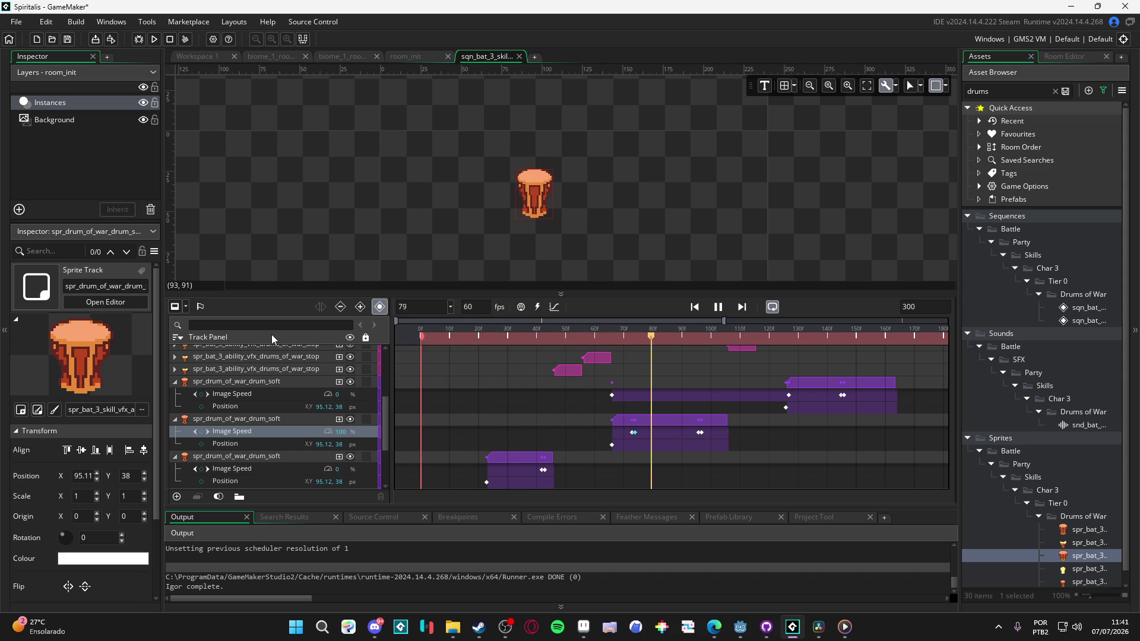
key("space")
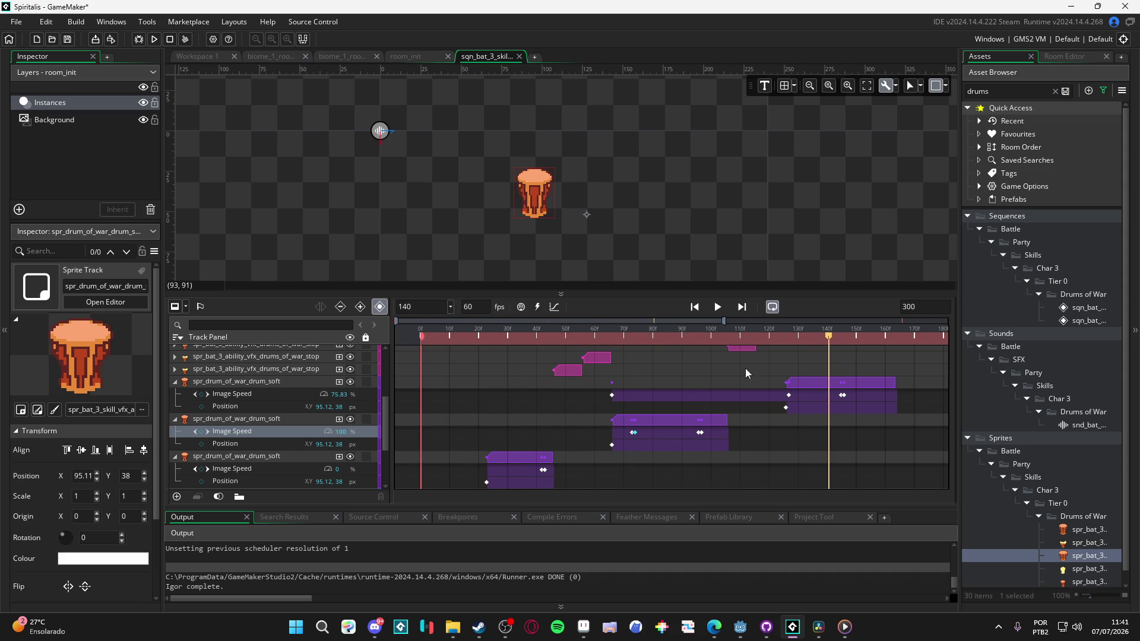
scroll(746, 373, "up", 2)
scroll(731, 400, "right", 2)
left_click(746, 419)
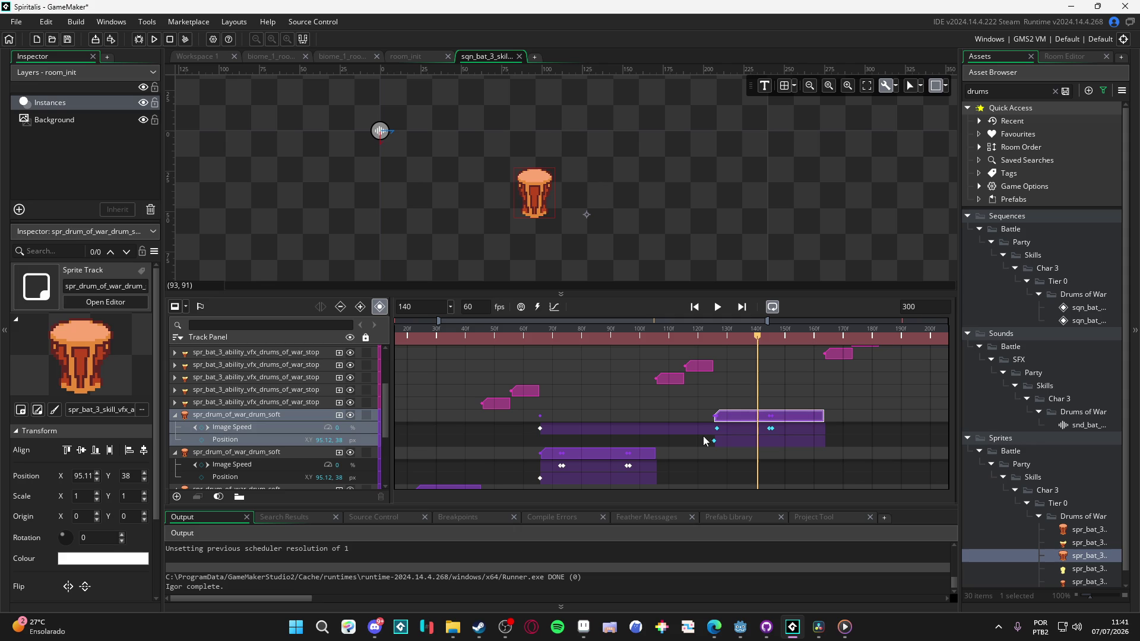
key("Delete")
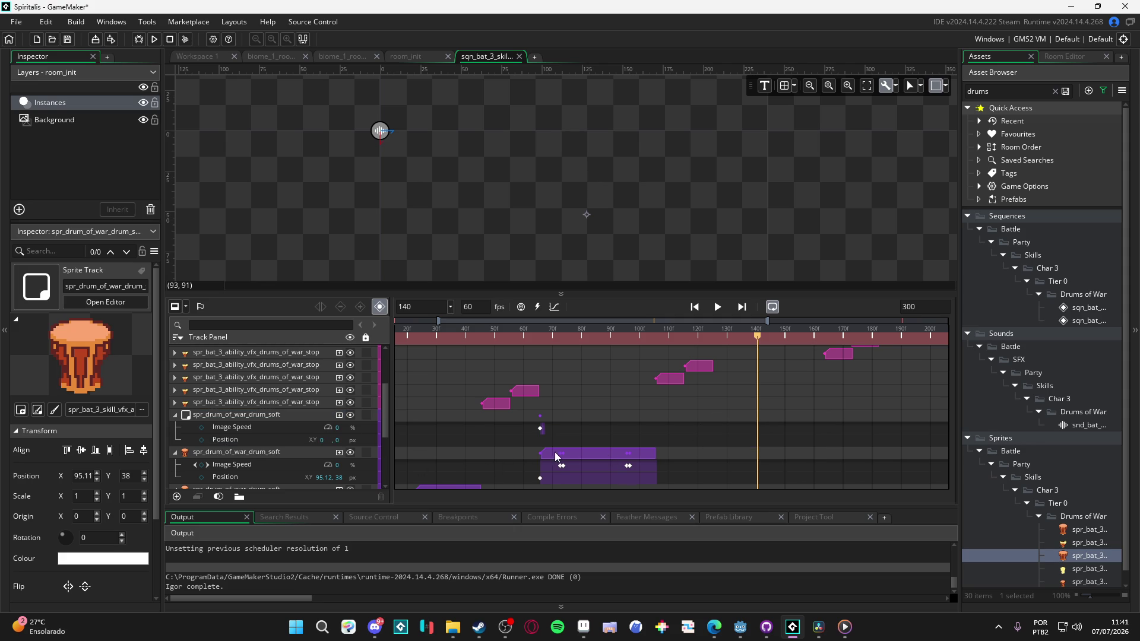
left_click(259, 416)
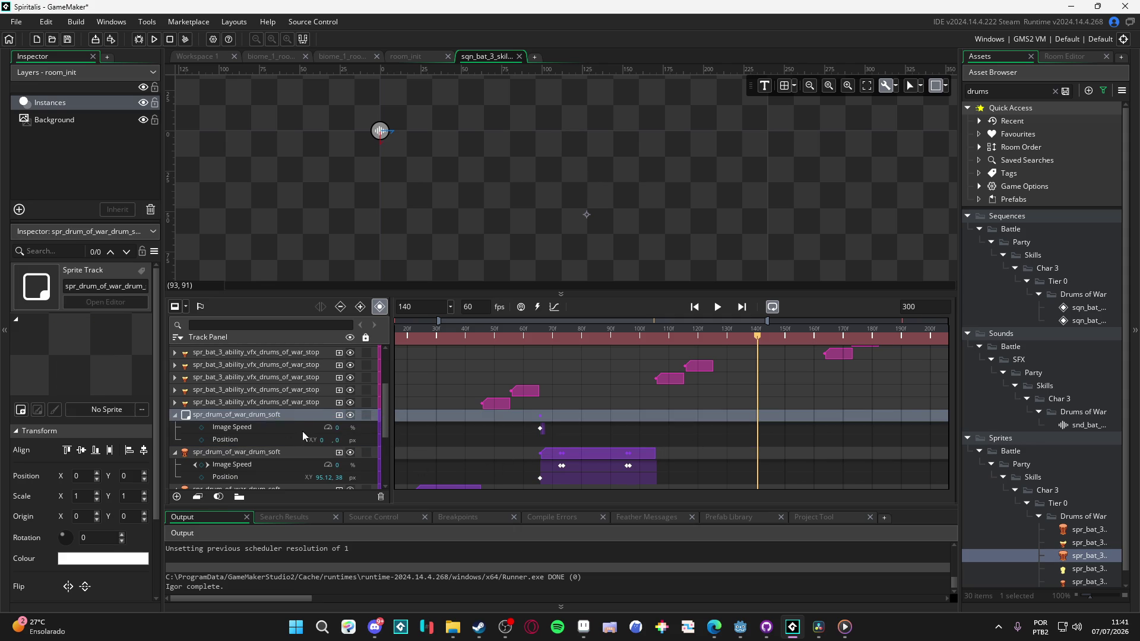
key("ctrl+z")
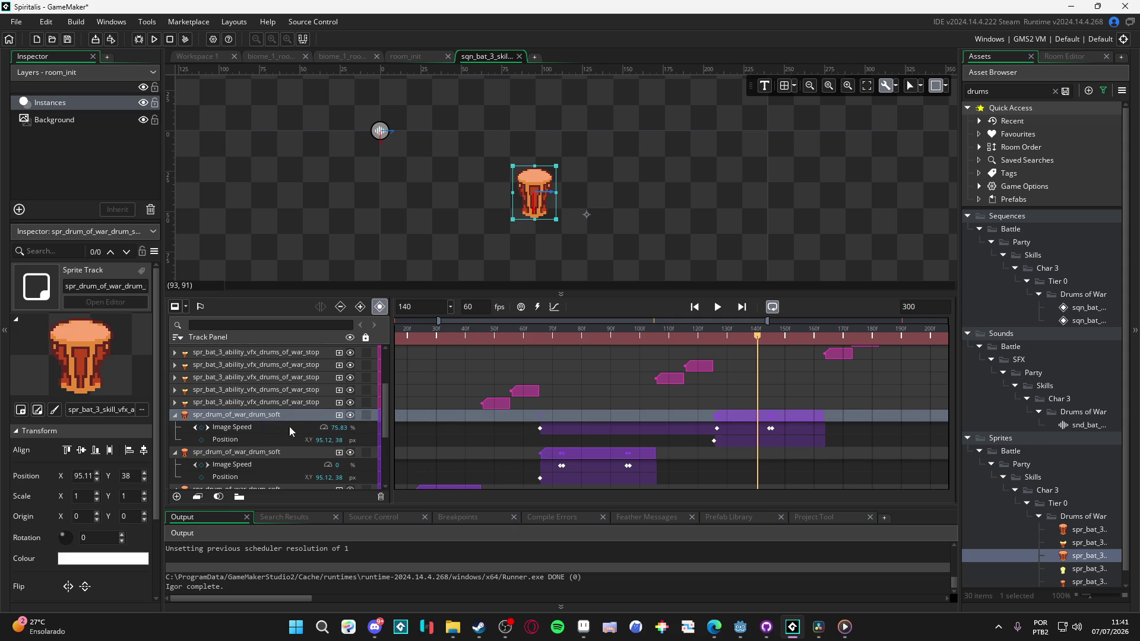
Step: Duplicate the drum_soft sprite track and move its clip and the playhead to about frame 126
left_click(257, 416)
key("ctrl+z")
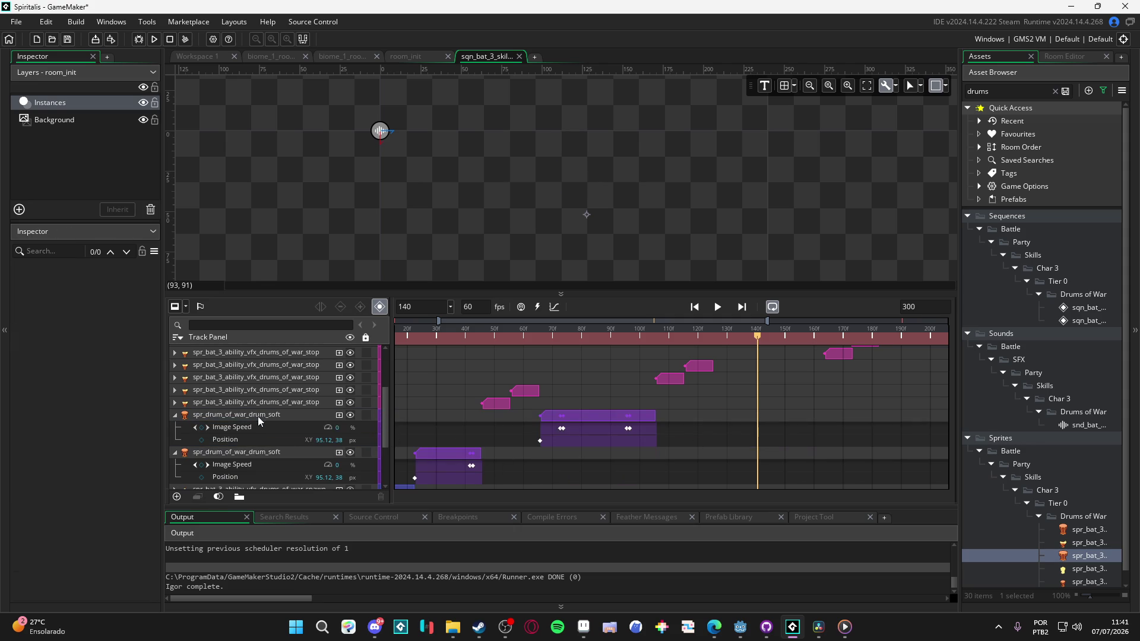
key("ctrl+z")
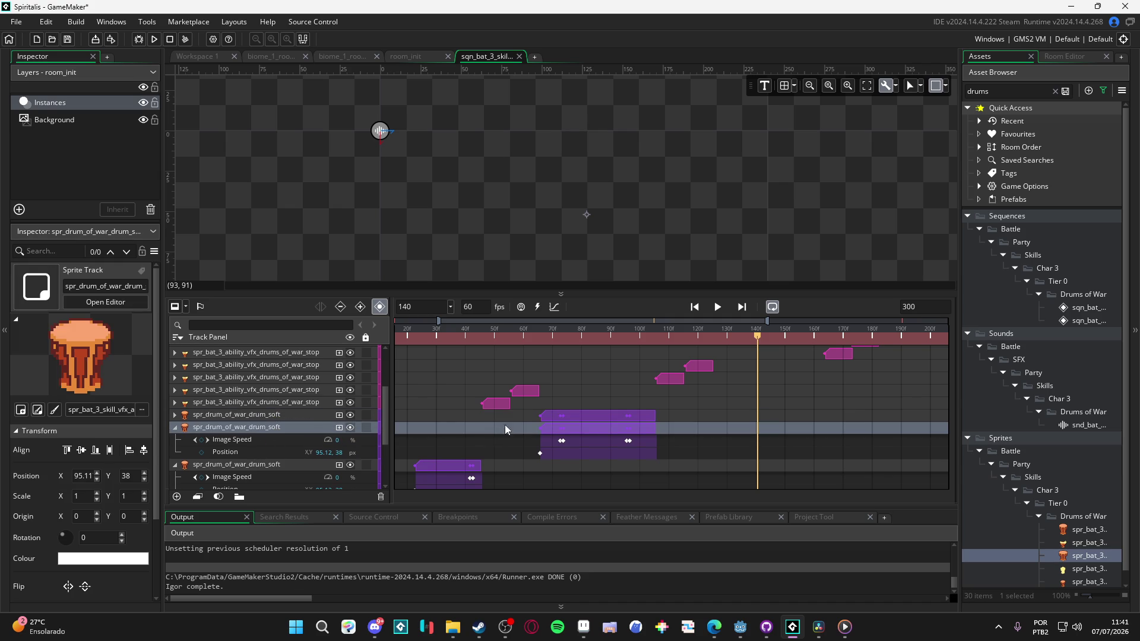
left_click(545, 418)
left_click_drag(550, 420, 735, 419)
left_click(715, 337)
left_click_drag(713, 340, 714, 339)
Step: Snap the second soft drum clip's start to frame 126 and play the sequence twice to check it
left_click_drag(774, 419, 760, 418)
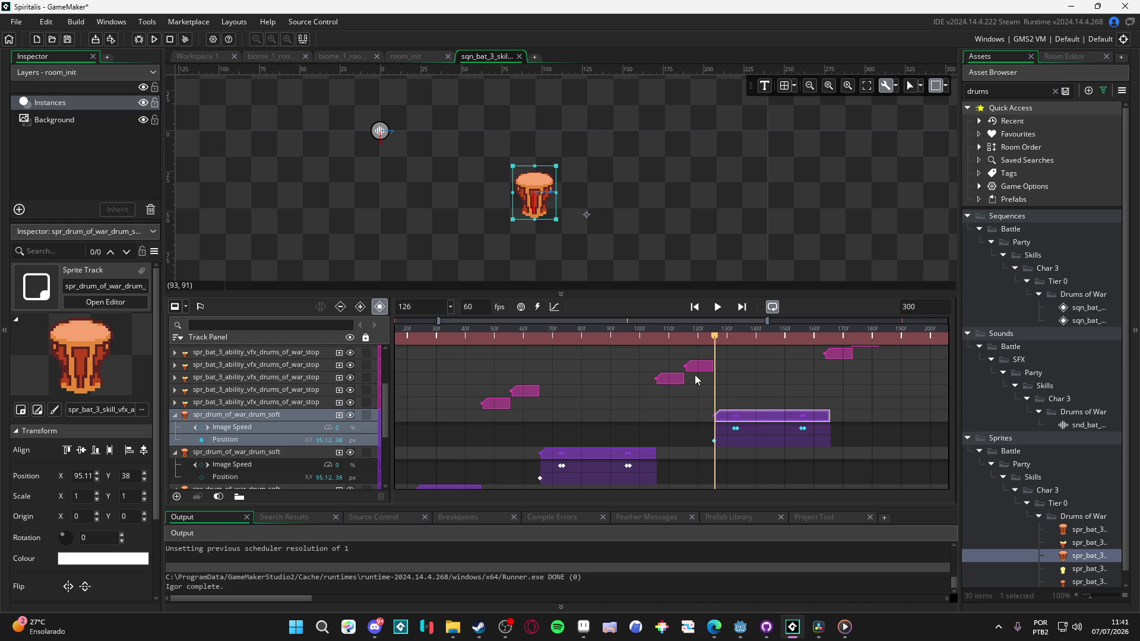
key("space")
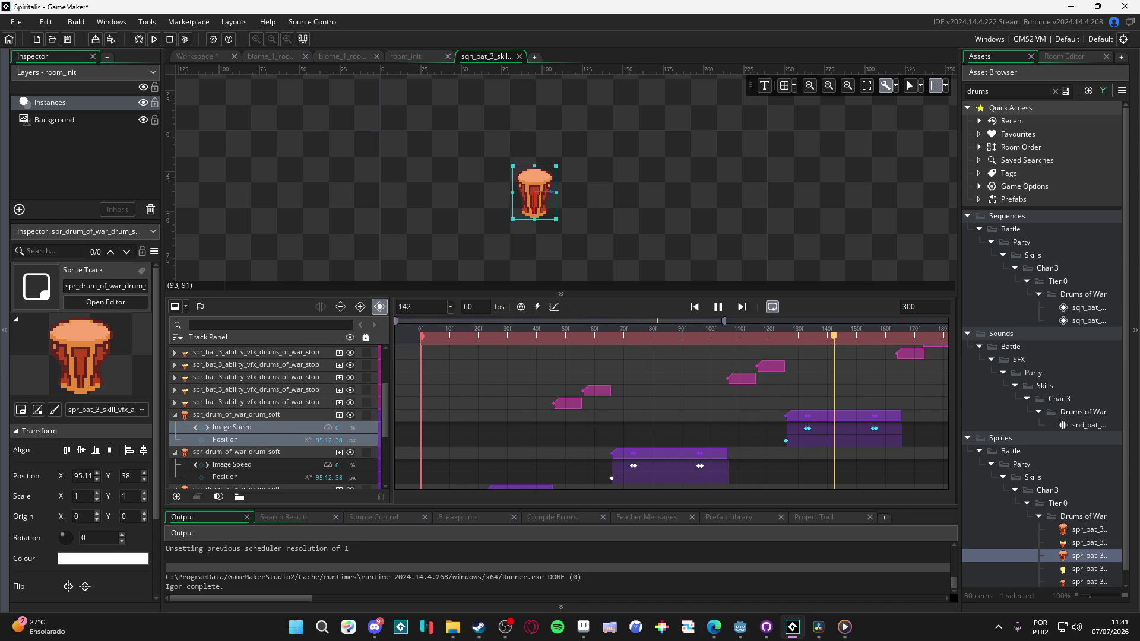
key("space")
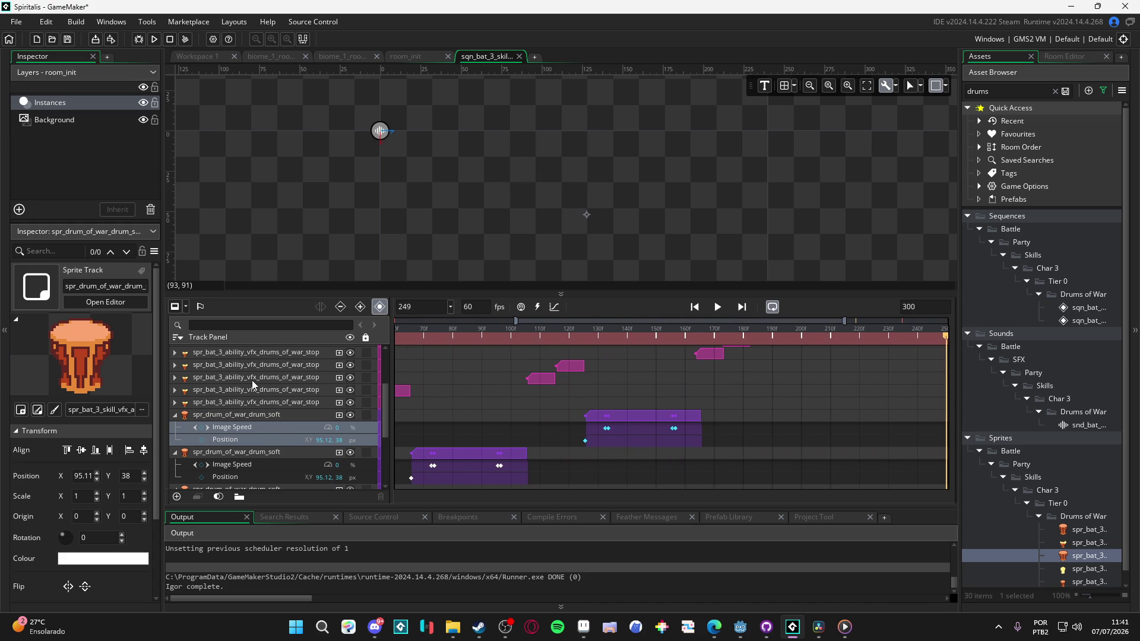
key("space")
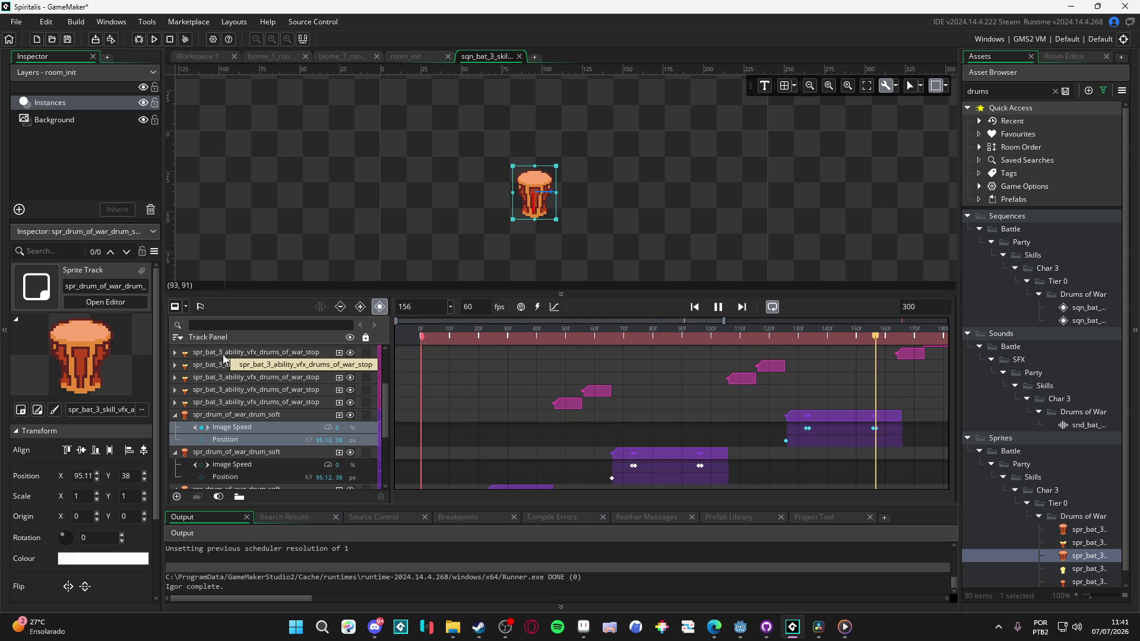
key("space")
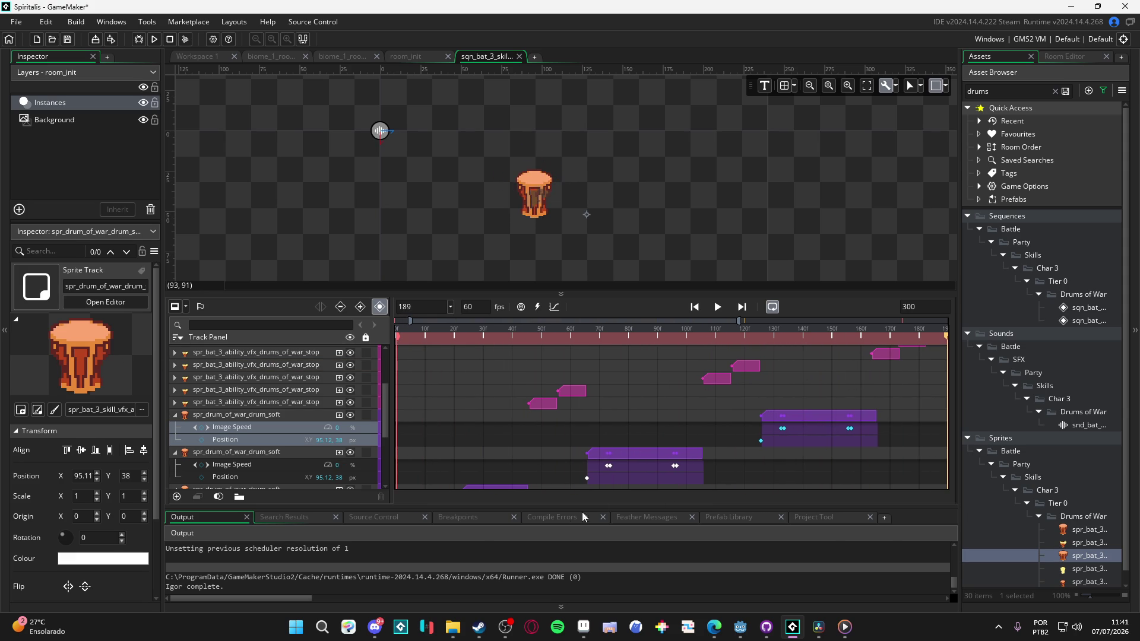
Step: Replay the drums sequence from the start and again from about frame 141
scroll(822, 417, "up", 3)
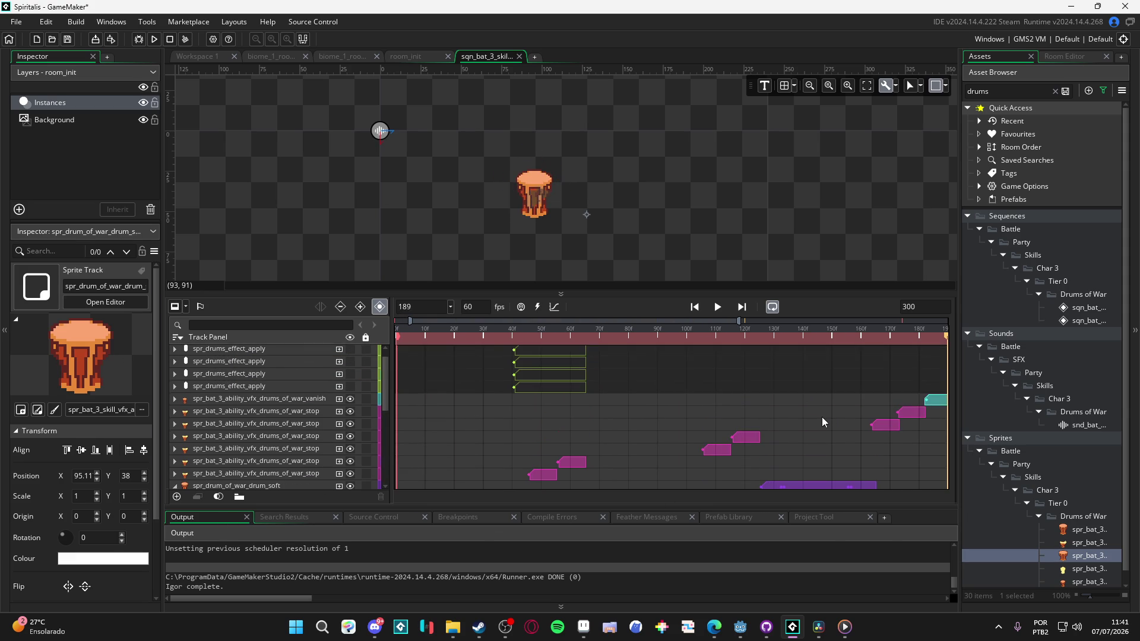
scroll(828, 416, "down", 1)
key("space")
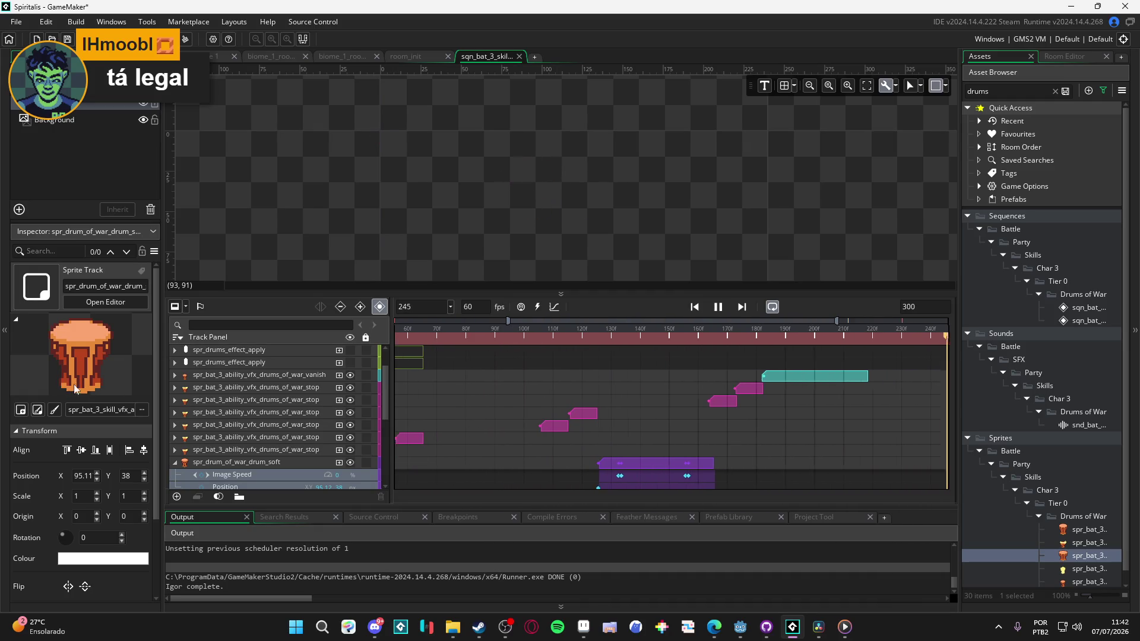
key("space")
left_click(636, 333)
key("space")
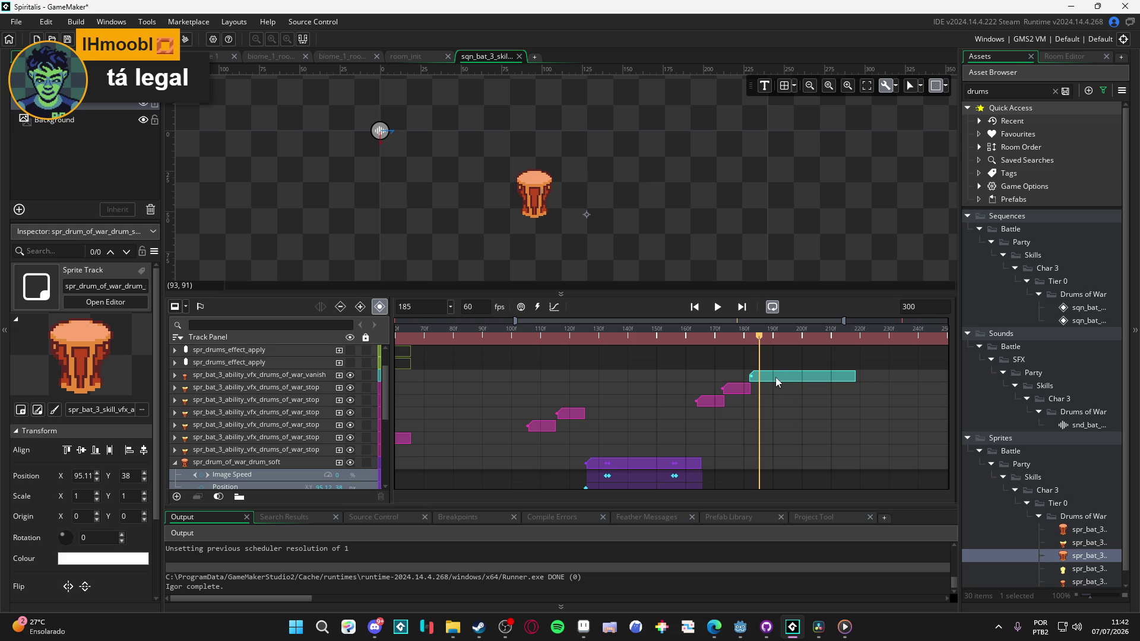
scroll(306, 450, "down", 3)
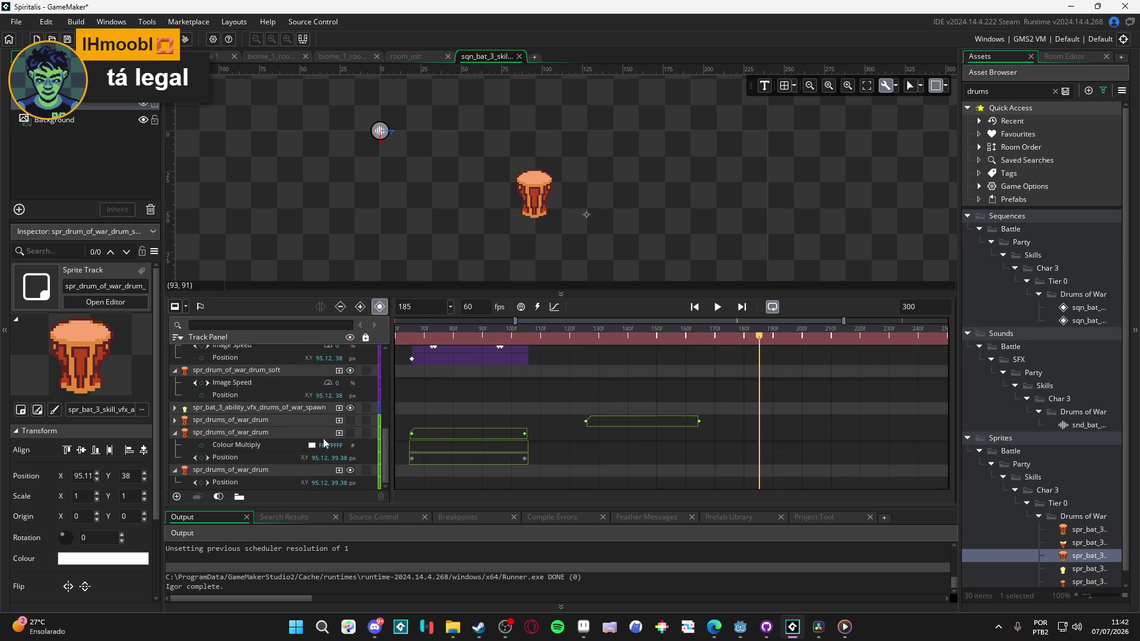
scroll(350, 445, "up", 5)
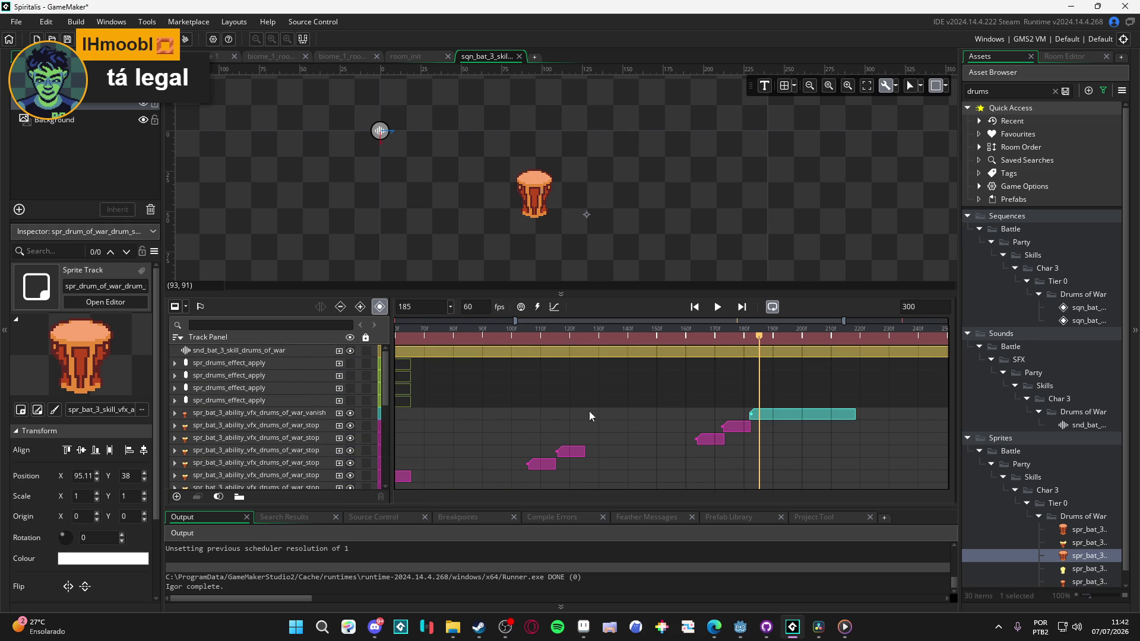
Step: Select the drums vanish track and nudge its clip earlier twice, replaying from frames 150 and 143
left_click(310, 414)
left_click_drag(790, 413, 779, 412)
left_click(655, 338)
key("space")
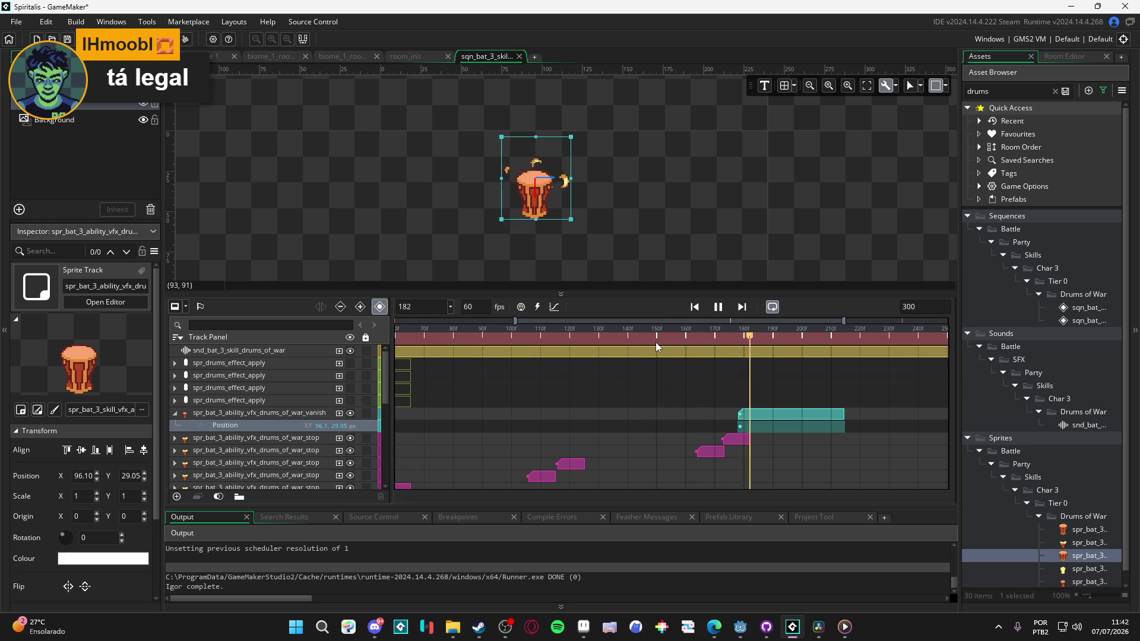
key("space")
left_click_drag(772, 413, 764, 414)
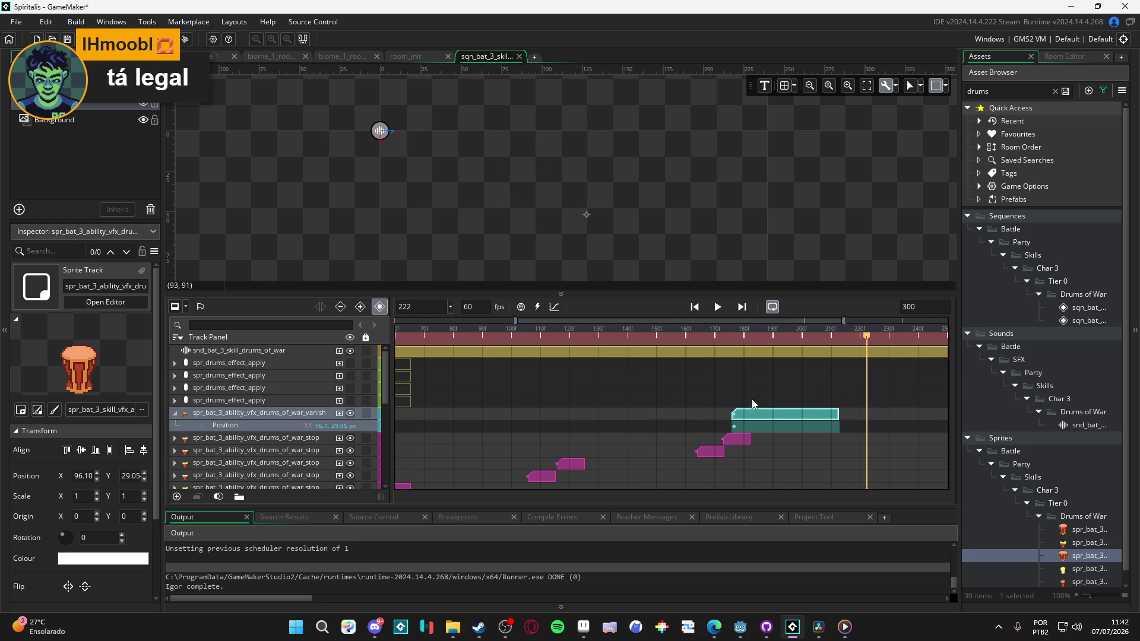
left_click(638, 338)
key("space")
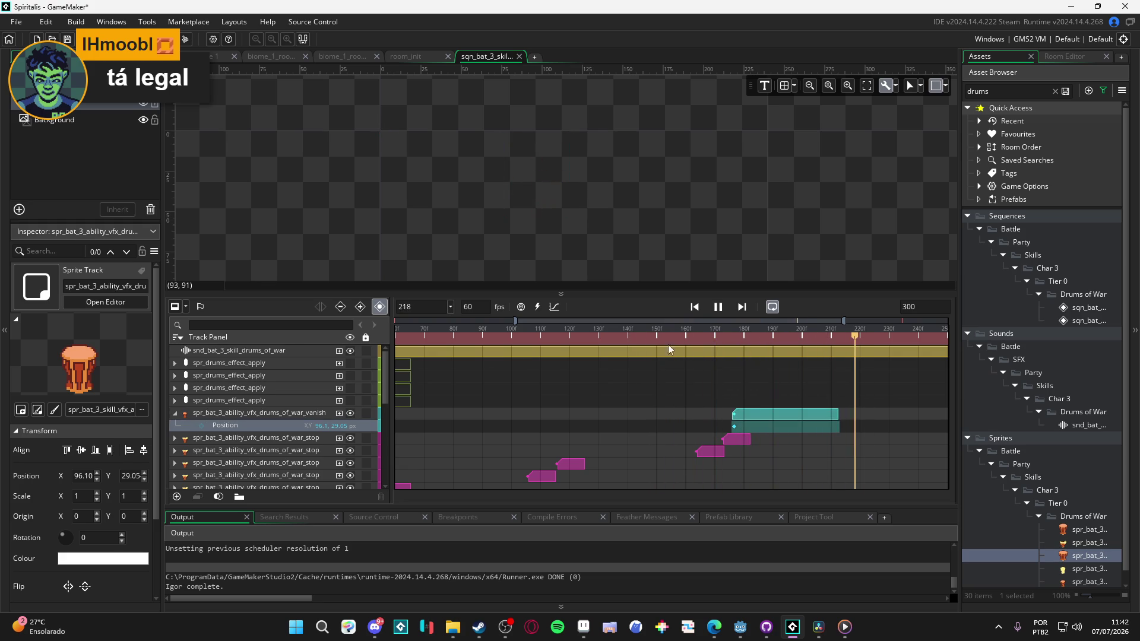
key("space")
Step: Nudge the vanish clip a few more frames earlier, replaying from about frames 137, 110 and 147
left_click_drag(766, 420, 763, 420)
left_click(622, 331)
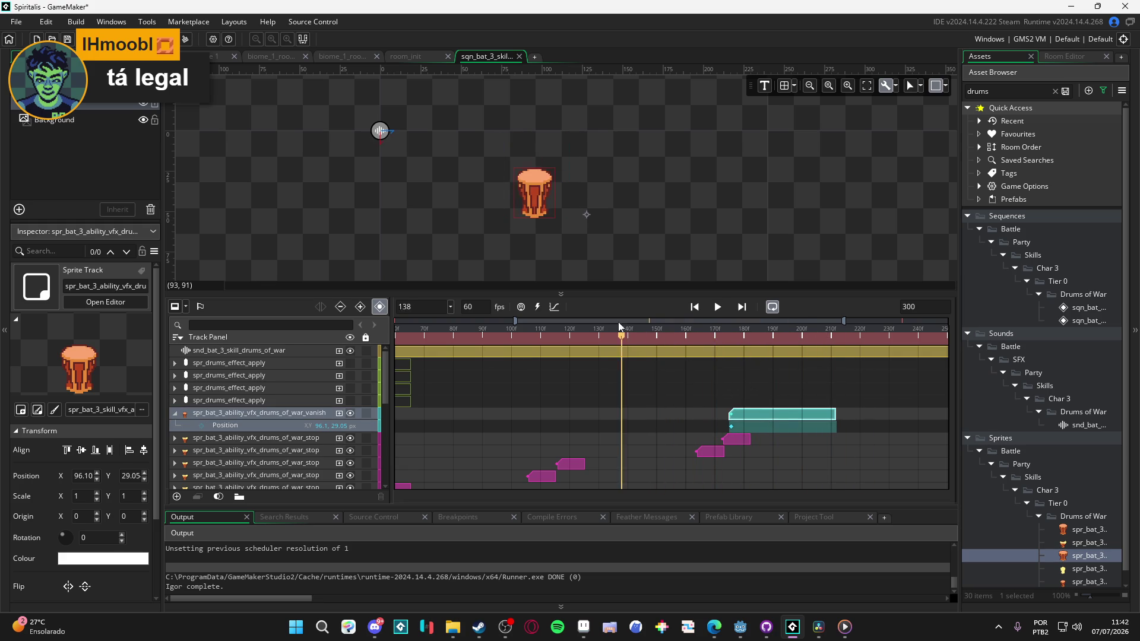
key("space")
key("space")
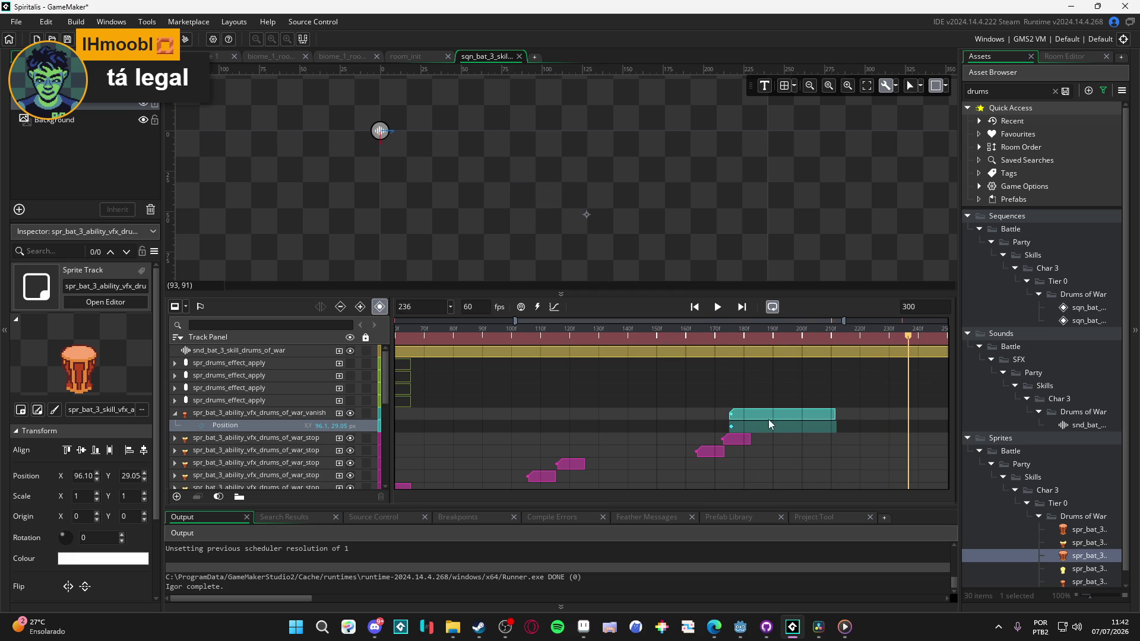
left_click_drag(769, 415, 763, 414)
left_click(616, 336)
key("space")
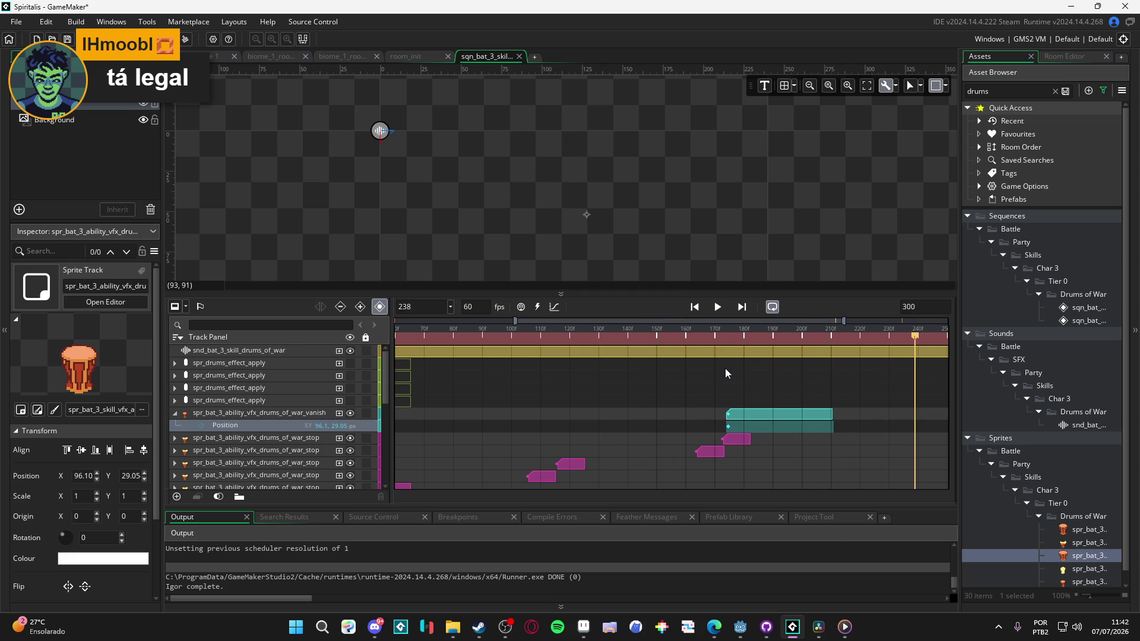
left_click(661, 333)
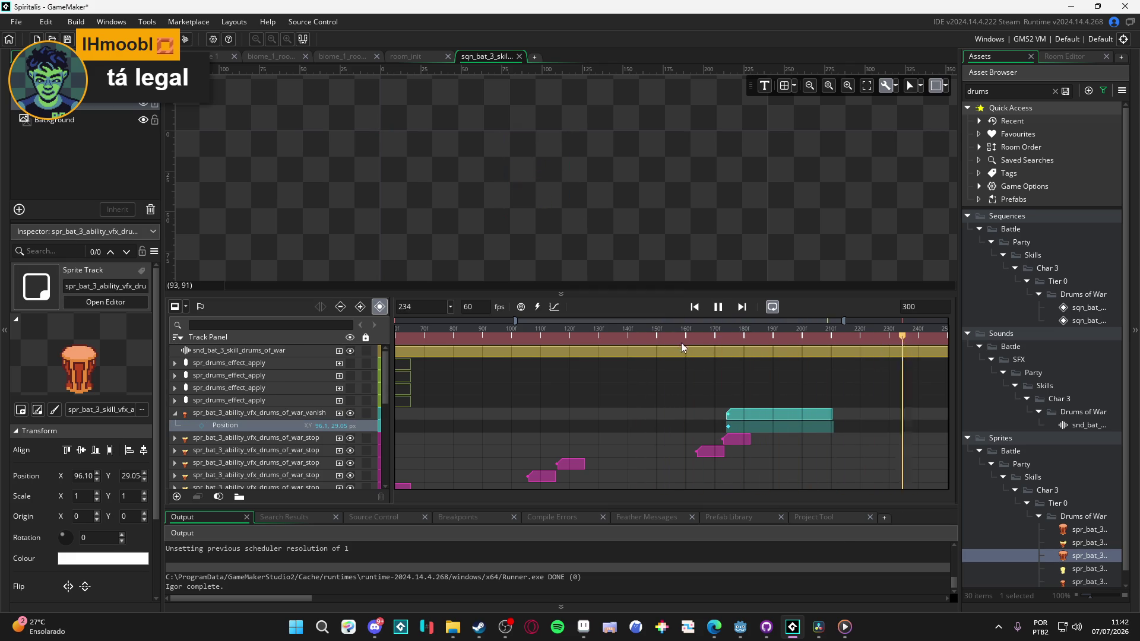
key("space")
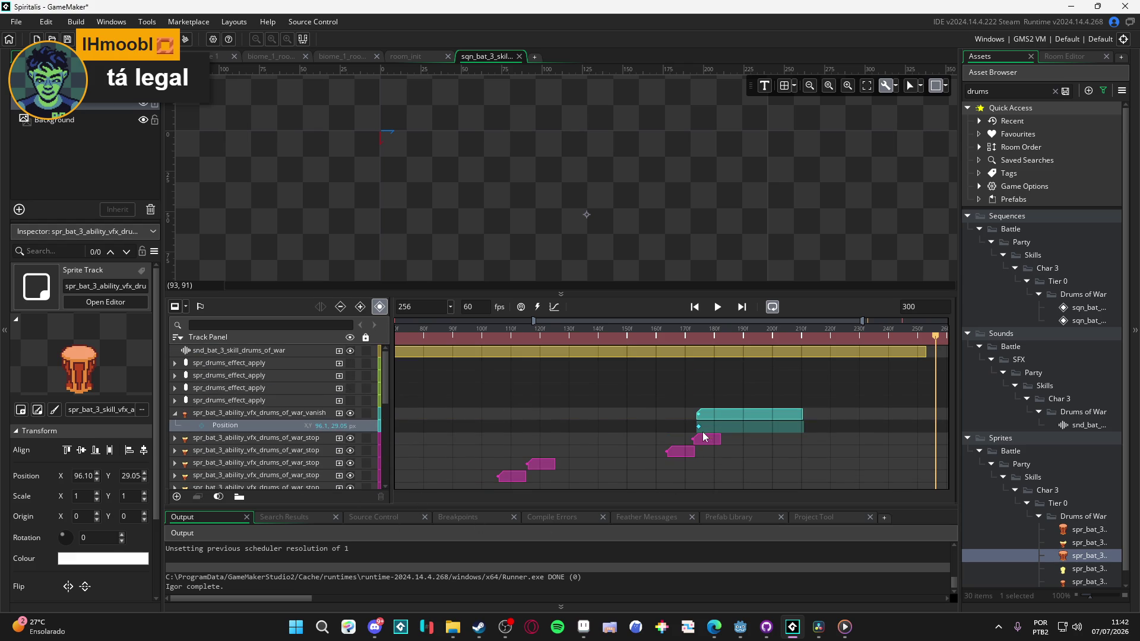
Step: Search the assets for 'fog' and inspect part_exploding_fog and the ambient fog object
left_click(1007, 93)
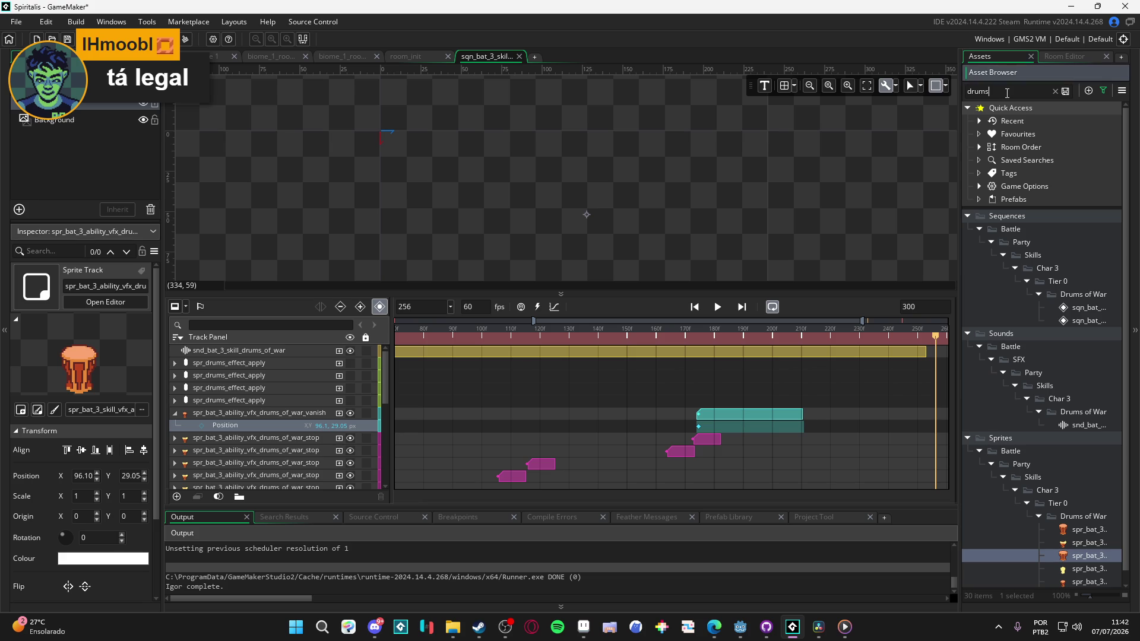
key("ctrl+a")
type("fog")
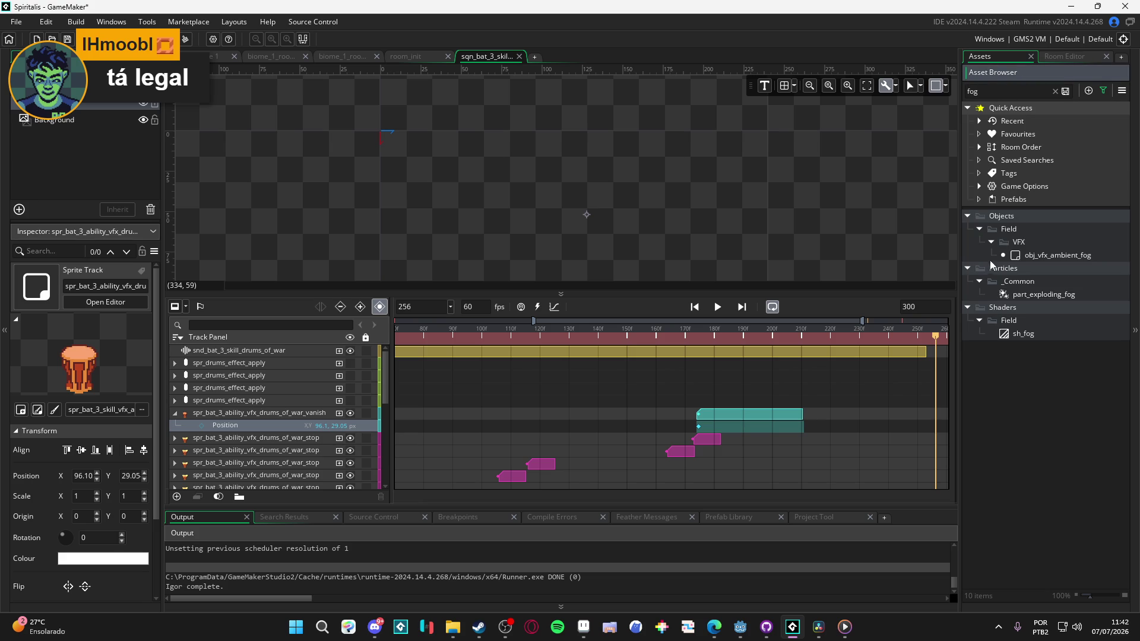
left_click(1026, 294)
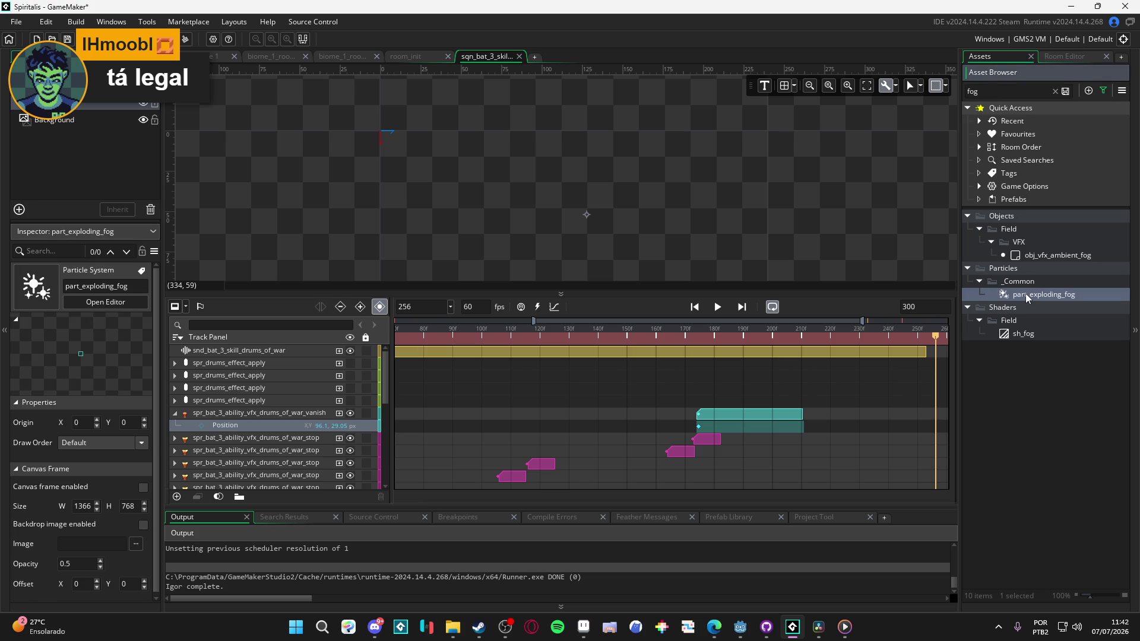
left_click(1045, 256)
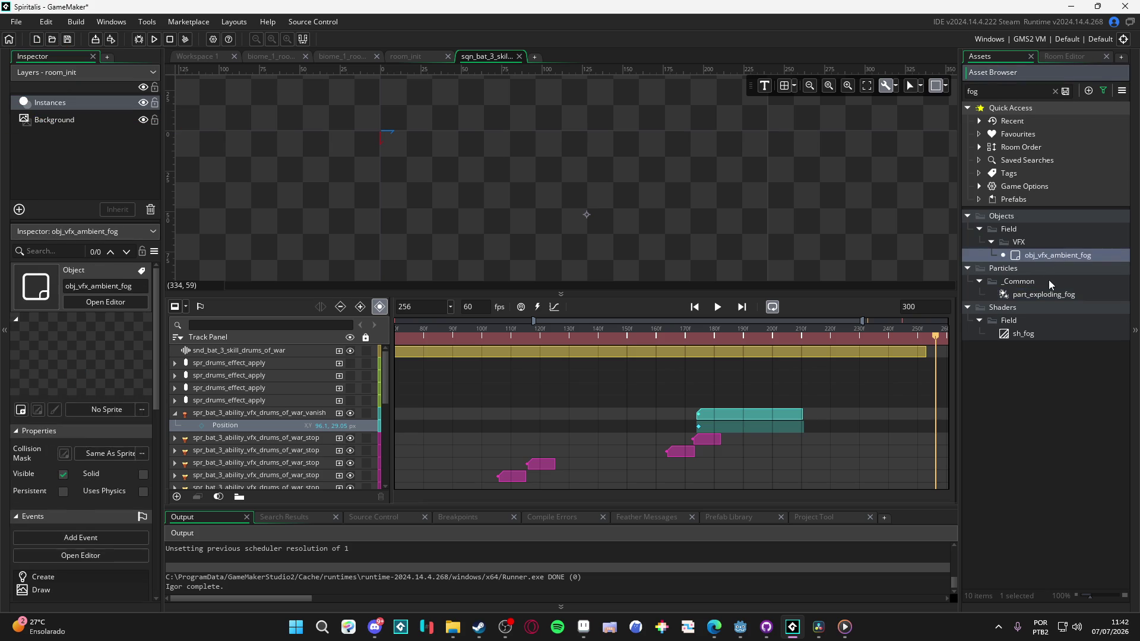
Step: Reselect the exploding fog particle system and obj_vfx_ambient_fog, then clear the 'fog' search filter
left_click(1053, 291)
left_click(1054, 291)
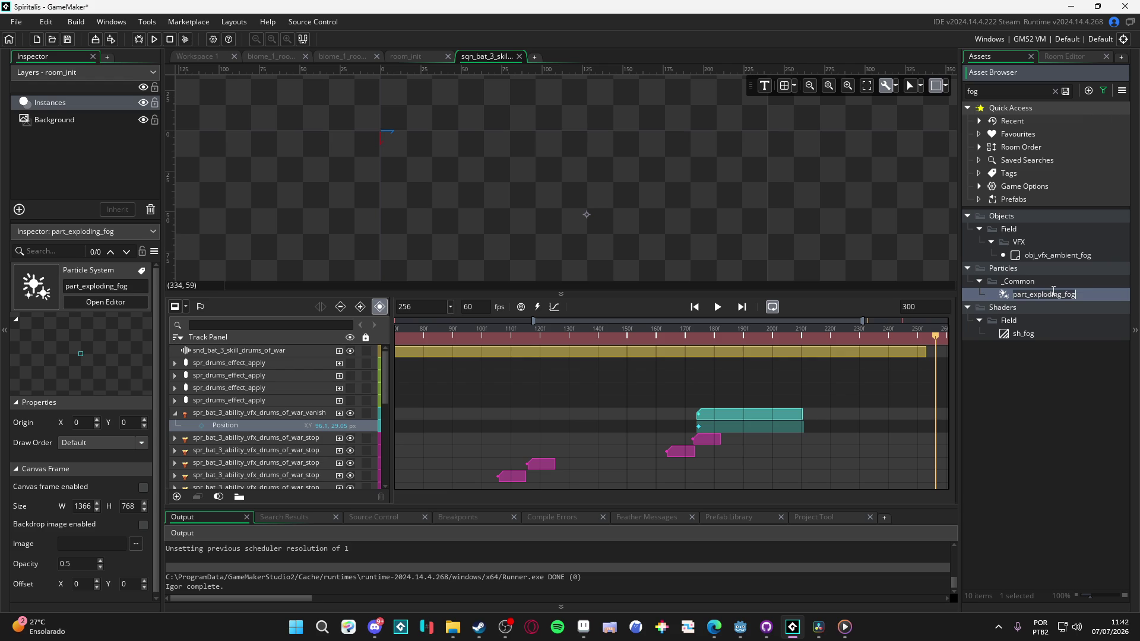
left_click(1049, 253)
left_click(1053, 298)
left_click(1034, 256)
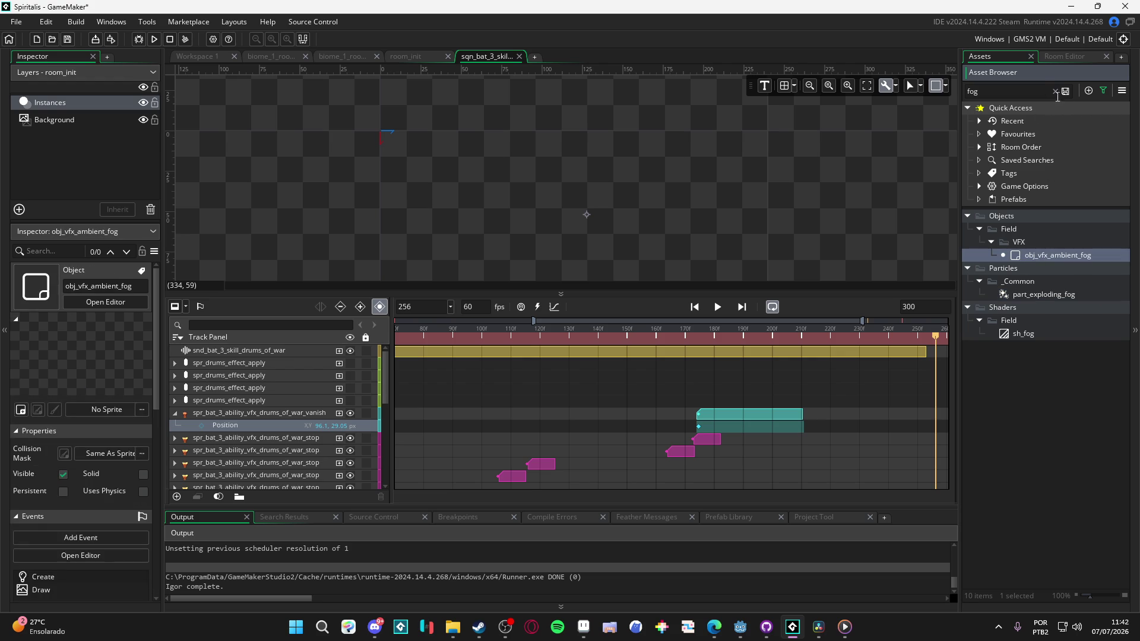
left_click(1055, 93)
Step: Replay from about frame 185 and trim the drums of war audio clip to end at frame 211
scroll(615, 245, "left", 1)
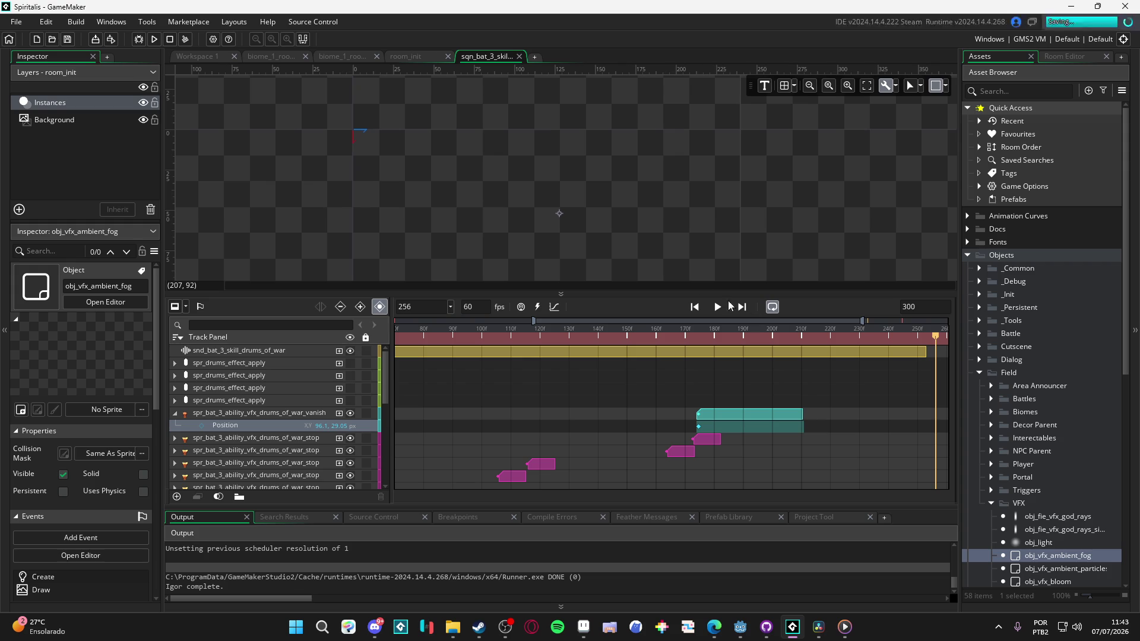
scroll(849, 422, "left", 2)
scroll(849, 418, "right", 6)
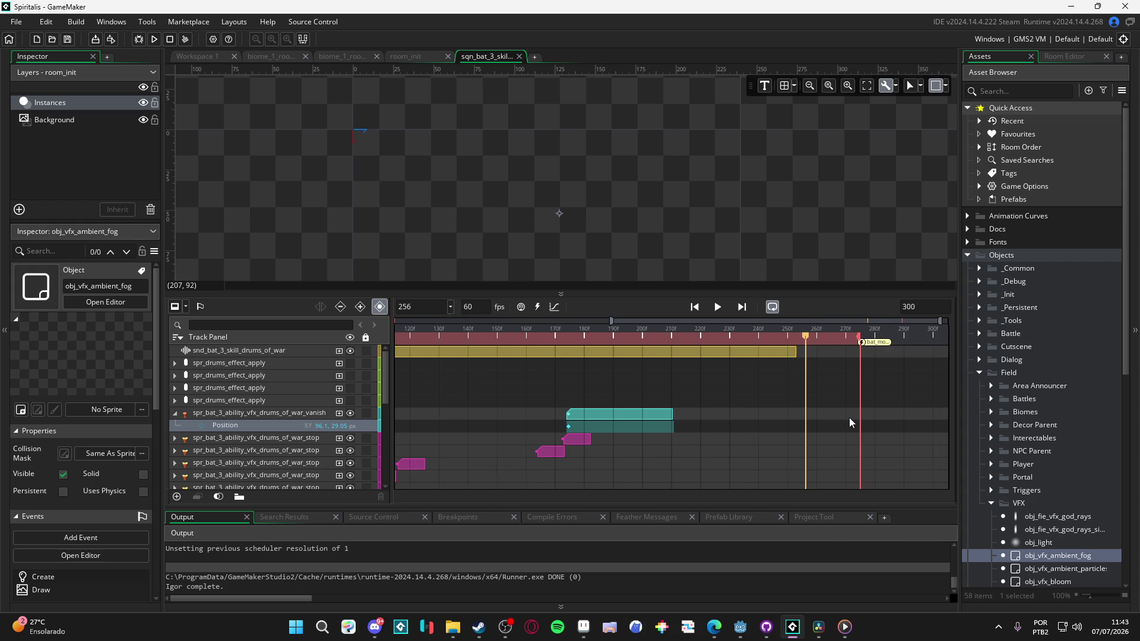
left_click_drag(794, 334, 497, 336)
key("space")
key("space")
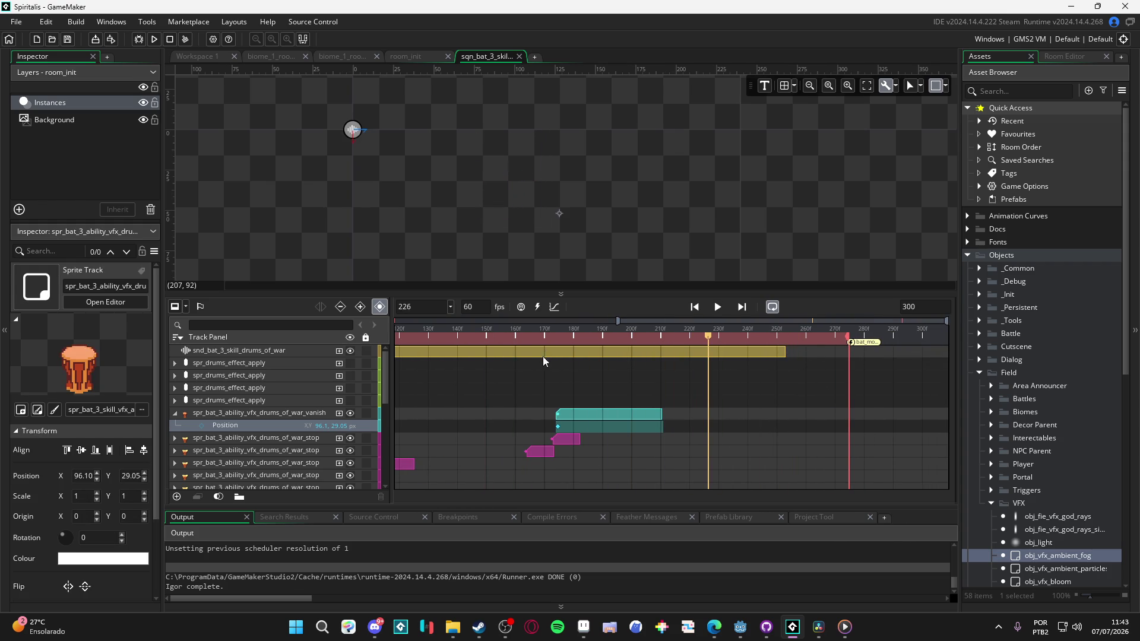
left_click_drag(689, 338, 663, 342)
left_click_drag(785, 350, 653, 356)
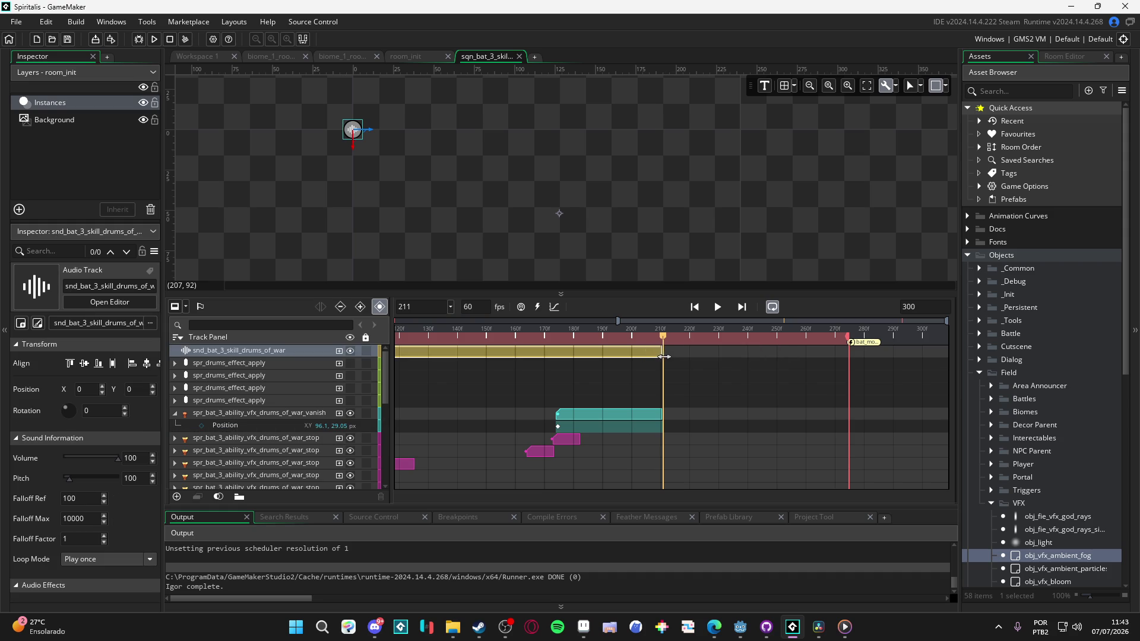
left_click(826, 343)
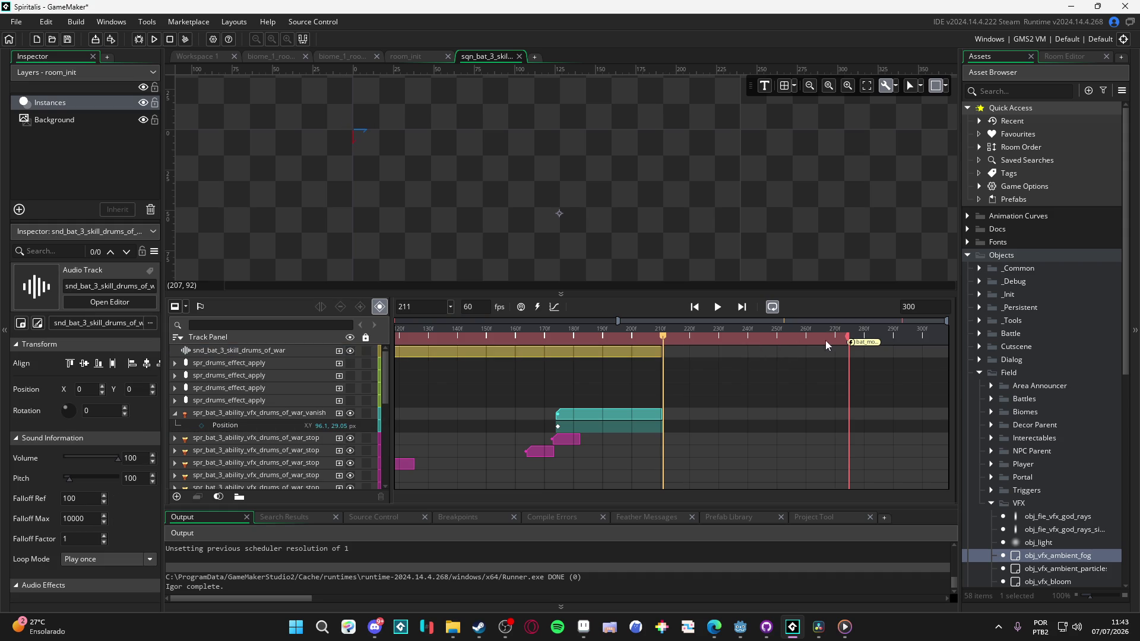
Step: Delete the snd_bat_3_skill_drums_of_war audio track and return the playhead to the sequence start
left_click_drag(698, 341, 664, 341)
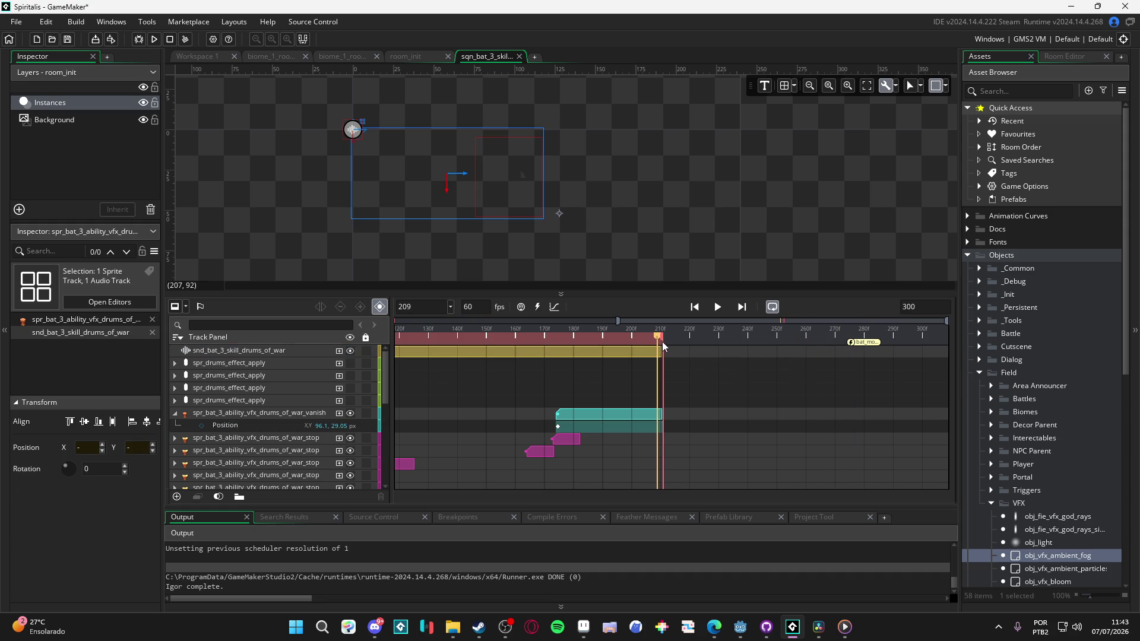
left_click(636, 357)
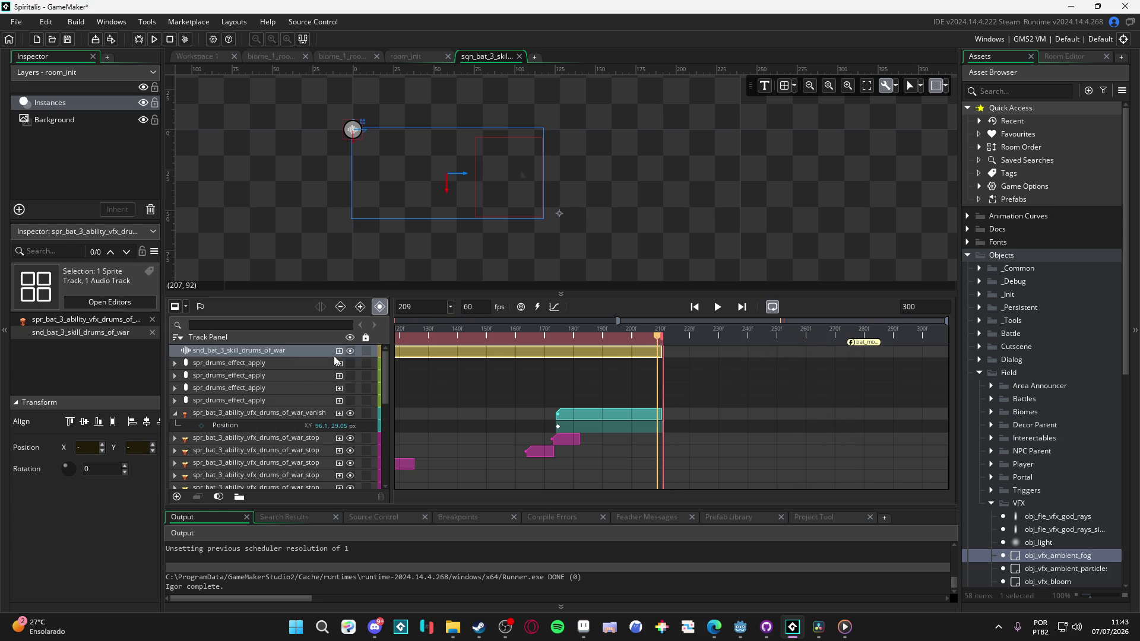
left_click(268, 353)
key("Delete")
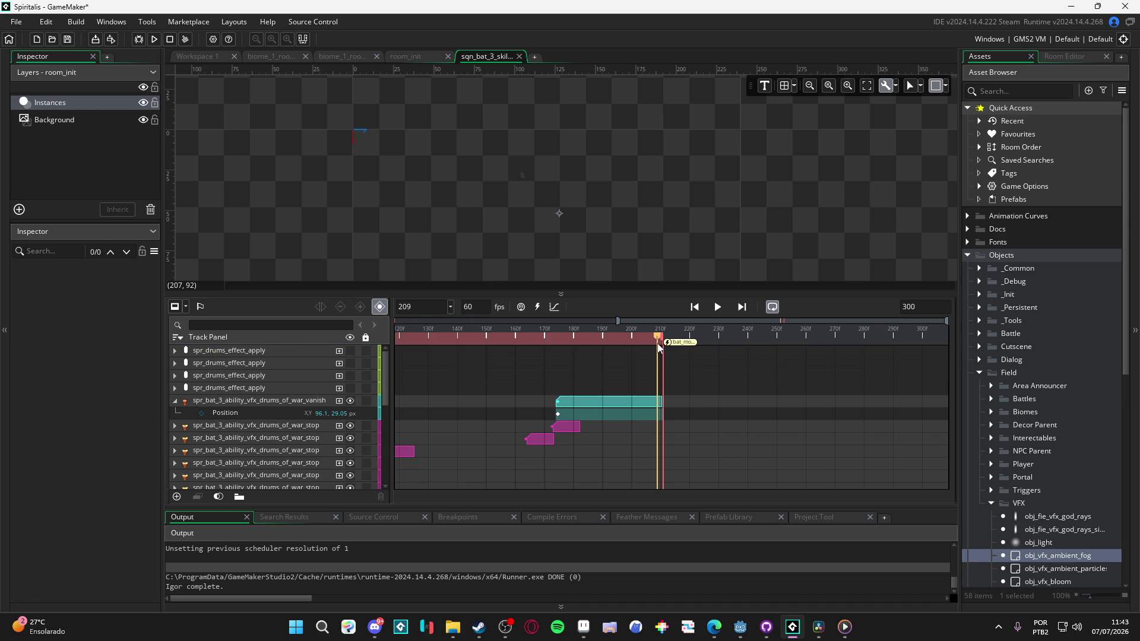
left_click_drag(655, 347, 664, 343)
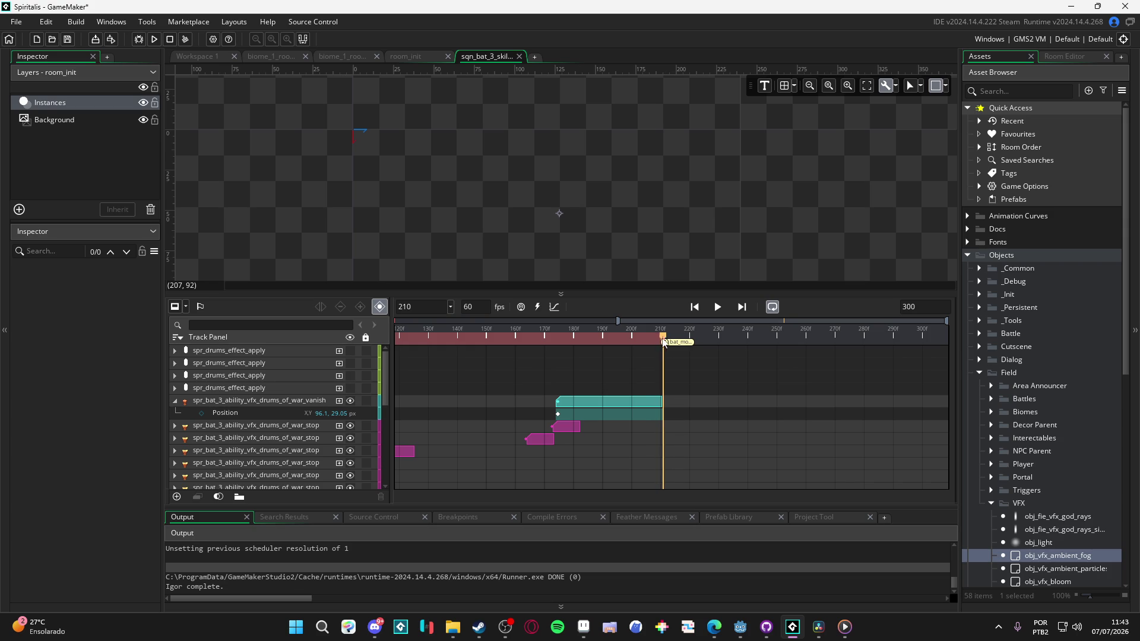
key("Home")
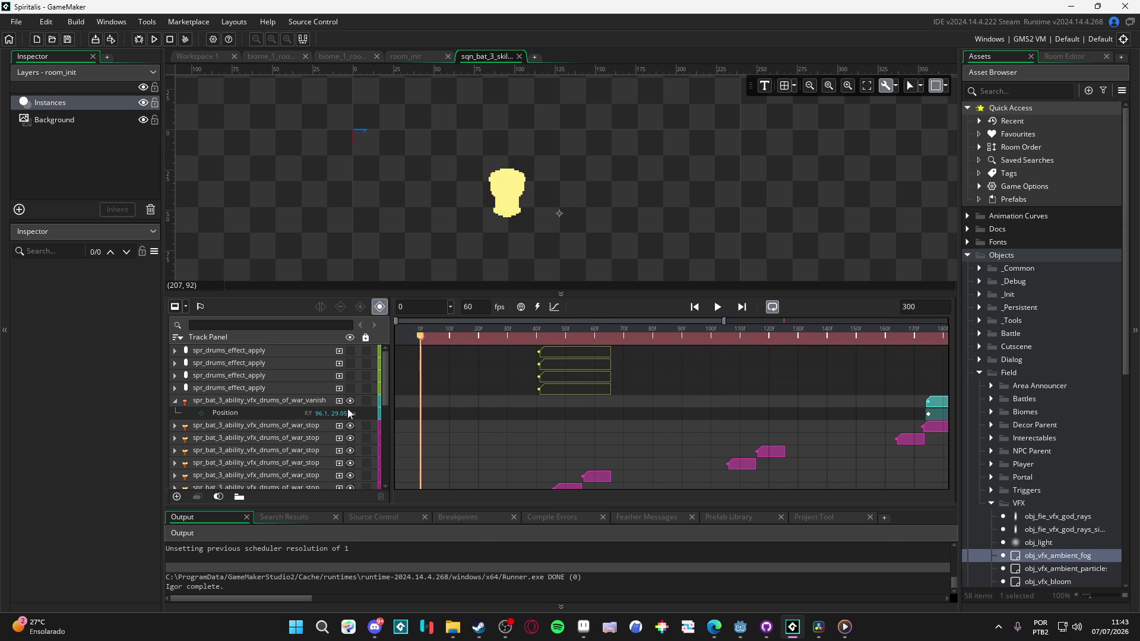
Step: Run the game build and apply the System > Configs video settings to enlarge its window
key("F5")
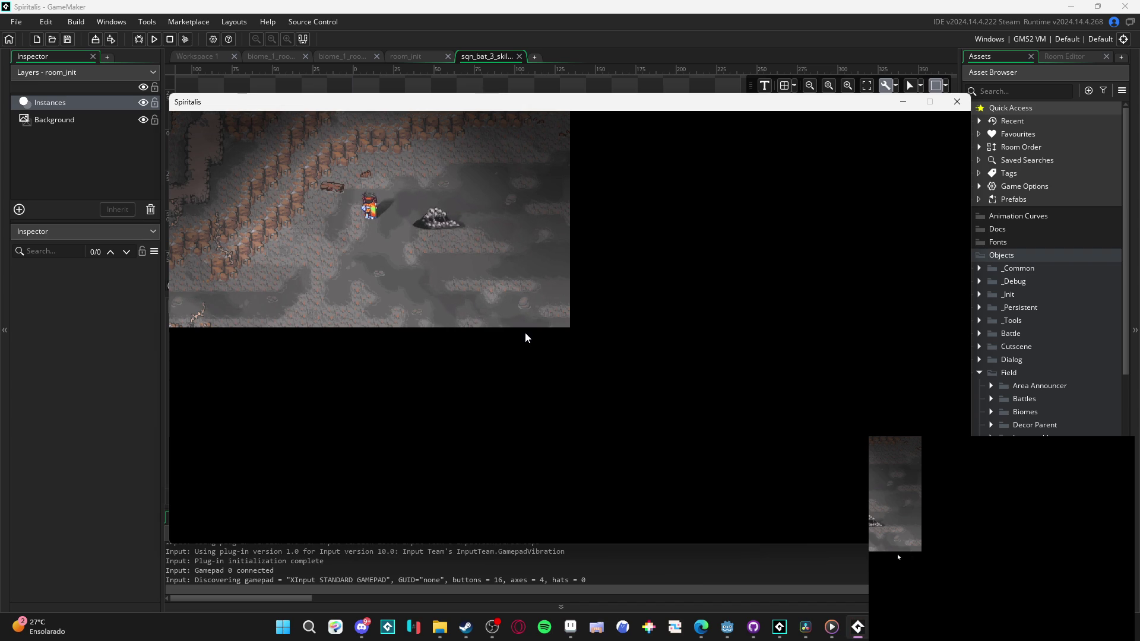
key("Escape")
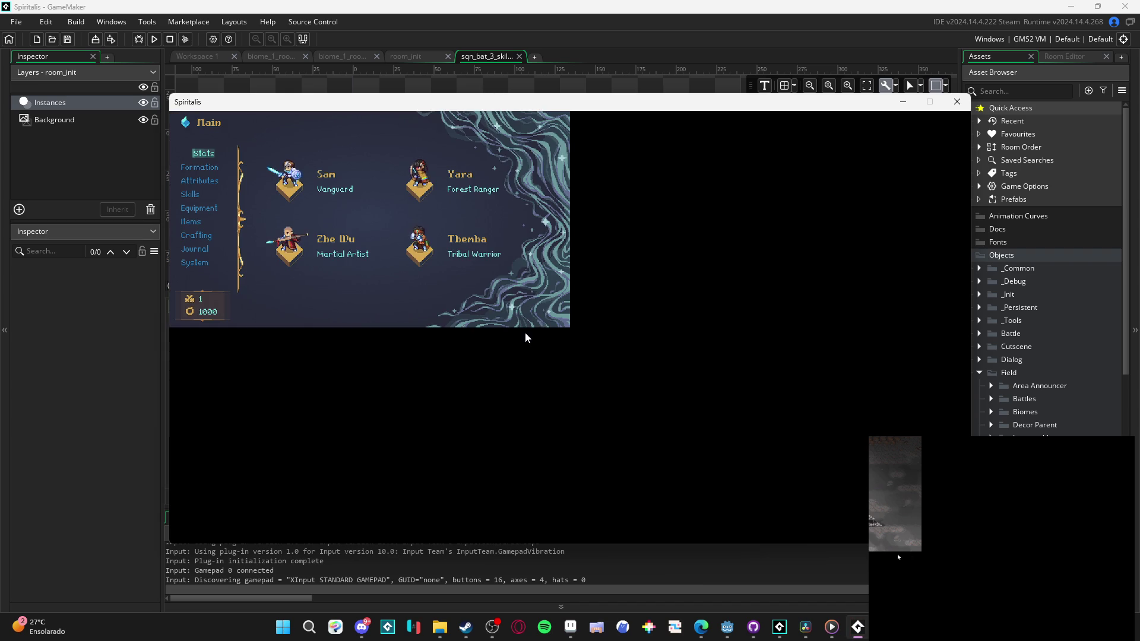
key("Down")
key("Down")
key("Down")
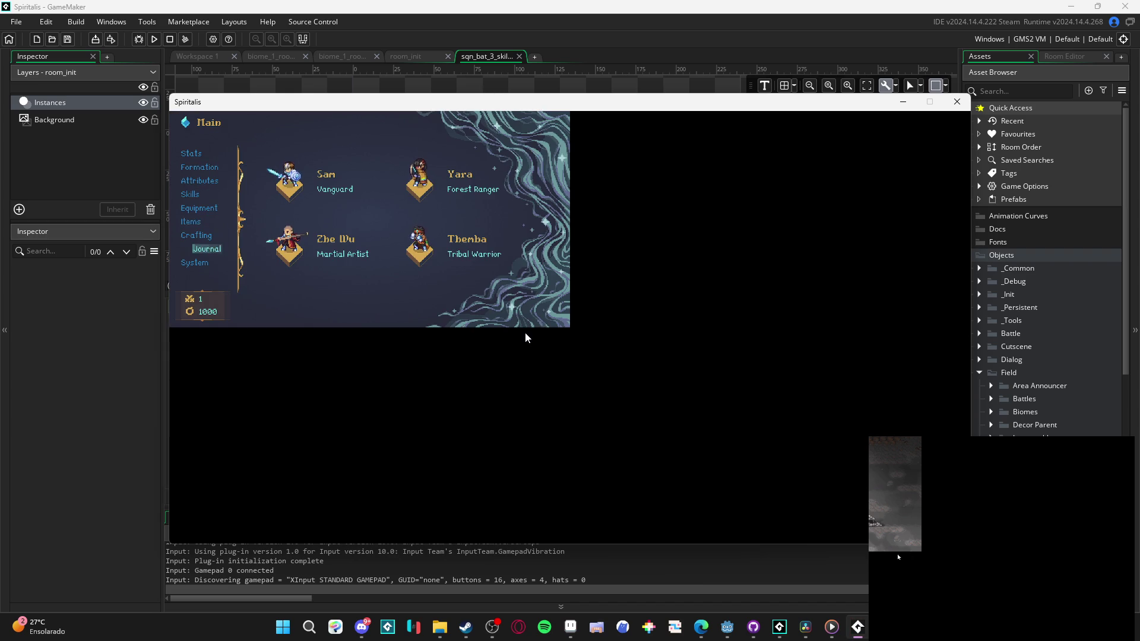
key("Down")
key("Return")
key("e")
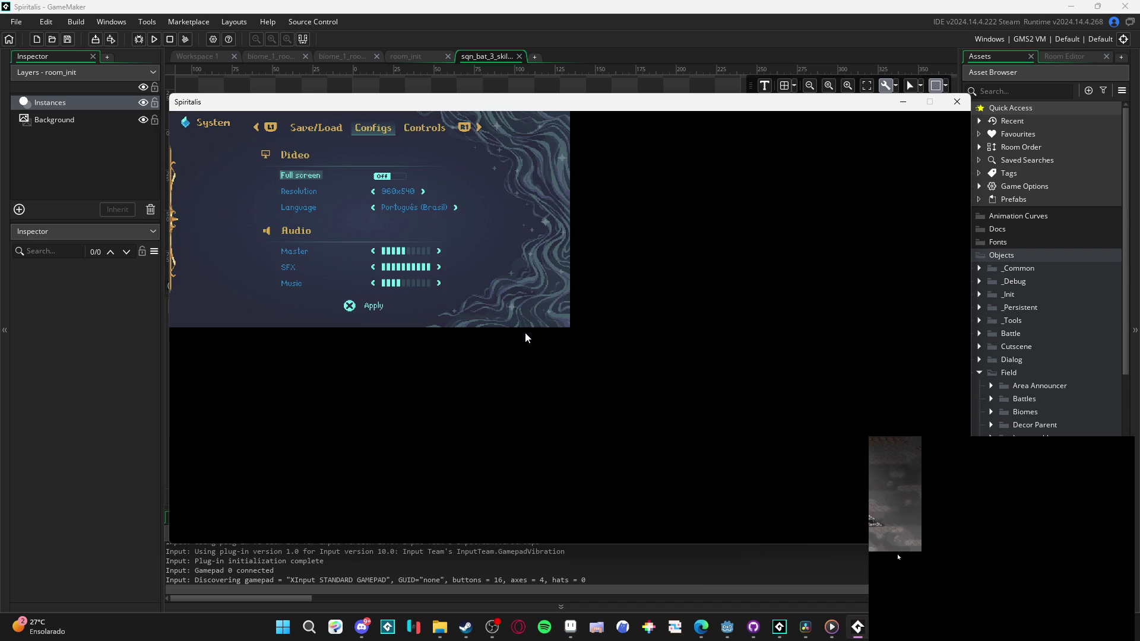
key("Down")
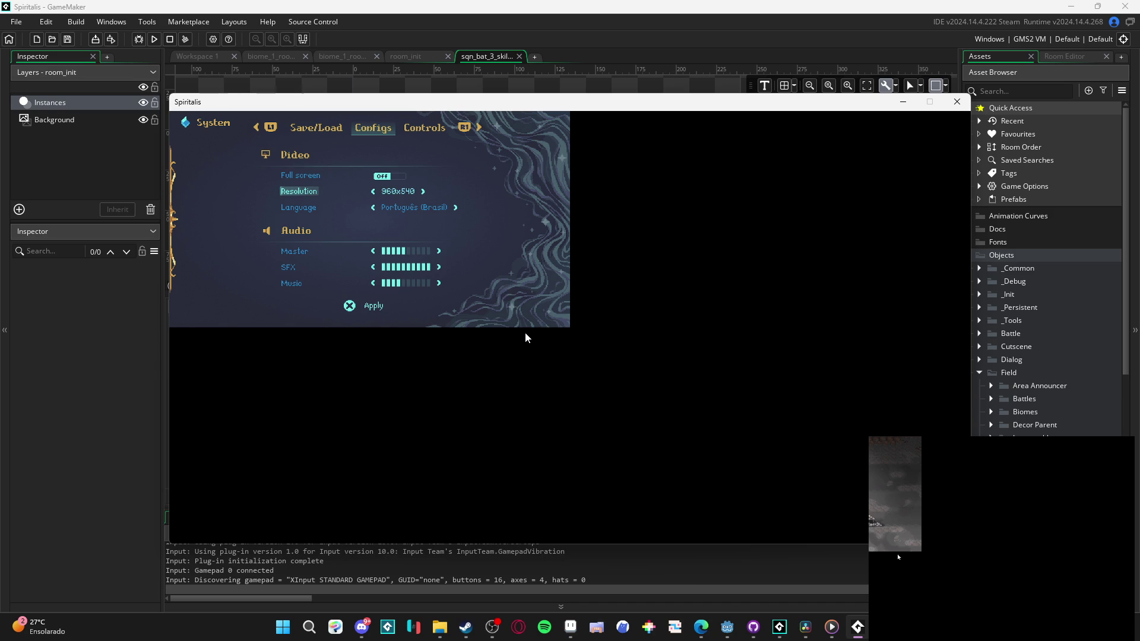
key("Up")
key("x")
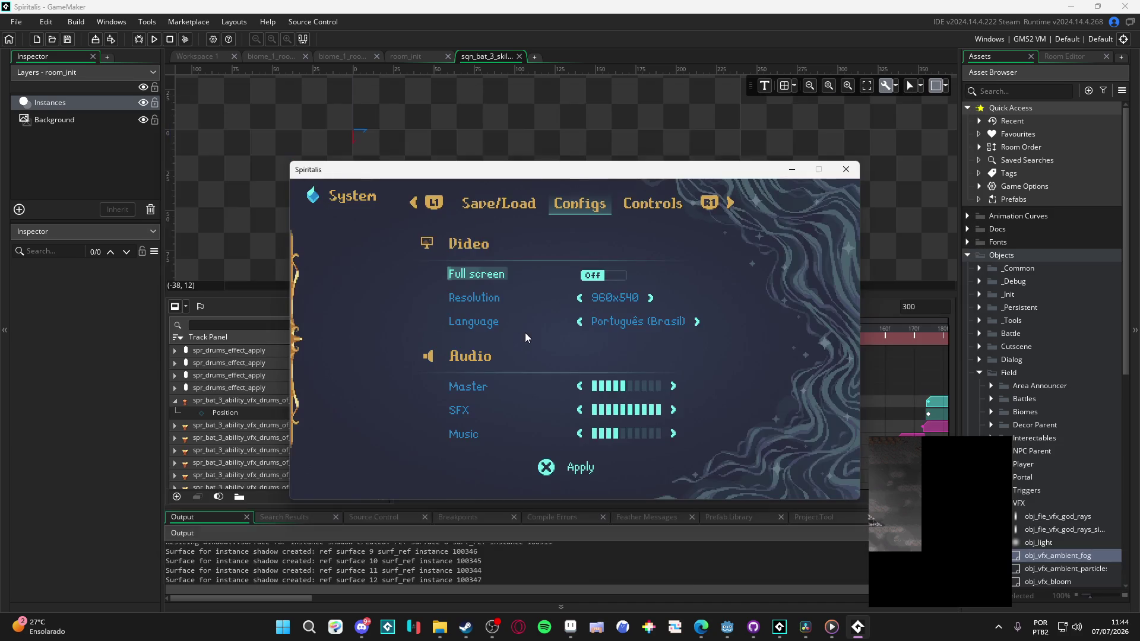
key("Escape")
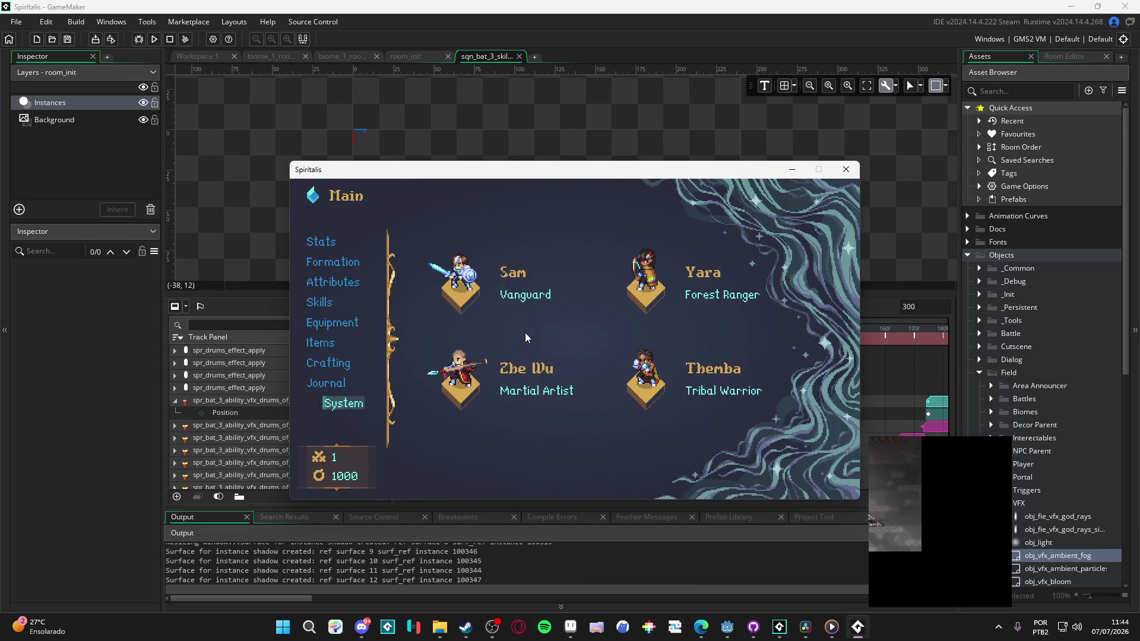
key("Escape")
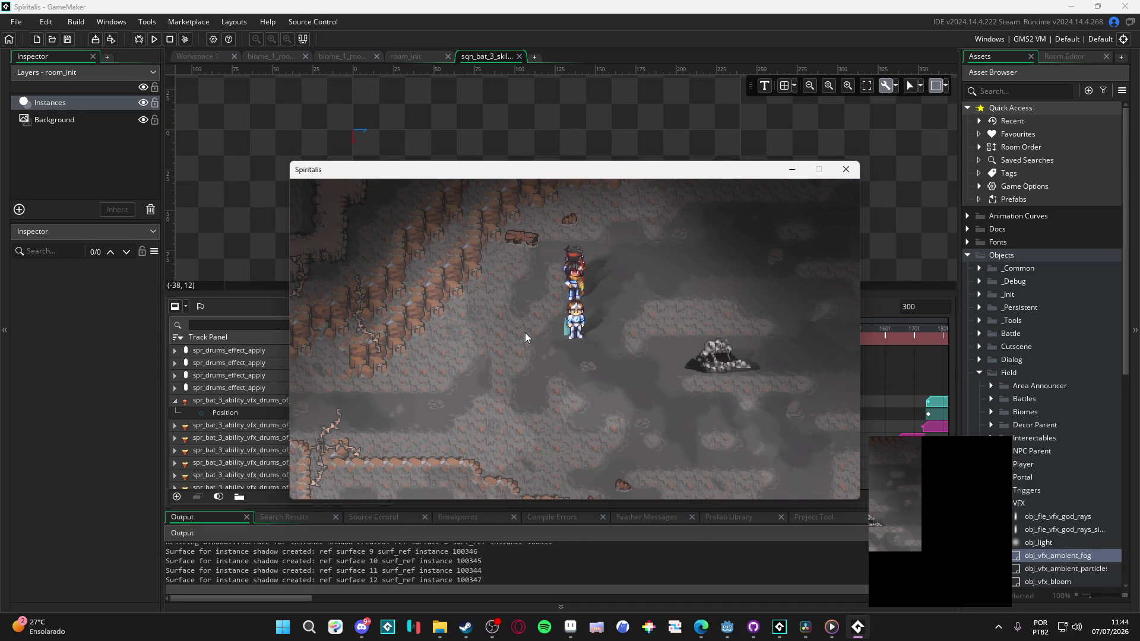
Step: Start a cave battle, have the first heroes Recharge, and cast Drums of War with the fourth hero
key("Right")
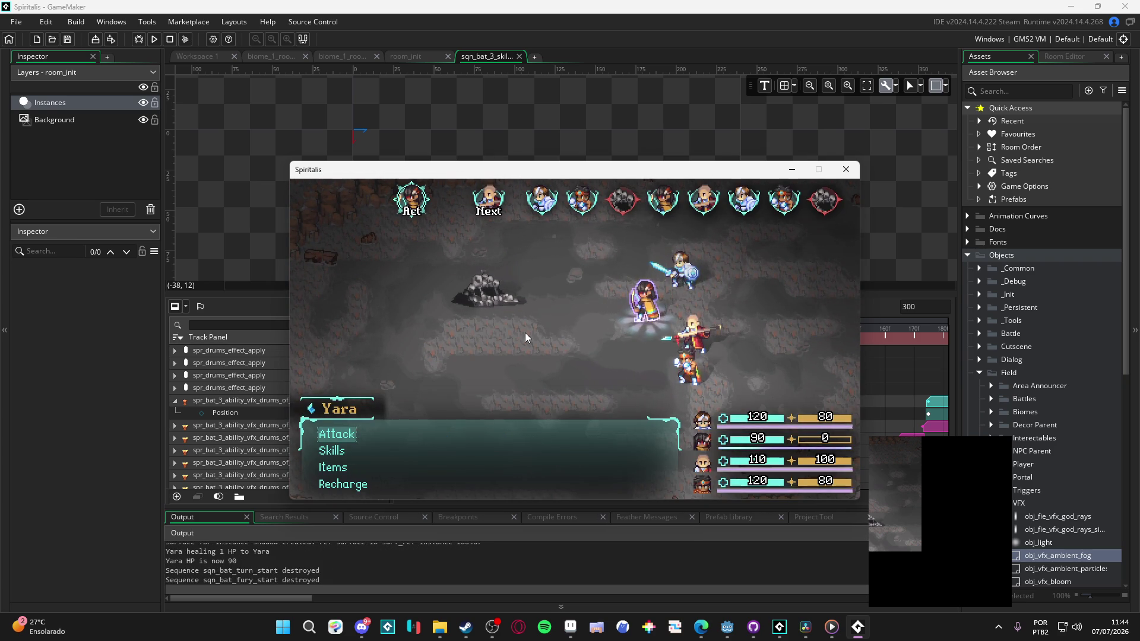
key("Up")
key("Return")
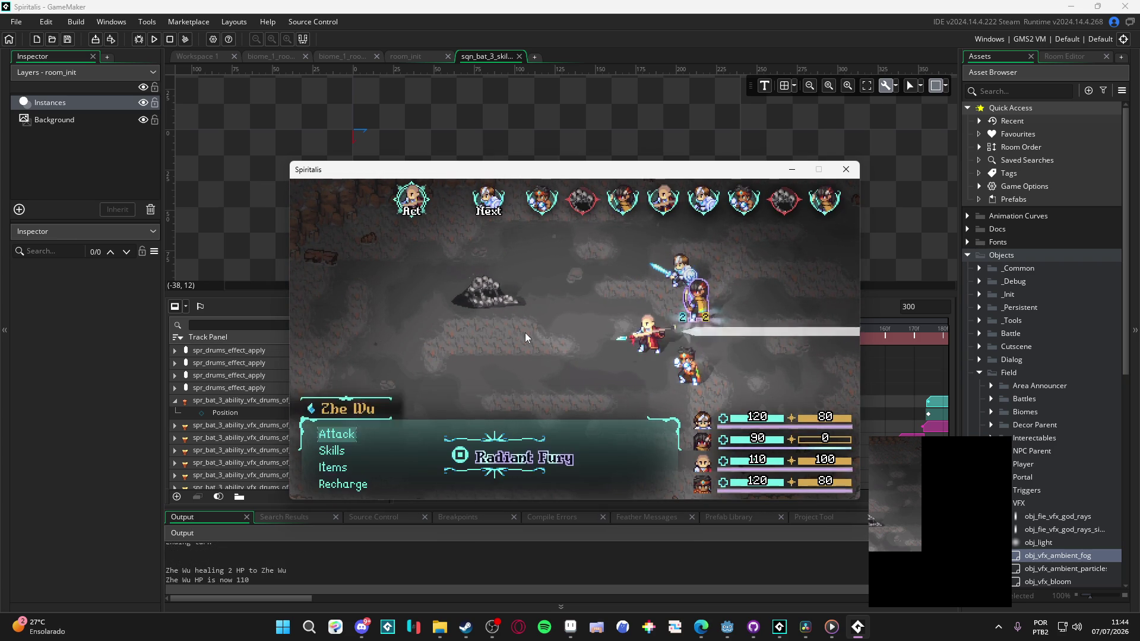
key("Return")
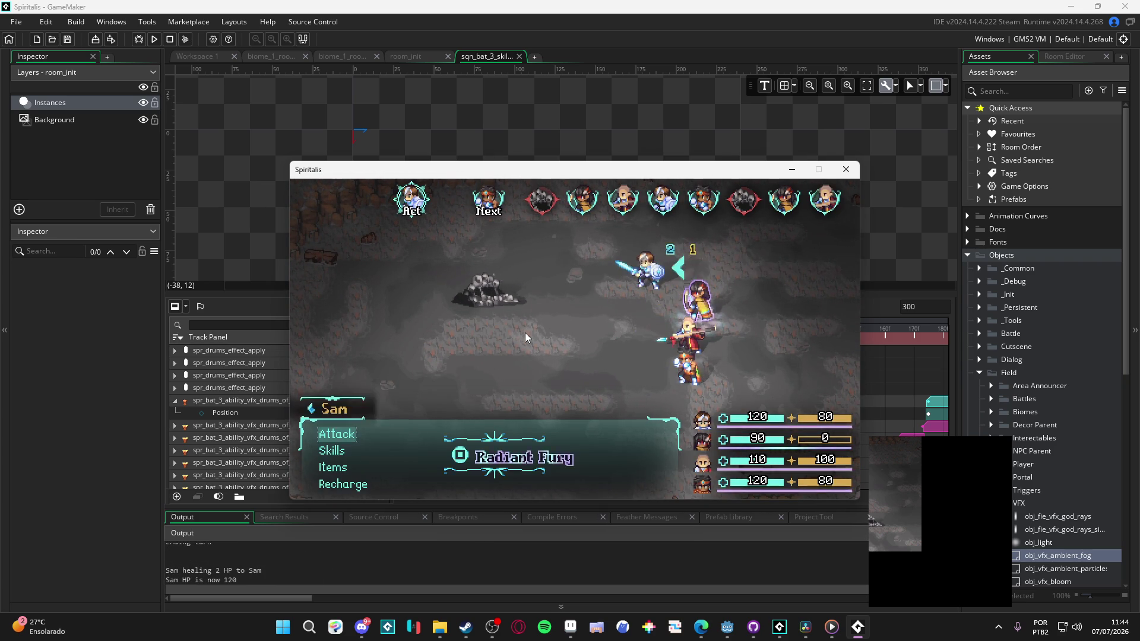
key("Return")
key("Down")
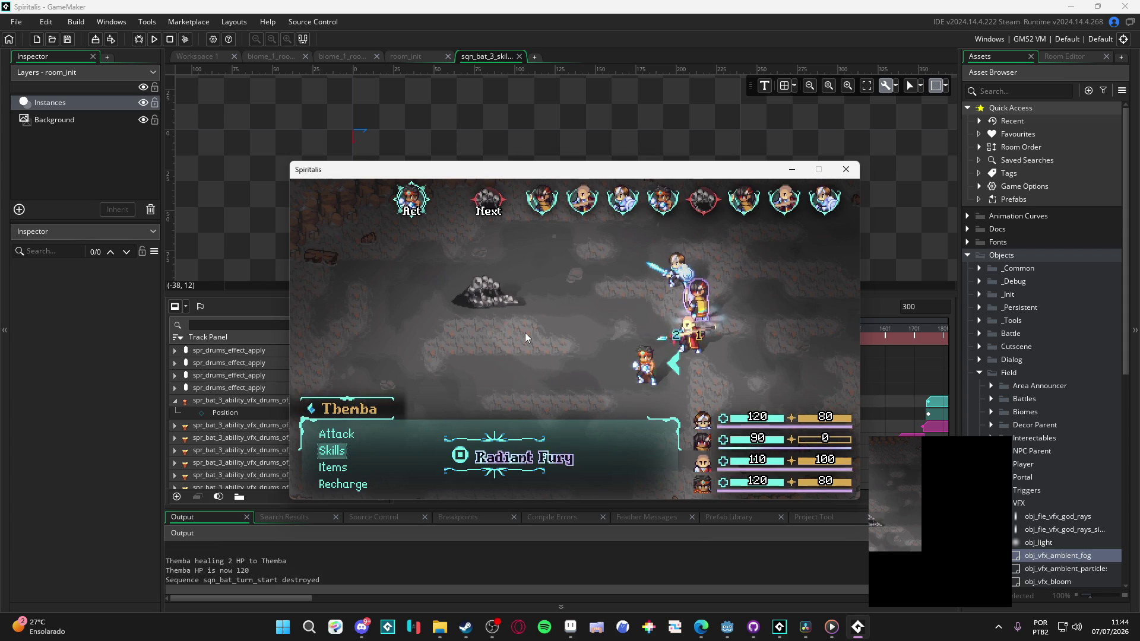
key("Down")
key("Down")
key("Up")
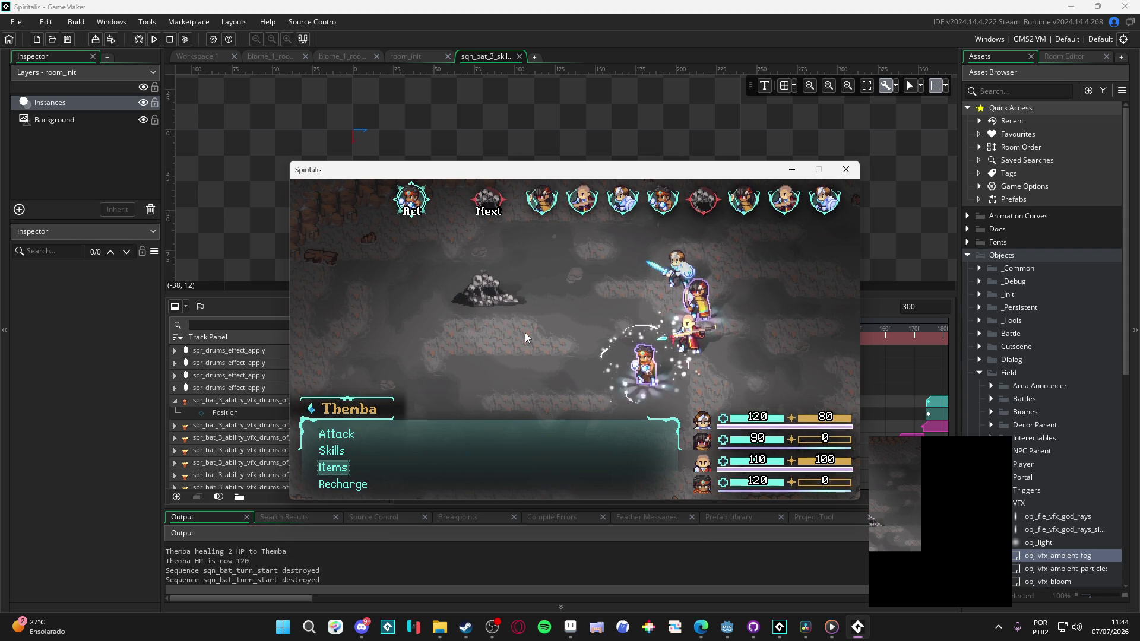
key("Up")
key("Return")
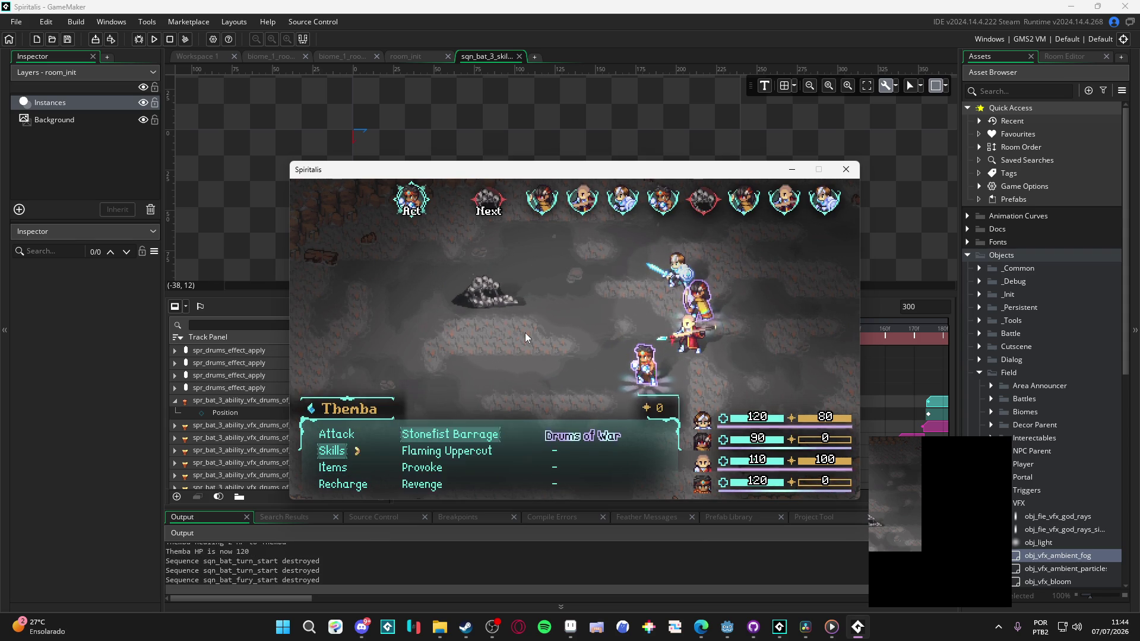
key("Return")
key("Down")
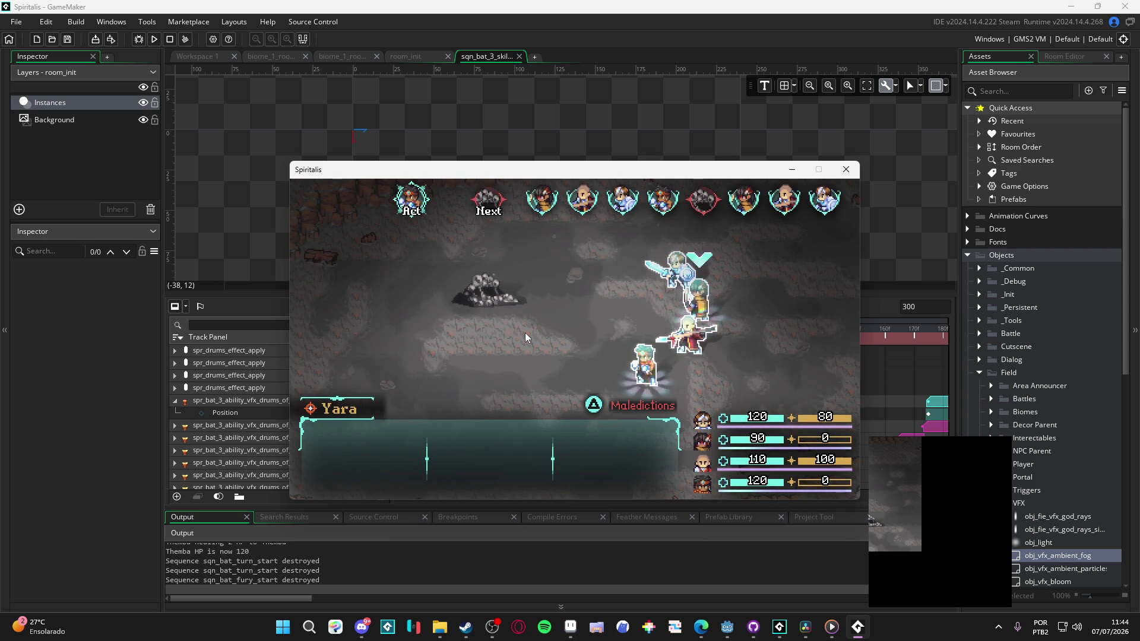
key("Return")
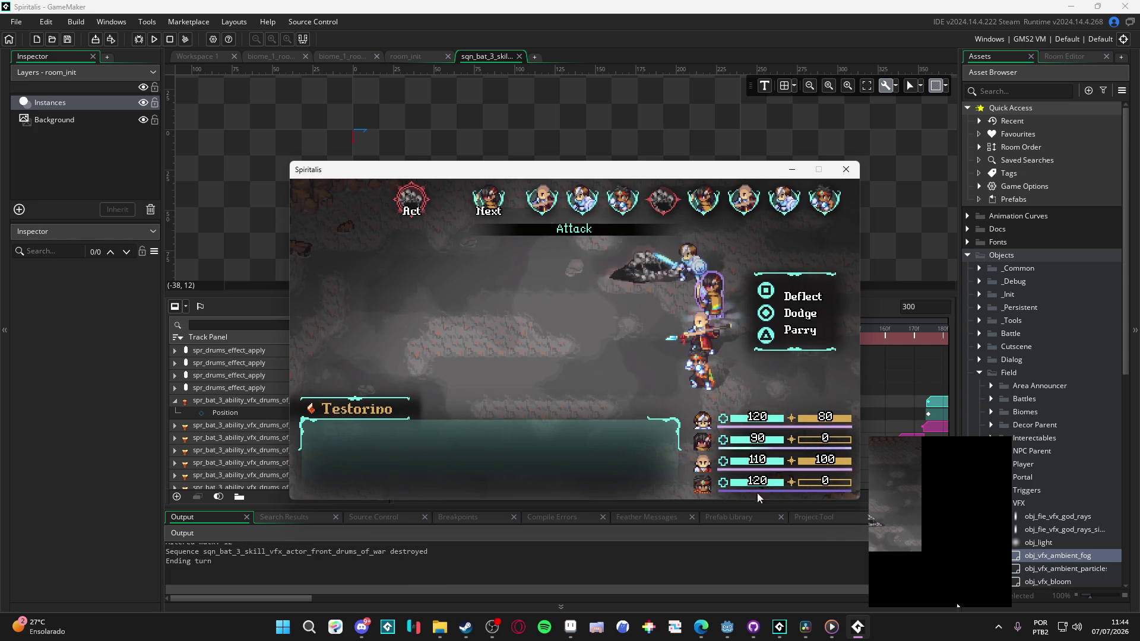
mouse_move(490, 633)
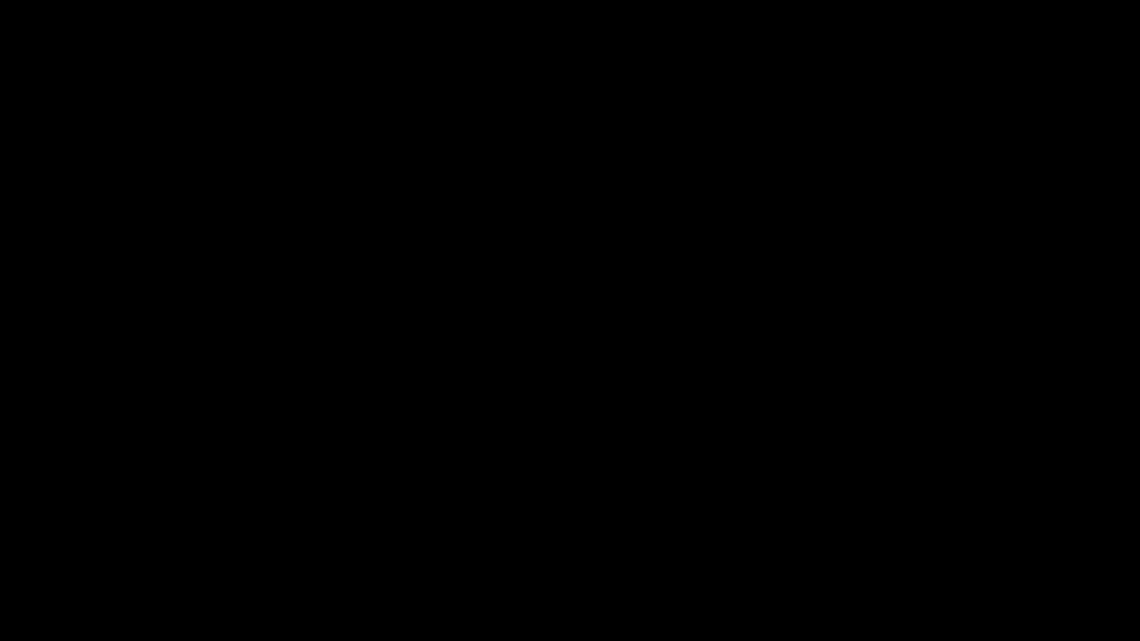
Step: Lower the in-game Music volume to two bars under System > Configs and resume gameplay
key("Down")
key("Down")
key("Down")
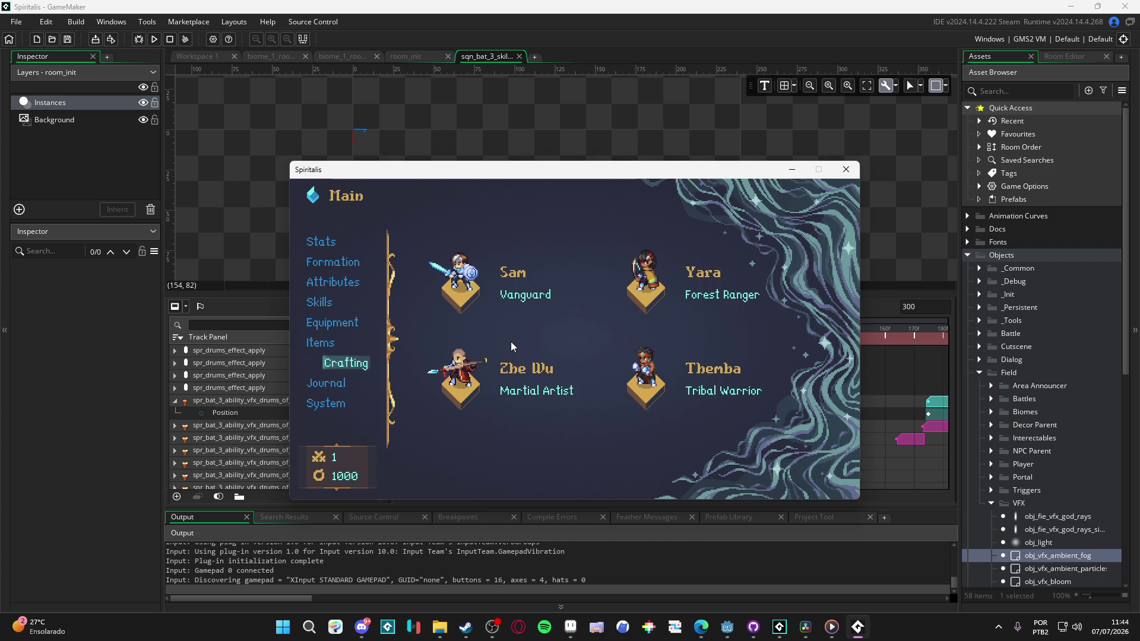
key("Down")
key("Down")
key("Return")
key("e")
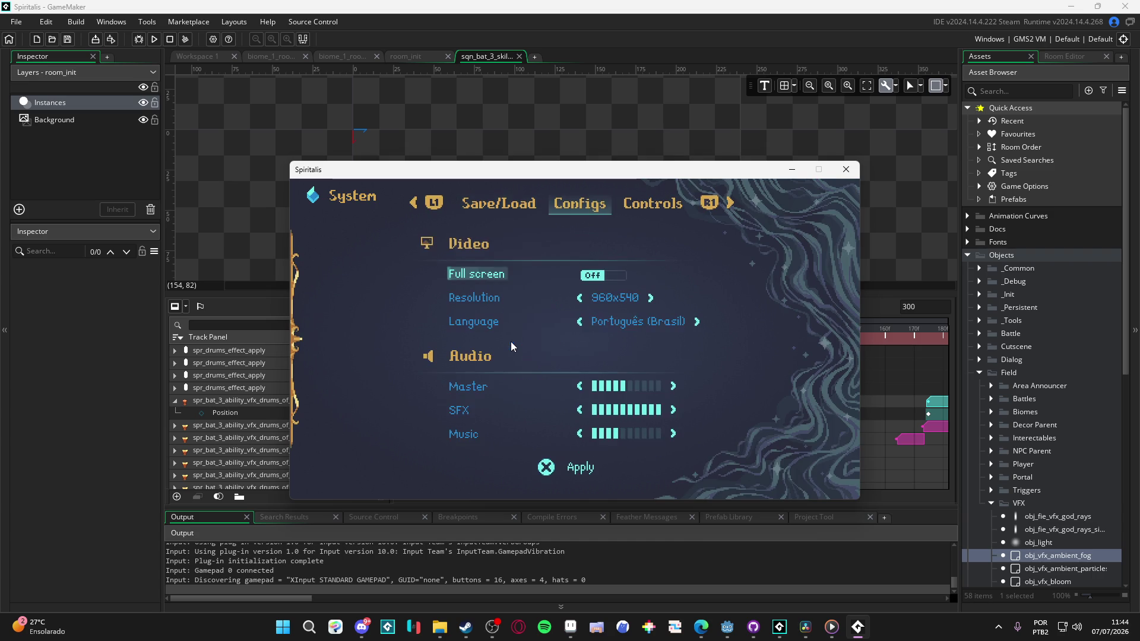
key("Down")
key("Down")
key("Down")
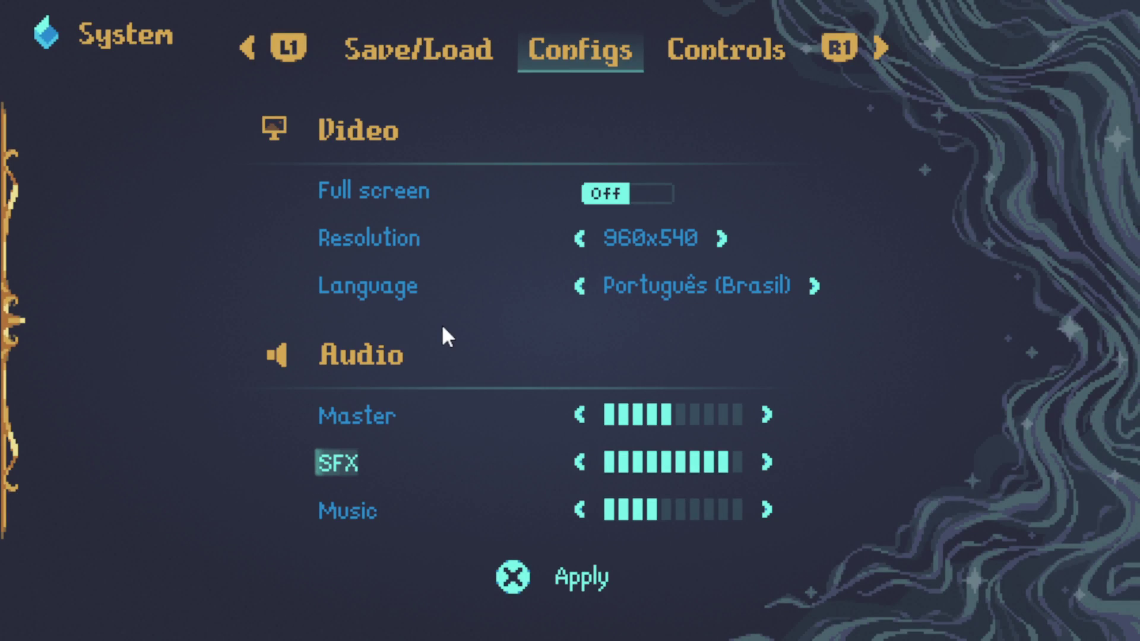
key("Down")
key("Left")
key("Left")
key("Left")
key("Right")
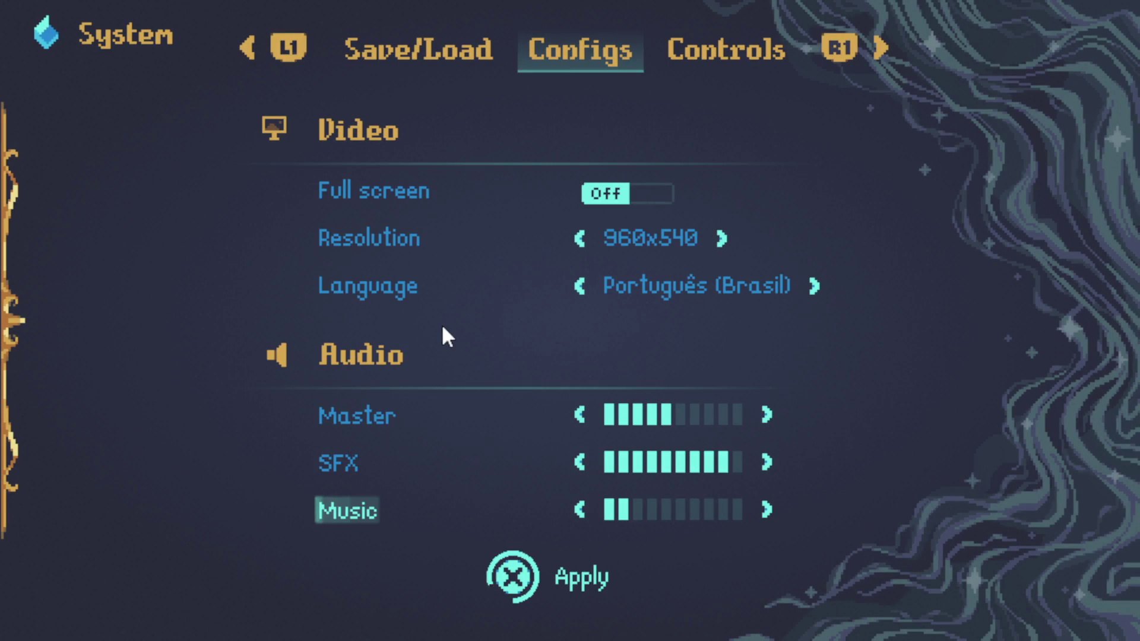
key("Escape")
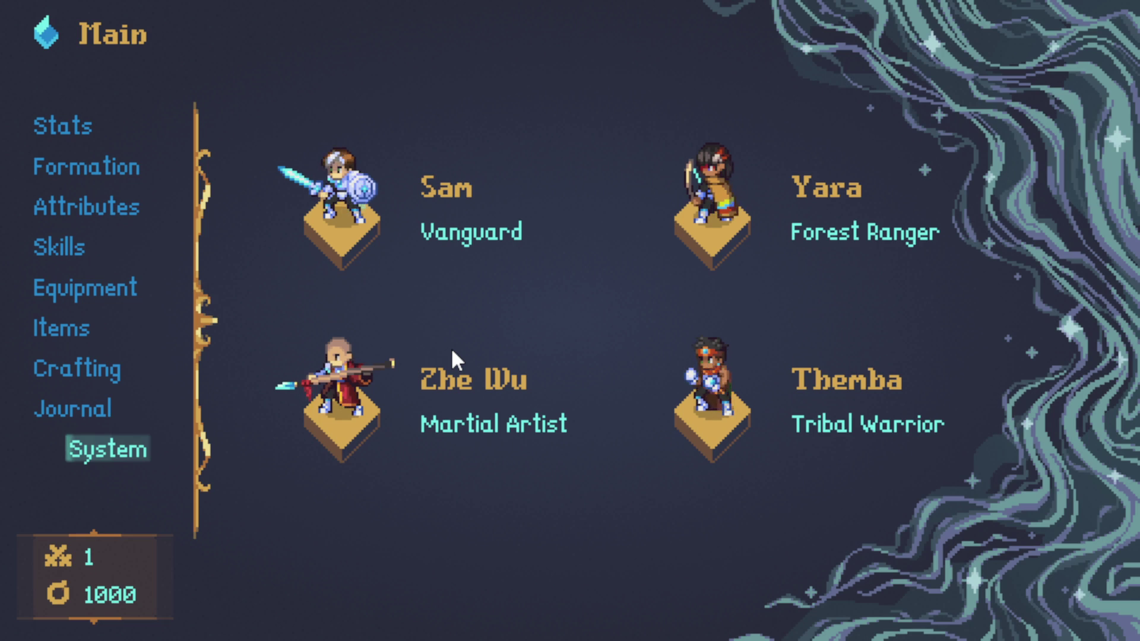
key("Escape")
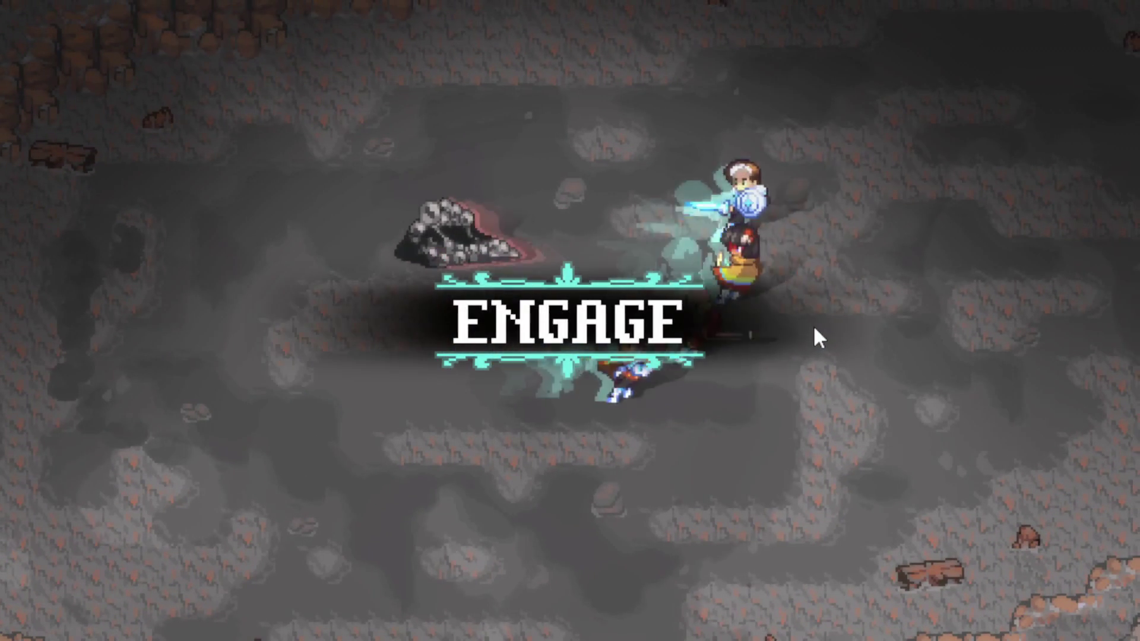
Step: In battle, have Yara, Sam and Zhe Wu Recharge, then cast Themba's Drums of War on all allies
key("Down")
key("Down")
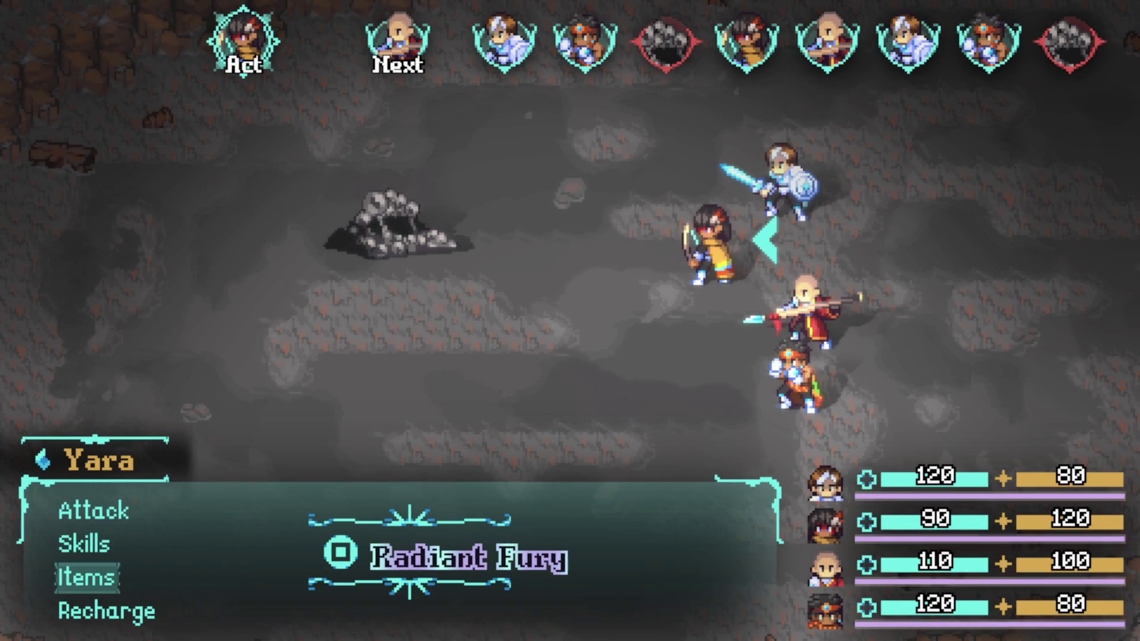
key("Up")
key("Up")
key("Up")
key("Return")
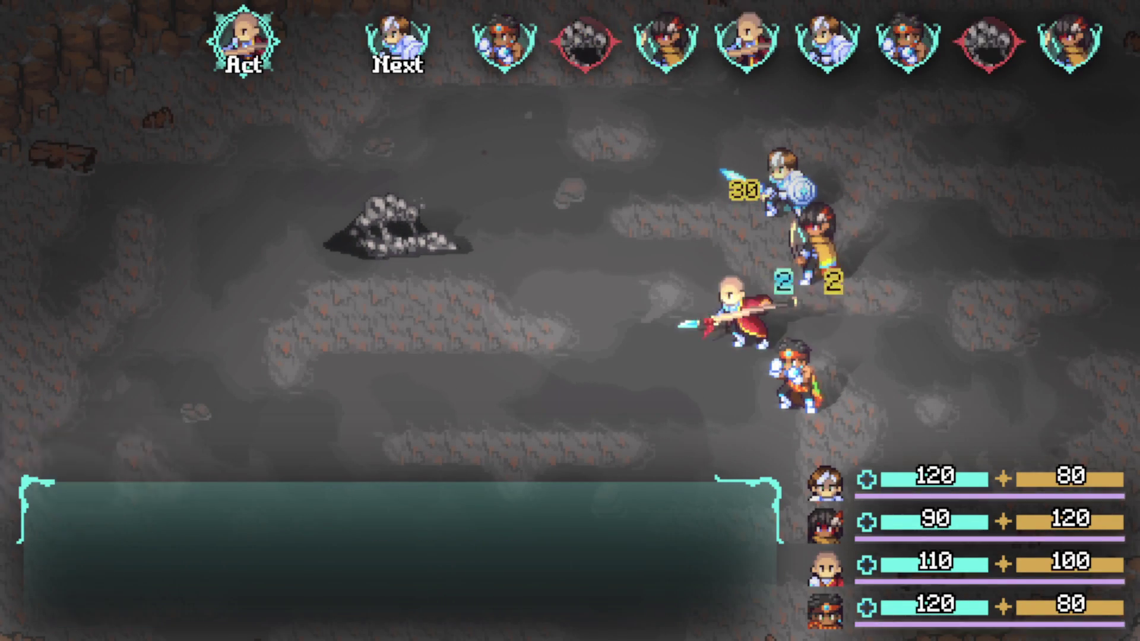
key("Up")
key("Return")
key("Up")
key("Return")
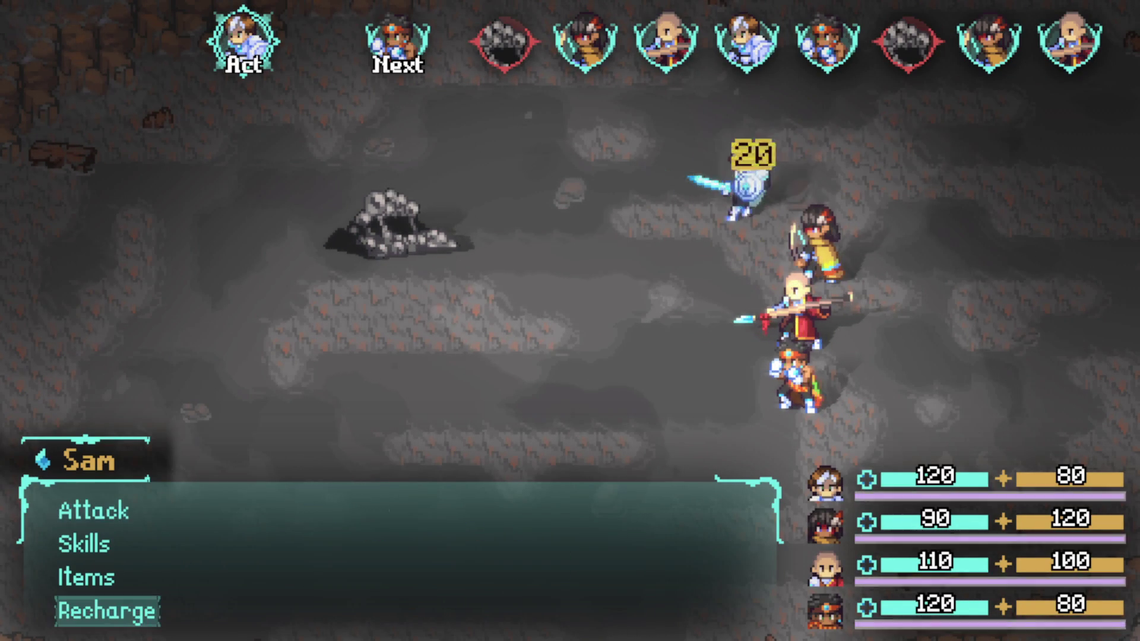
key("Down")
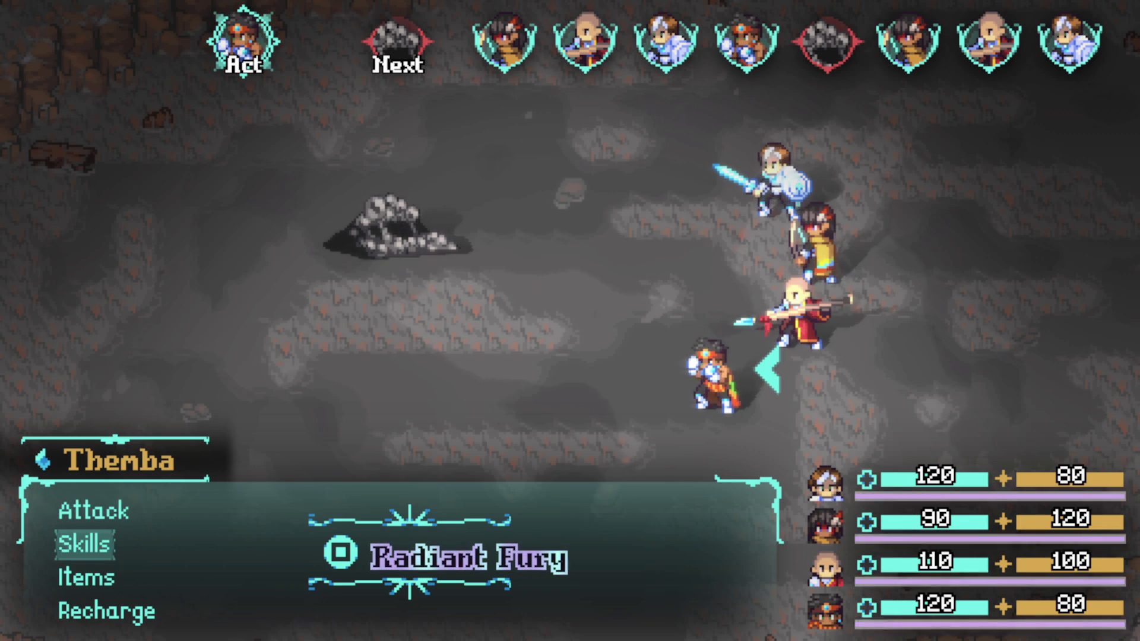
key("q")
key("Down")
key("Up")
key("Return")
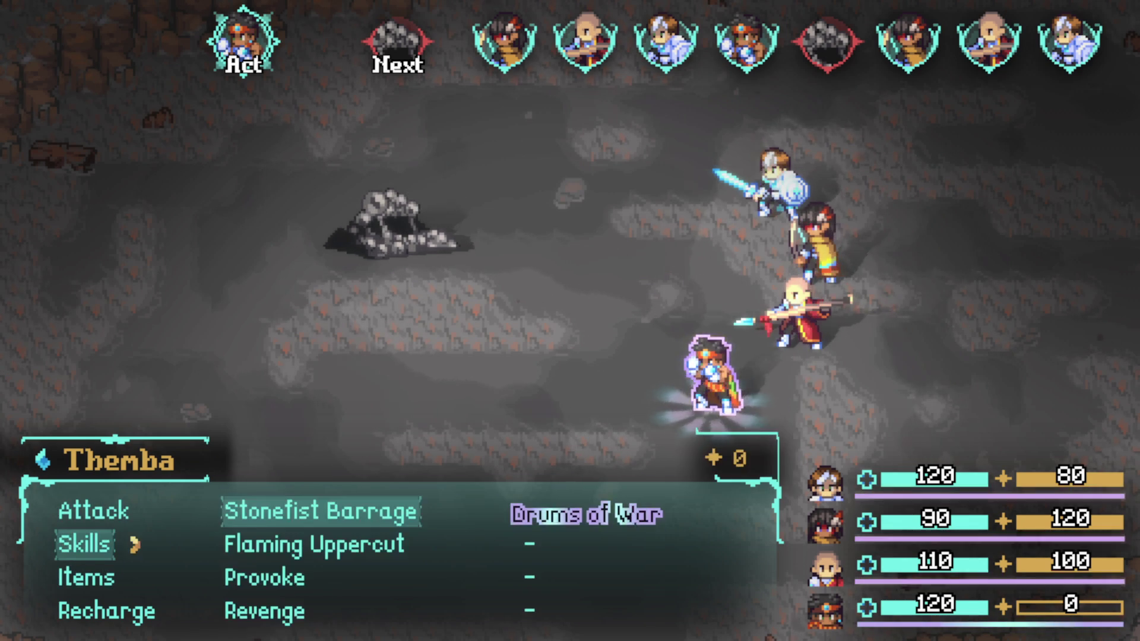
key("Right")
key("Return")
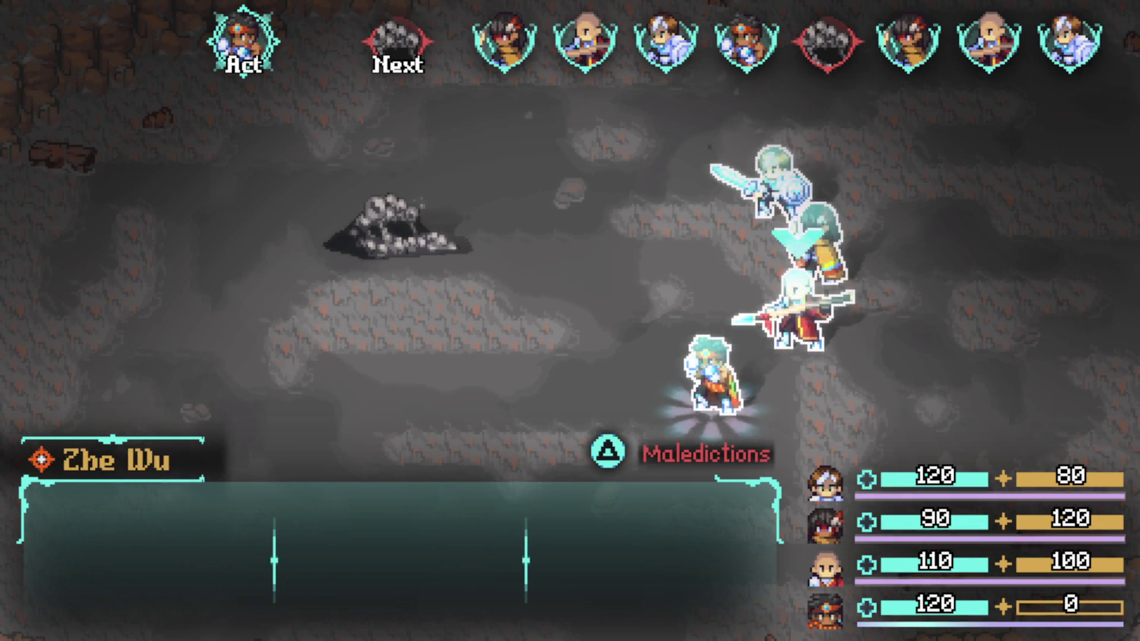
key("Return")
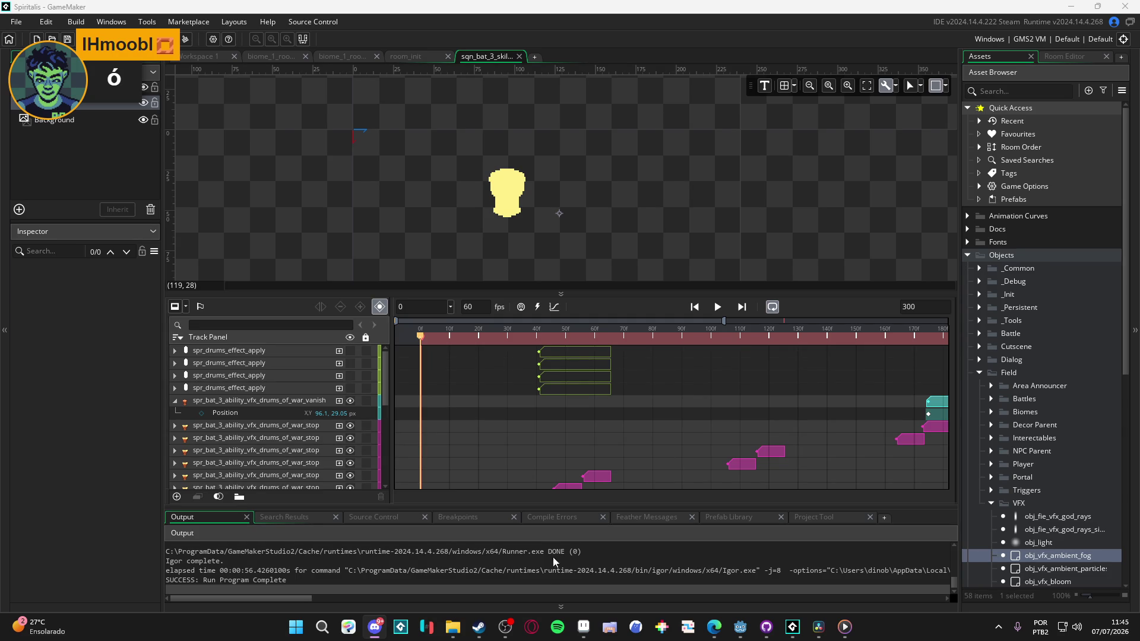
left_click(452, 627)
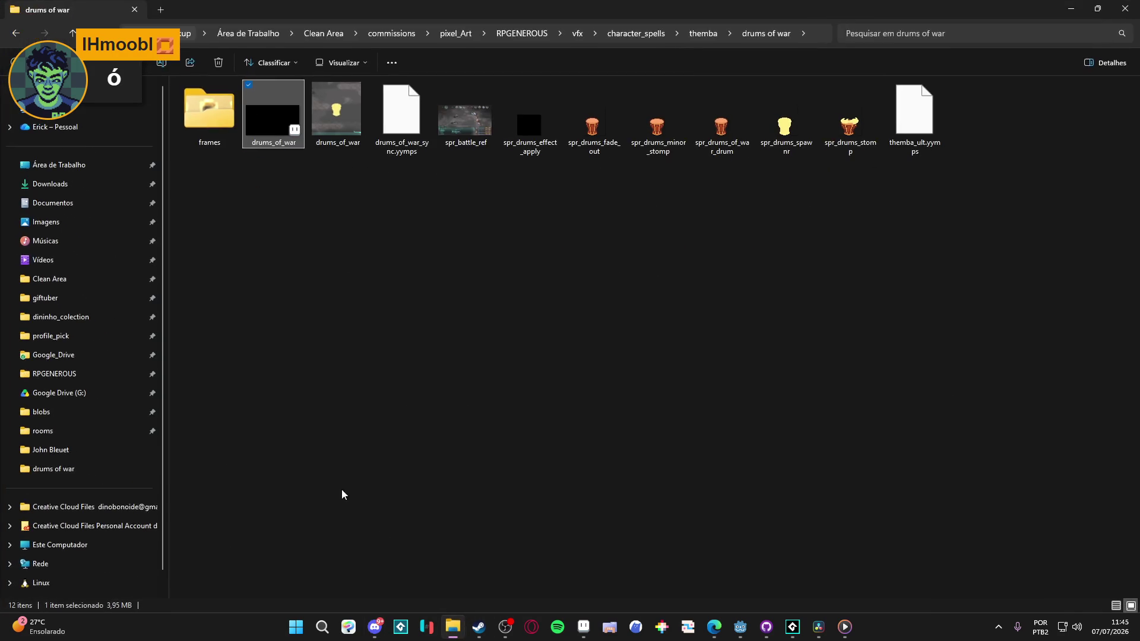
left_click(77, 256)
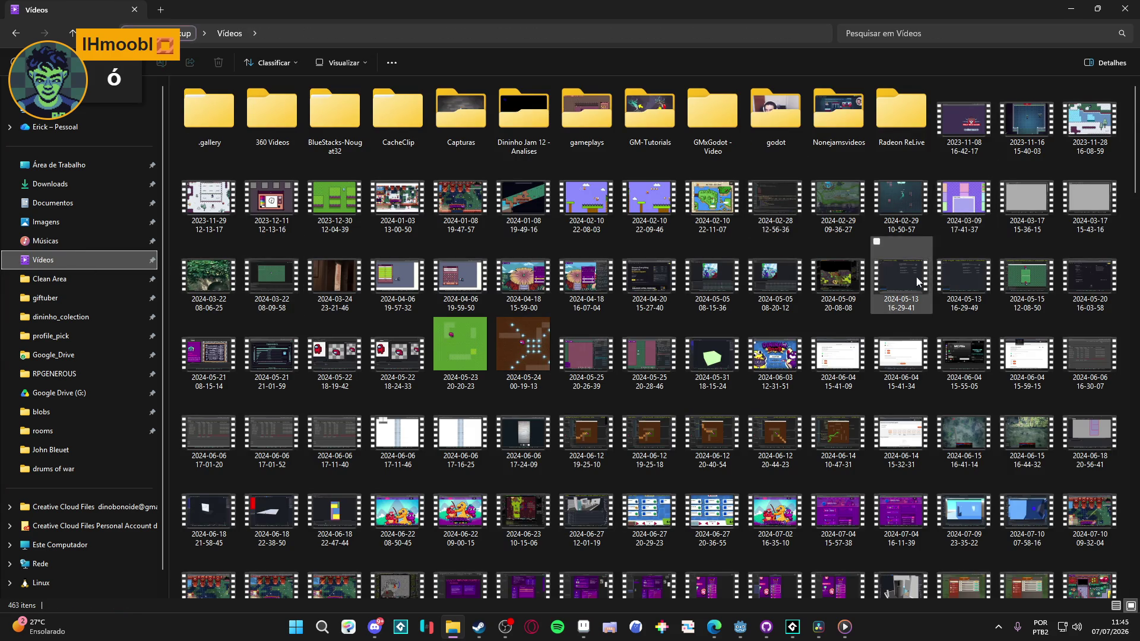
scroll(917, 276, "down", 20)
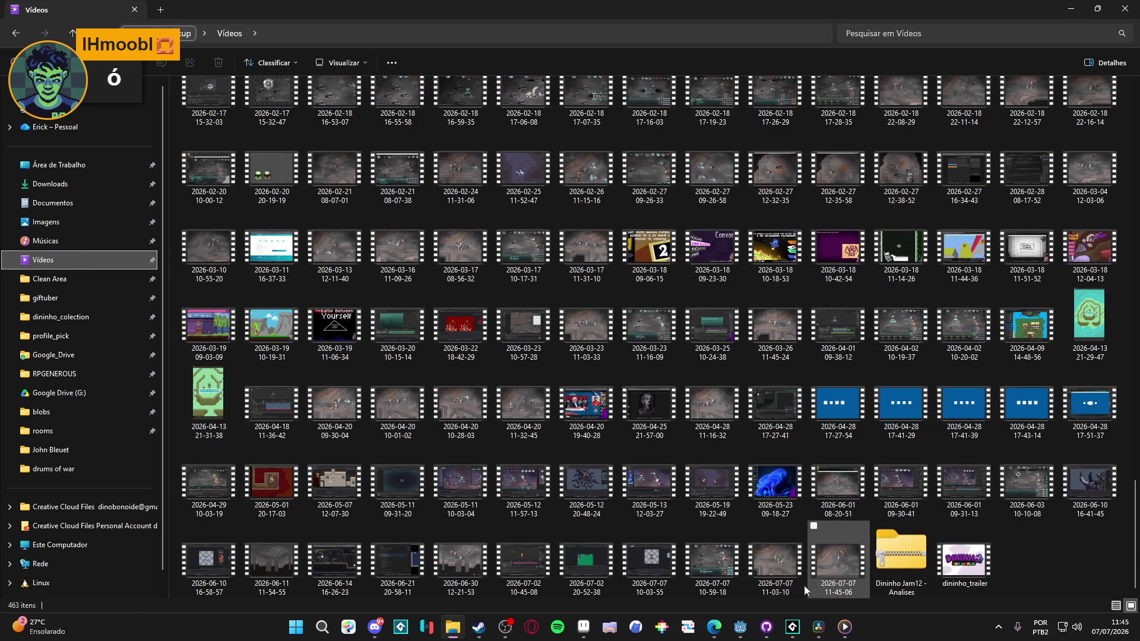
left_click(862, 575)
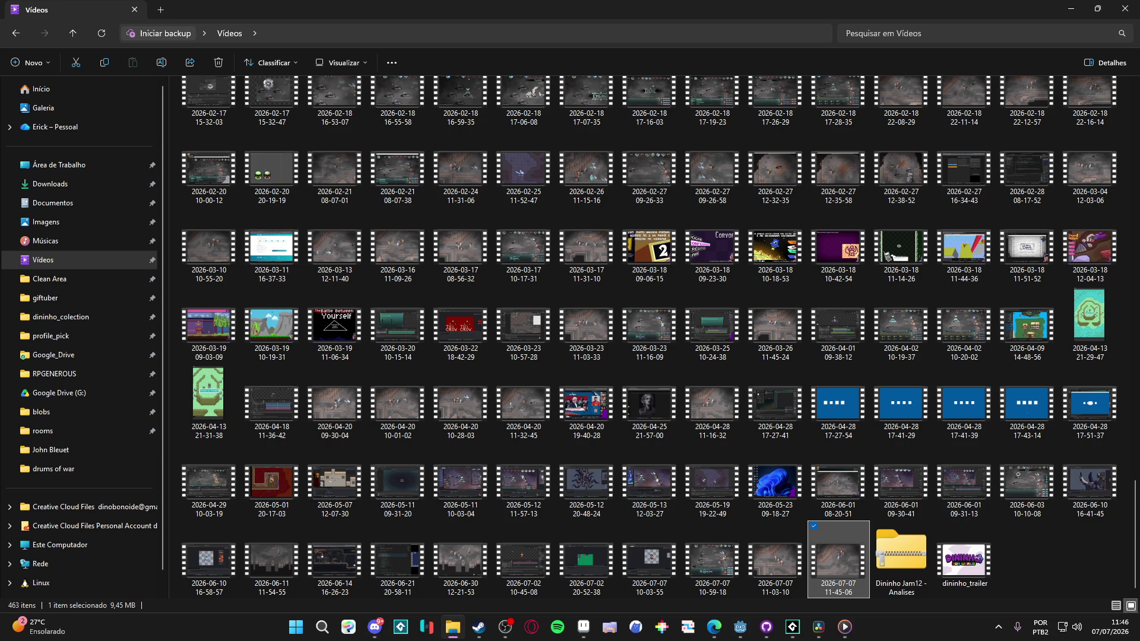
left_click(1125, 9)
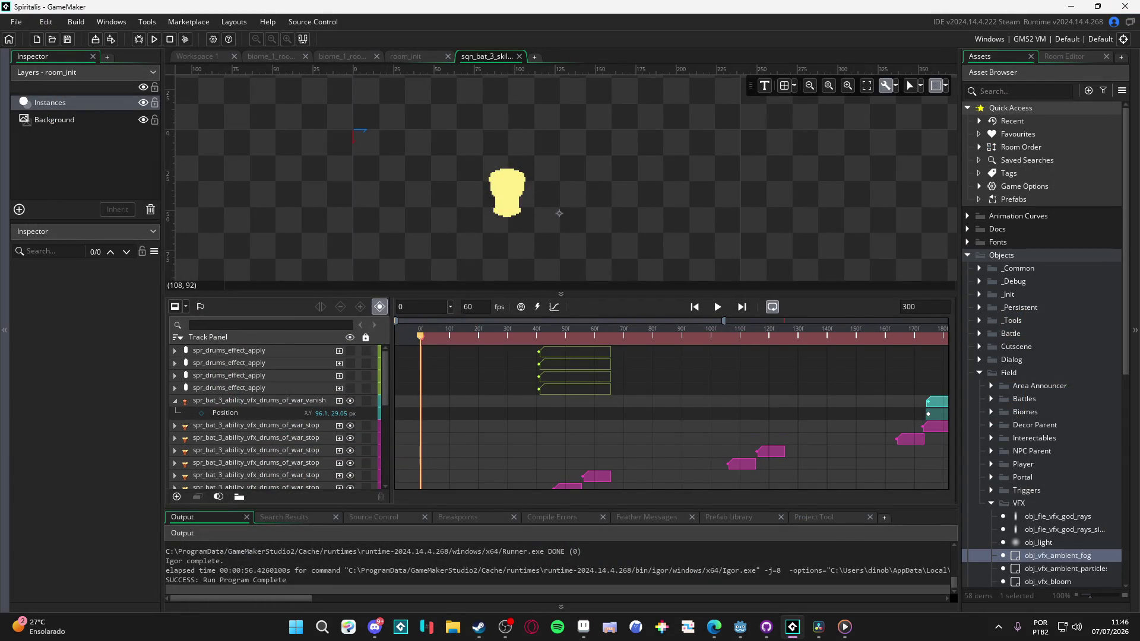
left_click(714, 627)
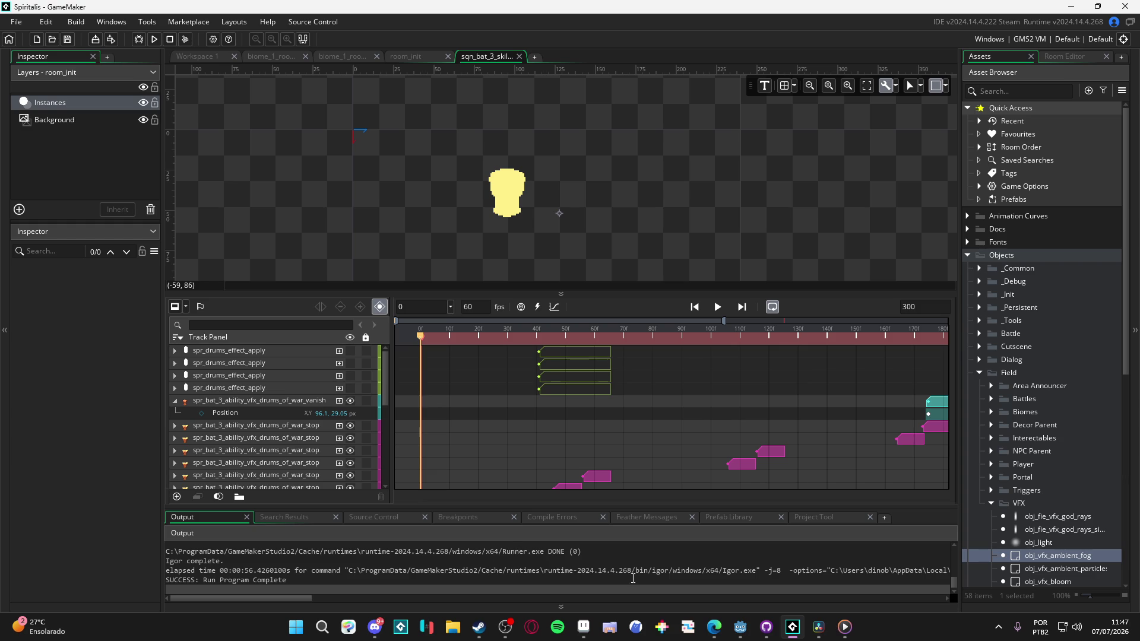
mouse_move(714, 628)
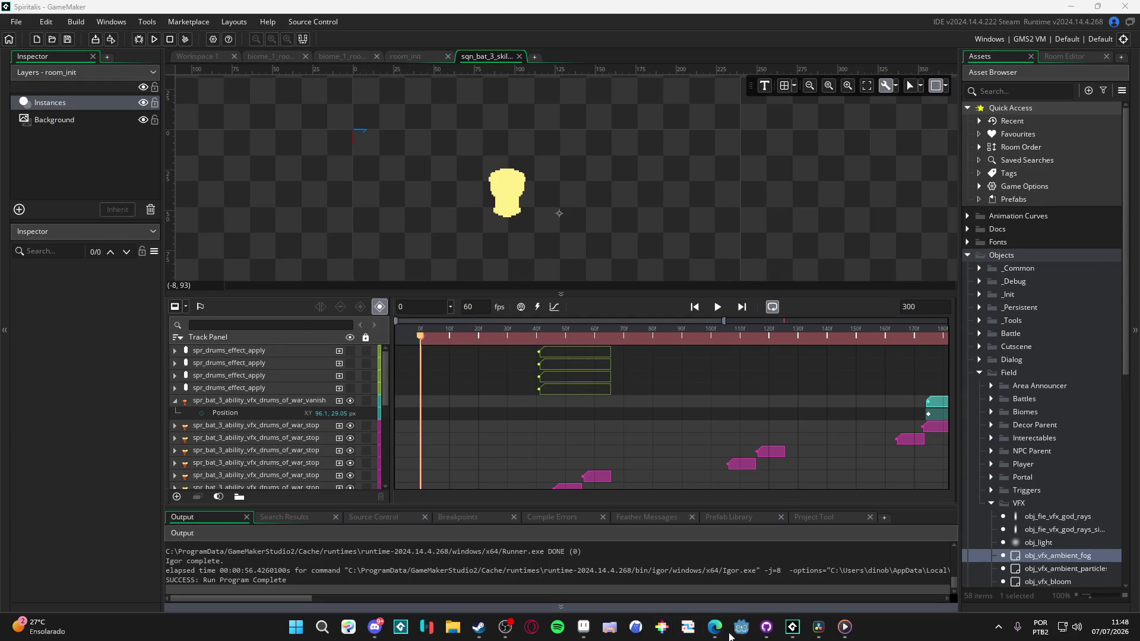
mouse_move(716, 628)
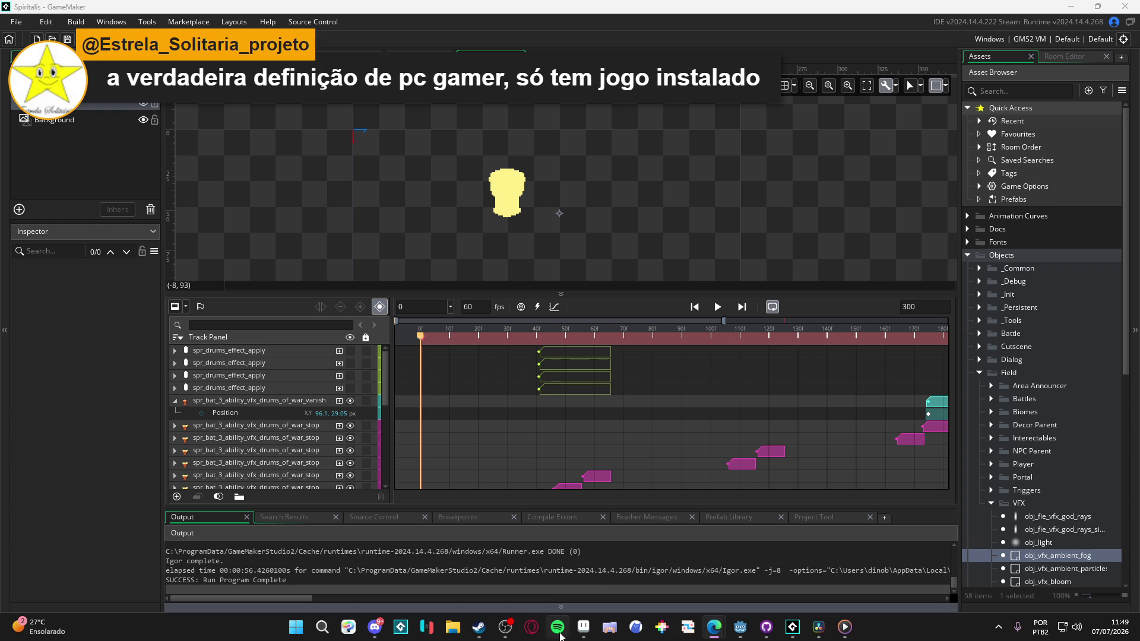
Step: Close the drum, battle scene, unsaved Sprite-0003 and seongmuk_rabbit_hole sprites in Aseprite
left_click(583, 627)
left_click(468, 35)
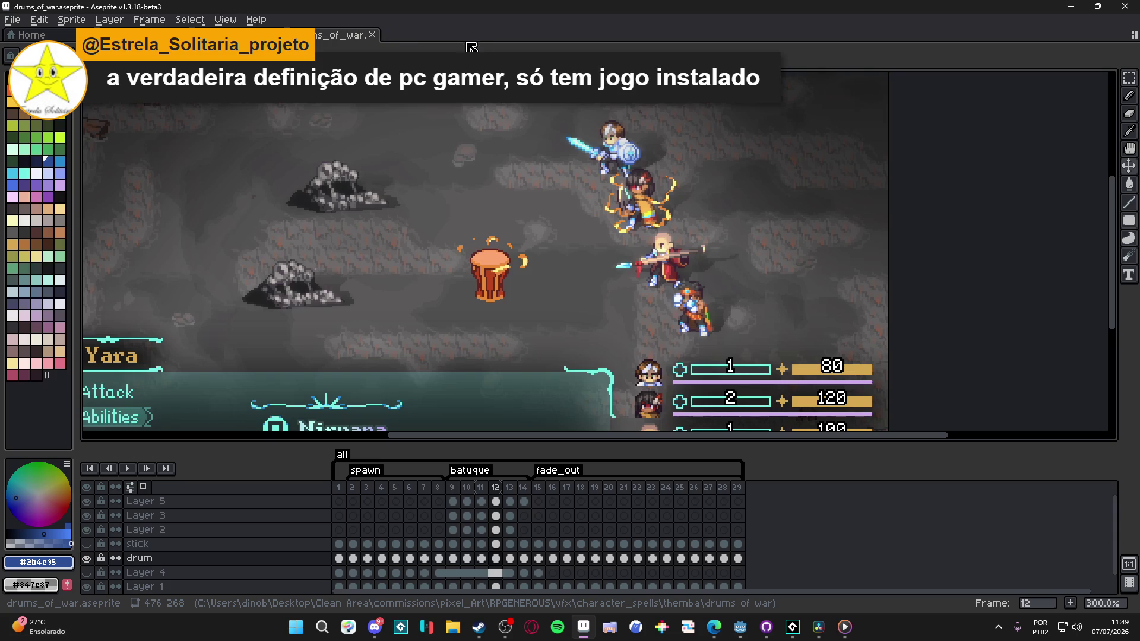
left_click(372, 35)
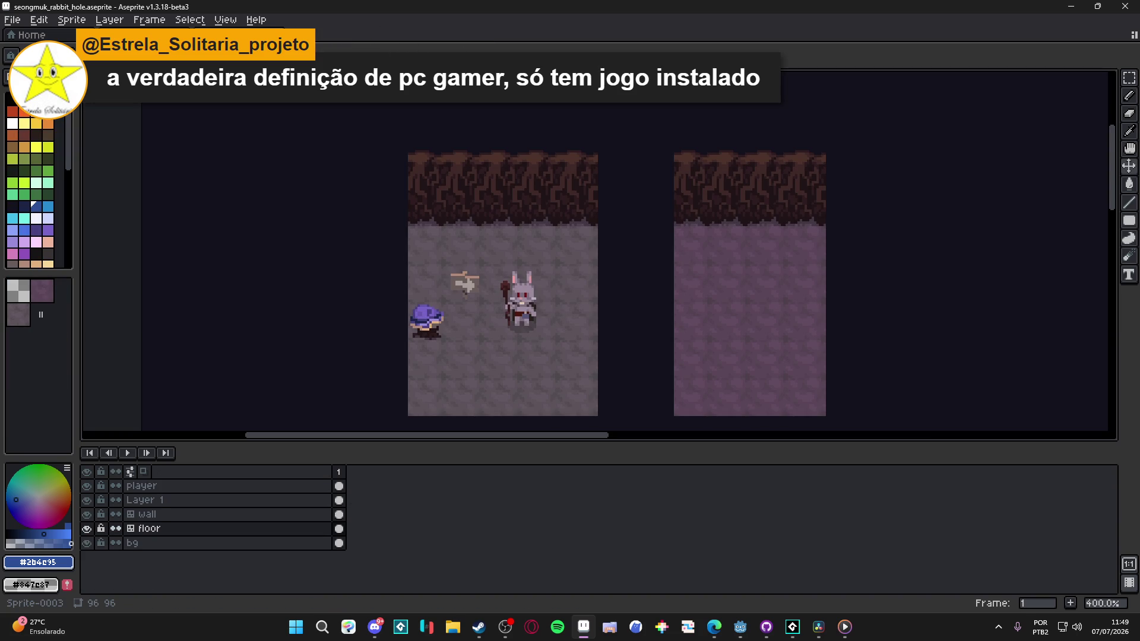
key("ctrl+Tab")
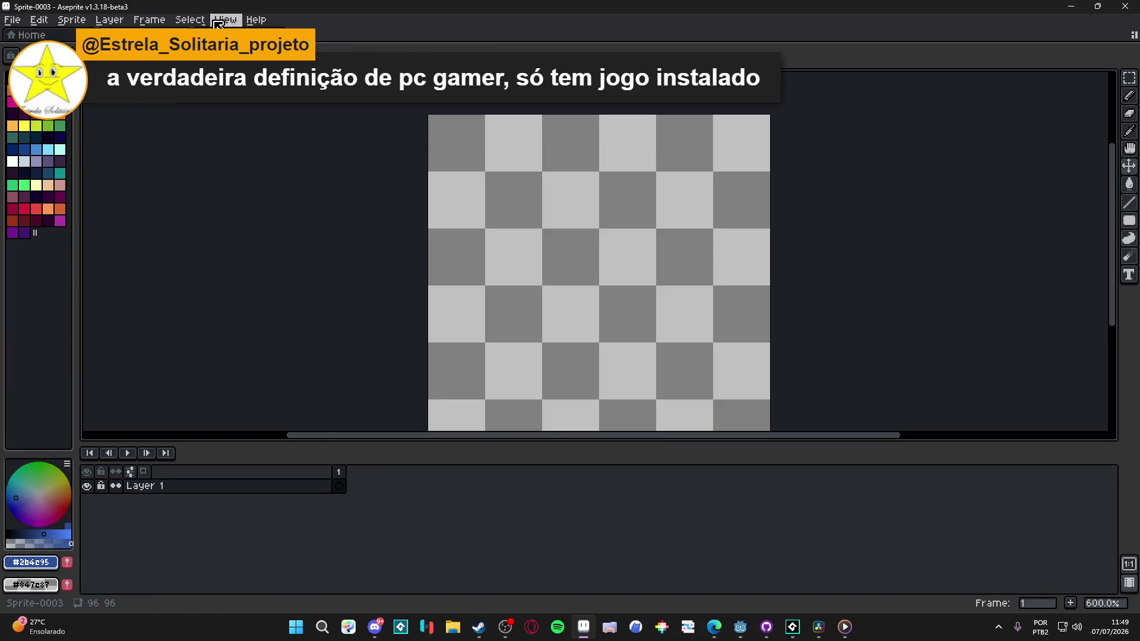
key("ctrl+w")
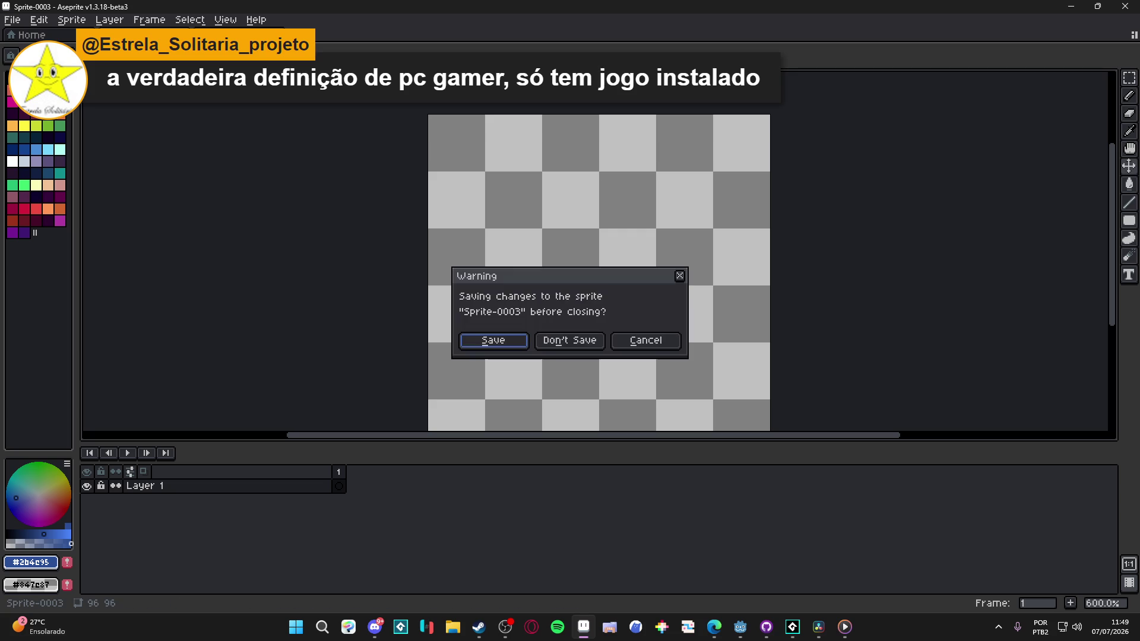
left_click(570, 343)
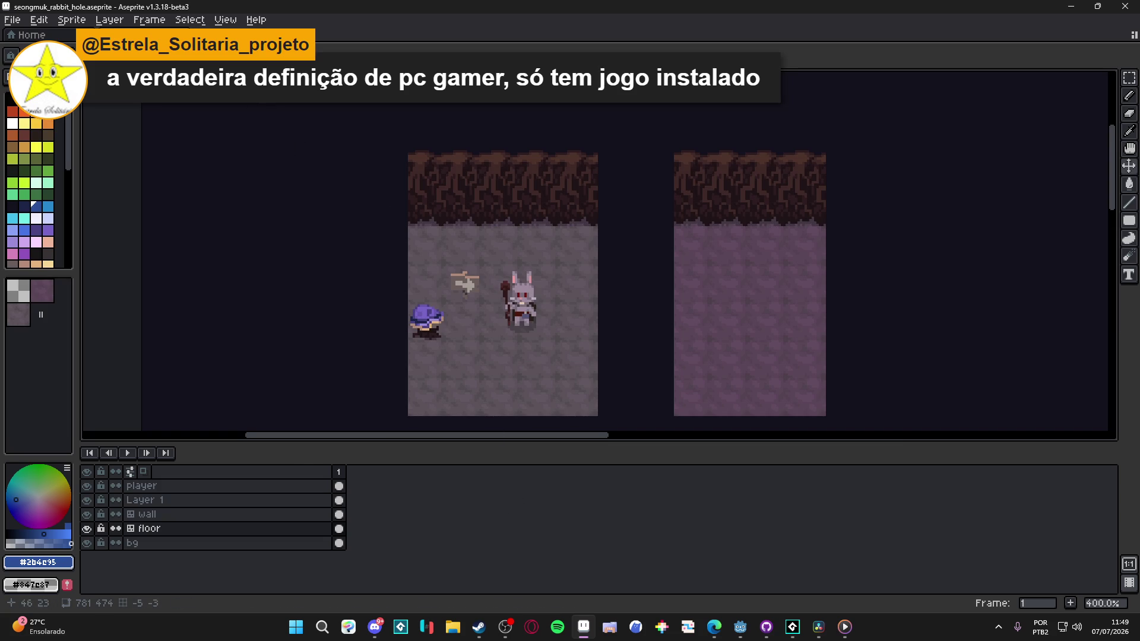
left_click(186, 36)
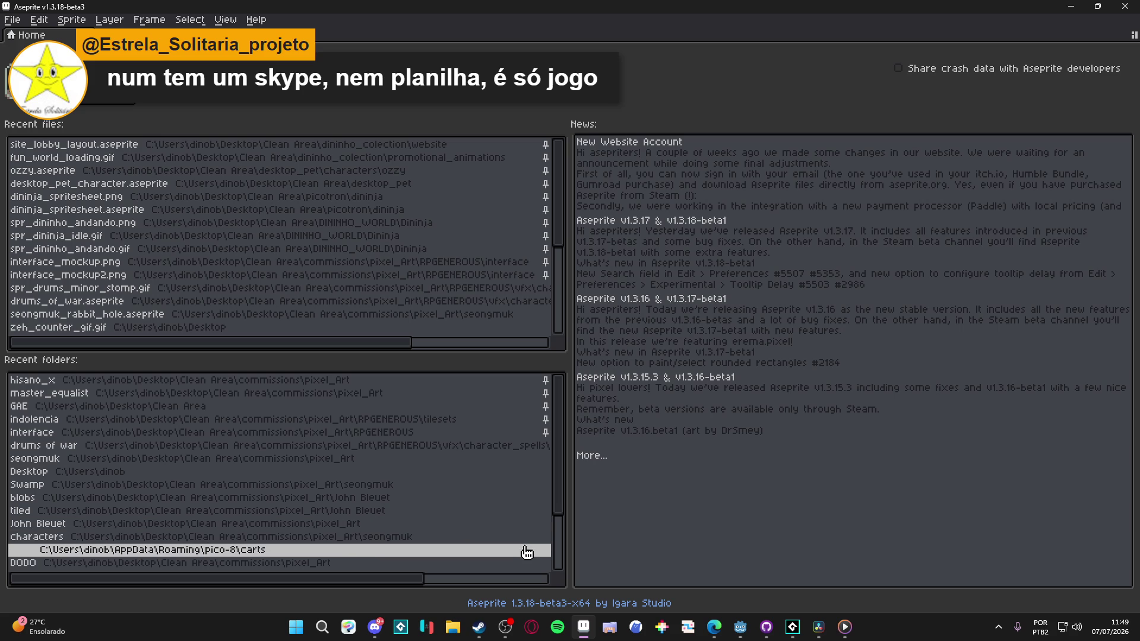
Step: In File Explorer, browse from Desktop > Clean Area to the RPGENEROUS project folder
left_click(452, 628)
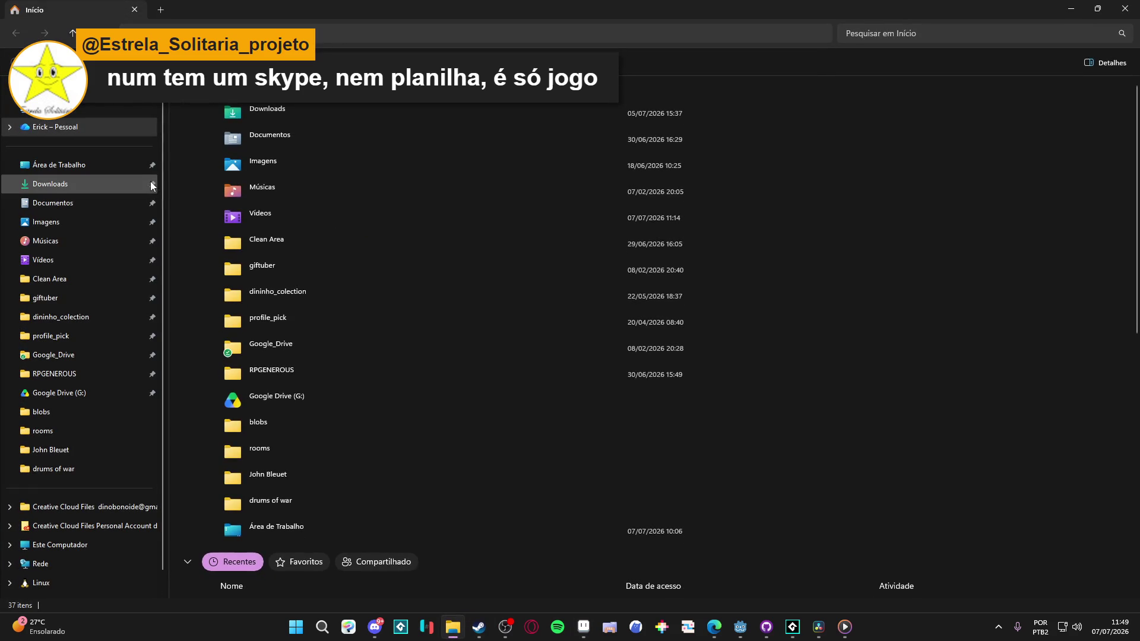
scroll(380, 369, "down", 6)
scroll(348, 359, "up", 6)
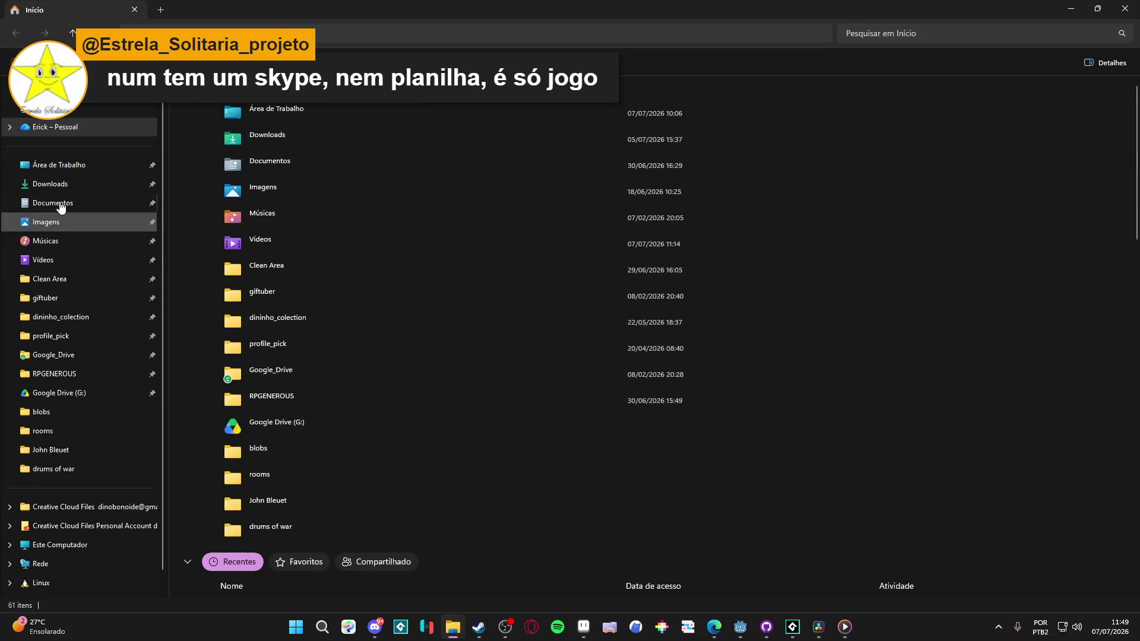
left_click(59, 165)
left_click(92, 273)
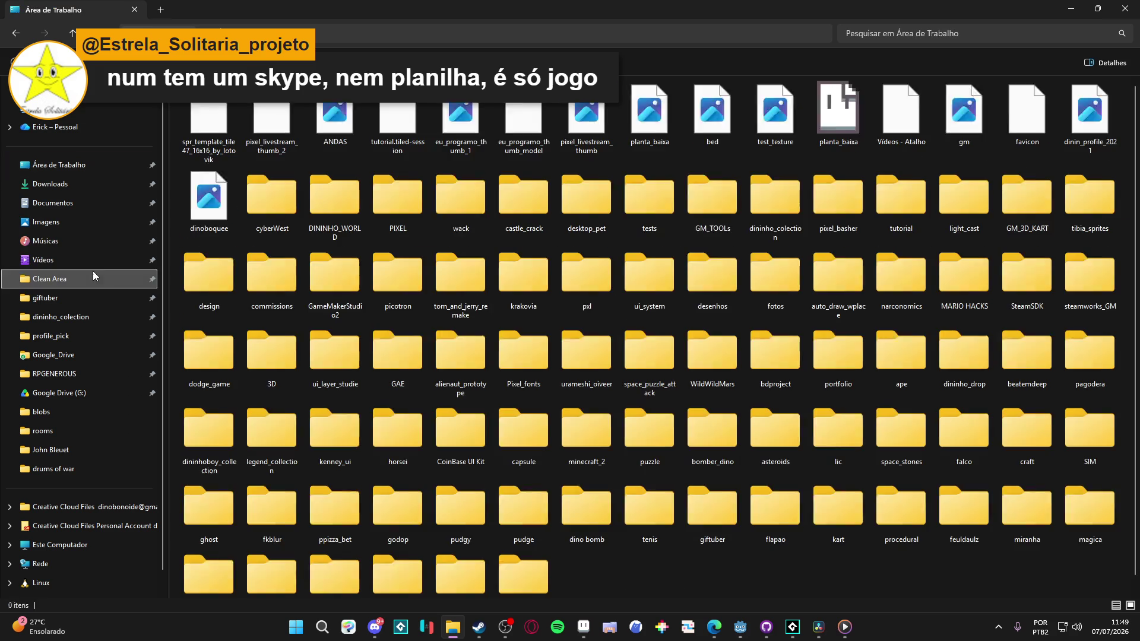
double_click(593, 190)
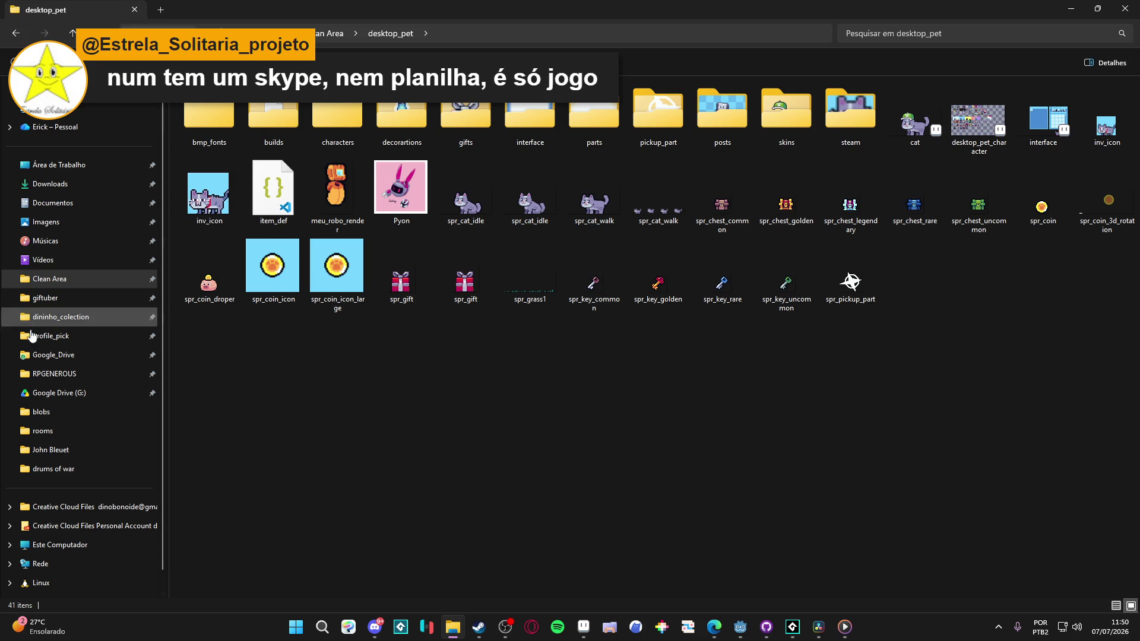
left_click(92, 371)
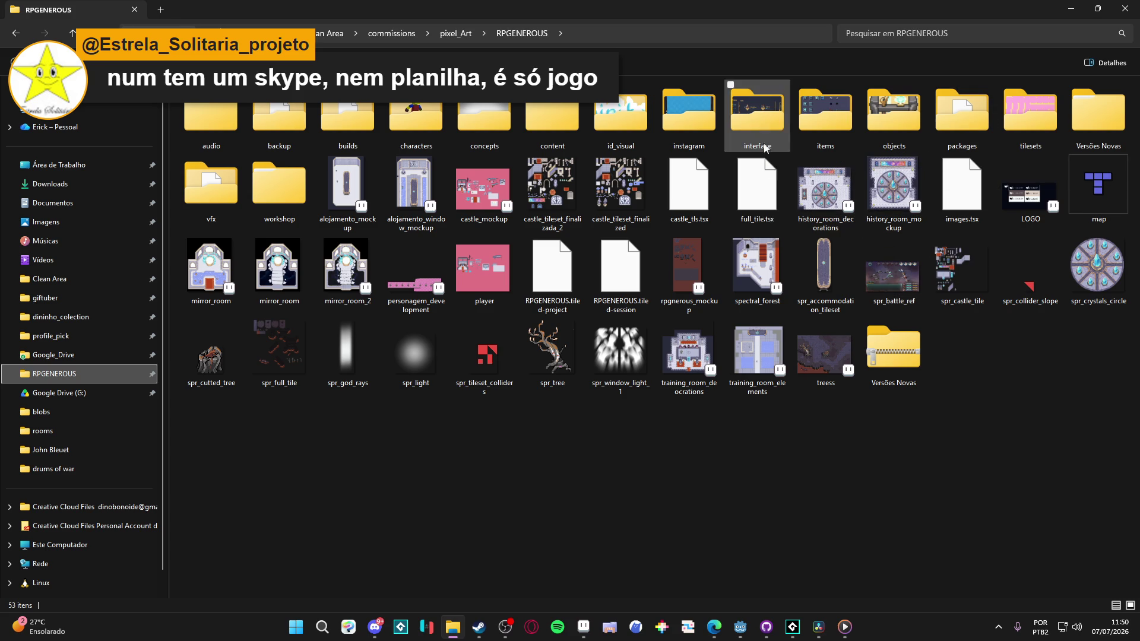
double_click(763, 126)
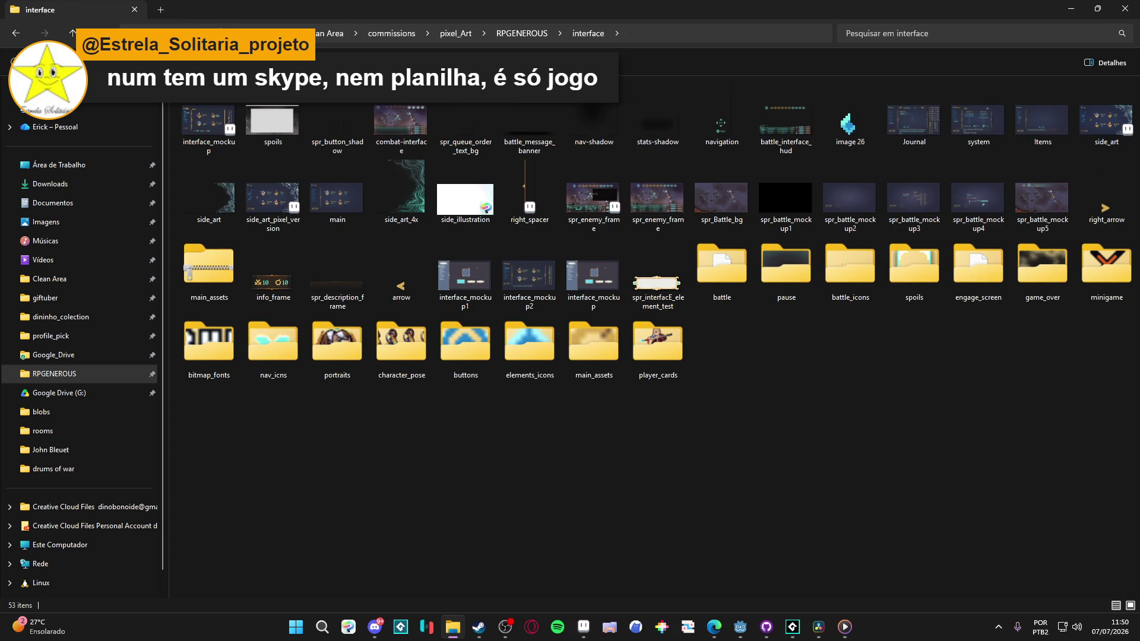
left_click(16, 34)
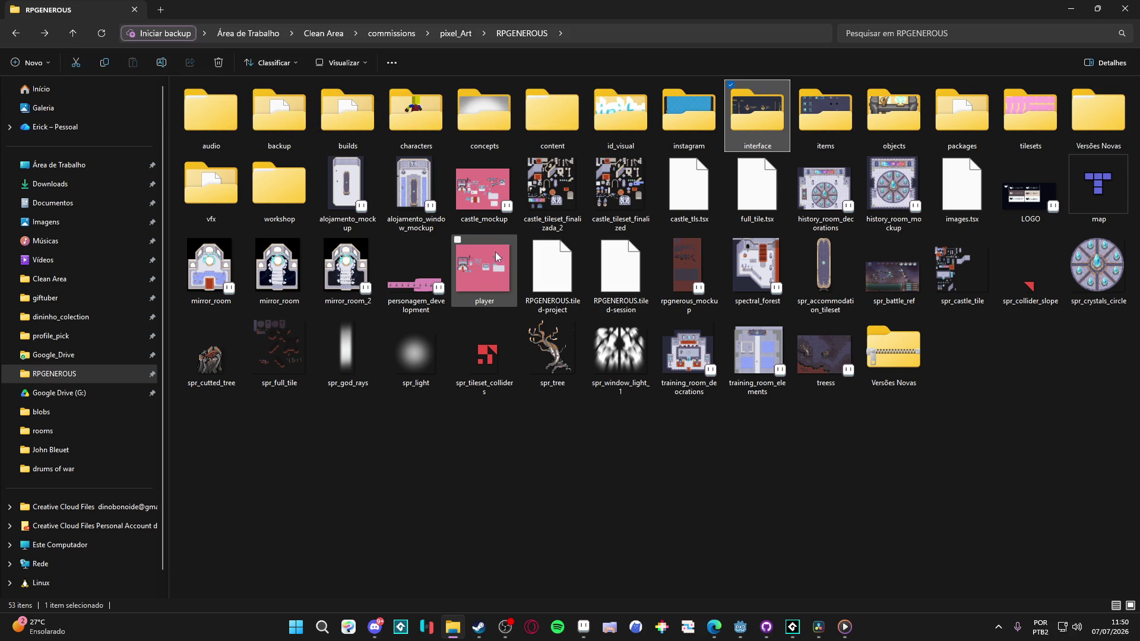
Step: Go into tilesets > indolencia and open scenery_indolence.aseprite in Aseprite
double_click(1024, 109)
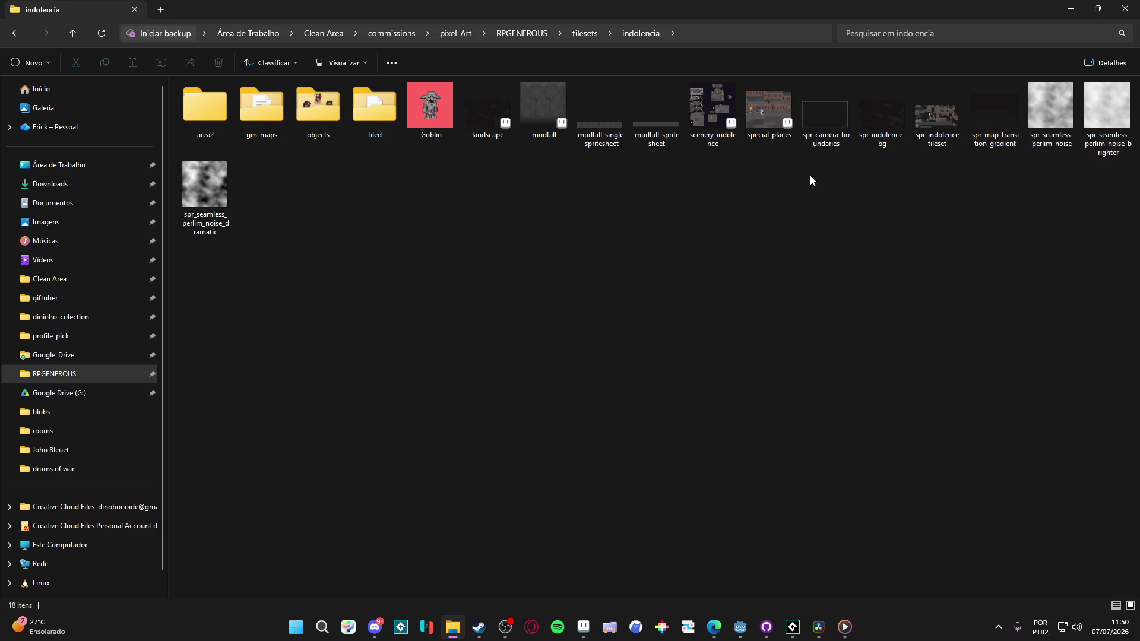
double_click(229, 95)
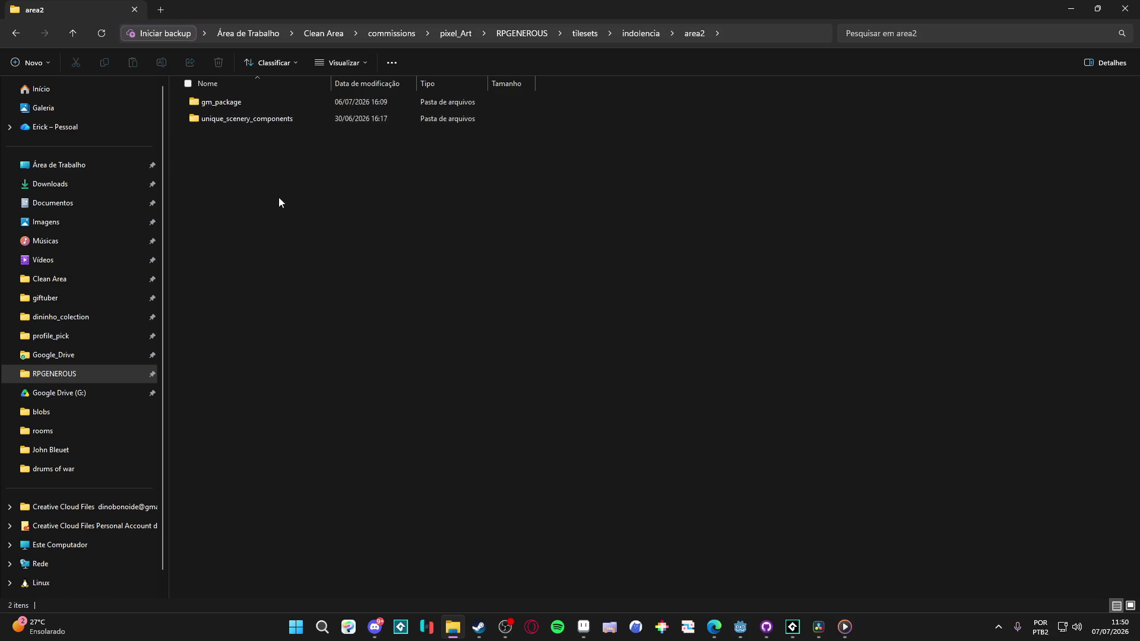
key("alt+Left")
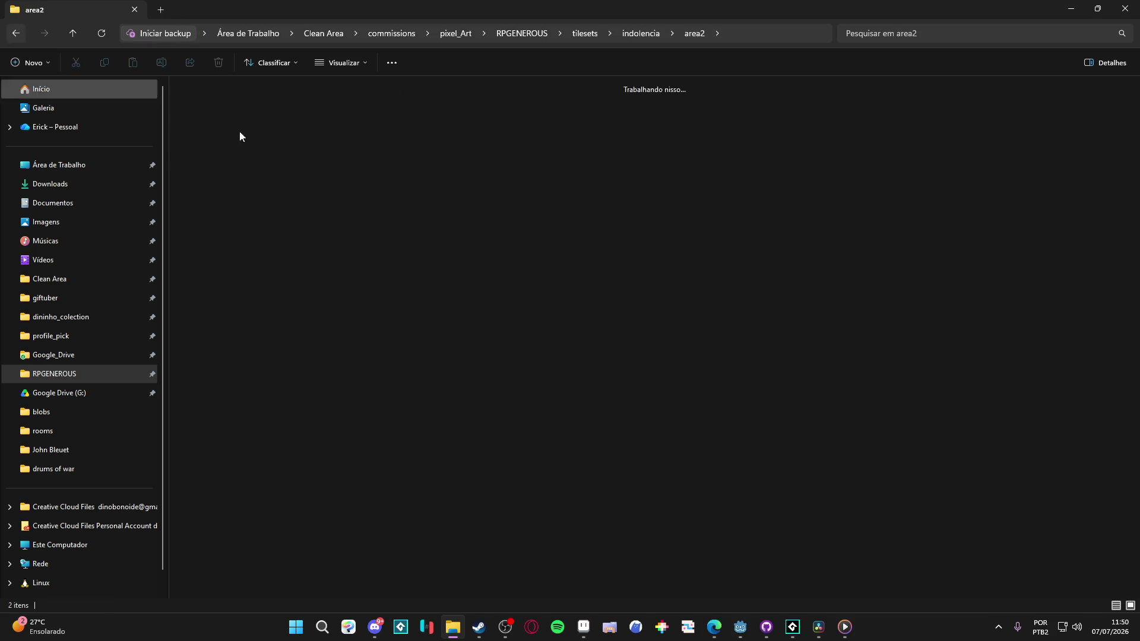
double_click(711, 108)
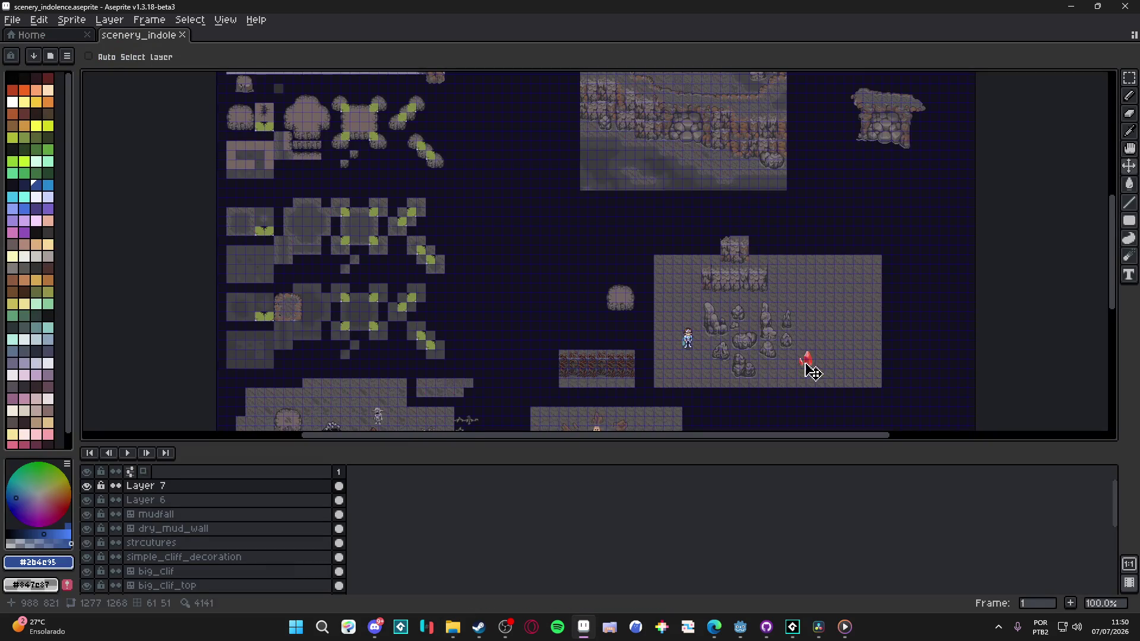
Step: Pick the strcutures layer and box-select the area around the red crystal with the Rectangular Marquee
scroll(804, 372, "up", 2)
scroll(611, 287, "up", 3)
left_click(612, 272, "ctrl")
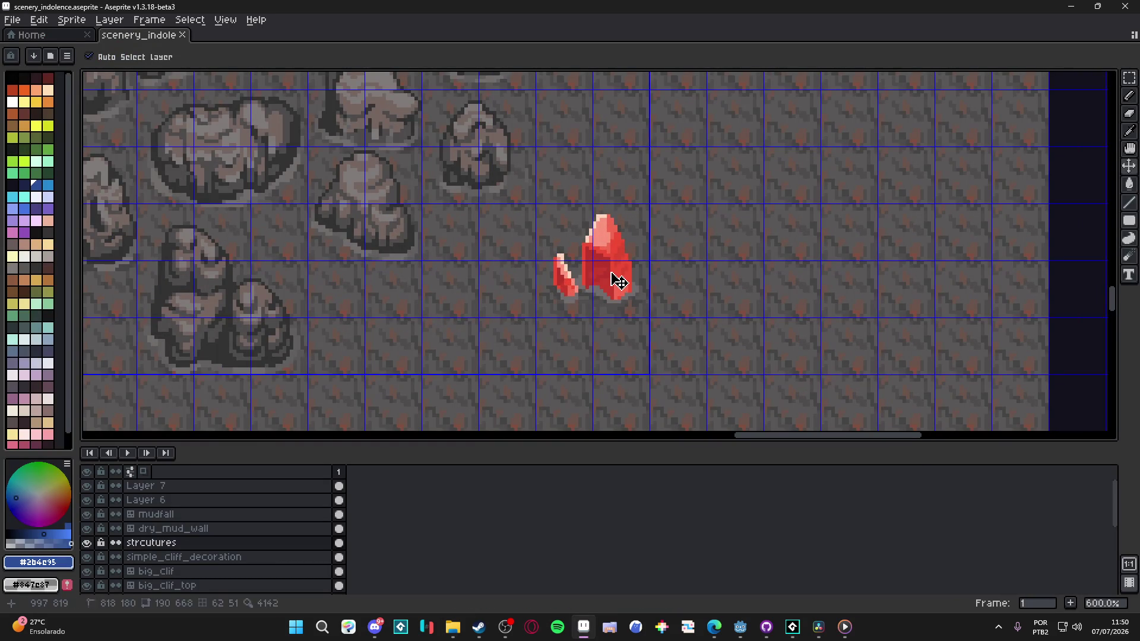
key("m")
left_click_drag(640, 205, 563, 288)
left_click(563, 288)
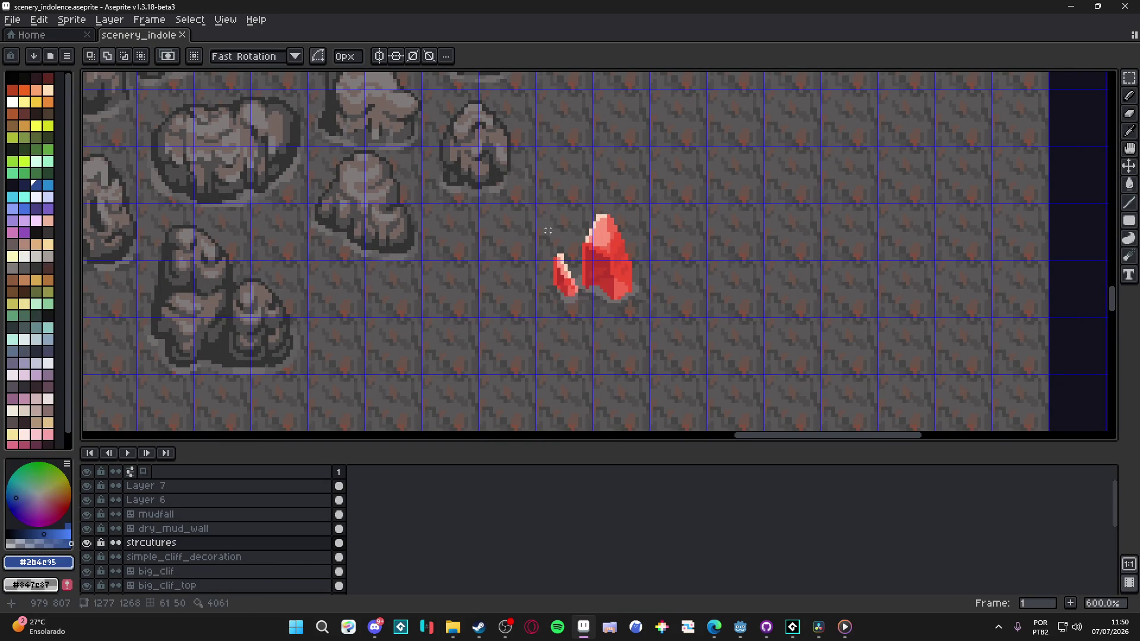
left_click_drag(549, 231, 629, 302)
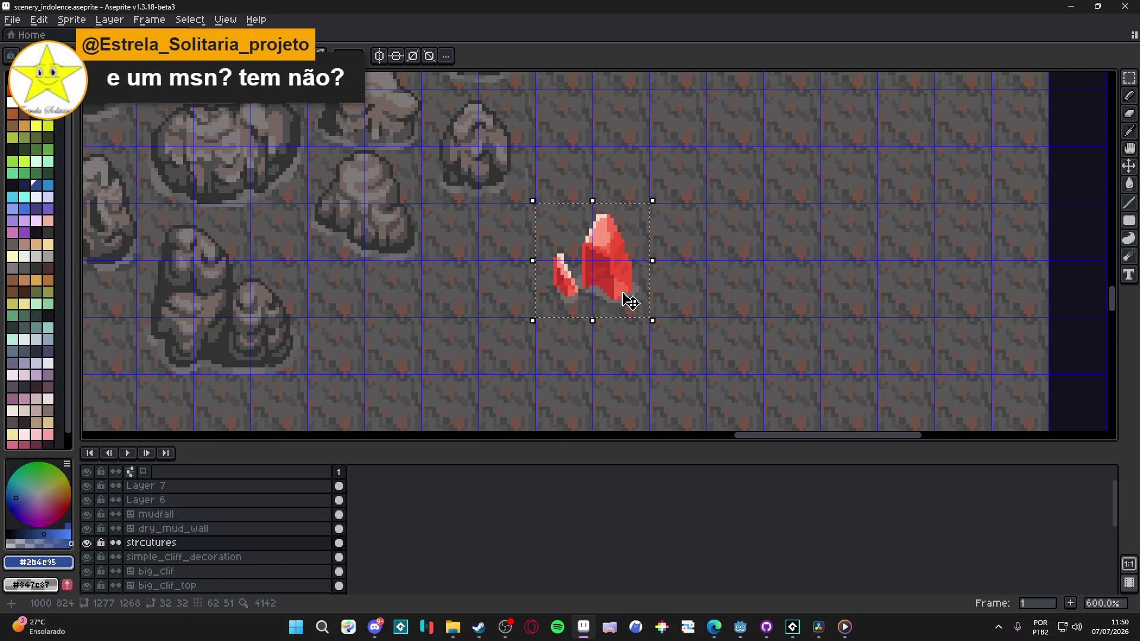
Step: Clear that selection and Magic Wand the crystal's dark-red area, other colours and top highlight together
key("ctrl+d")
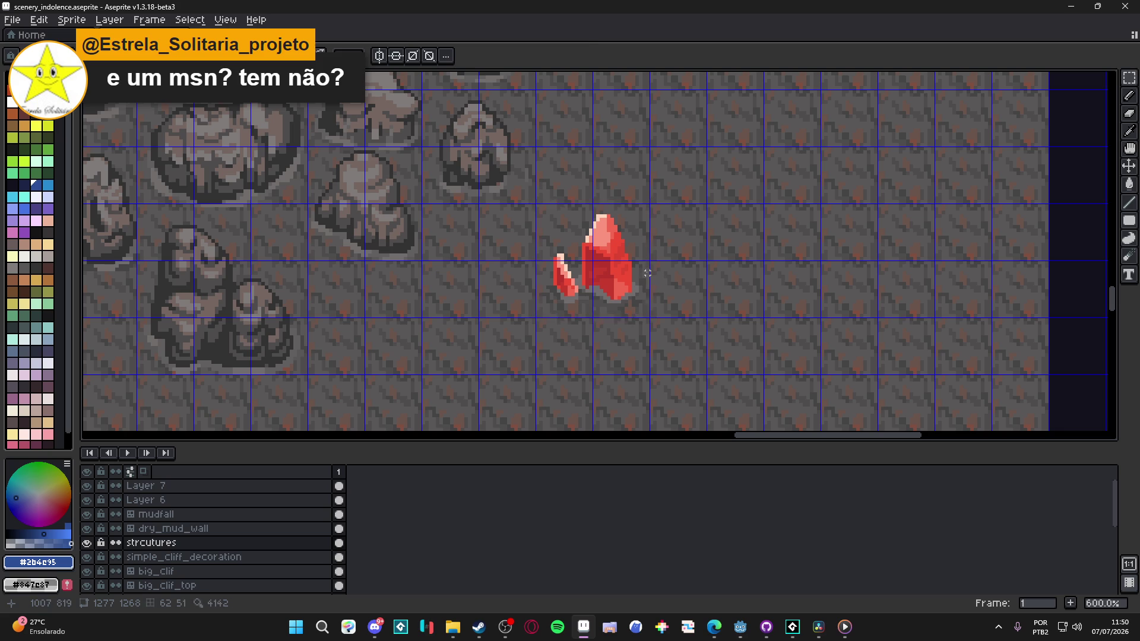
key("w")
scroll(644, 276, "up", 1)
left_click(602, 264)
scroll(600, 262, "up", 6)
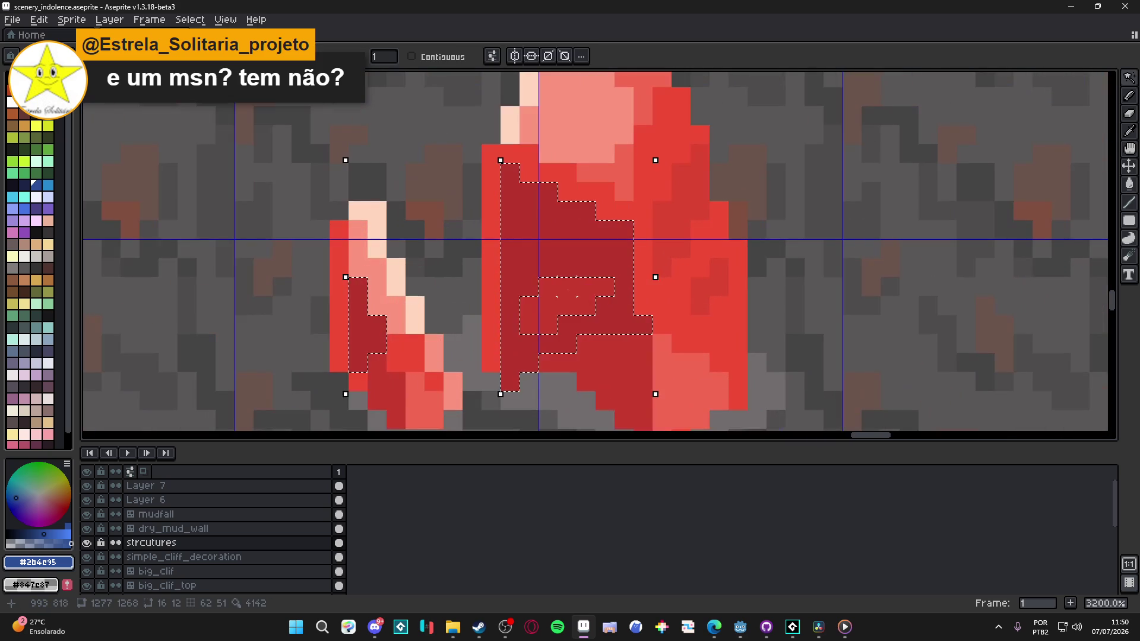
left_click(631, 176, "shift")
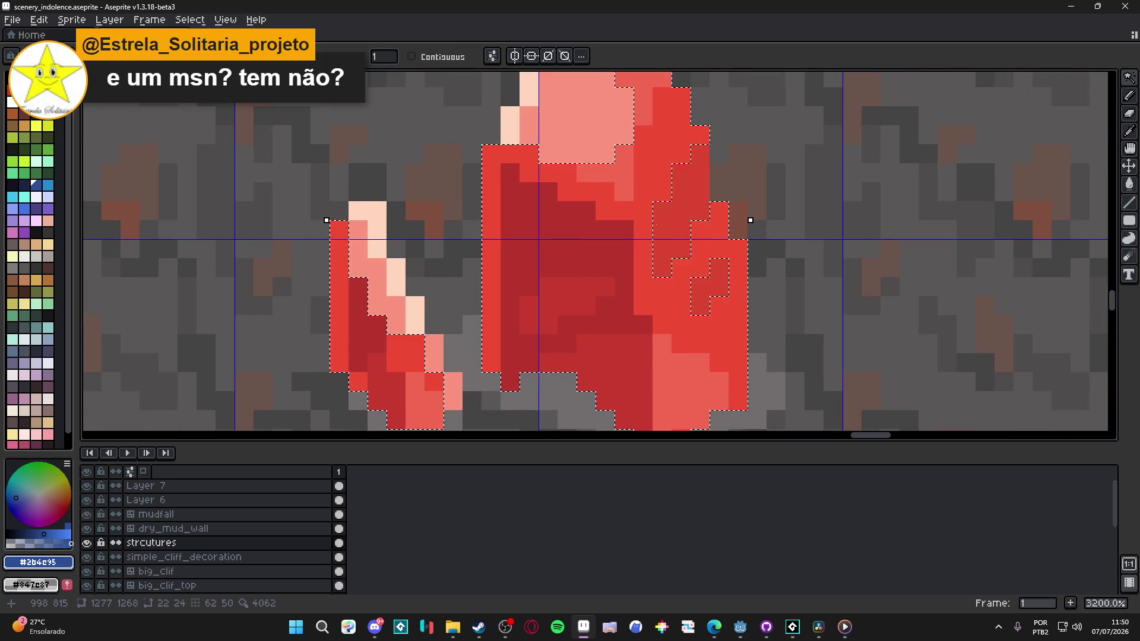
left_click(585, 135)
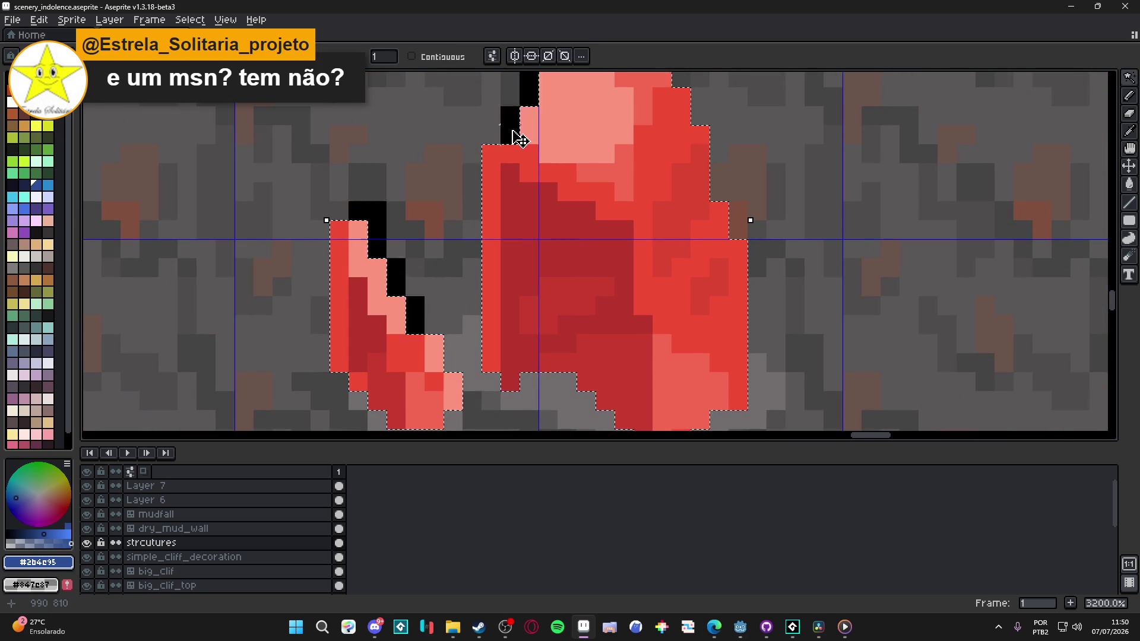
scroll(588, 207, "down", 5)
scroll(588, 209, "down", 3)
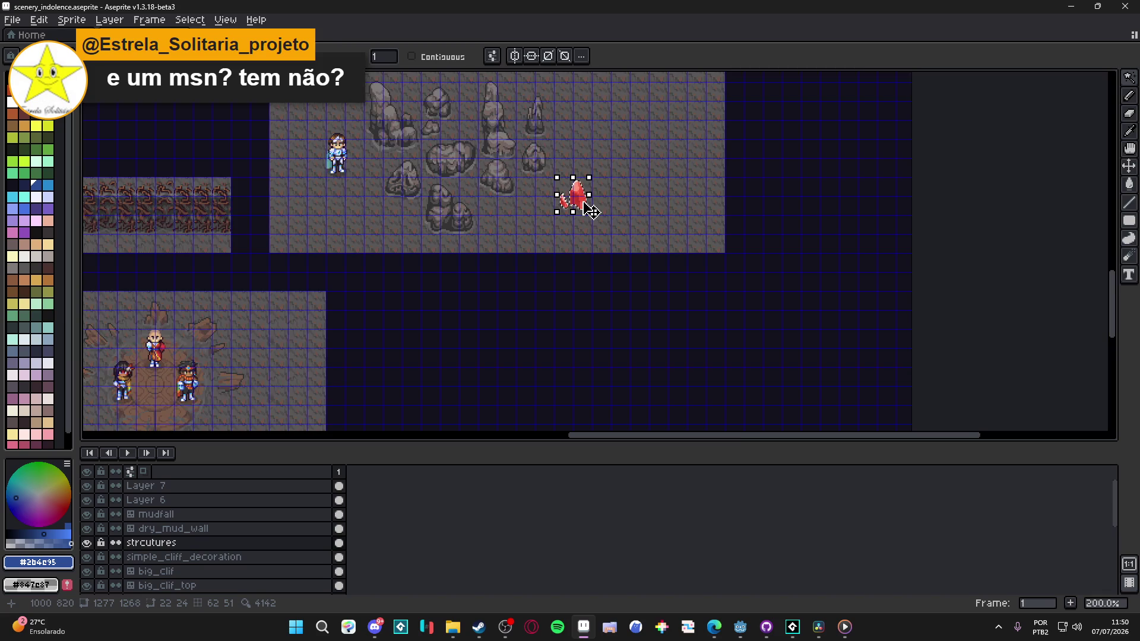
scroll(591, 207, "up", 4)
left_click_drag(592, 223, 646, 400)
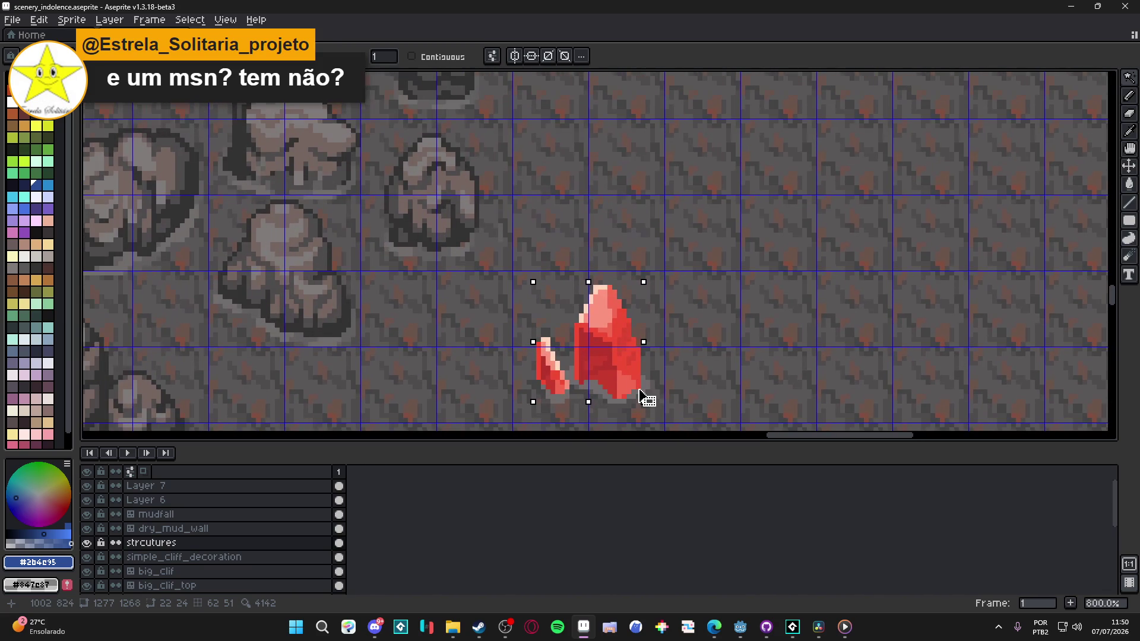
Step: Dismiss a first Hue/Saturation dialog and hide the canvas grid
key("ctrl+u")
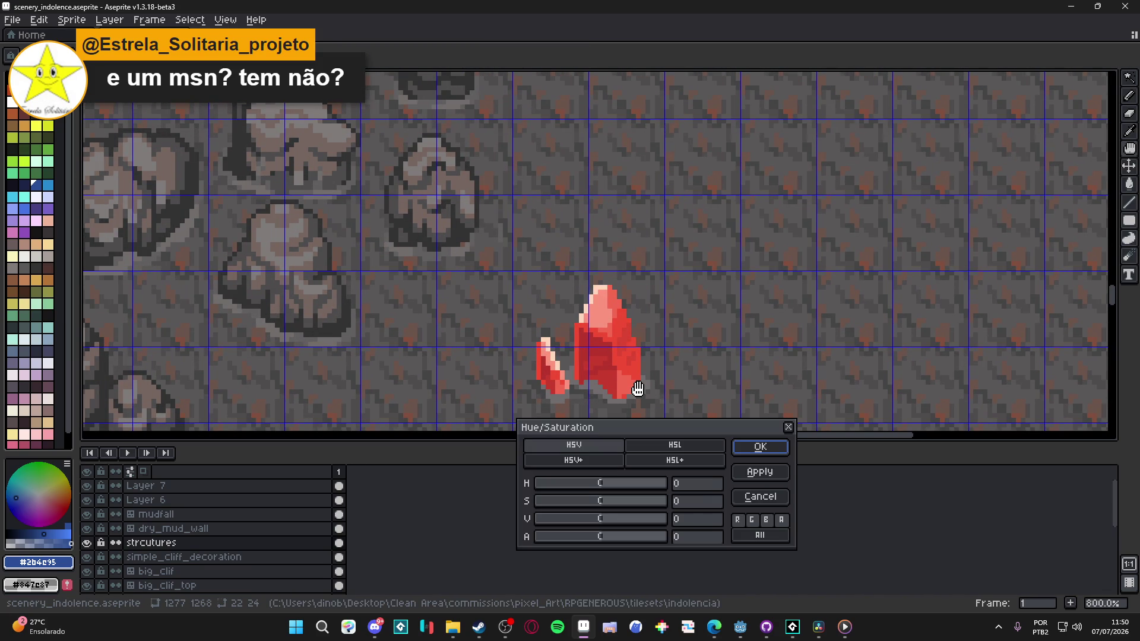
left_click(745, 497)
left_click_drag(661, 351, 640, 345)
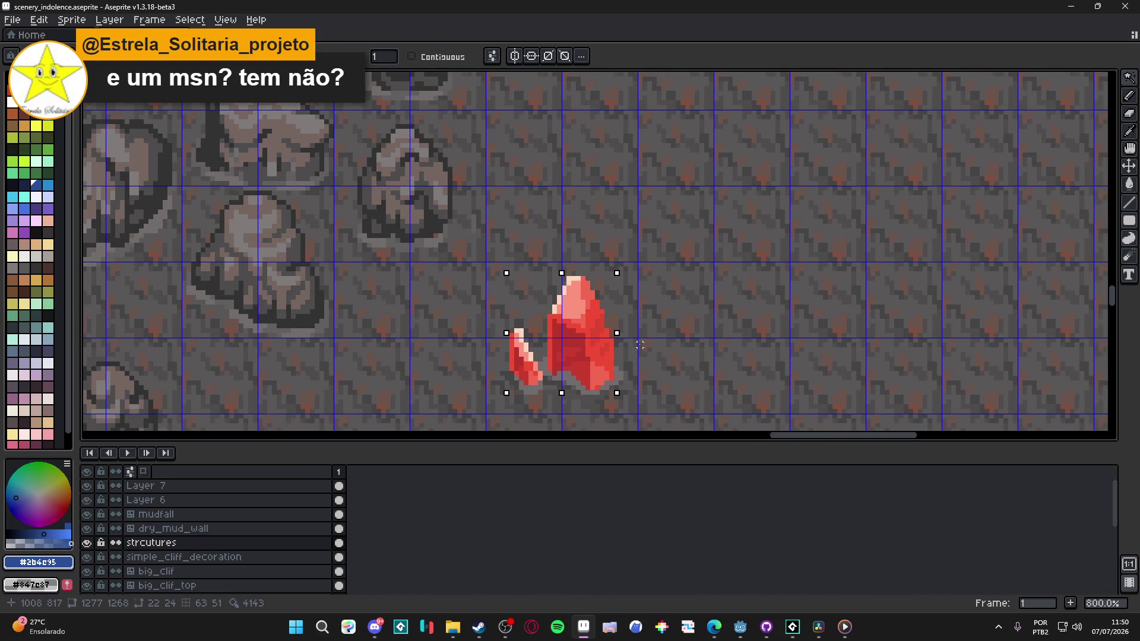
key("ctrl+apostrophe")
Step: Darken the crystal in Hue/Saturation with H -5, S -12, V -41 and alpha 100
key("ctrl+u")
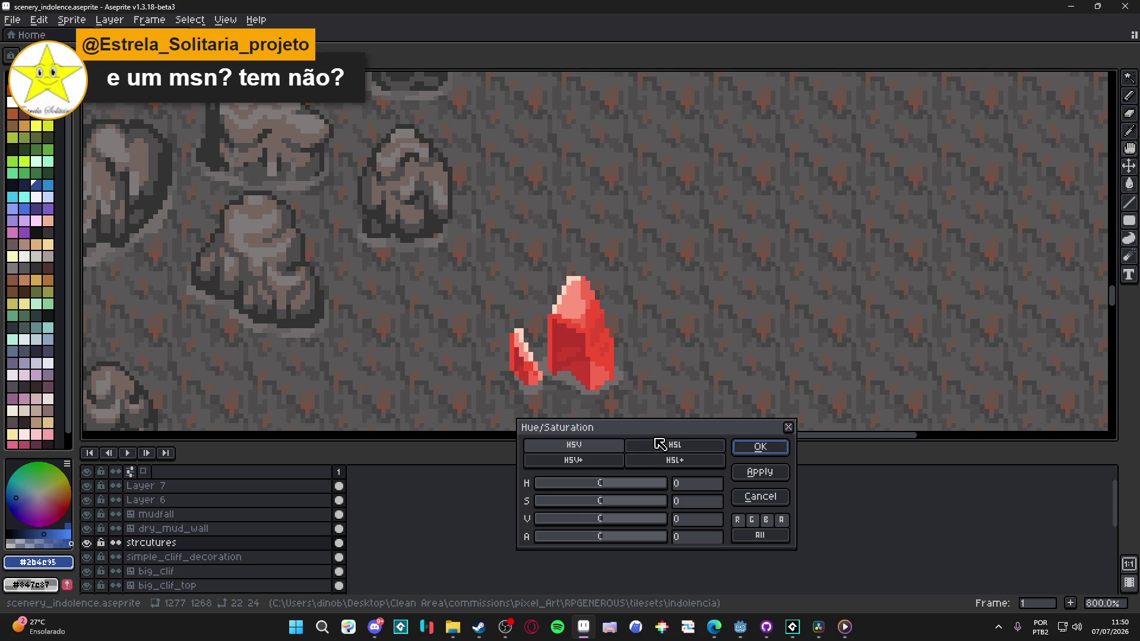
mouse_move(656, 439)
left_mouse_down()
mouse_move(860, 311)
mouse_move(855, 214)
left_mouse_up()
scroll(643, 299, "down", 3)
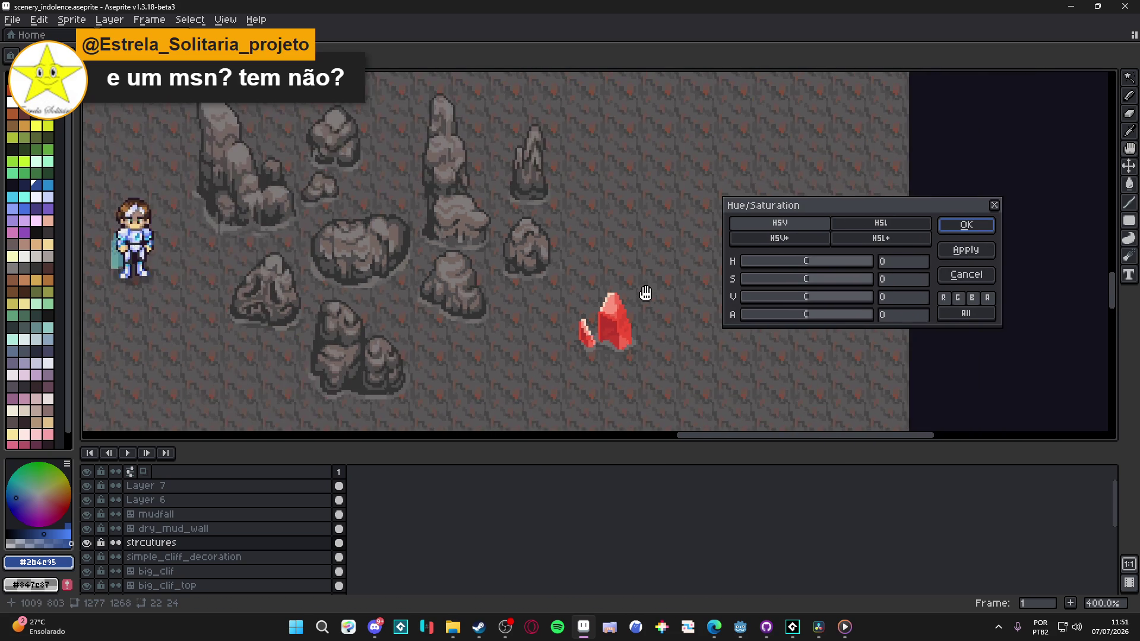
scroll(629, 279, "down", 2)
scroll(656, 238, "up", 1)
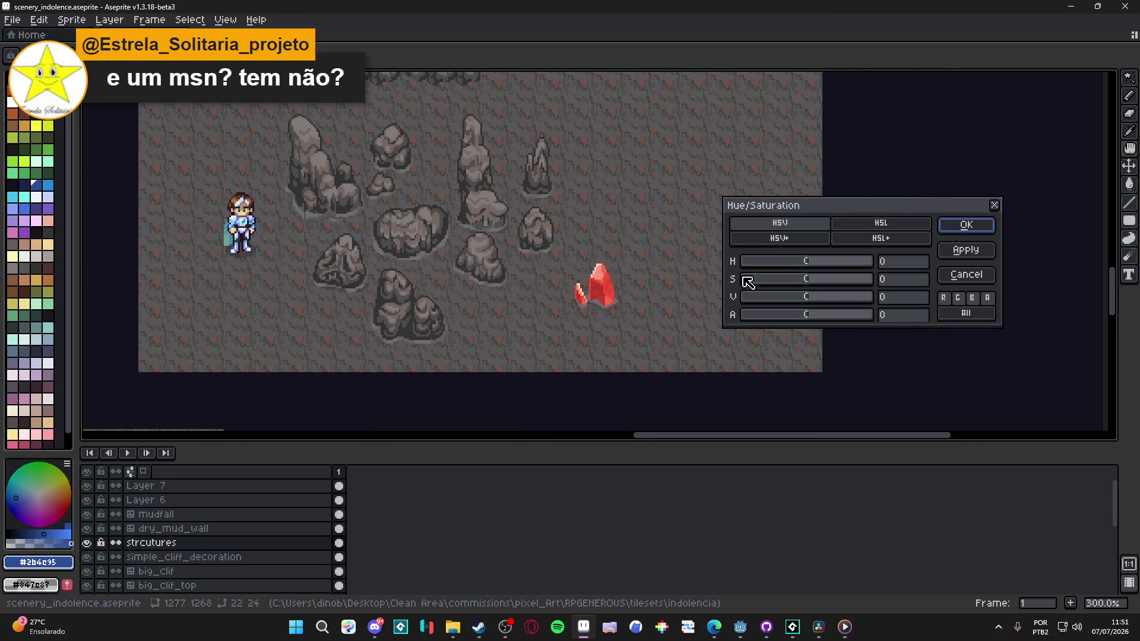
left_click(799, 280)
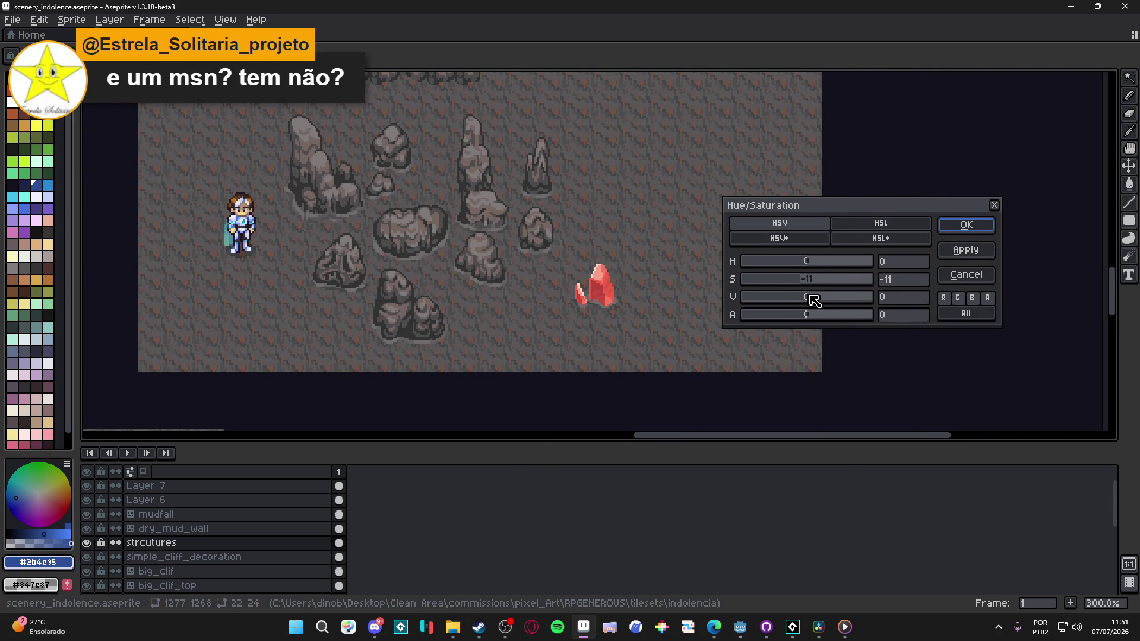
left_click_drag(813, 300, 788, 306)
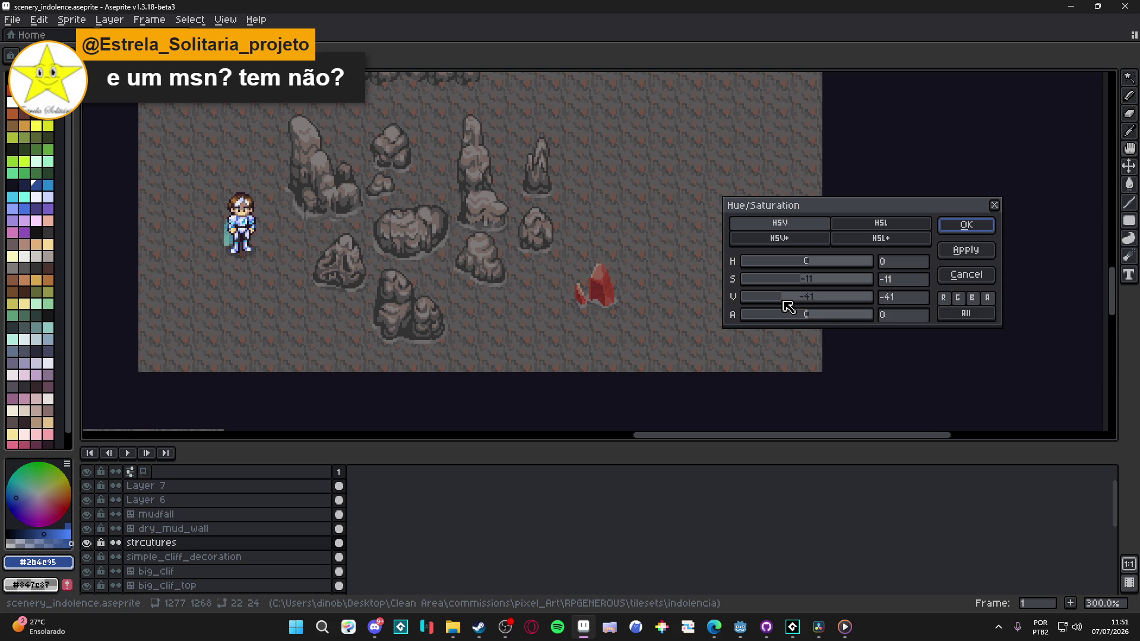
mouse_move(807, 261)
left_mouse_down()
mouse_move(800, 285)
mouse_move(818, 283)
mouse_move(805, 285)
left_mouse_up()
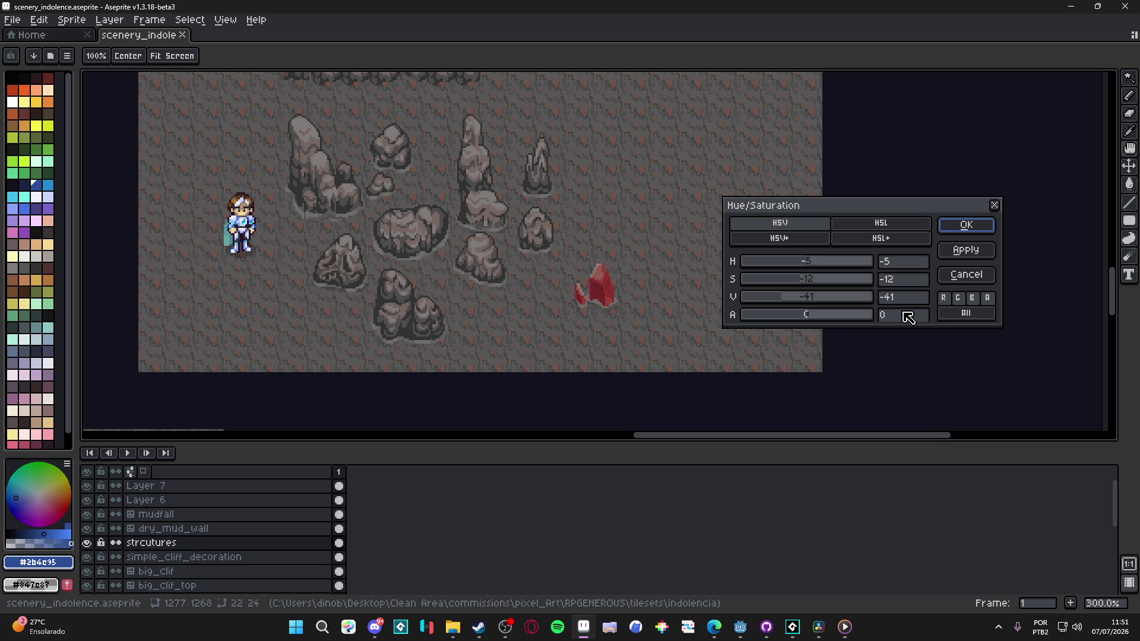
mouse_move(812, 319)
left_mouse_down()
mouse_move(827, 318)
mouse_move(796, 319)
mouse_move(927, 315)
left_mouse_up()
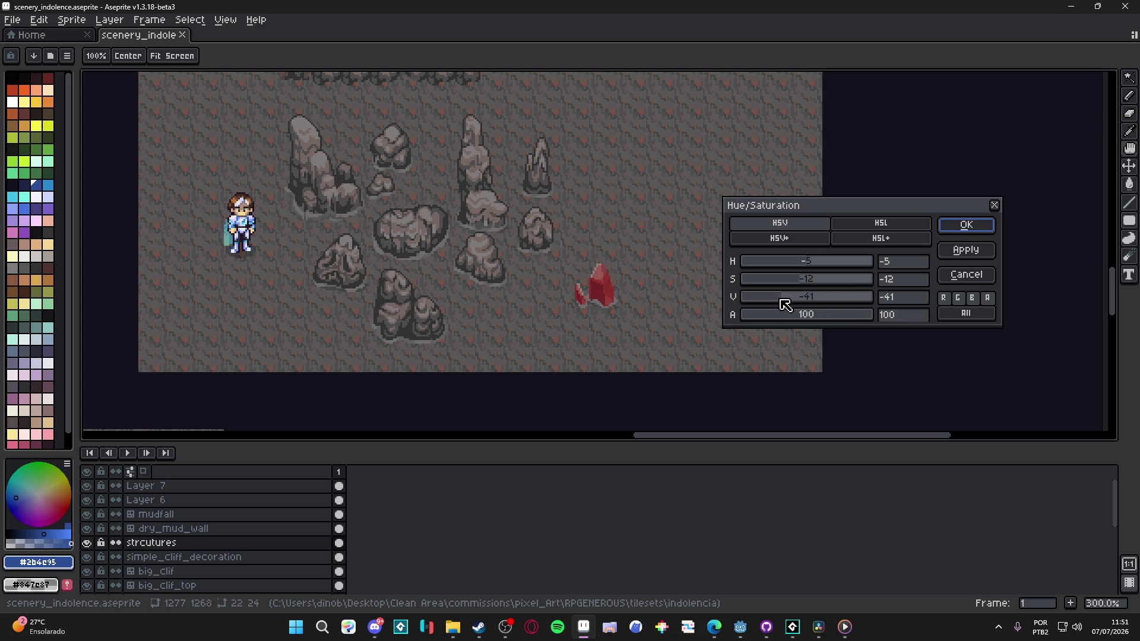
Step: Apply the darker recolour, then undo it to restore the original red
left_click(954, 233)
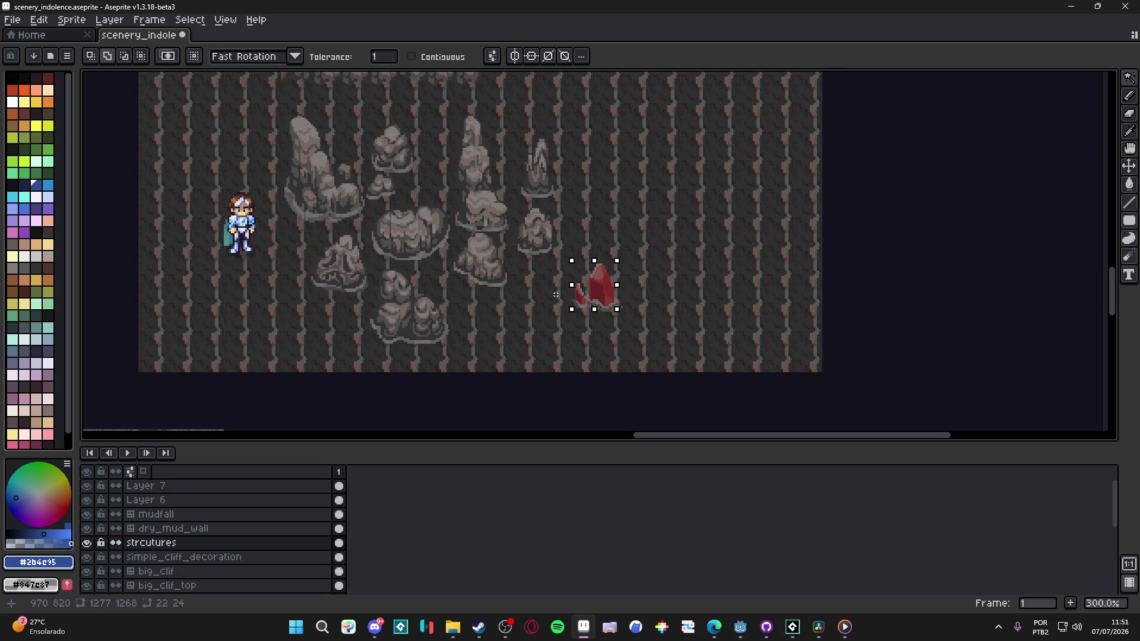
scroll(556, 295, "down", 1)
key("ctrl+z")
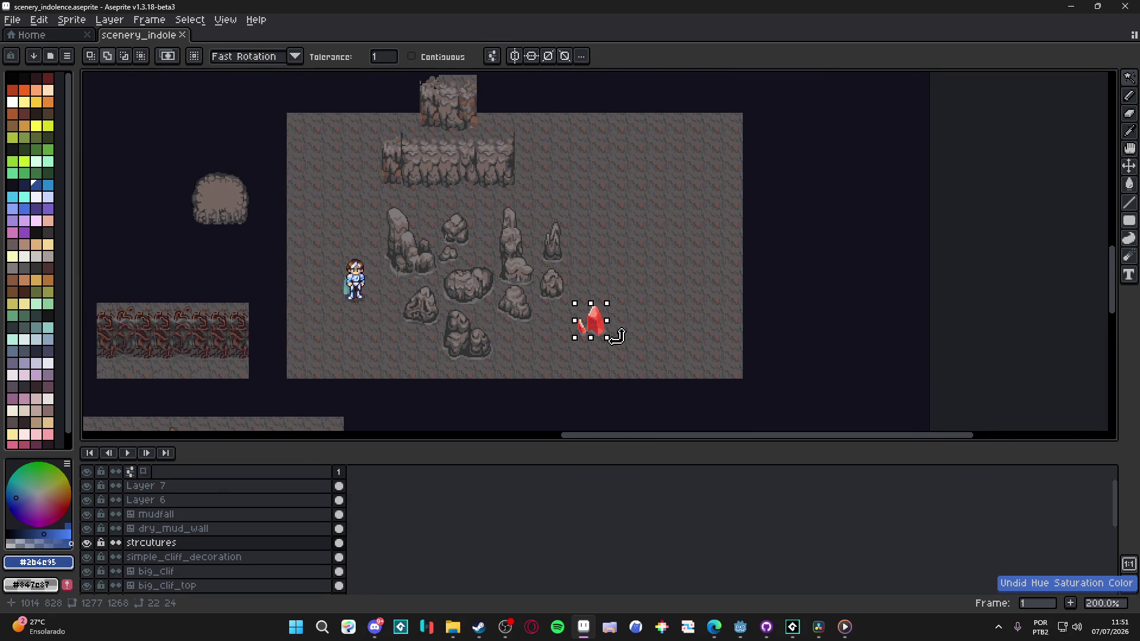
Step: Fill the crystal's inner area dark red and its right side a darker orange-red
scroll(616, 336, "up", 7)
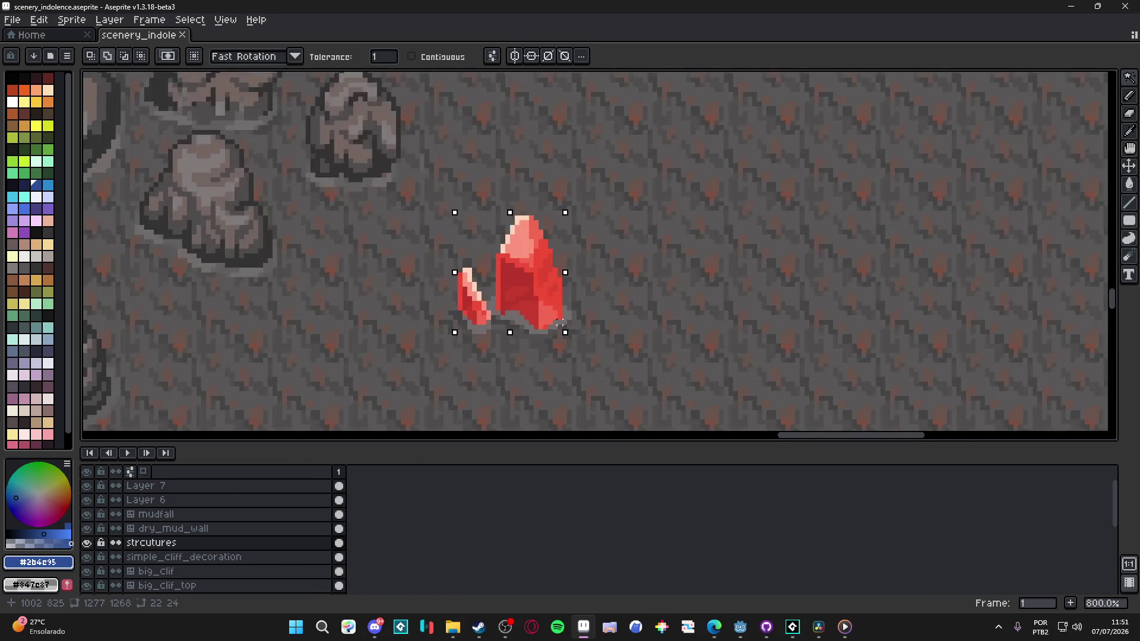
left_click(52, 86)
key("g")
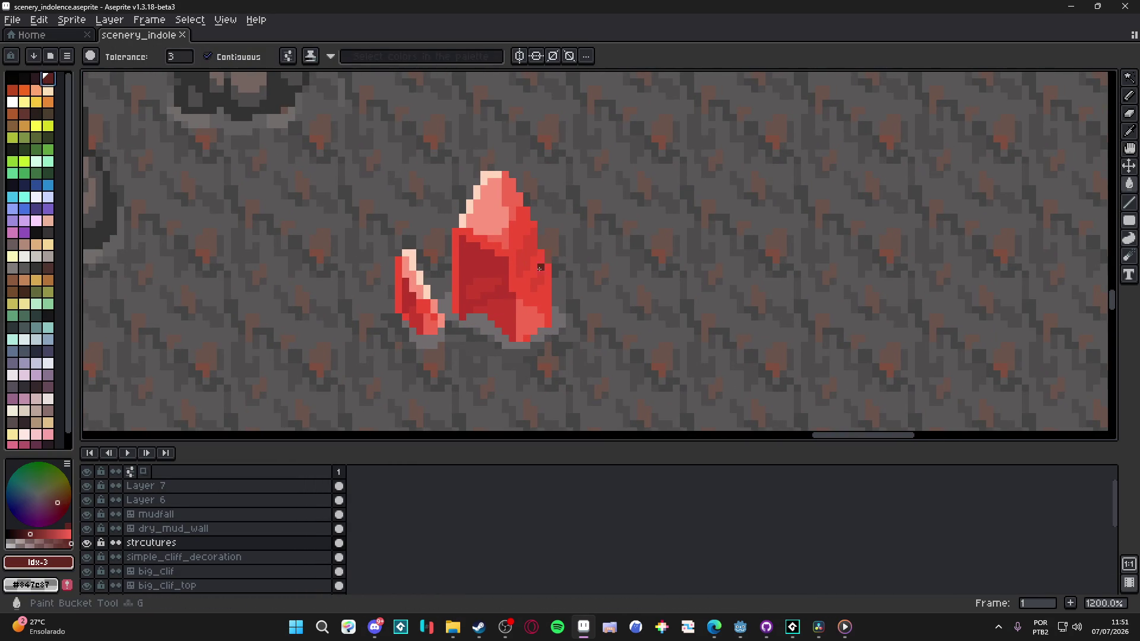
left_click(484, 270)
left_click(23, 94)
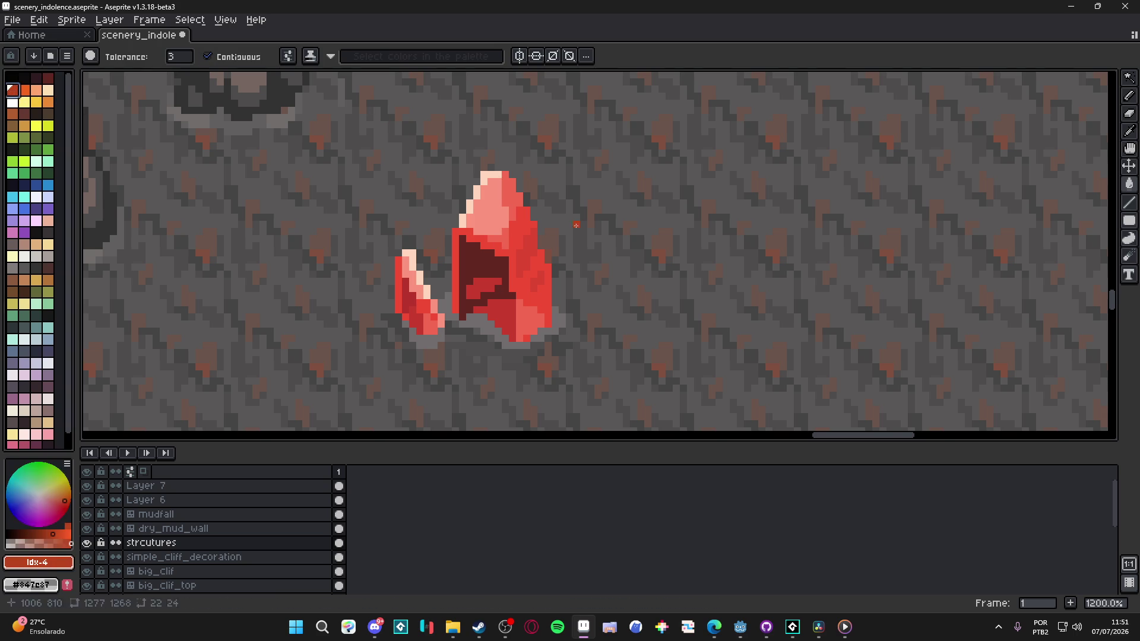
left_click(529, 261)
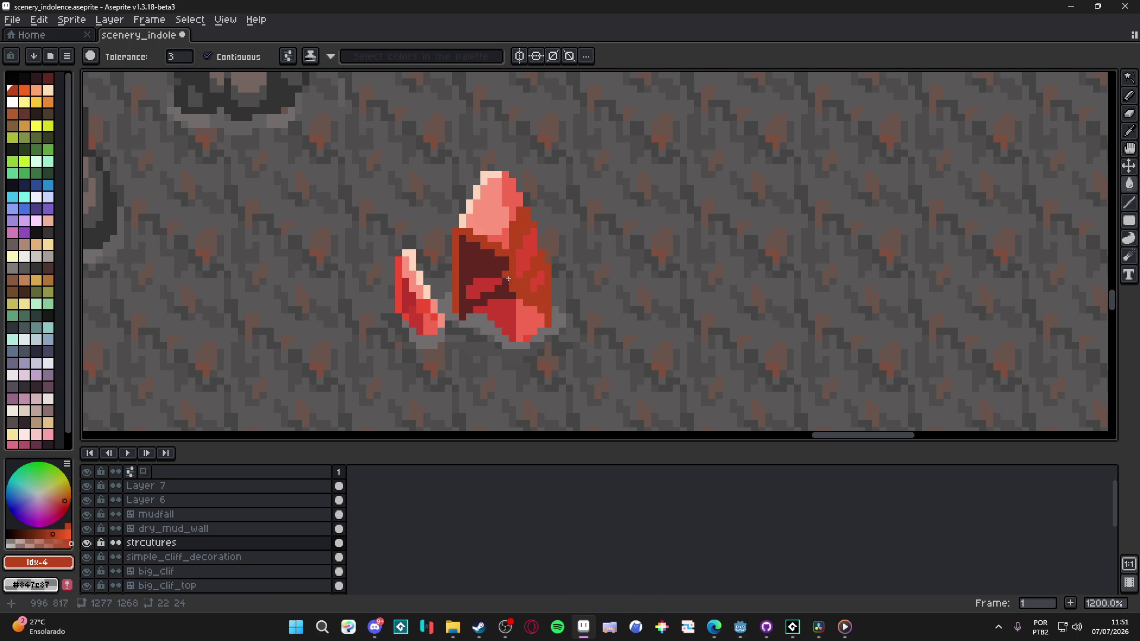
Step: Fill the upper-right face with bright red #dc4532 and dot a dark-red pixel on the pink face
scroll(512, 297, "up", 3)
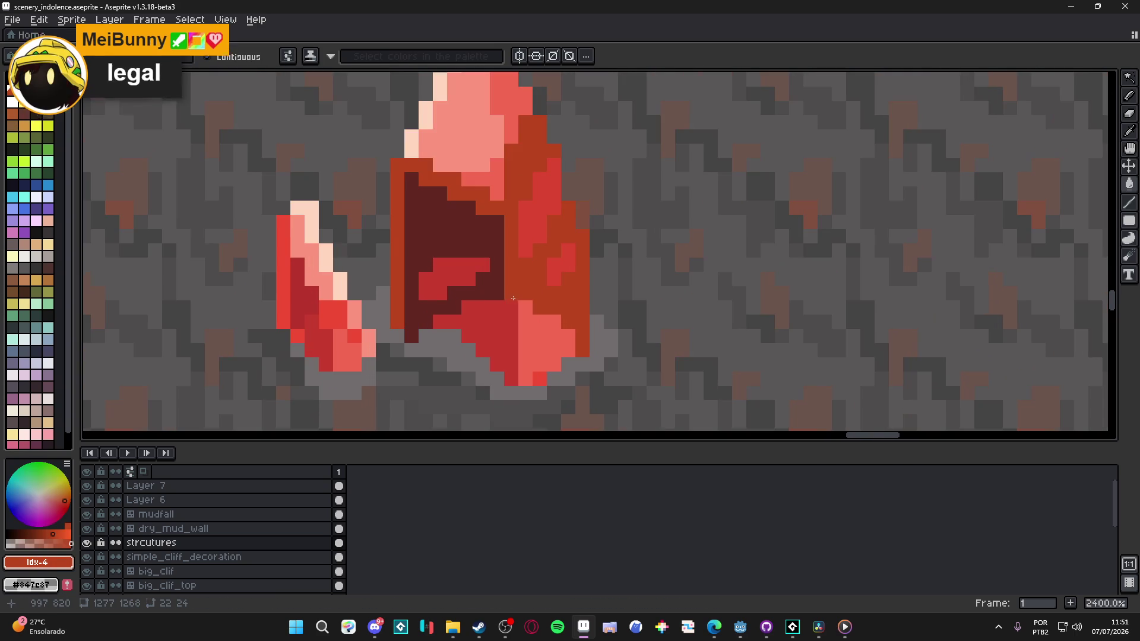
left_click_drag(500, 233, 552, 348)
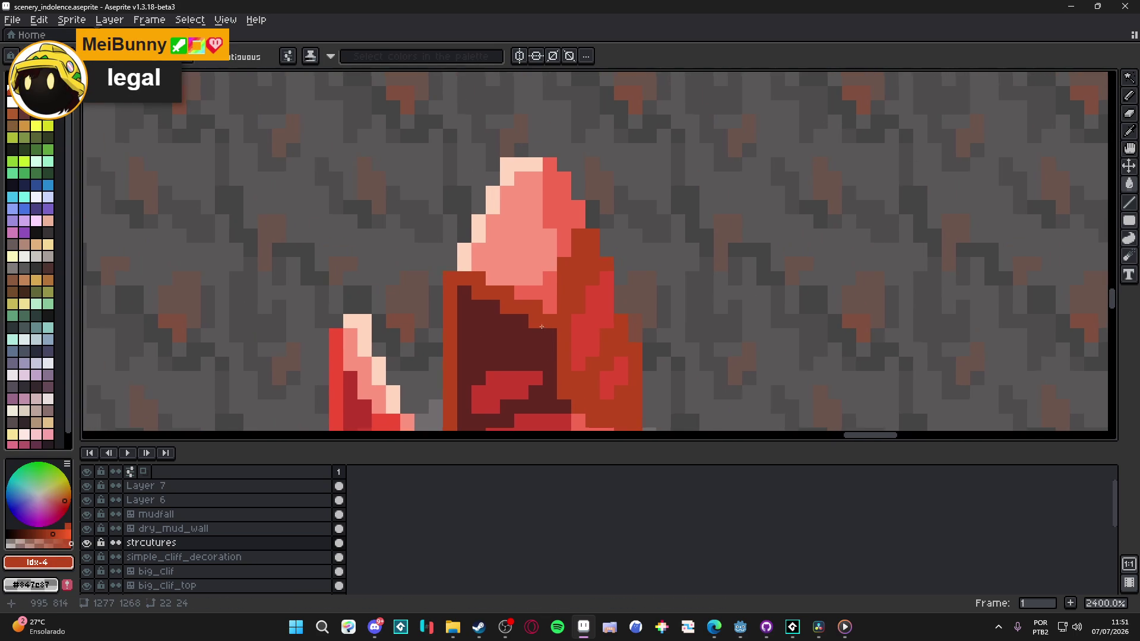
left_click(567, 320, "alt")
left_click(564, 225)
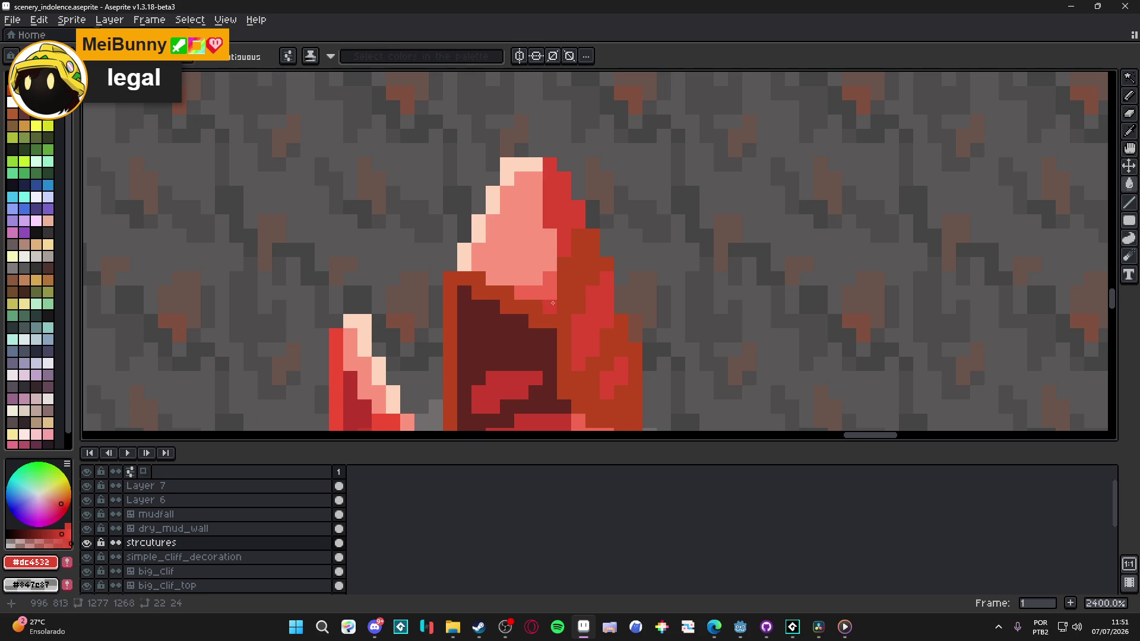
left_click(534, 238)
Step: Fill the red blob in the dark face maroon #612721 and repaint the right face orange-brown #b9451d
scroll(533, 249, "down", 5)
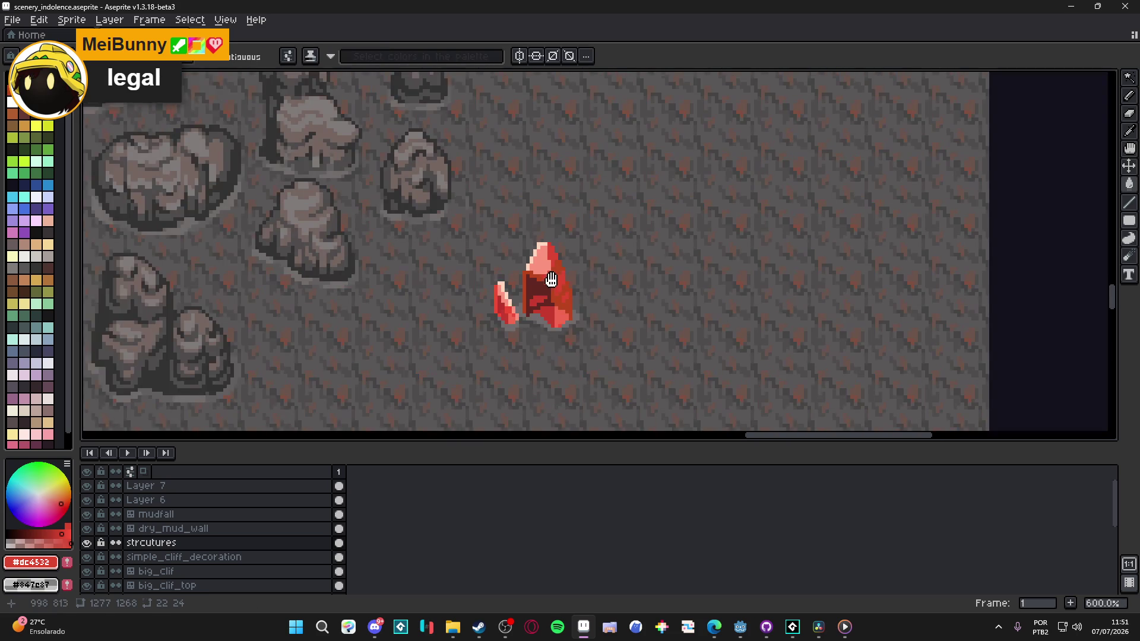
scroll(511, 302, "up", 3)
scroll(522, 292, "up", 1)
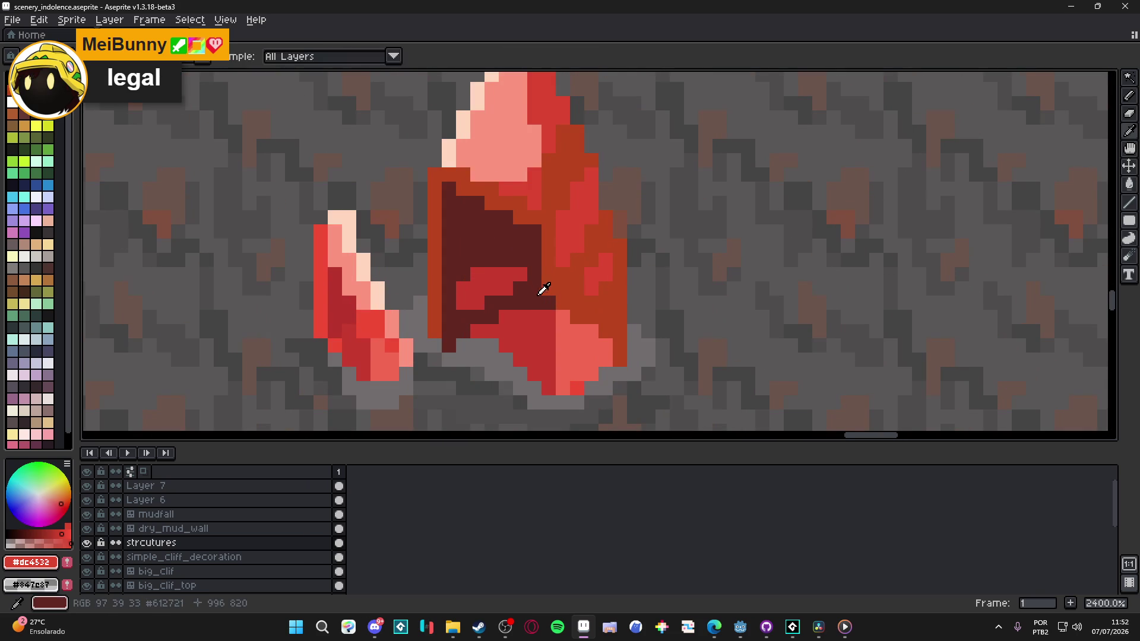
left_click(538, 288, "alt")
left_click(487, 283)
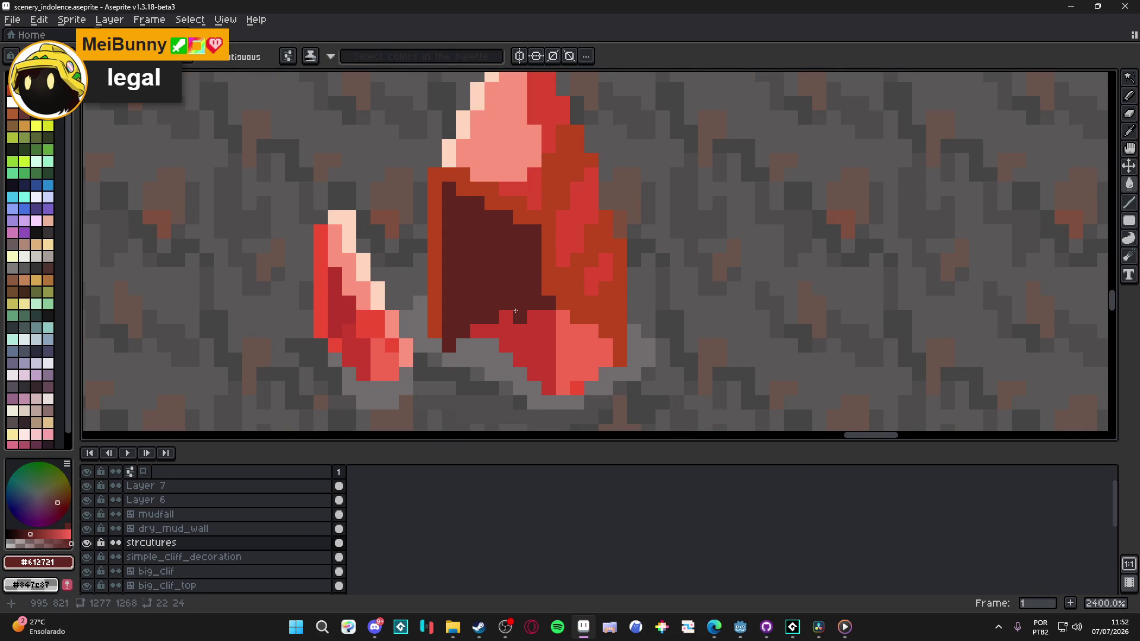
left_click(578, 262, "alt")
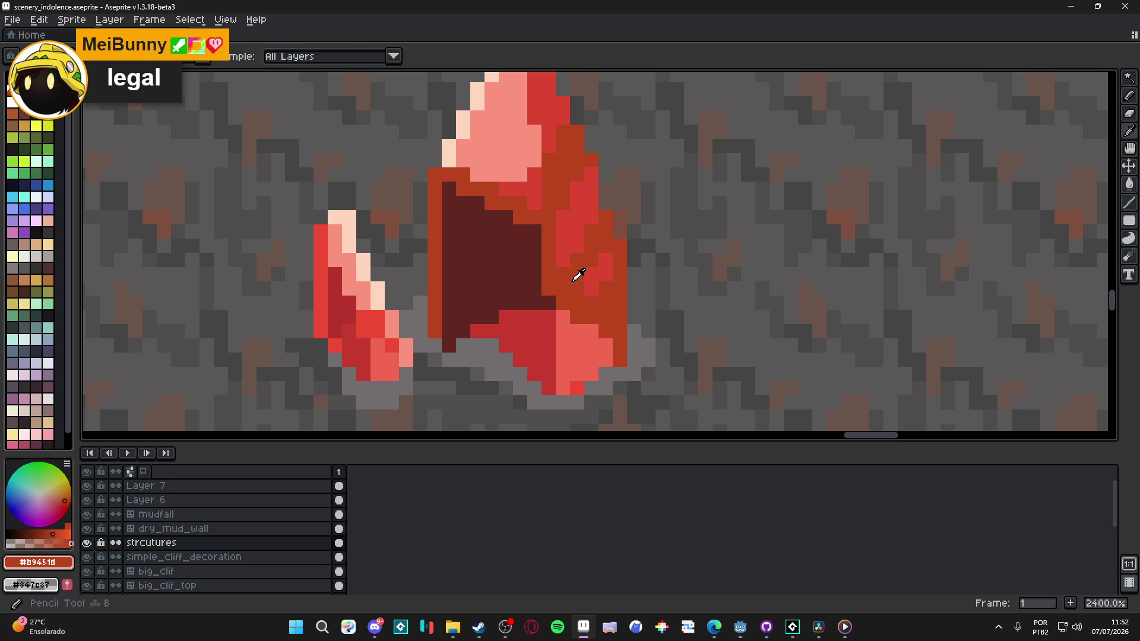
left_click(563, 233)
left_click_drag(563, 218, 592, 175)
mouse_move(592, 289)
left_mouse_down()
mouse_move(611, 281)
mouse_move(570, 325)
mouse_move(570, 386)
mouse_move(613, 361)
left_mouse_up()
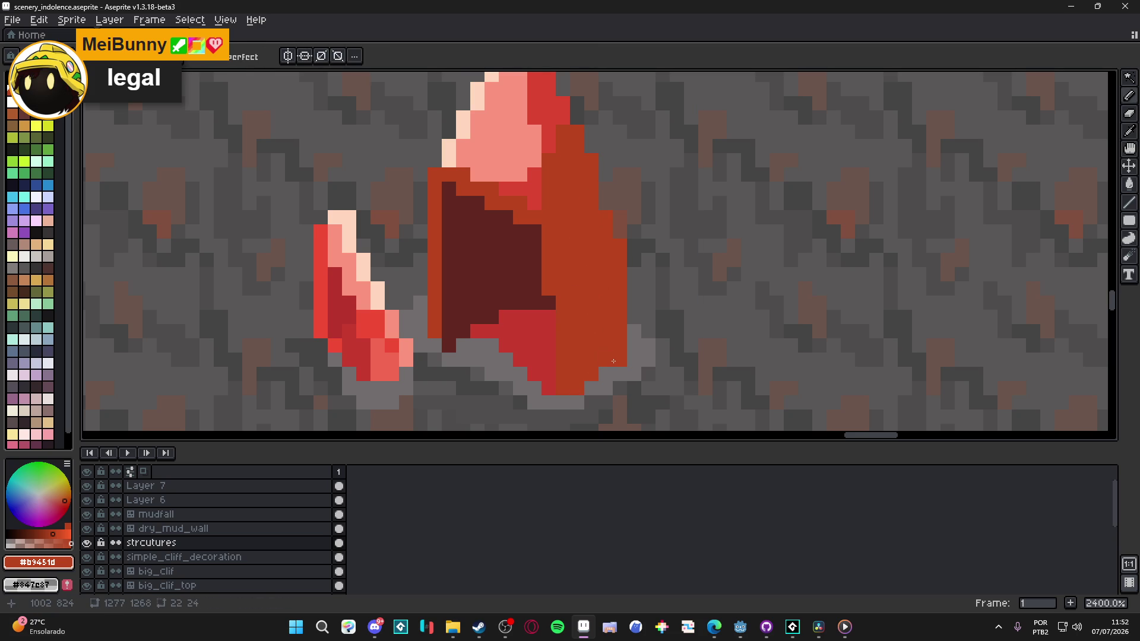
Step: Paint the bottom crimson pixels maroon #612721 and add a small #7d2c24 maroon block and pixel
left_click(534, 303, "alt")
mouse_move(541, 331)
left_mouse_down()
mouse_move(523, 320)
mouse_move(507, 337)
left_mouse_up()
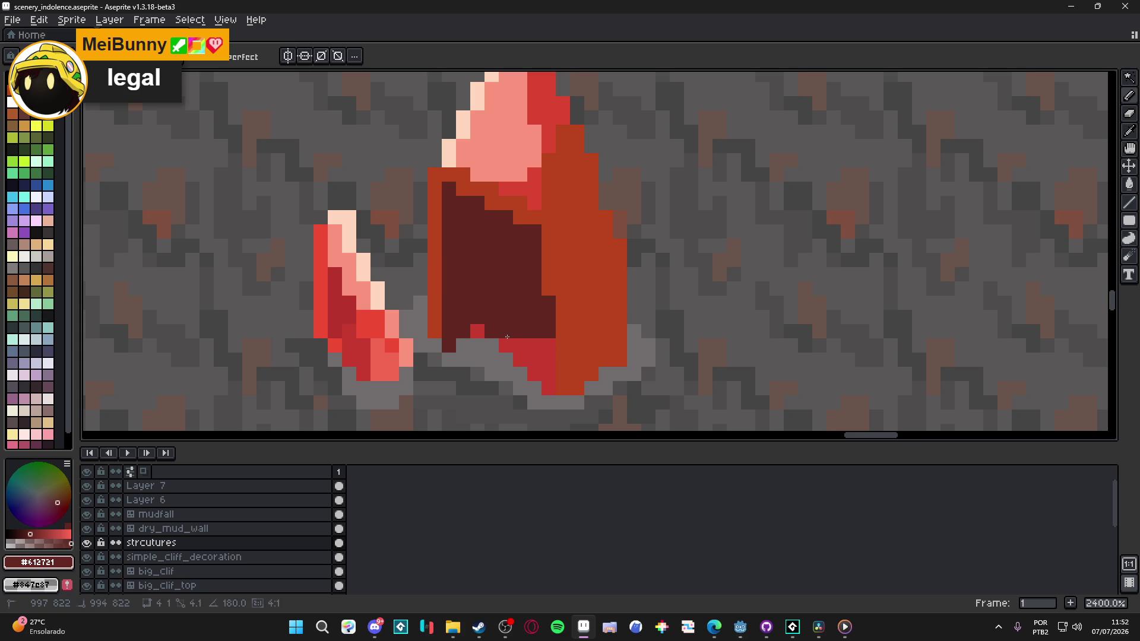
left_click(542, 360, "alt")
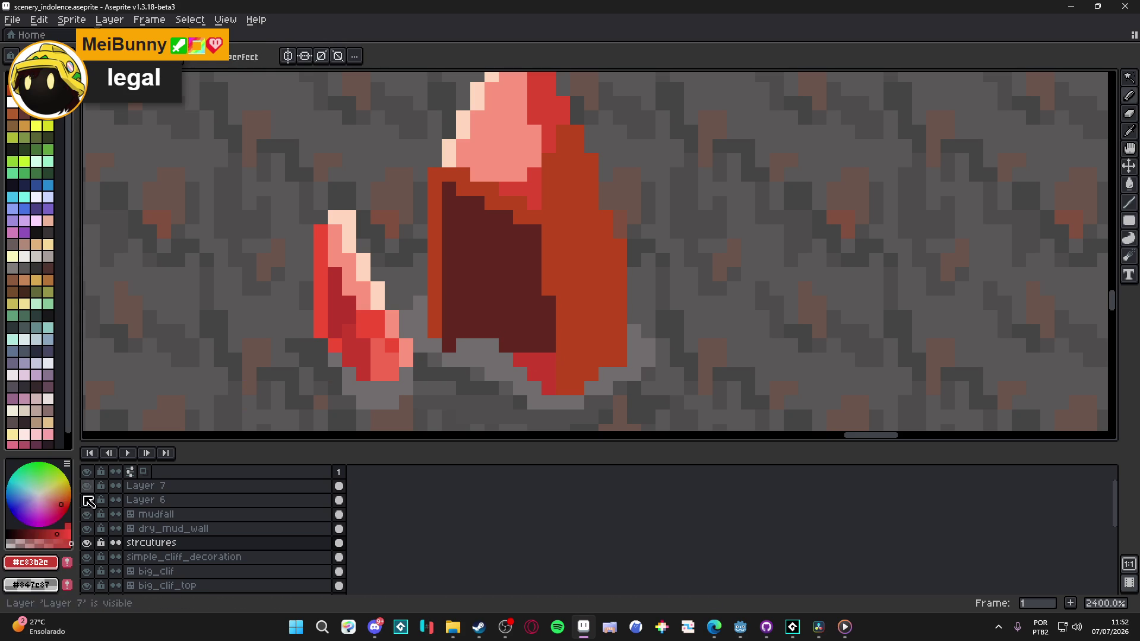
left_click(37, 535)
left_click(505, 303)
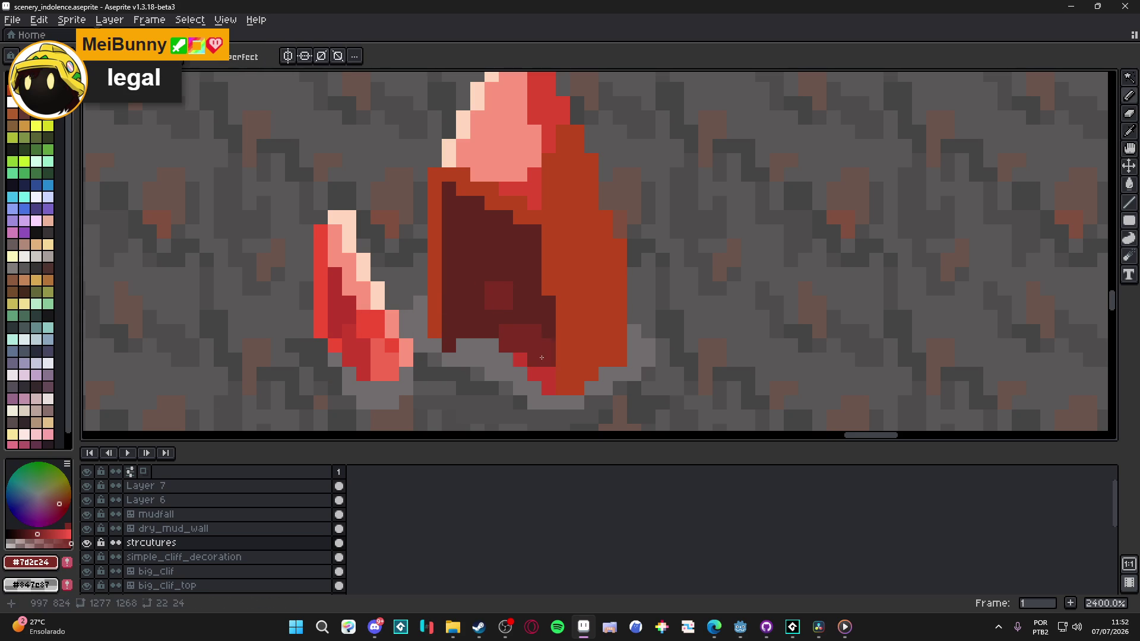
left_click(534, 359)
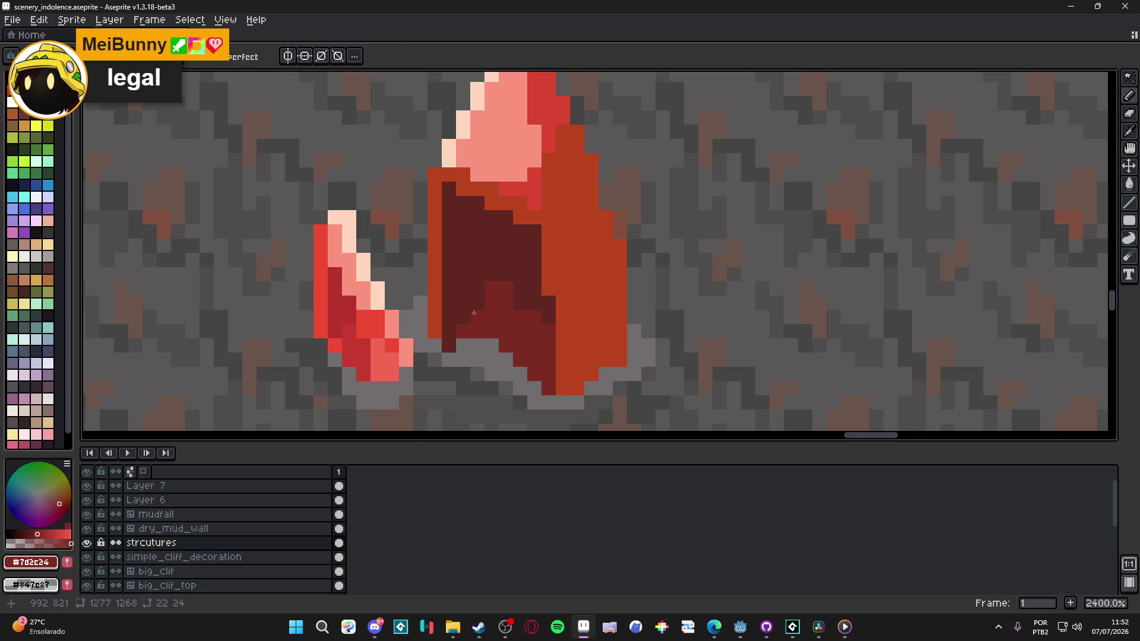
left_click(508, 297, "alt")
left_click(522, 315, "alt")
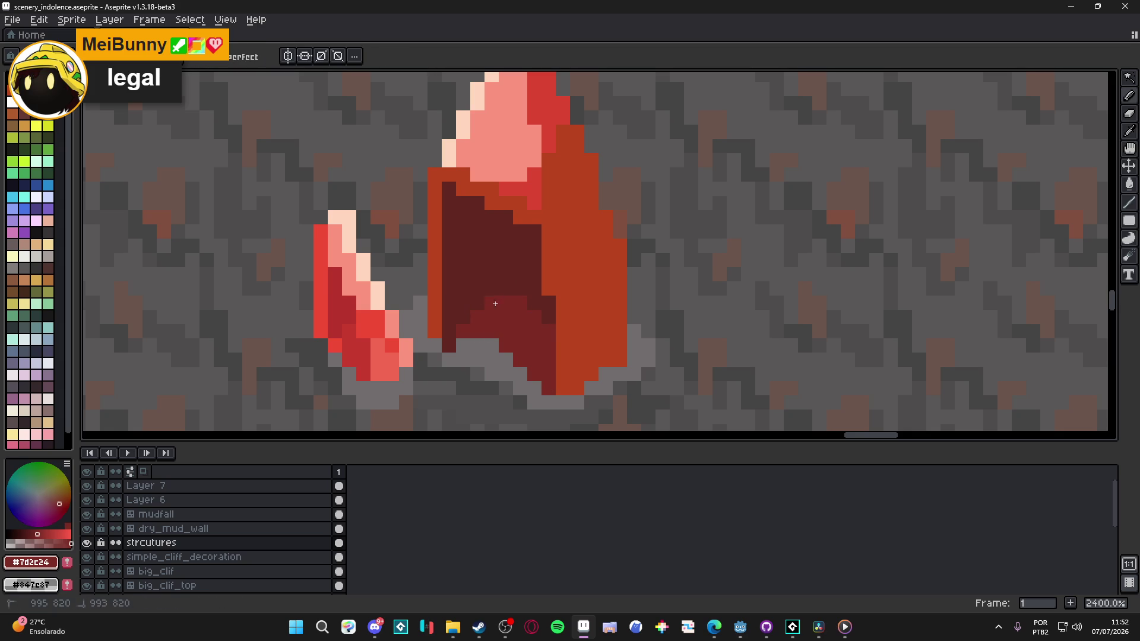
Step: Draw a 45° dark-red line across the orange face and fill that face dark red
scroll(541, 319, "down", 2)
scroll(558, 321, "up", 1)
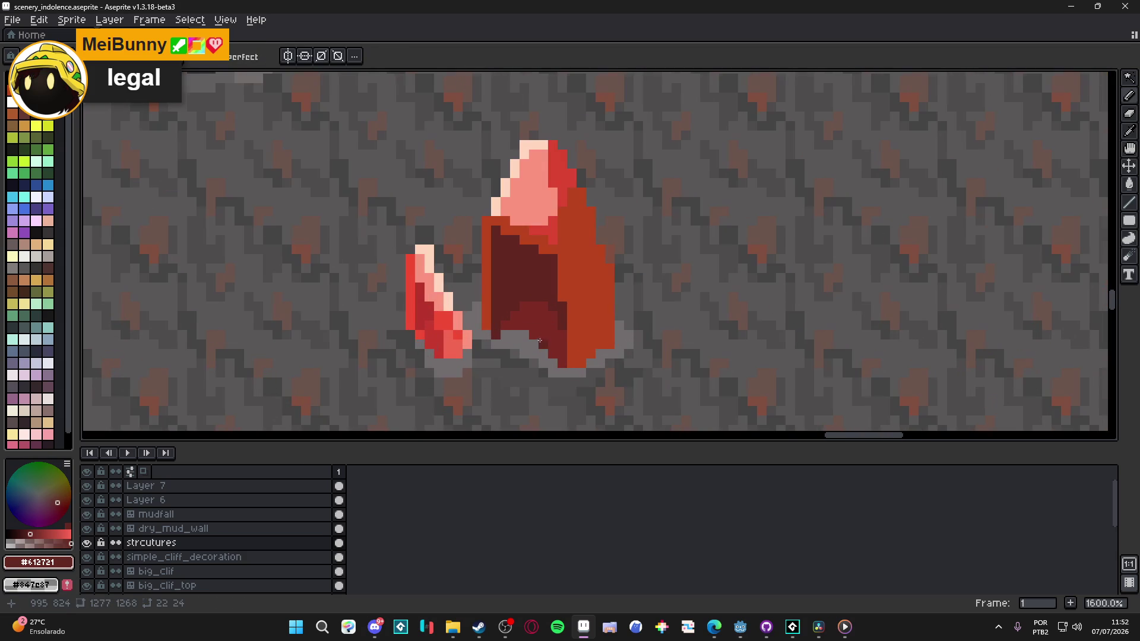
scroll(563, 321, "down", 4)
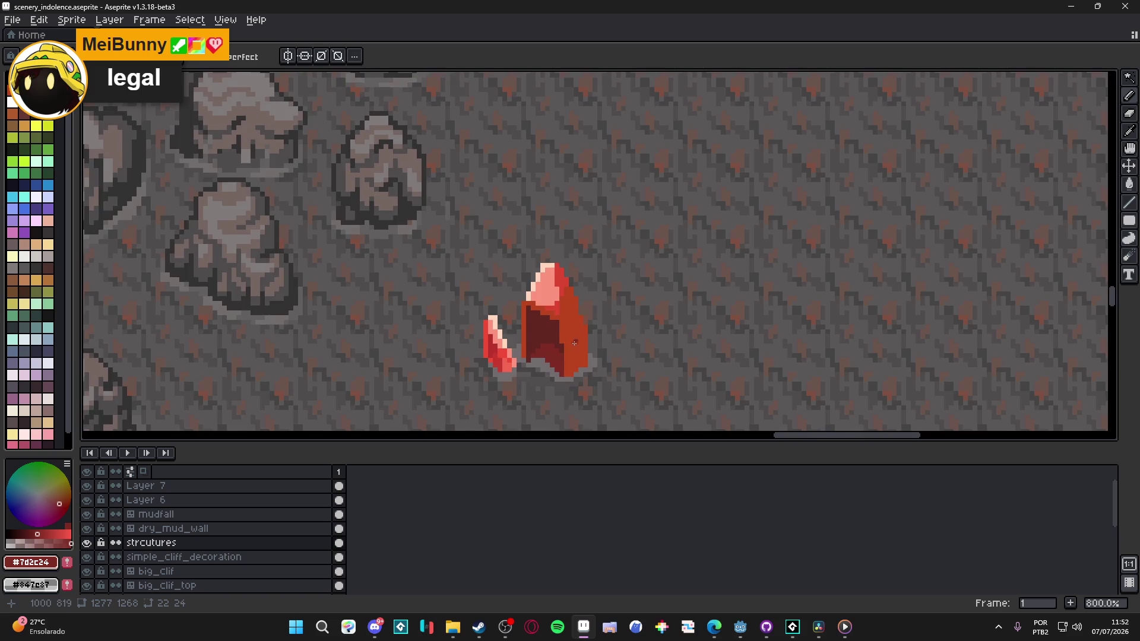
scroll(526, 357, "up", 4)
left_click(540, 295)
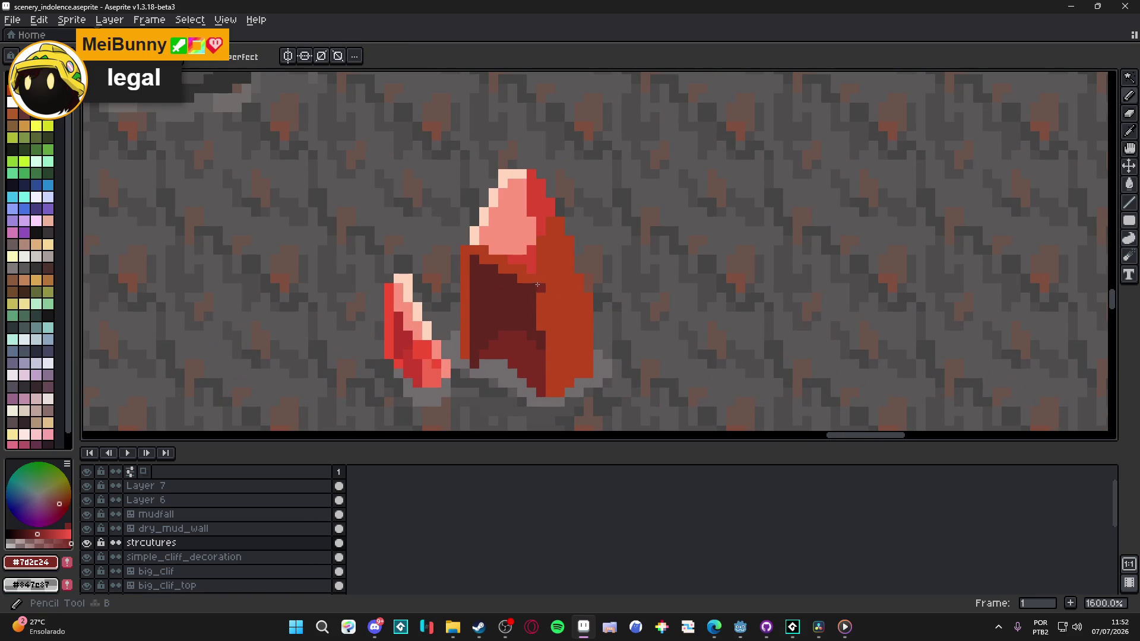
left_click(570, 259, "shift")
key("g")
left_click(570, 299)
Step: Shade several pixels near the crystal's lower face with mid red #923522
scroll(567, 308, "down", 3)
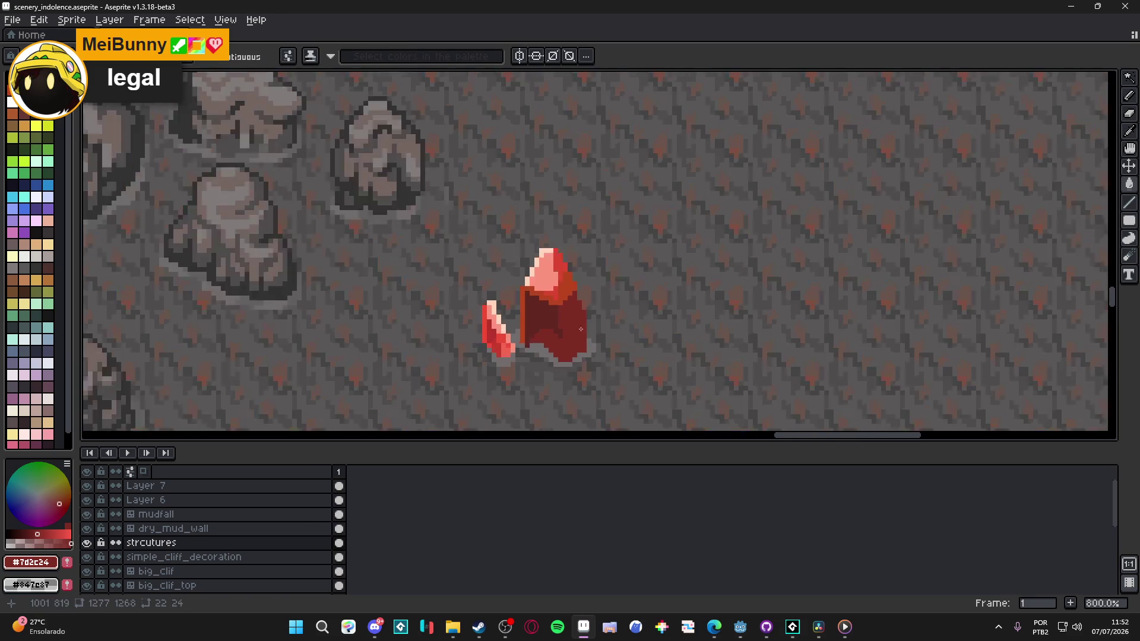
scroll(565, 319, "up", 3)
key("b")
scroll(565, 319, "up", 1)
scroll(563, 320, "down", 5)
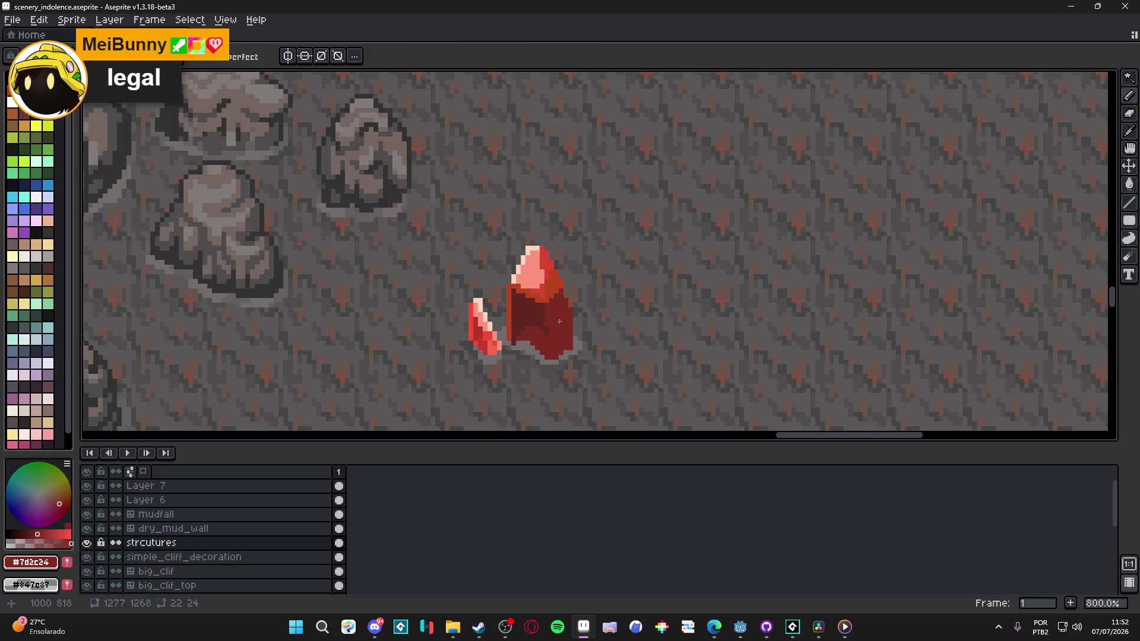
scroll(560, 323, "up", 4)
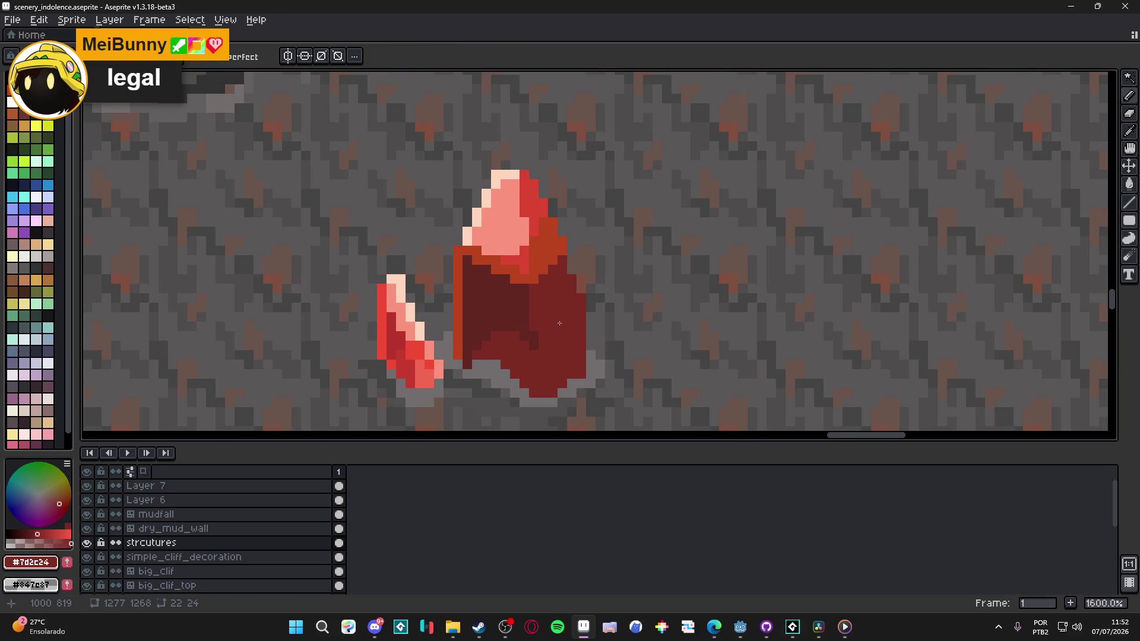
left_click(536, 270, "alt")
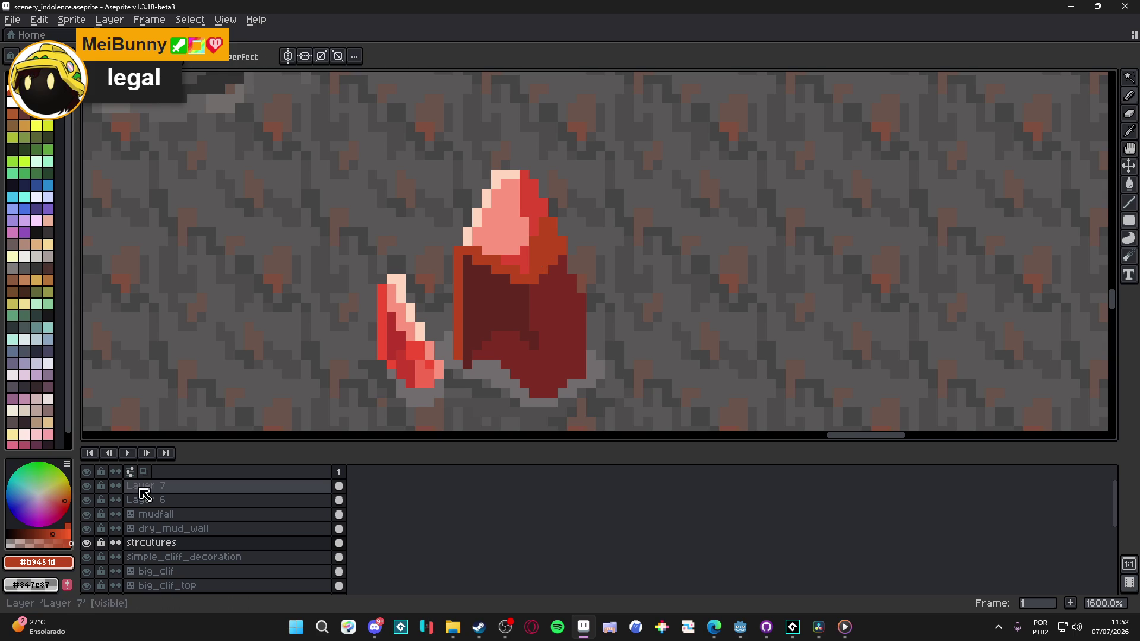
scroll(550, 391, "up", 2)
left_click(551, 395, "alt")
left_click(554, 363)
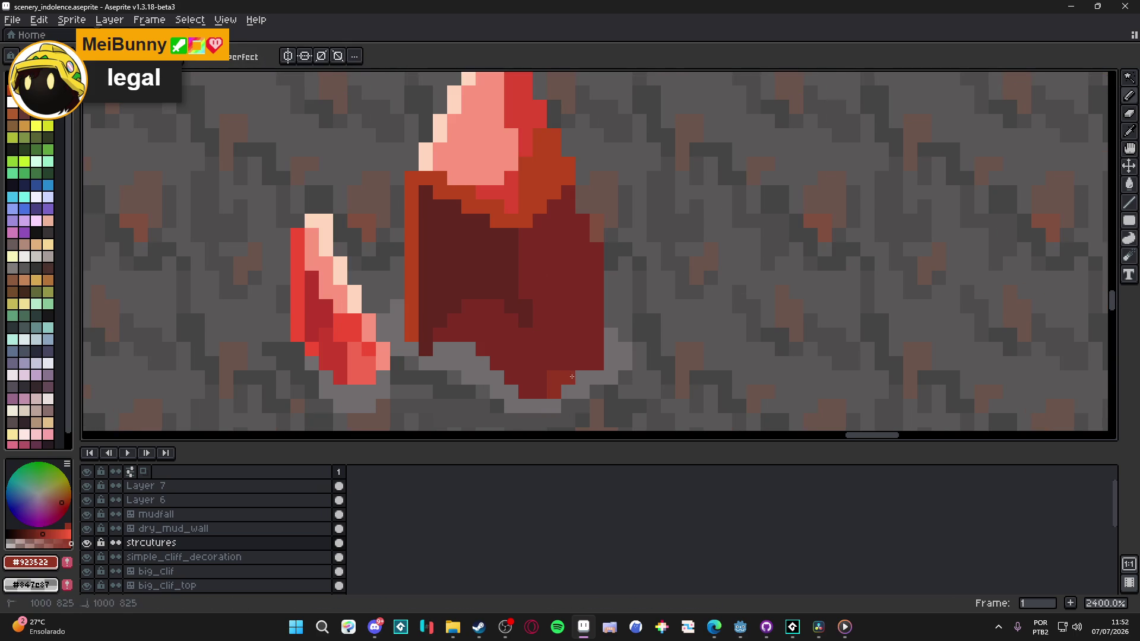
left_click(581, 363)
left_click(567, 364)
Step: Add more mid-red pixels up the lower right face and a row of three red pixels
left_click(554, 349)
left_click(543, 387)
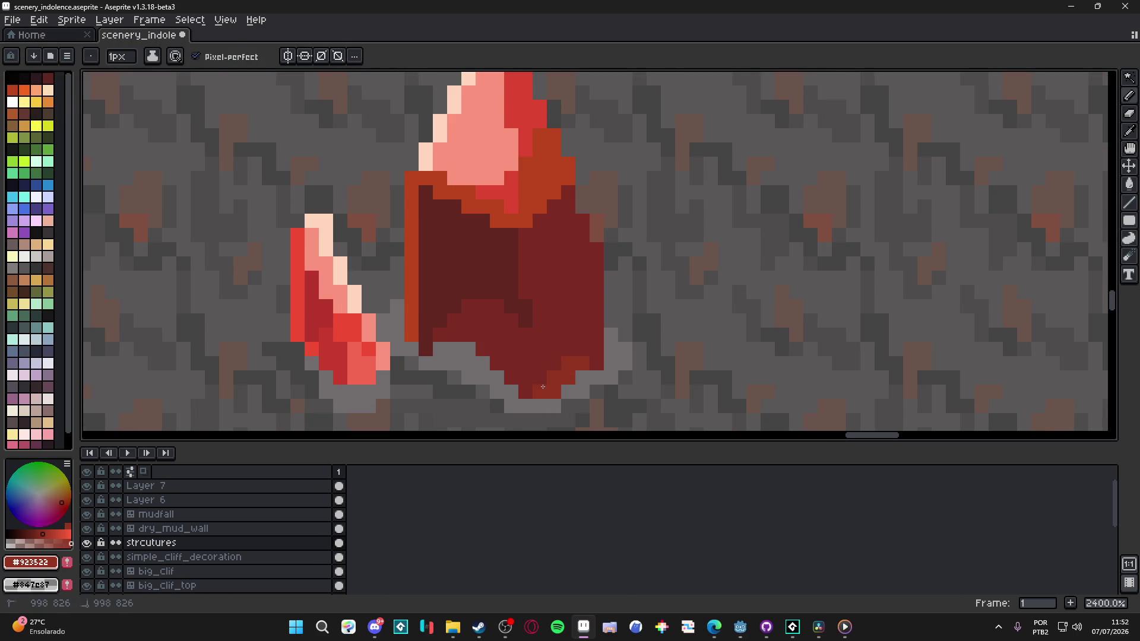
left_click_drag(554, 364, 557, 349)
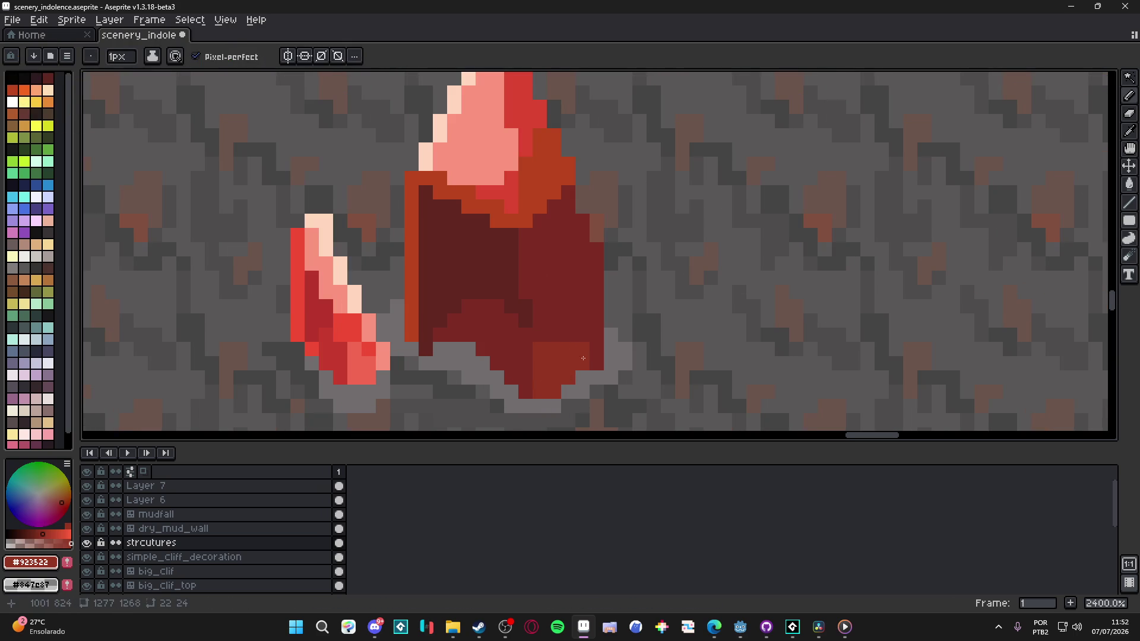
left_click(539, 335)
left_click(554, 335)
left_click(568, 335)
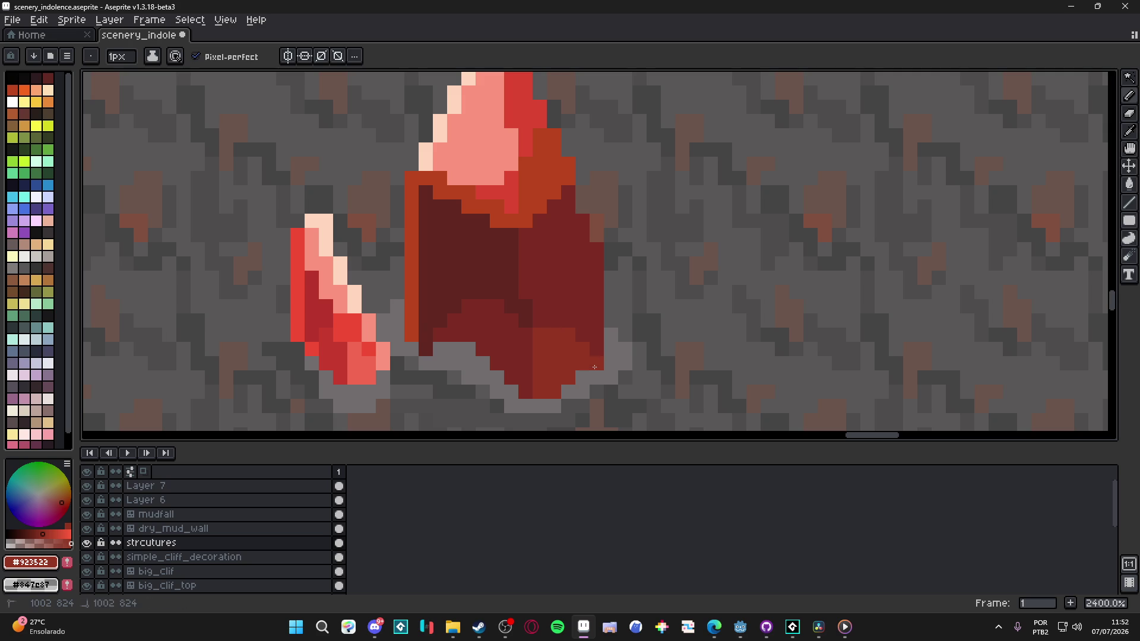
Step: Paint the tip bright red #dc4532 and fill the crystal's light-pink top with red
scroll(594, 368, "down", 4)
scroll(539, 356, "up", 4)
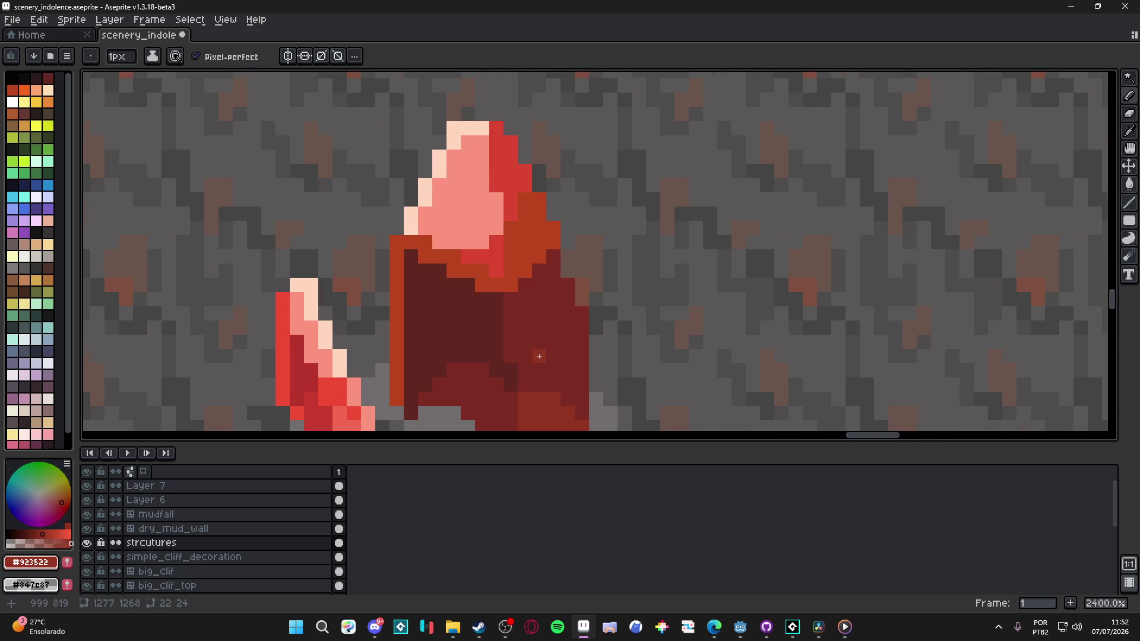
scroll(505, 305, "down", 3)
scroll(499, 297, "up", 3)
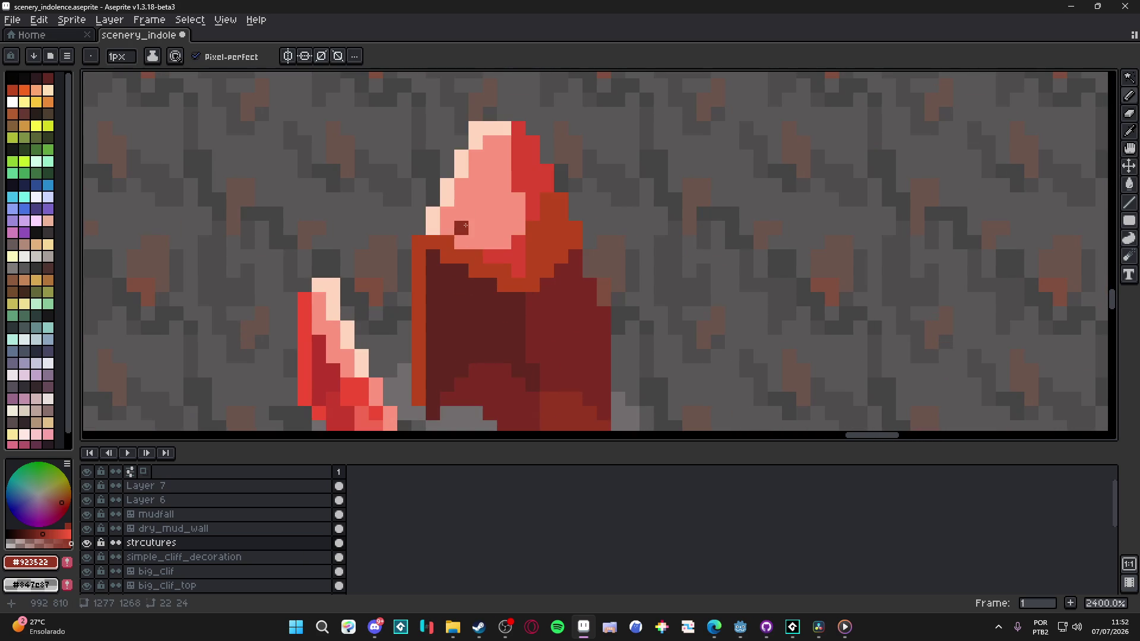
key("alt")
scroll(476, 220, "down", 2)
left_click(512, 228, "alt")
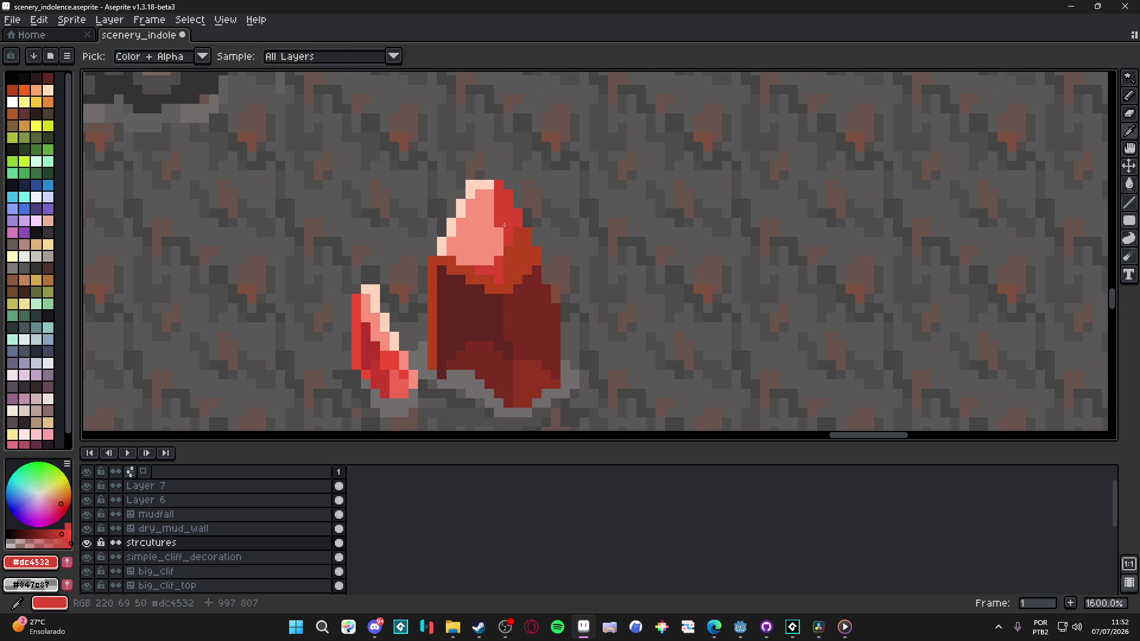
left_click(472, 234)
key("g")
left_click(472, 234)
key("b")
Step: Paint an orange highlight along the large crystal's upper-left edge
scroll(493, 238, "down", 3)
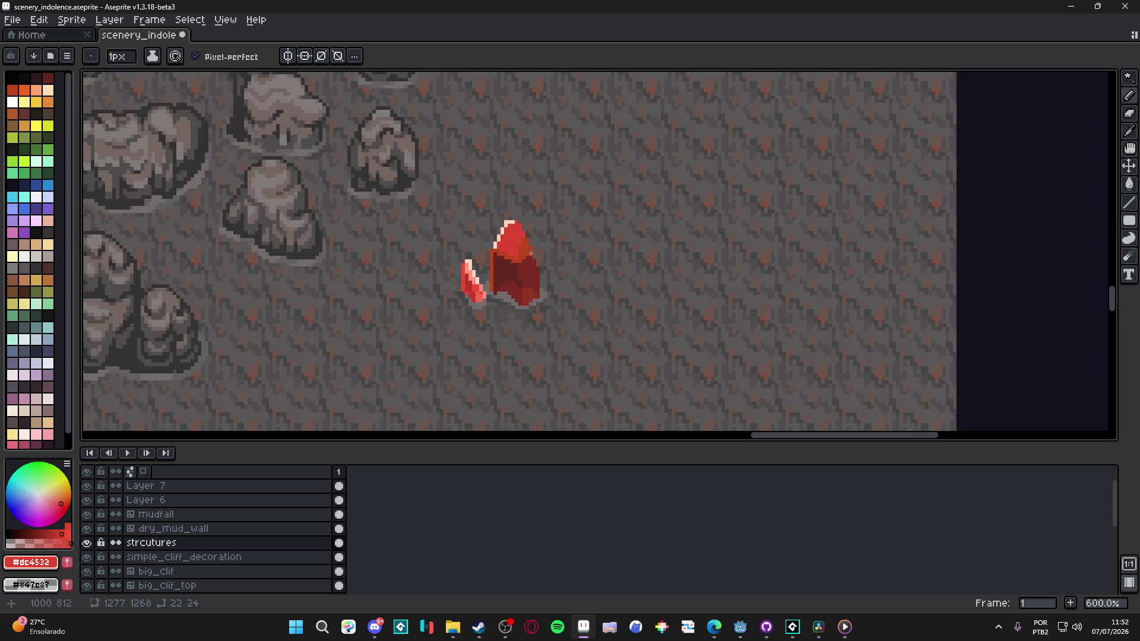
scroll(510, 247, "up", 3)
key("alt")
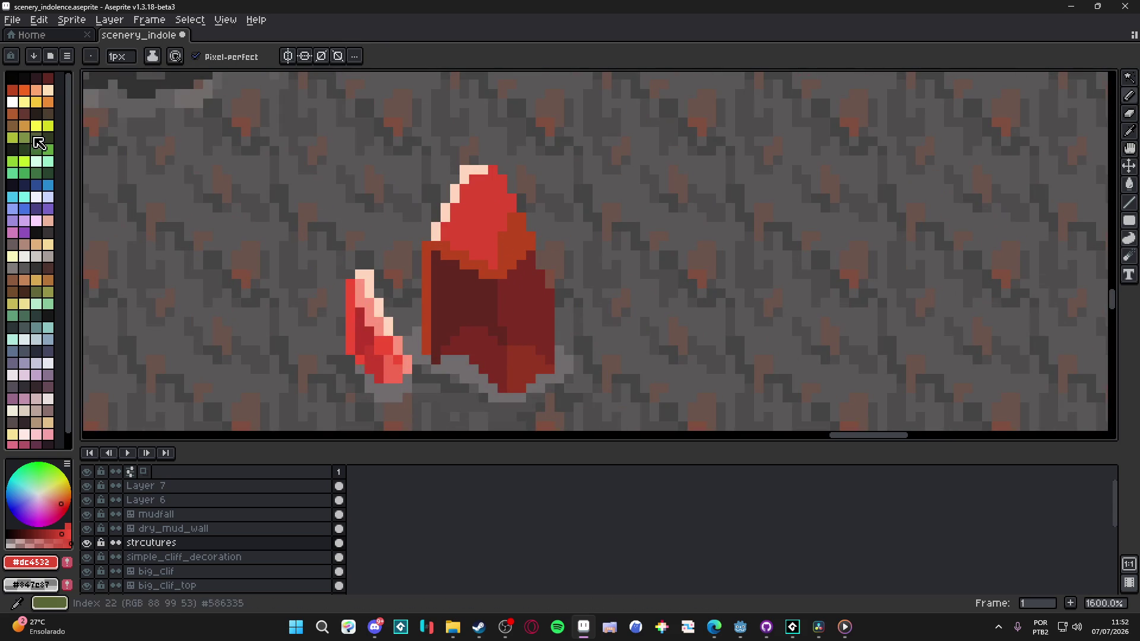
left_click(24, 89)
left_click(417, 208)
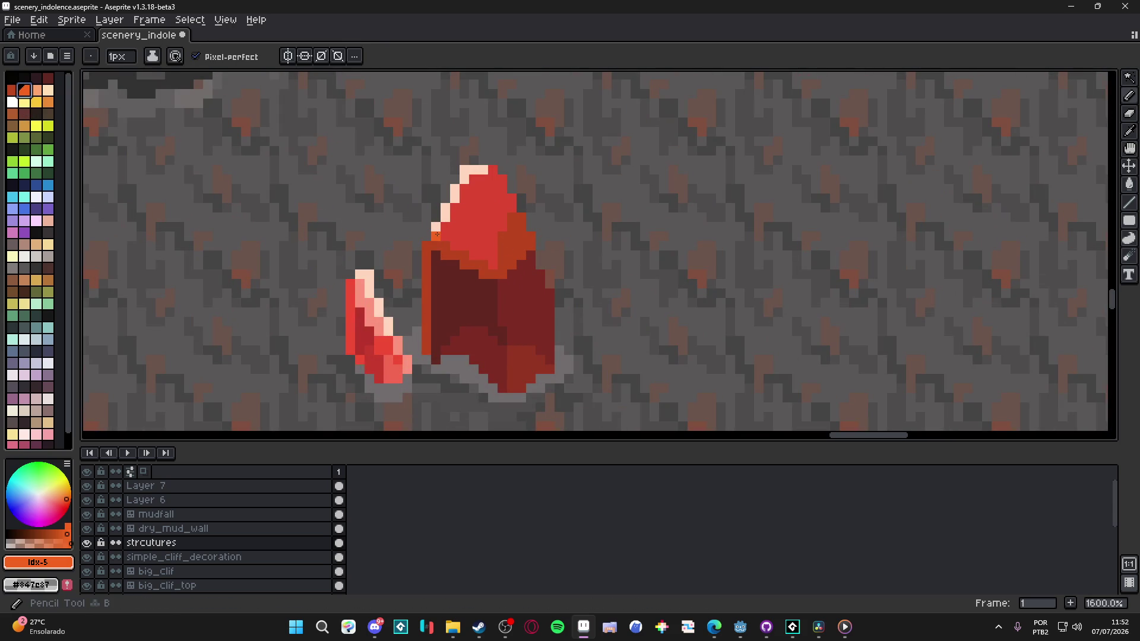
left_click_drag(436, 231, 462, 176)
scroll(483, 165, "down", 5)
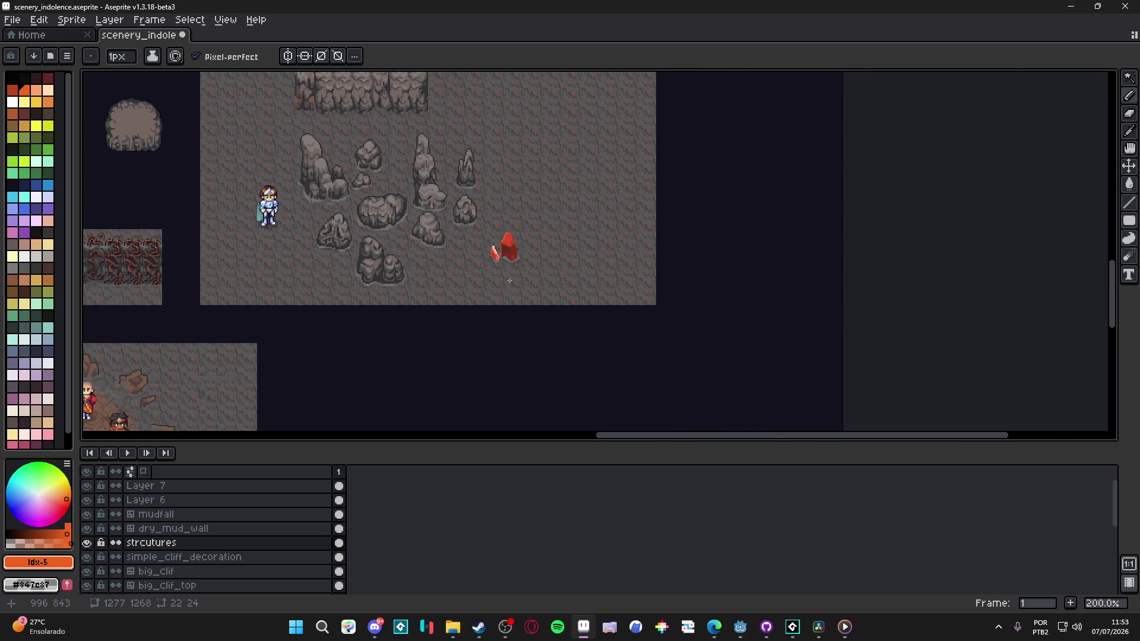
Step: Bucket-fill the small crystal's pixels with darker red #7d2c24 and mid red #923522, undoing the fill that spilled onto the wall
scroll(510, 280, "up", 6)
left_click(512, 224, "alt")
key("g")
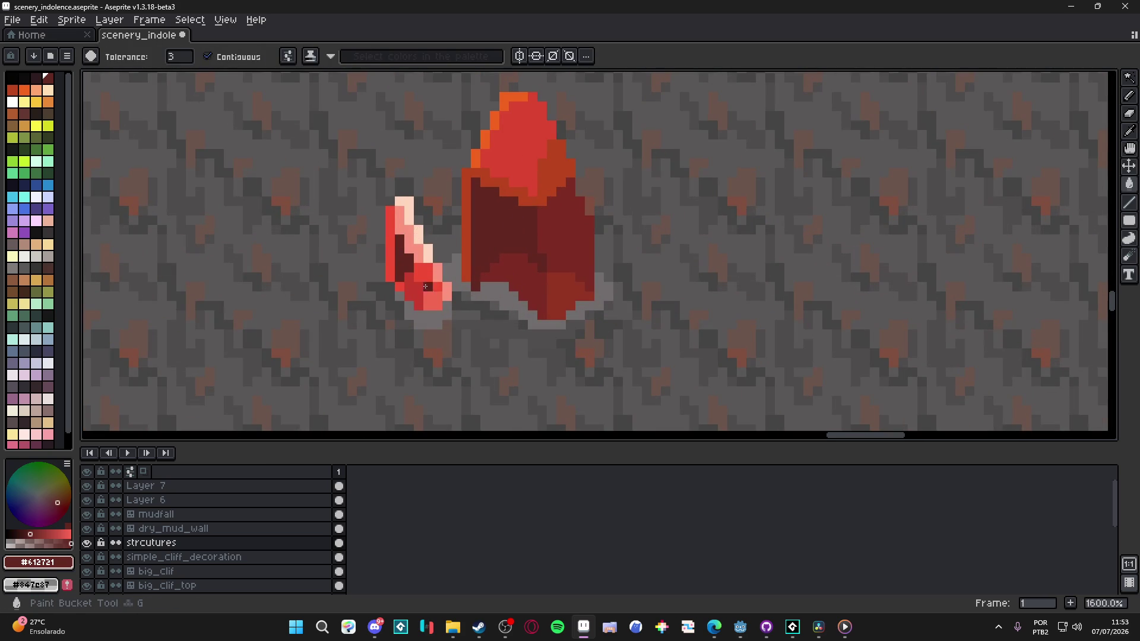
left_click(519, 270, "alt")
left_click(423, 291)
left_click(415, 292)
left_click(446, 268)
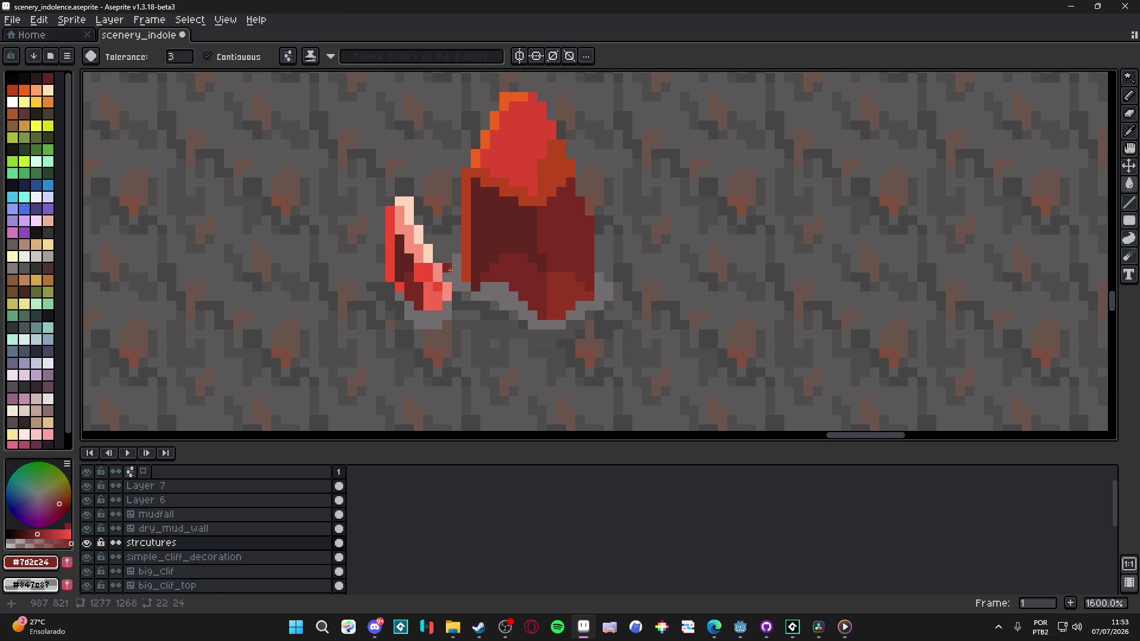
key("ctrl+z")
left_click(427, 272)
left_click(476, 294, "alt")
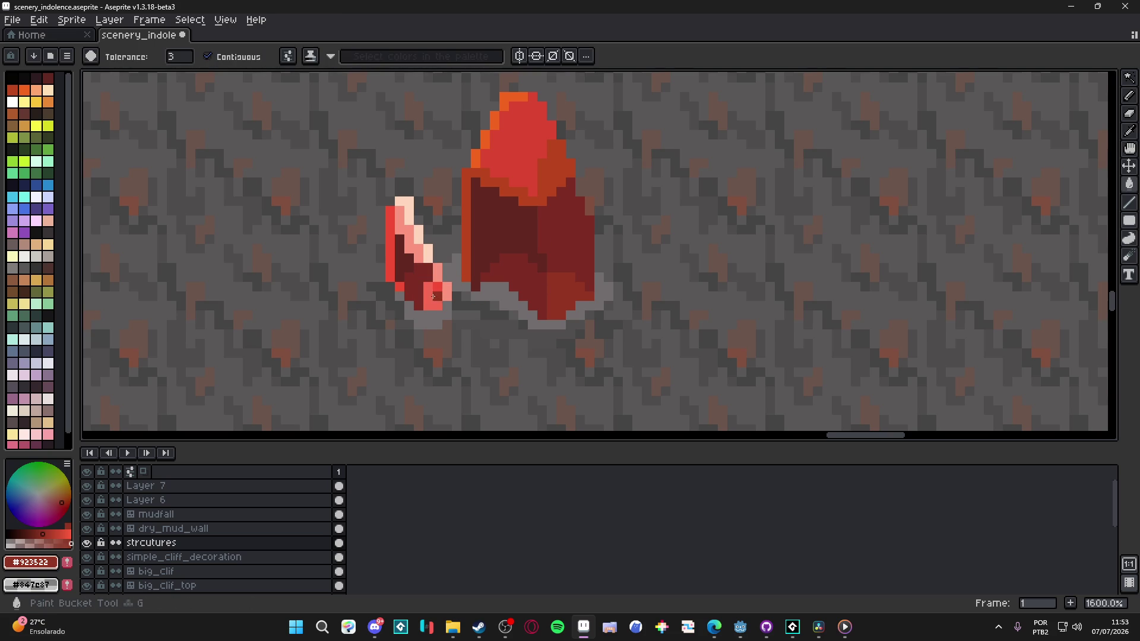
left_click(433, 295)
left_click(570, 234, "alt")
Step: Fill the small crystal's pale top and edge pixels with bright orange #f1641f
key("b")
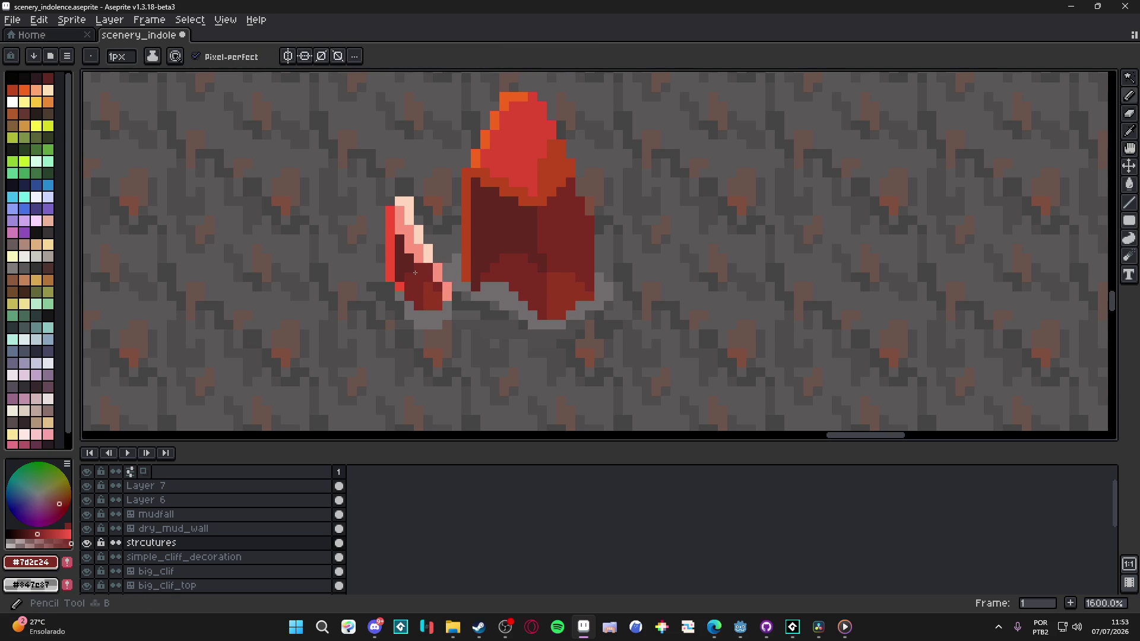
left_click(418, 272, "alt")
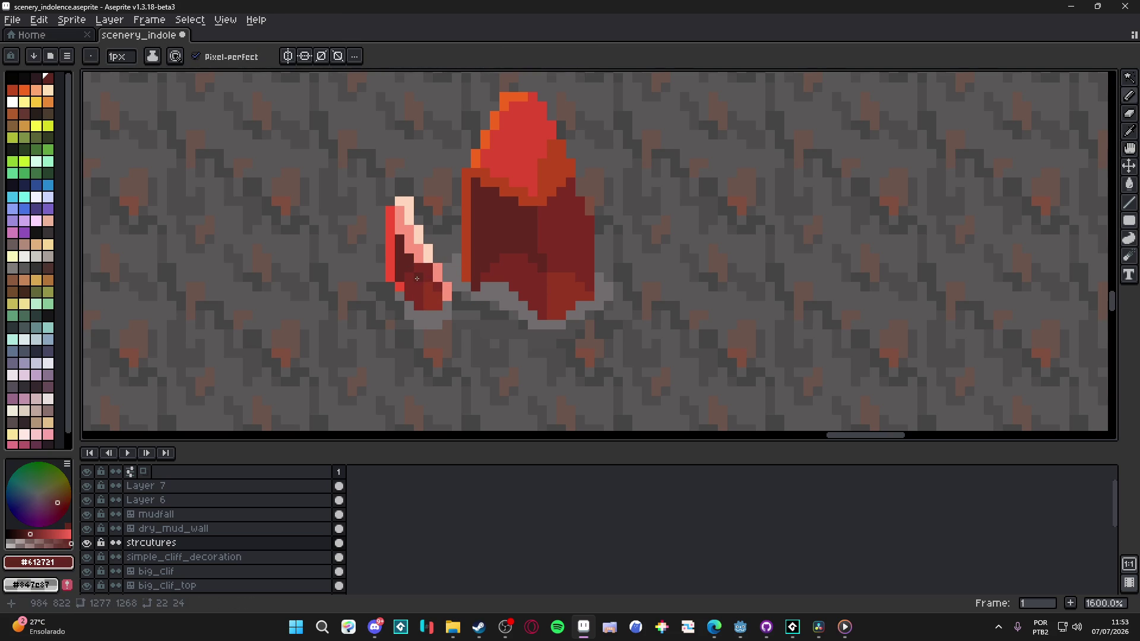
left_click(510, 201, "alt")
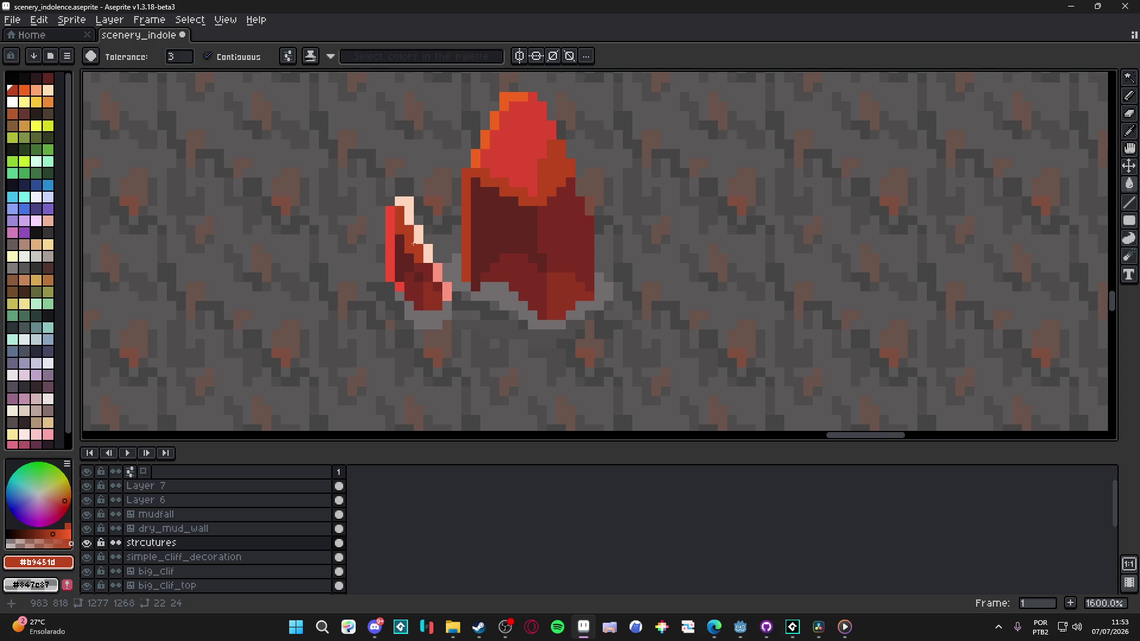
left_click(514, 95, "alt")
key("g")
left_click(406, 199)
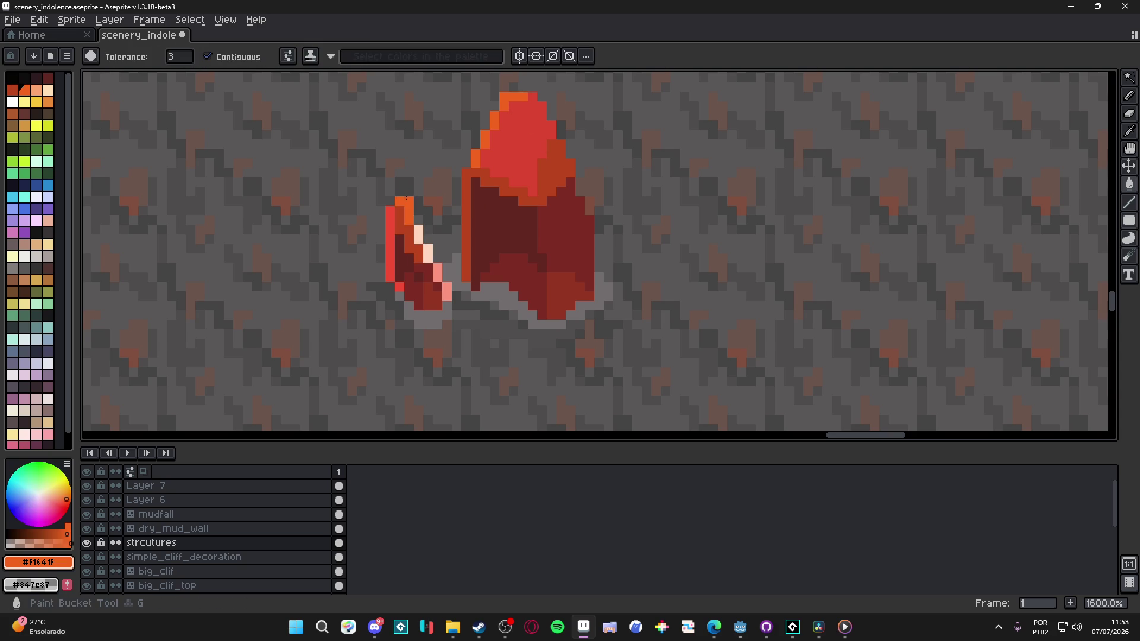
left_click(418, 238)
left_click(418, 229)
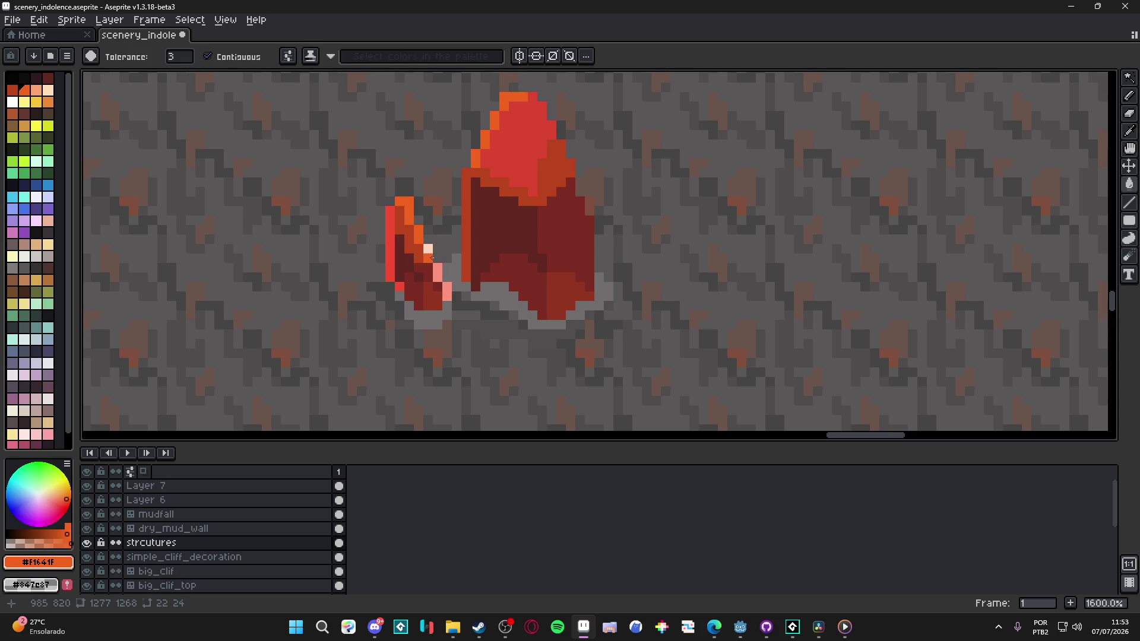
Step: Darken the small crystal's bright-red and pink edge pixels with reds #612721 and #923522
left_click(512, 250, "alt")
key("b")
left_click(381, 212)
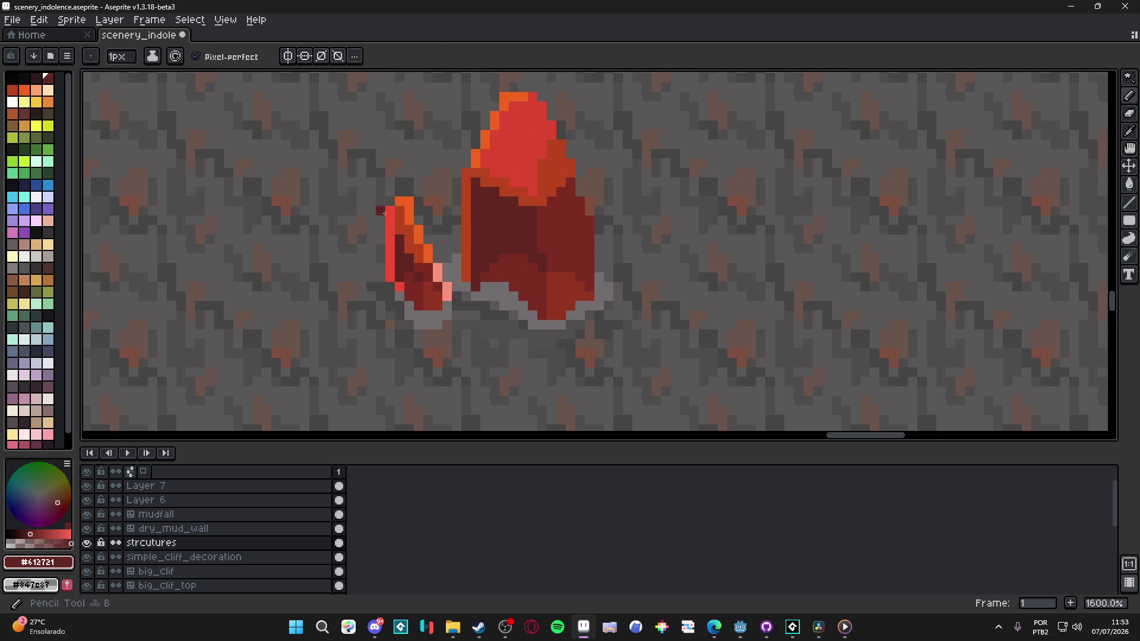
left_click_drag(394, 232, 390, 247)
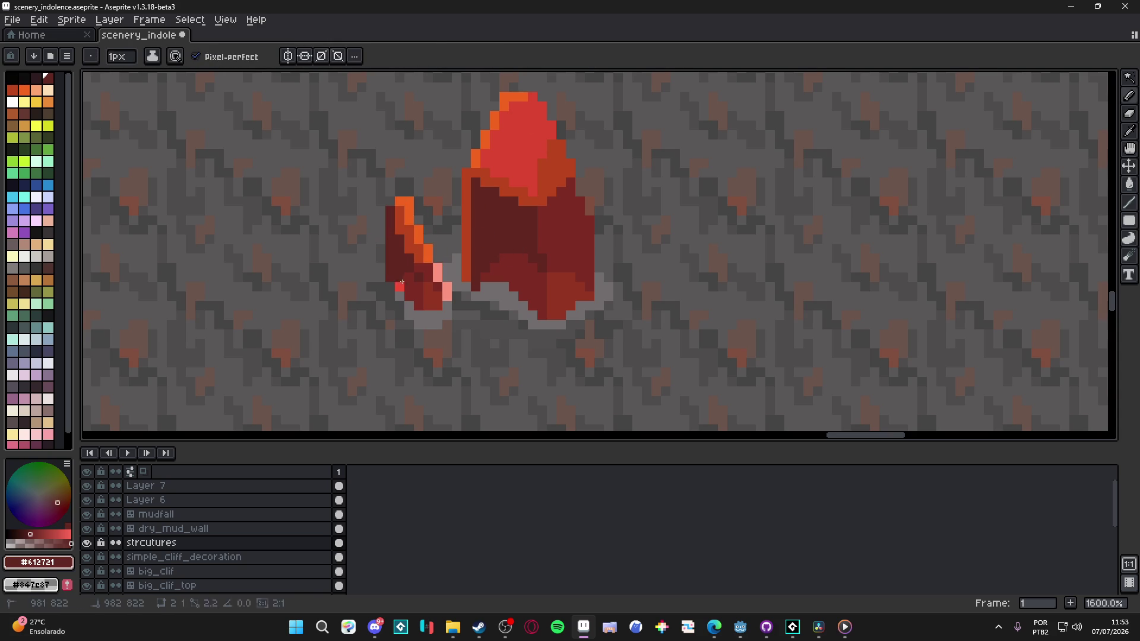
left_click(400, 288)
scroll(452, 306, "down", 4)
scroll(480, 320, "down", 1)
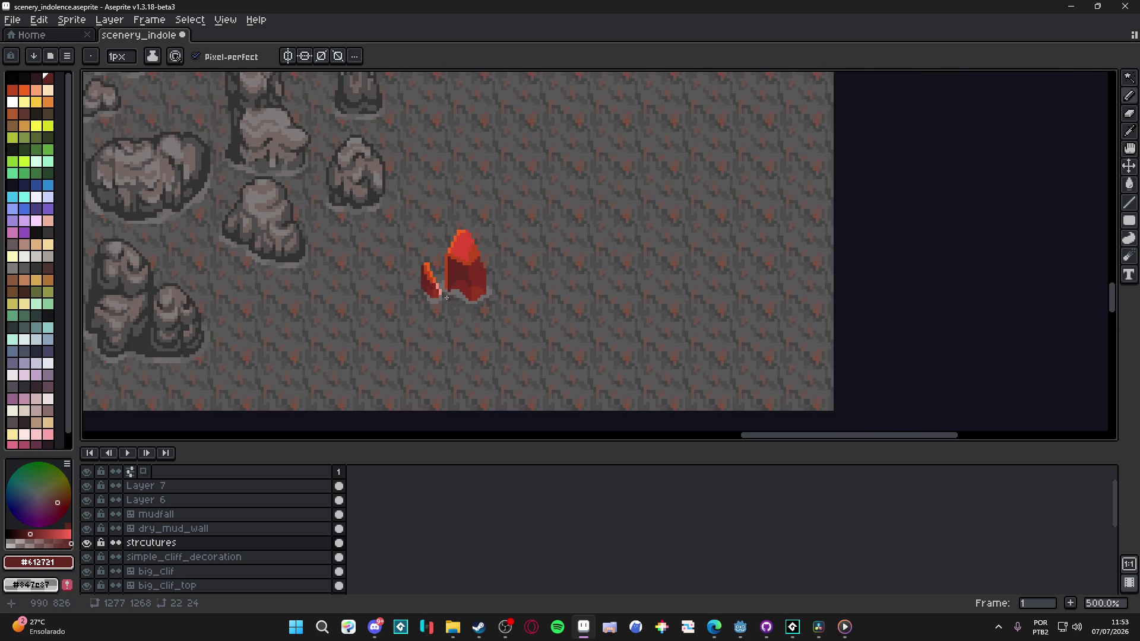
scroll(430, 294, "up", 7)
left_click(433, 295, "alt")
left_click_drag(433, 296, 423, 258)
left_click(429, 282, "alt")
left_click(430, 283, "alt")
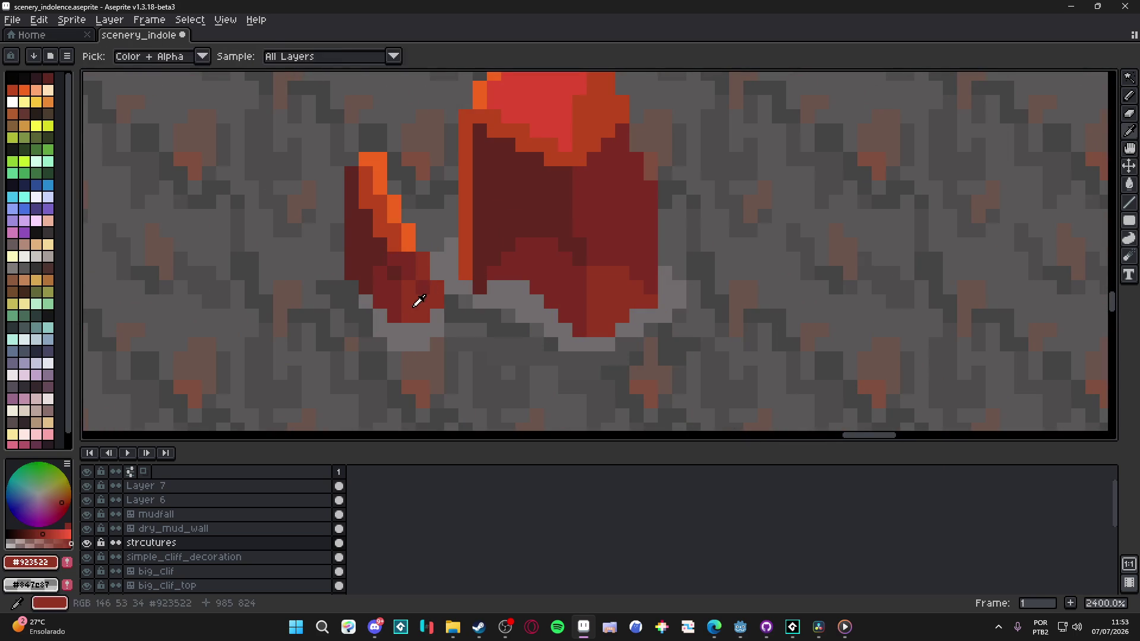
Step: Shade the large crystal's body with darker red #7d2c24 and mid red #923522
scroll(427, 286, "down", 6)
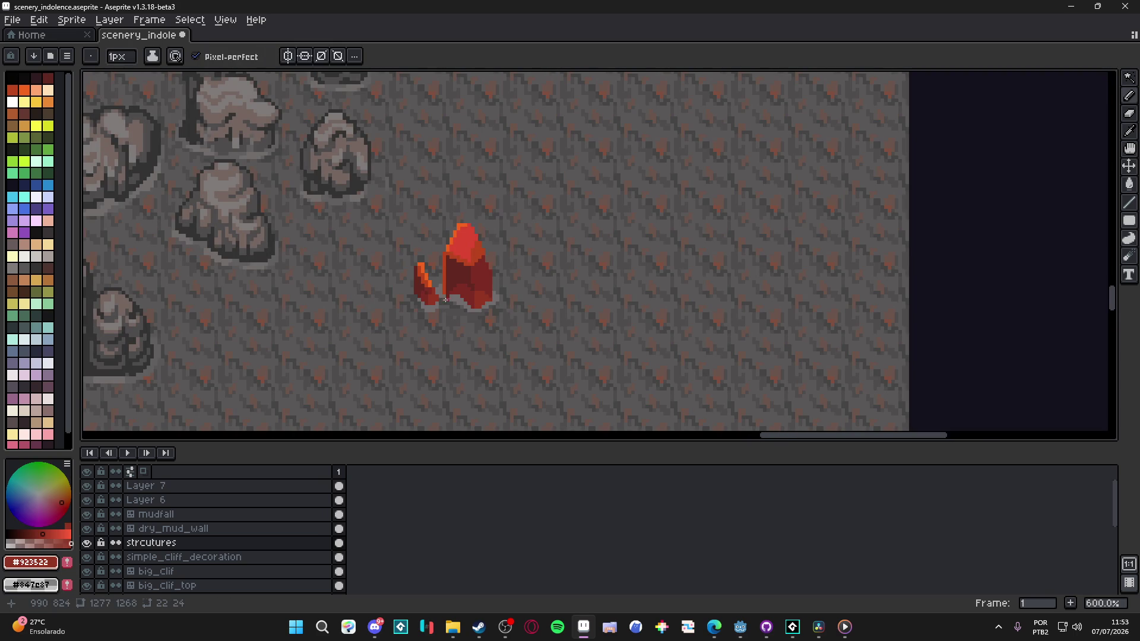
scroll(459, 305, "up", 6)
left_click(452, 260, "alt")
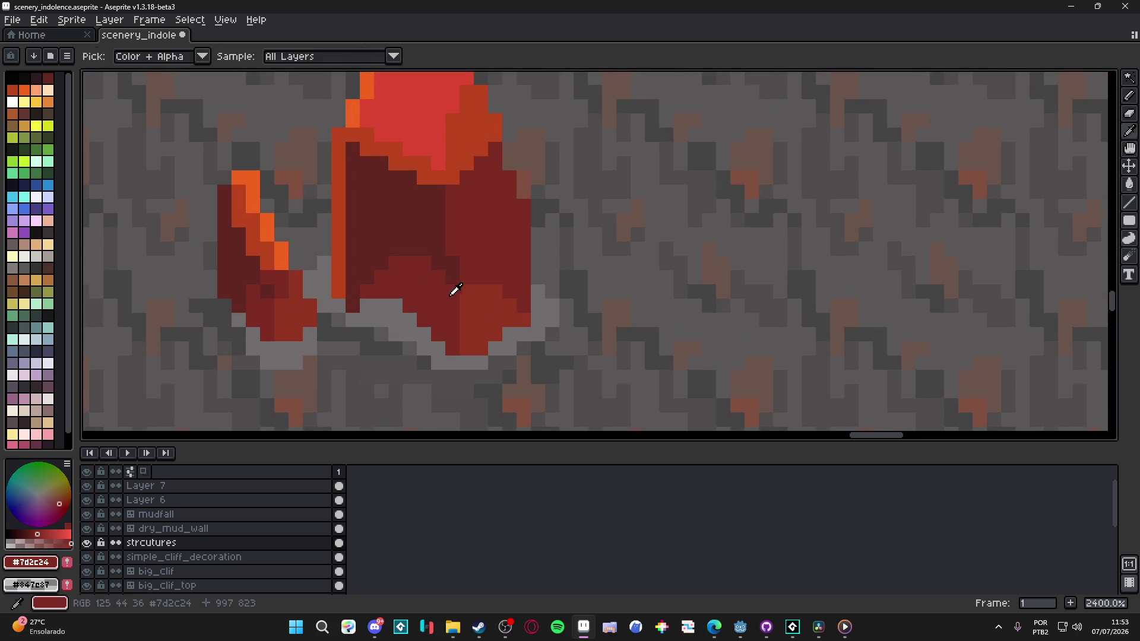
left_click(445, 240, "alt")
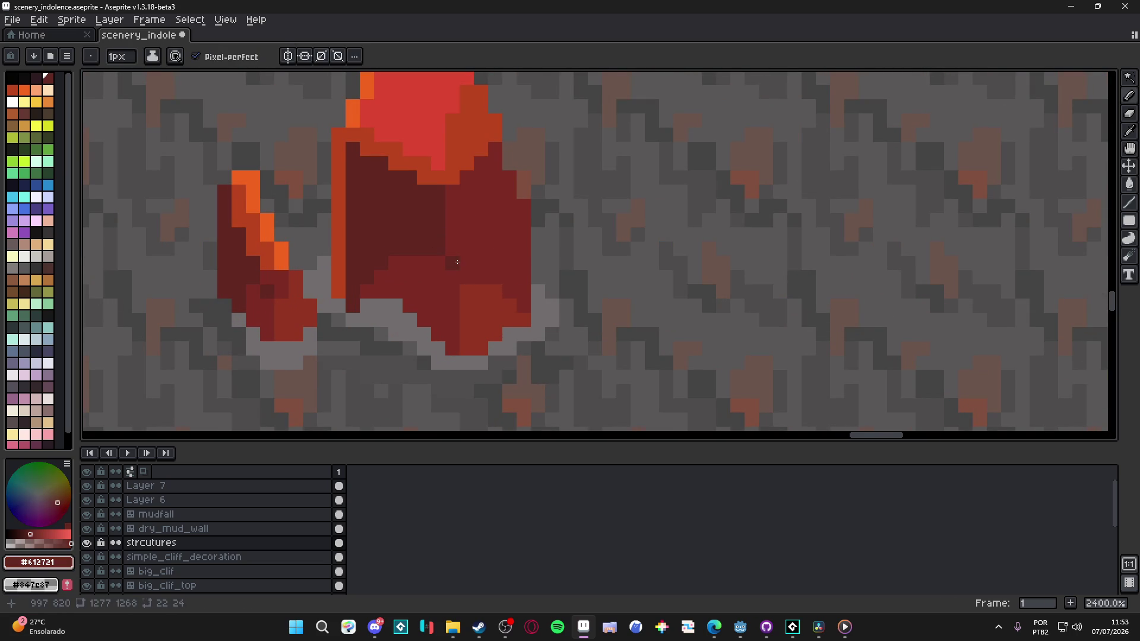
left_click_drag(453, 263, 452, 277)
left_click(482, 287, "alt")
left_click(479, 277)
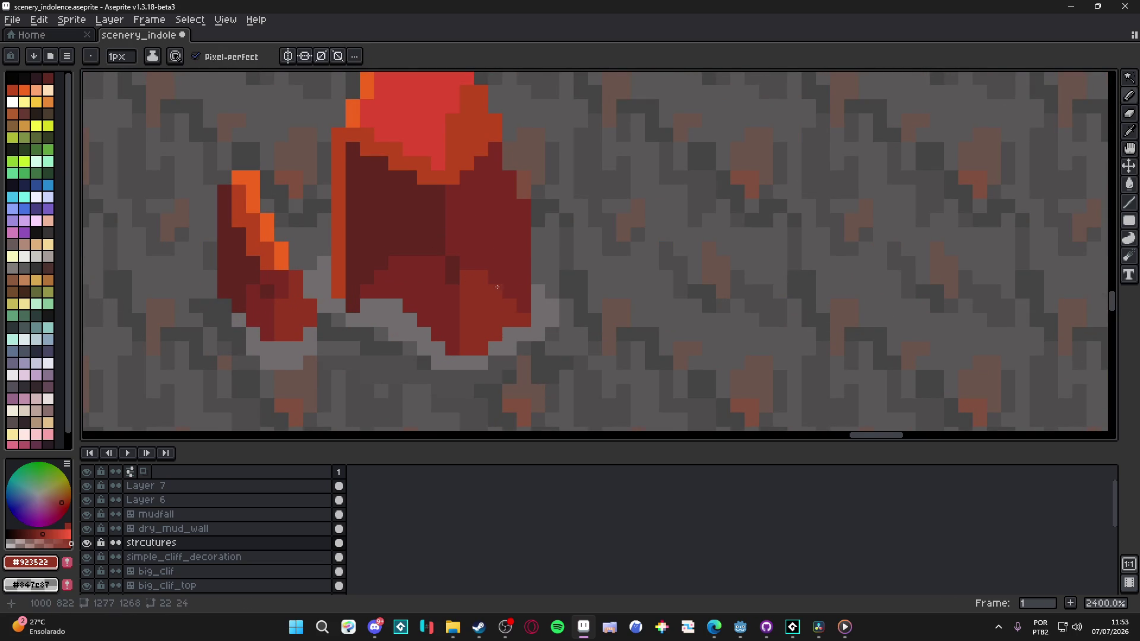
left_click(523, 292)
left_click(519, 304, "alt")
scroll(518, 314, "down", 6)
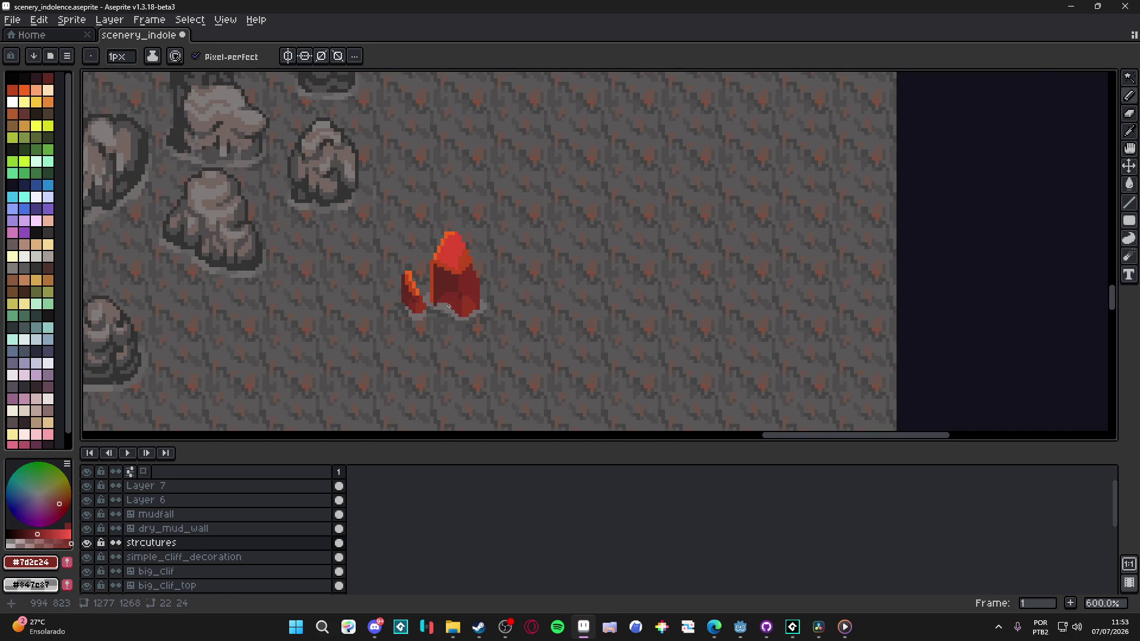
Step: Keep a 1-pixel brush and paint a dark red #7d2c24 block on the large crystal
scroll(455, 299, "up", 4)
left_click(483, 305, "alt")
key("plus")
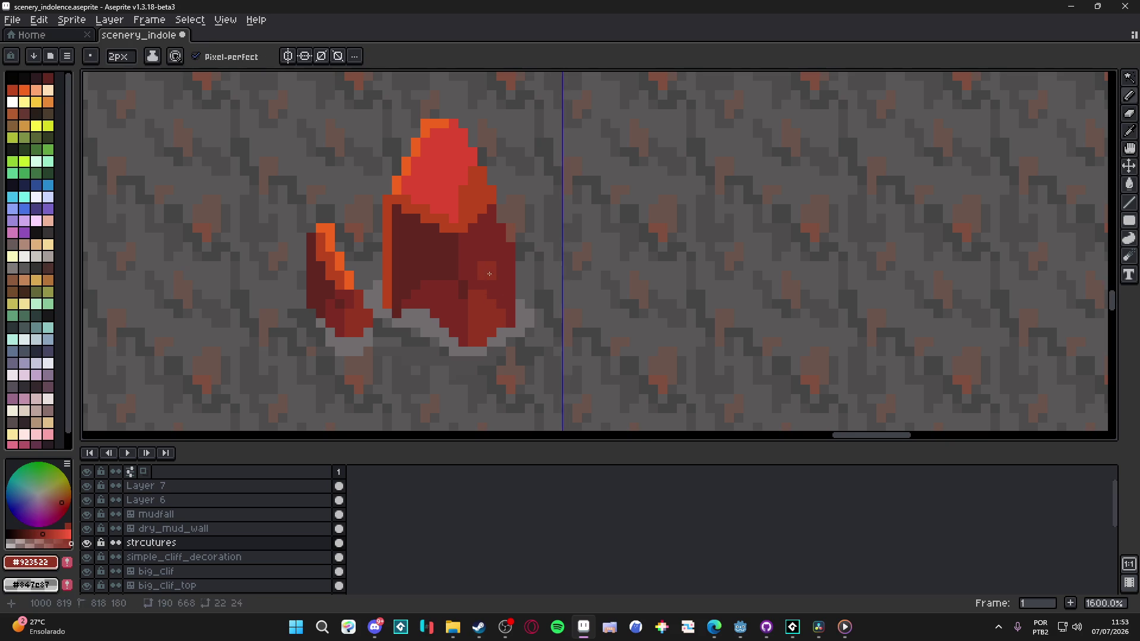
key("minus")
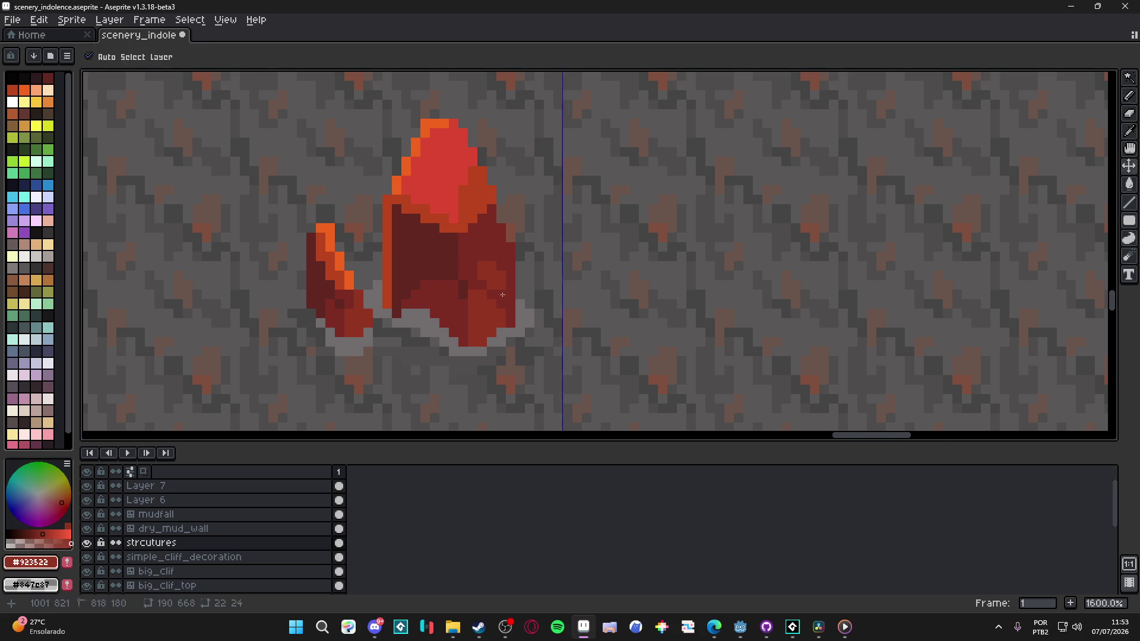
scroll(507, 306, "down", 5)
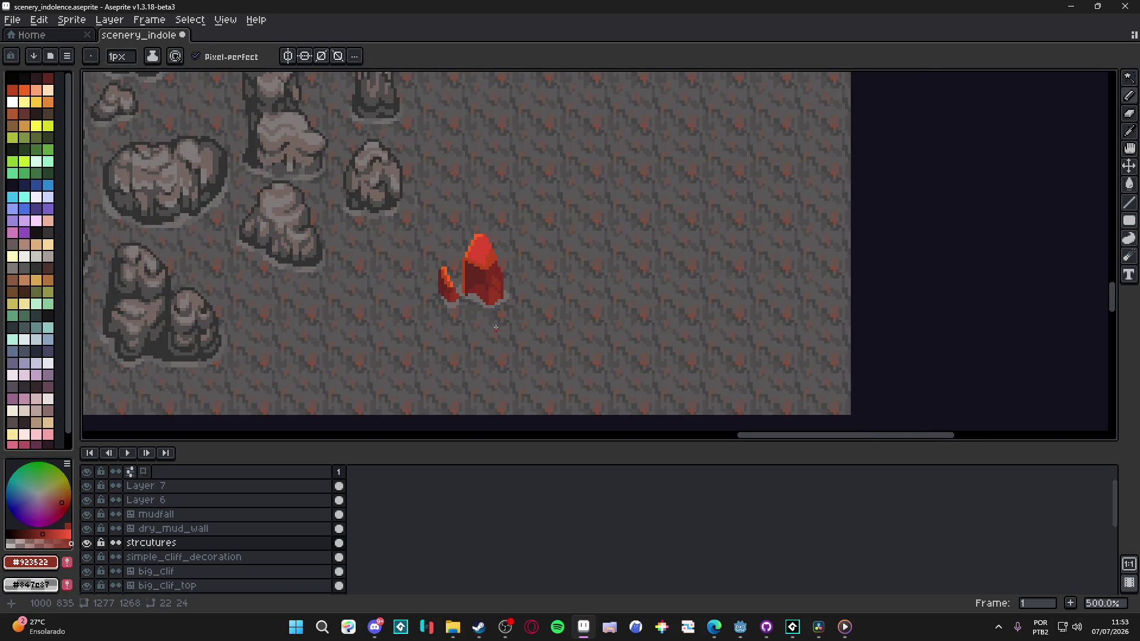
scroll(464, 232, "up", 6)
left_click(463, 233, "alt")
scroll(463, 232, "up", 1)
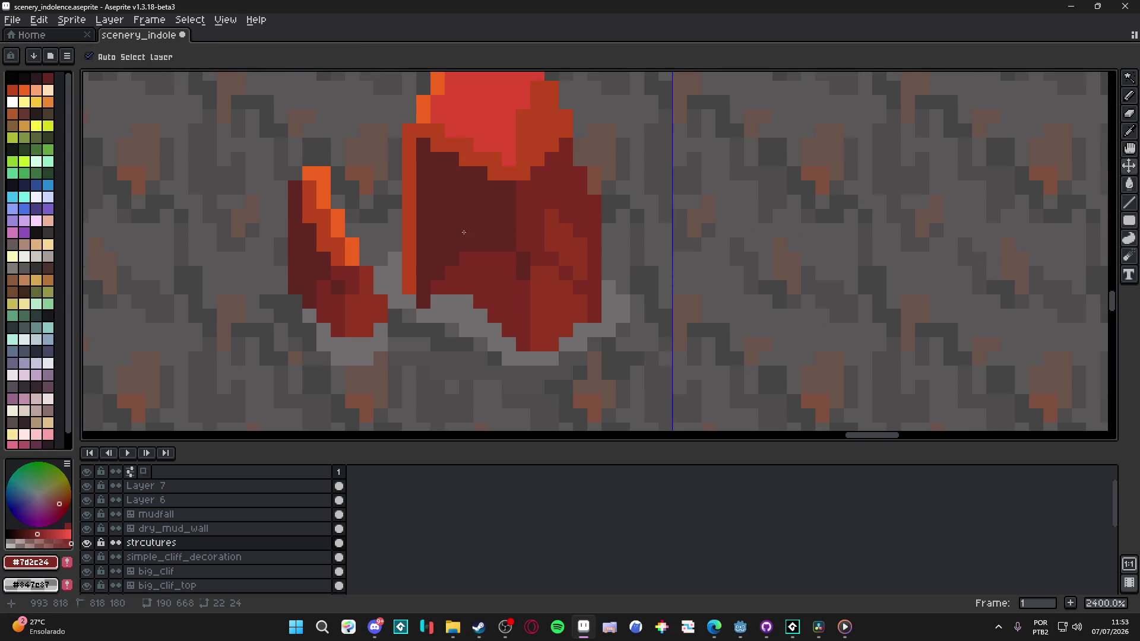
left_click(446, 244)
scroll(458, 236, "down", 4)
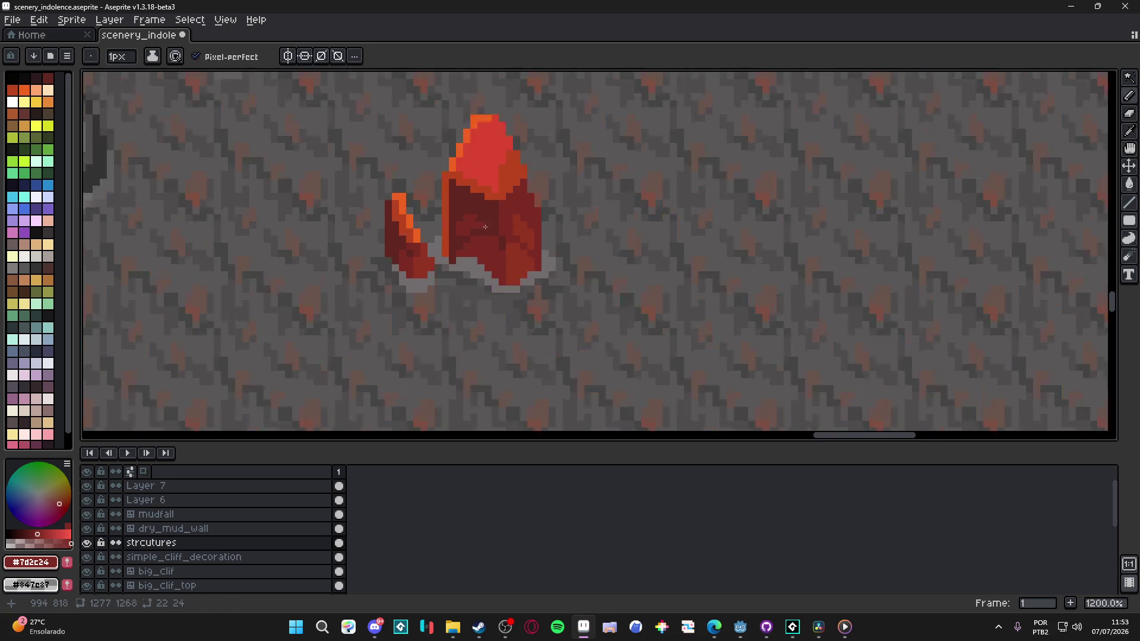
scroll(471, 235, "up", 4)
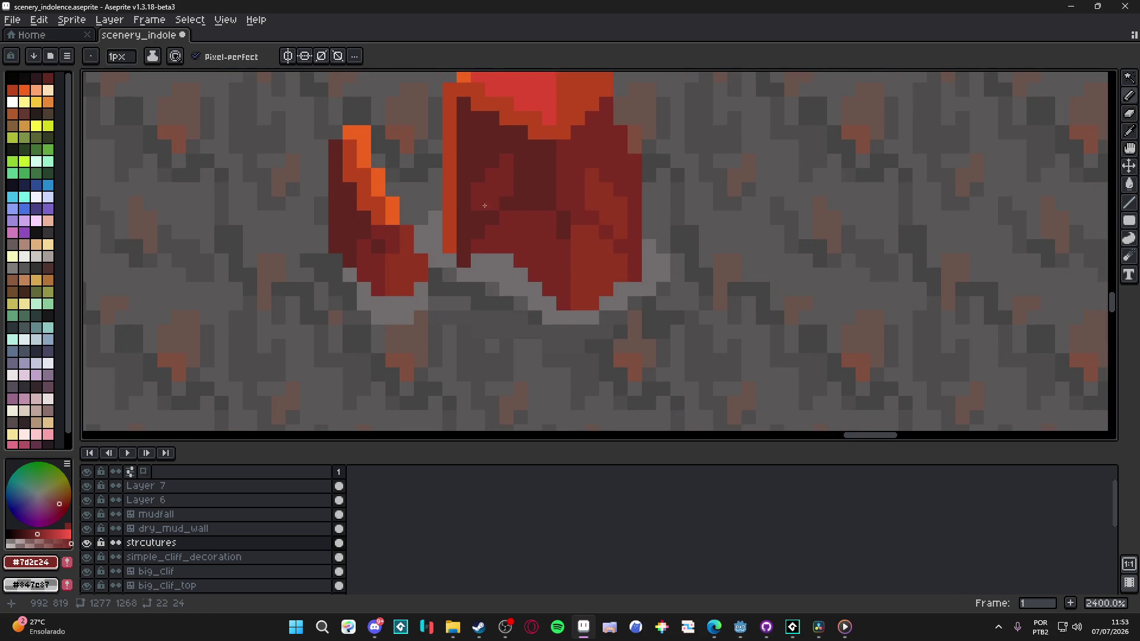
scroll(477, 216, "down", 4)
scroll(499, 226, "up", 4)
scroll(529, 240, "down", 4)
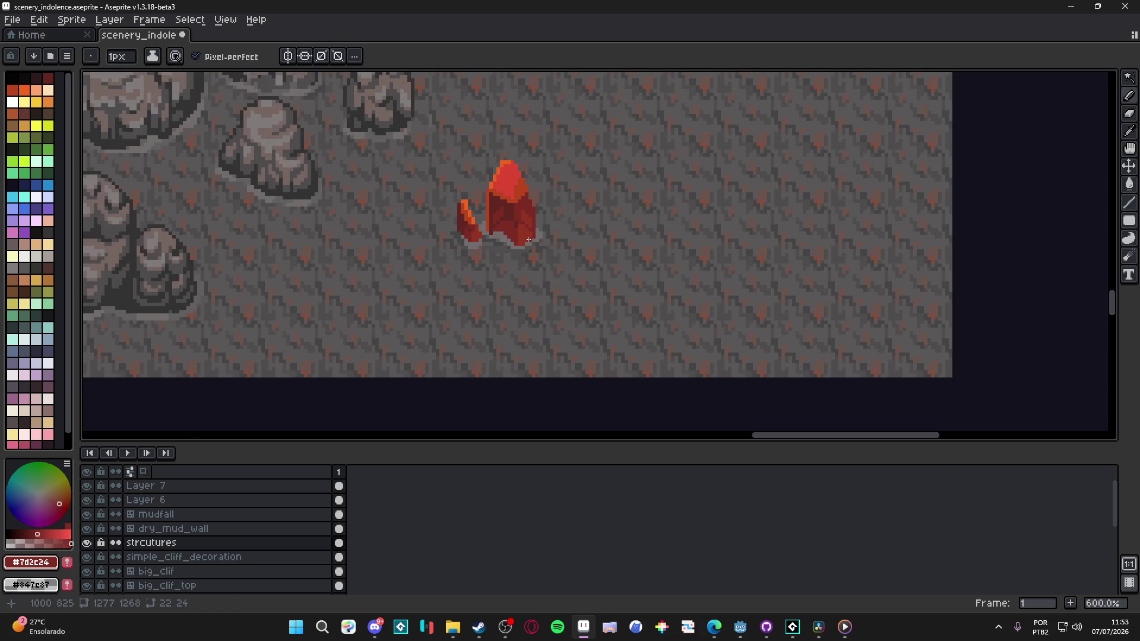
scroll(520, 184, "up", 3)
Step: Recolour the crystal's right-edge light red to orange #b9451d and repaint dark-orange pixels light red #dc4532
left_click(510, 200, "alt")
mouse_move(508, 164)
left_mouse_down()
mouse_move(509, 142)
mouse_move(516, 157)
left_mouse_up()
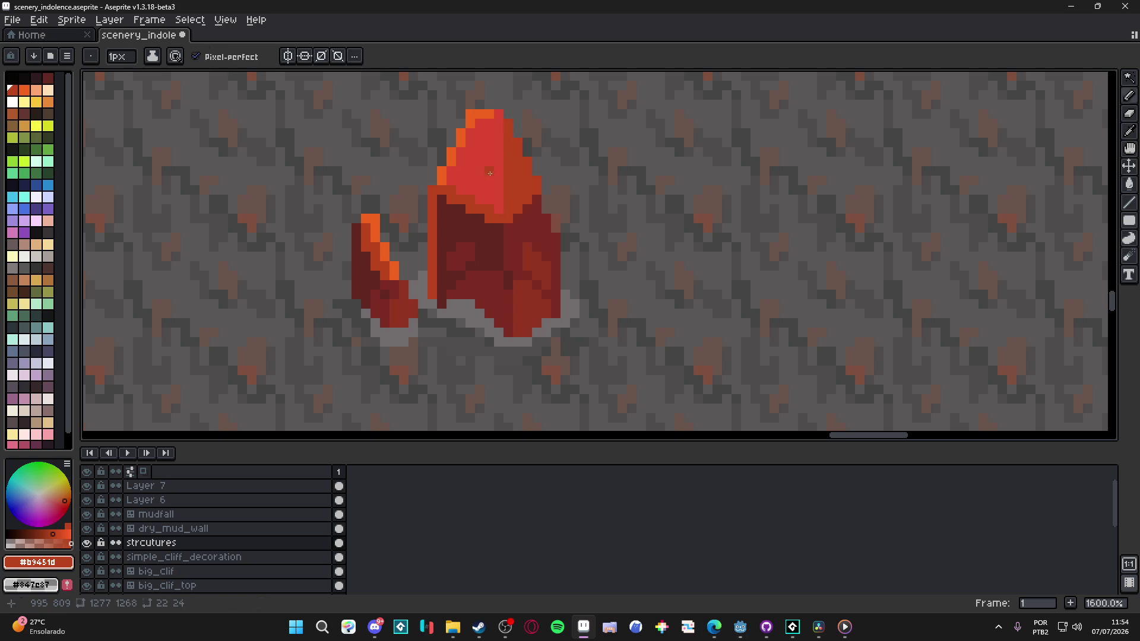
left_click(488, 171, "alt")
left_click_drag(532, 221, 571, 302)
scroll(573, 303, "down", 1)
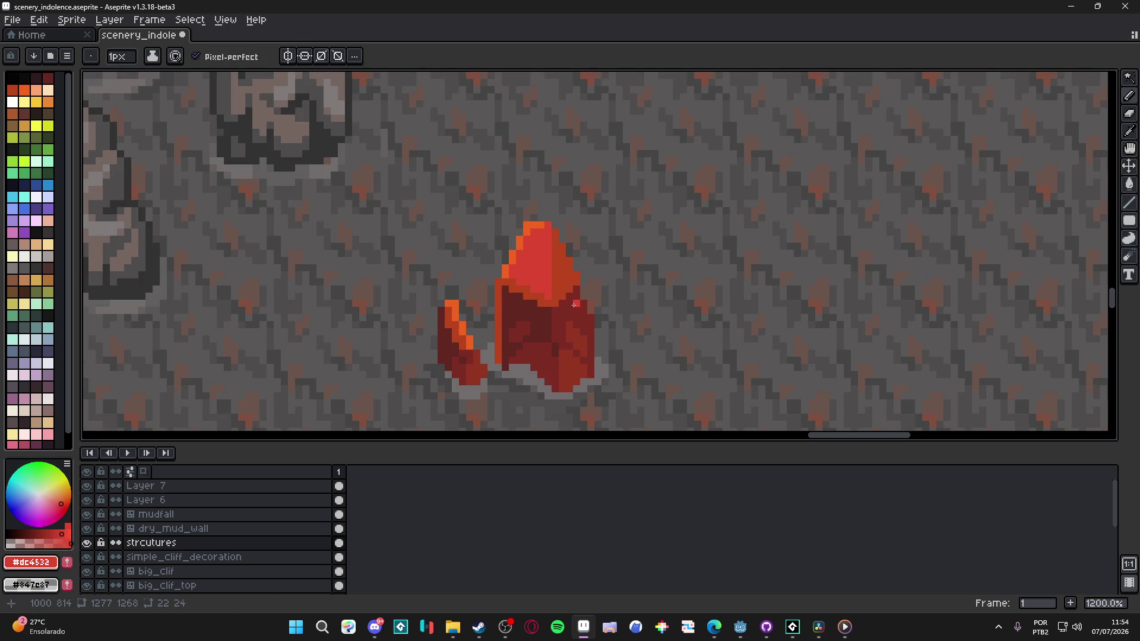
scroll(569, 298, "up", 3)
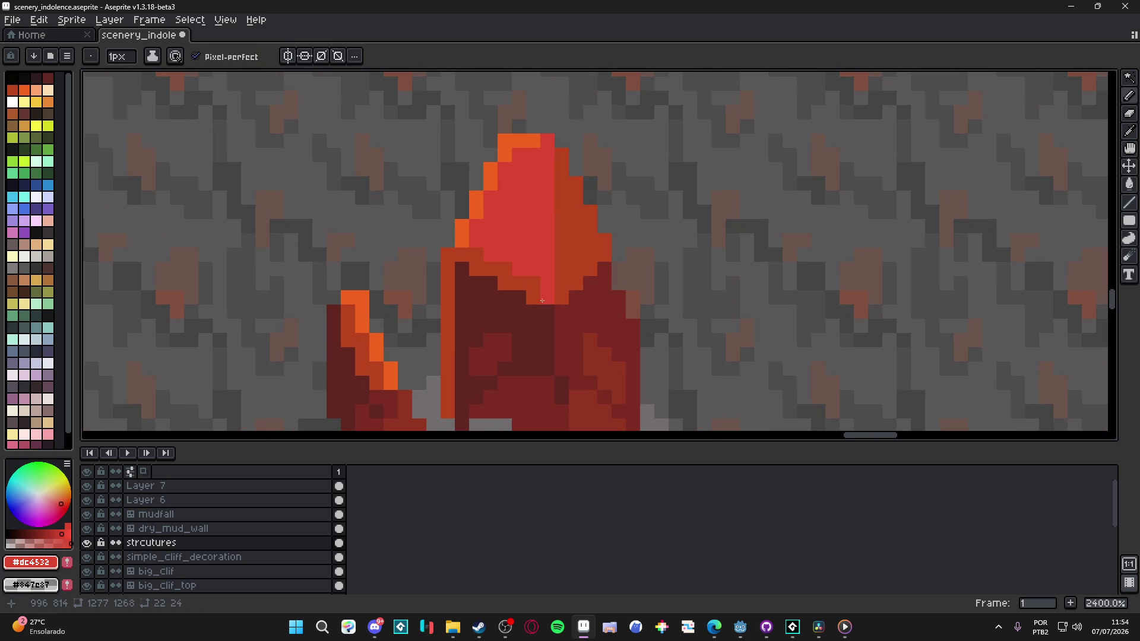
mouse_move(543, 301)
left_mouse_down()
mouse_move(475, 257)
mouse_move(448, 300)
left_mouse_up()
Step: Paint bright orange along the crystal's left edge and darken a few edge pixels, undoing a stray dark stroke
left_click(465, 234, "alt")
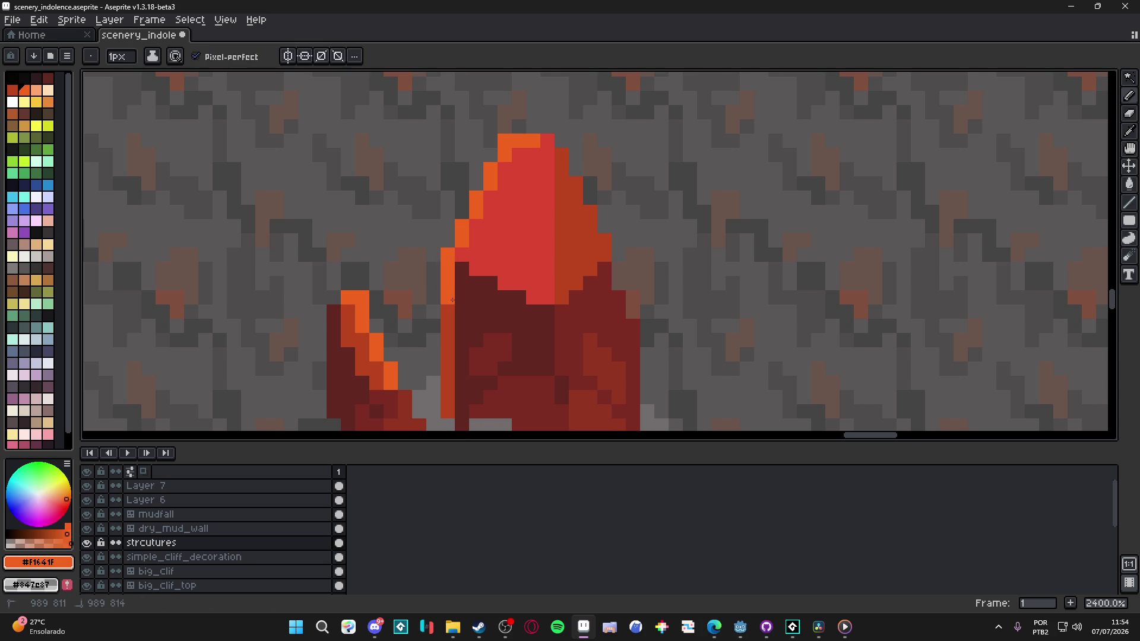
left_click(462, 299)
scroll(495, 356, "down", 5)
scroll(496, 357, "up", 4)
left_click(466, 305, "alt")
left_click(460, 289)
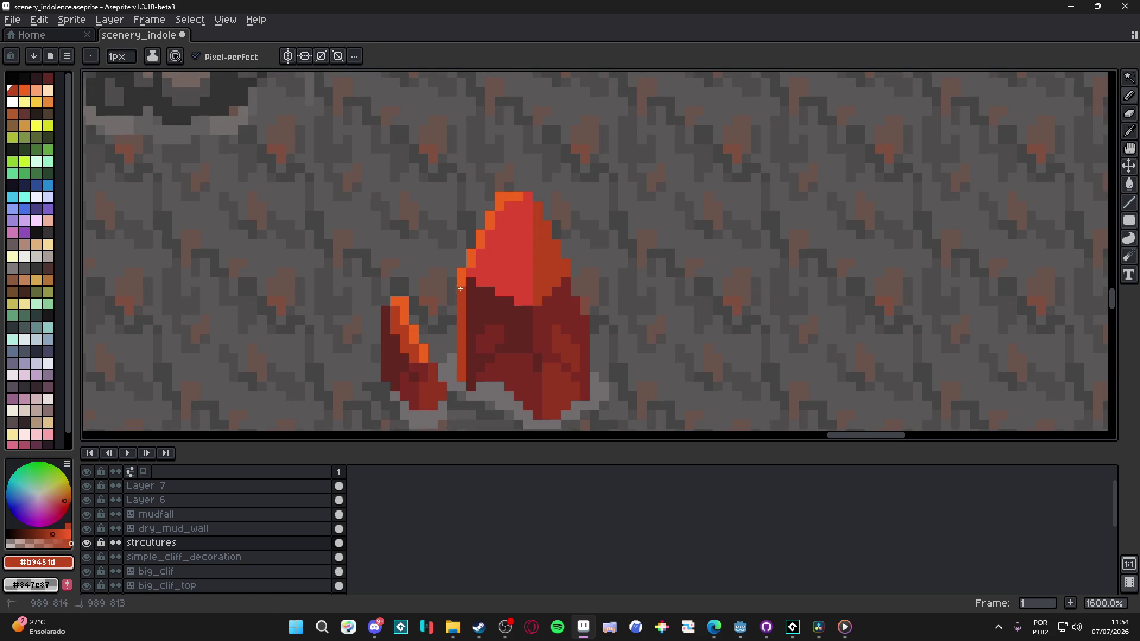
scroll(490, 322, "down", 1)
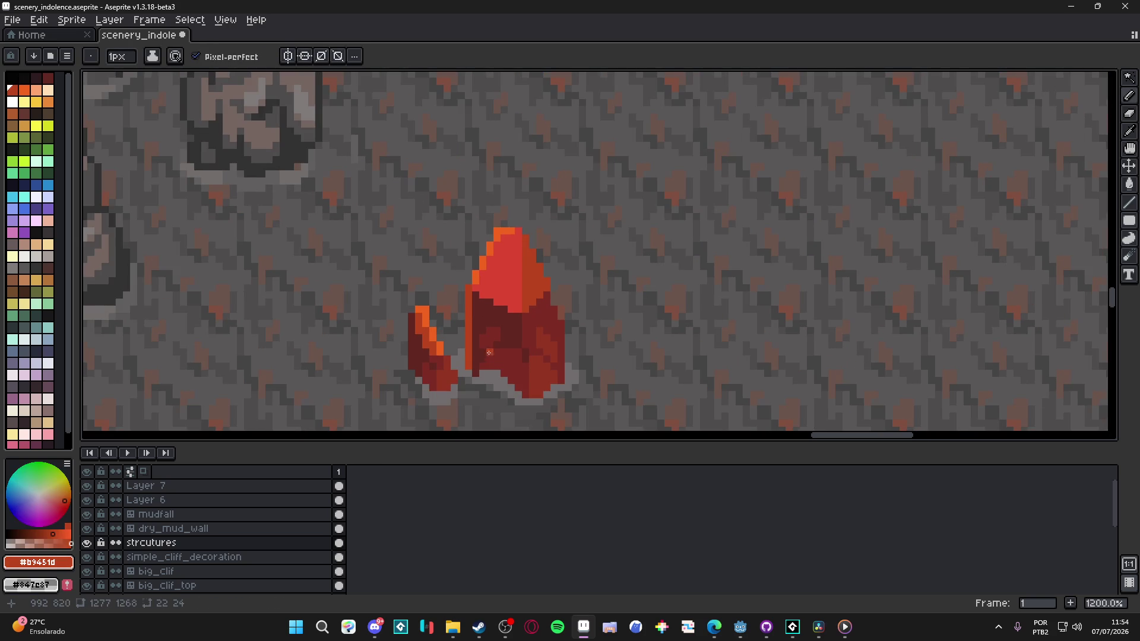
left_click(496, 359, "alt")
scroll(493, 356, "up", 1)
left_click_drag(464, 367, 471, 272)
key("ctrl+z")
left_click(466, 356, "alt")
left_click(461, 358)
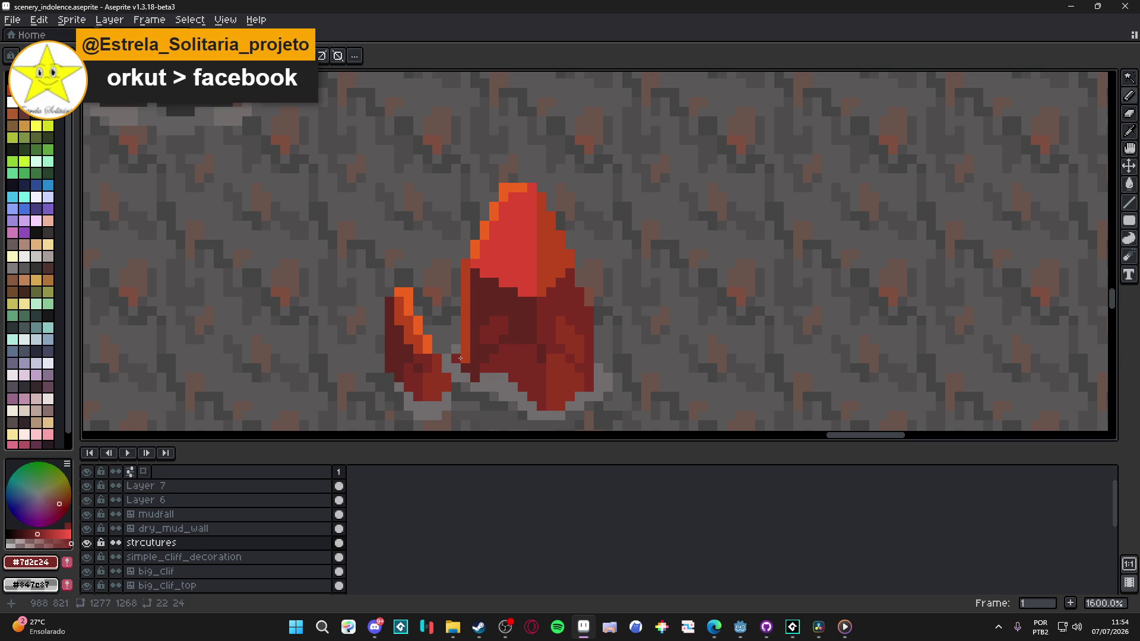
Step: Shade the crystal's left edge column with red #923522, undoing the stray right-edge line
left_click(464, 368, "alt")
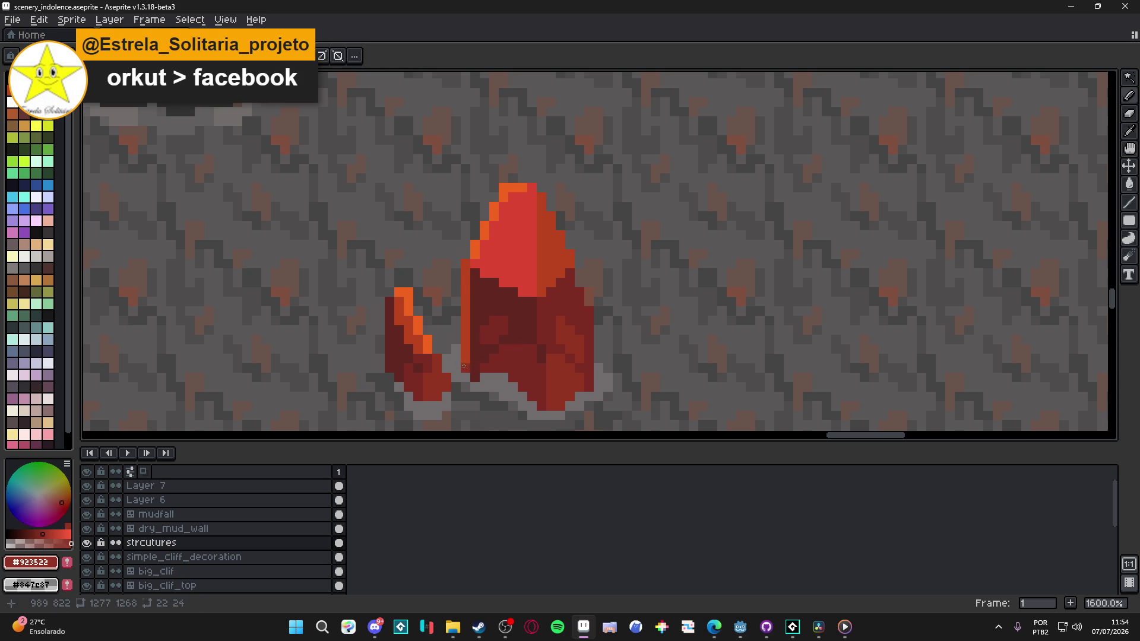
left_click_drag(464, 367, 463, 276)
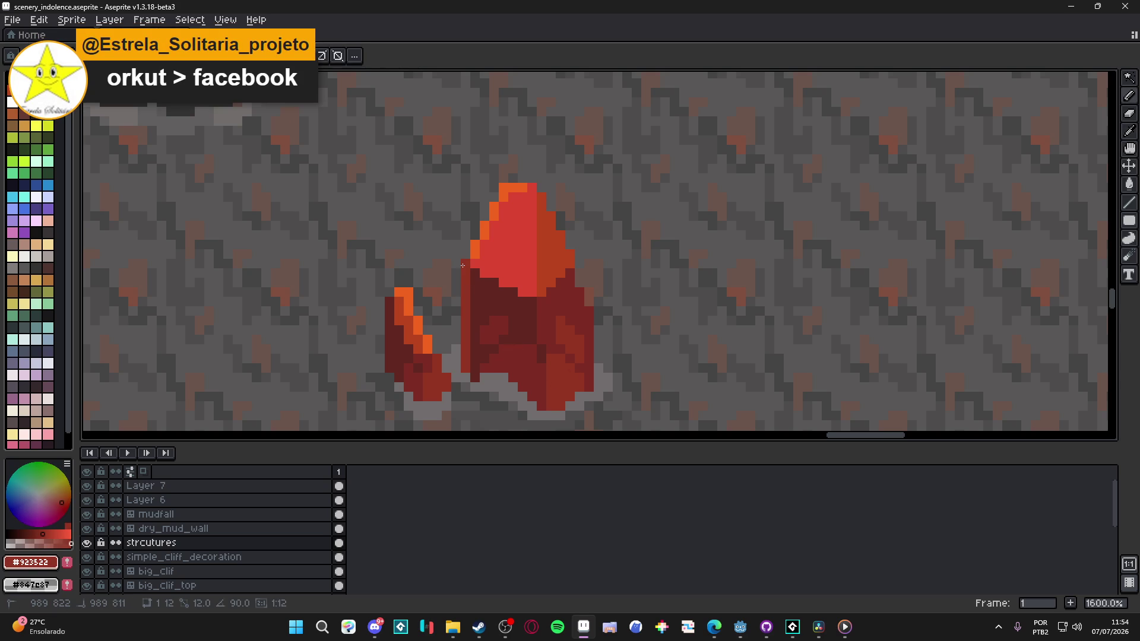
scroll(463, 265, "down", 5)
scroll(521, 321, "up", 5)
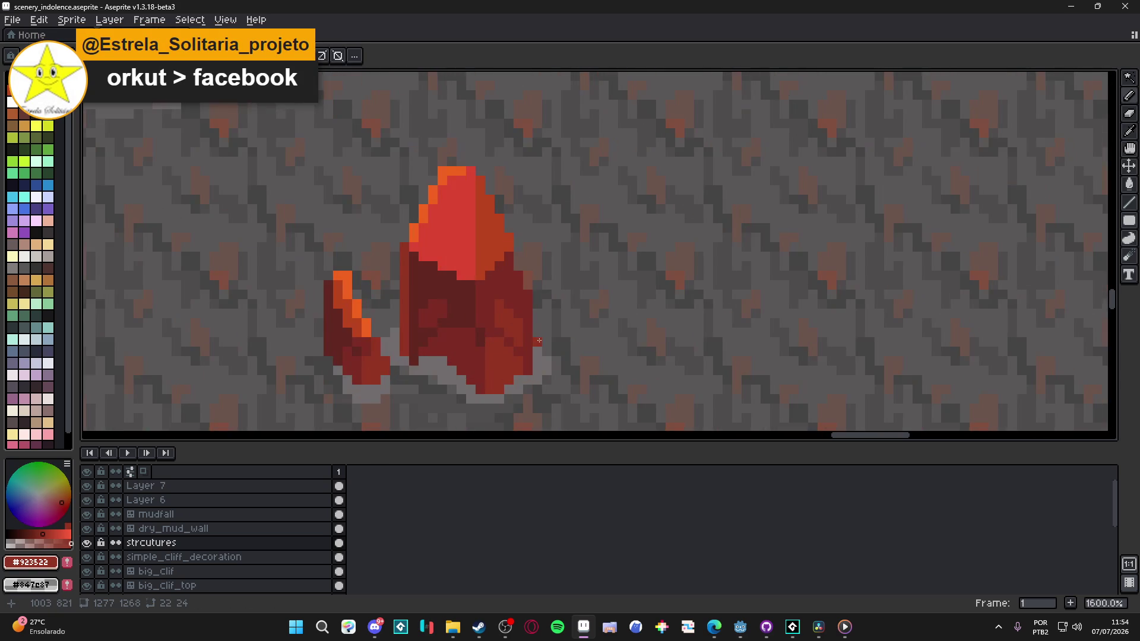
scroll(525, 344, "down", 2)
scroll(530, 370, "up", 2)
key("ctrl+z")
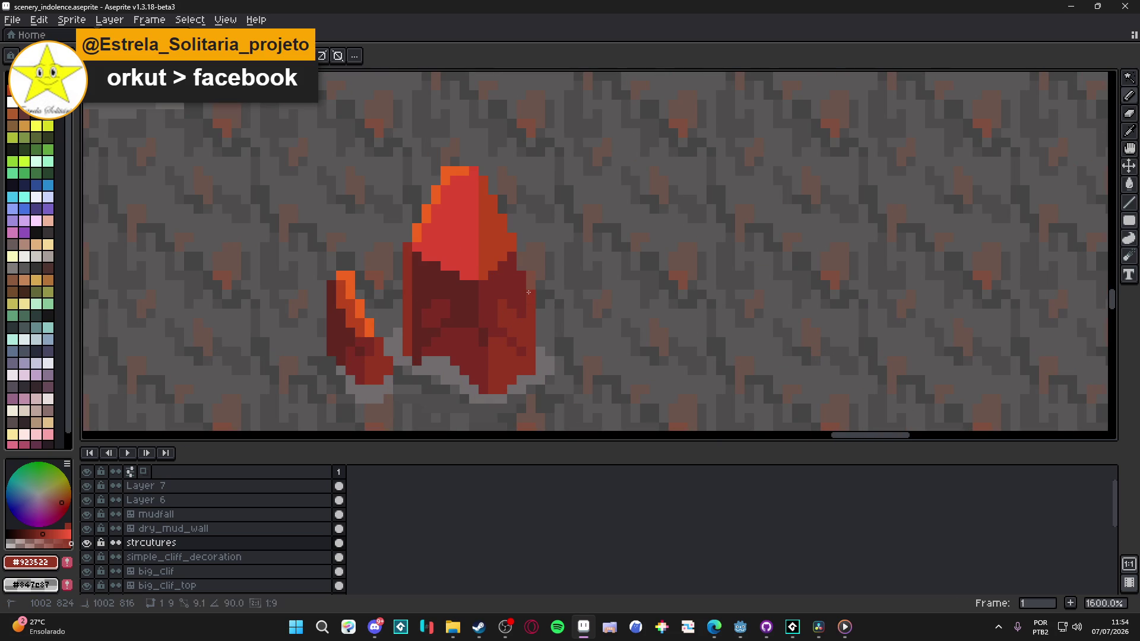
Step: Save scenery_indolence.aseprite and recentre the view on the crystal
key("ctrl+s")
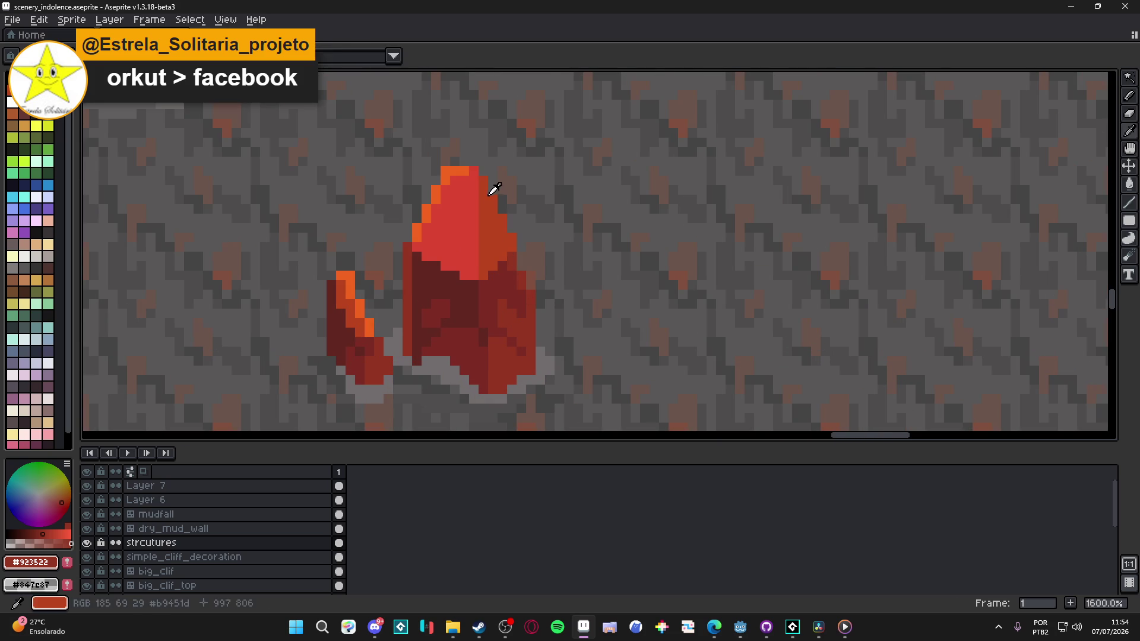
scroll(499, 261, "down", 3)
scroll(561, 297, "down", 3)
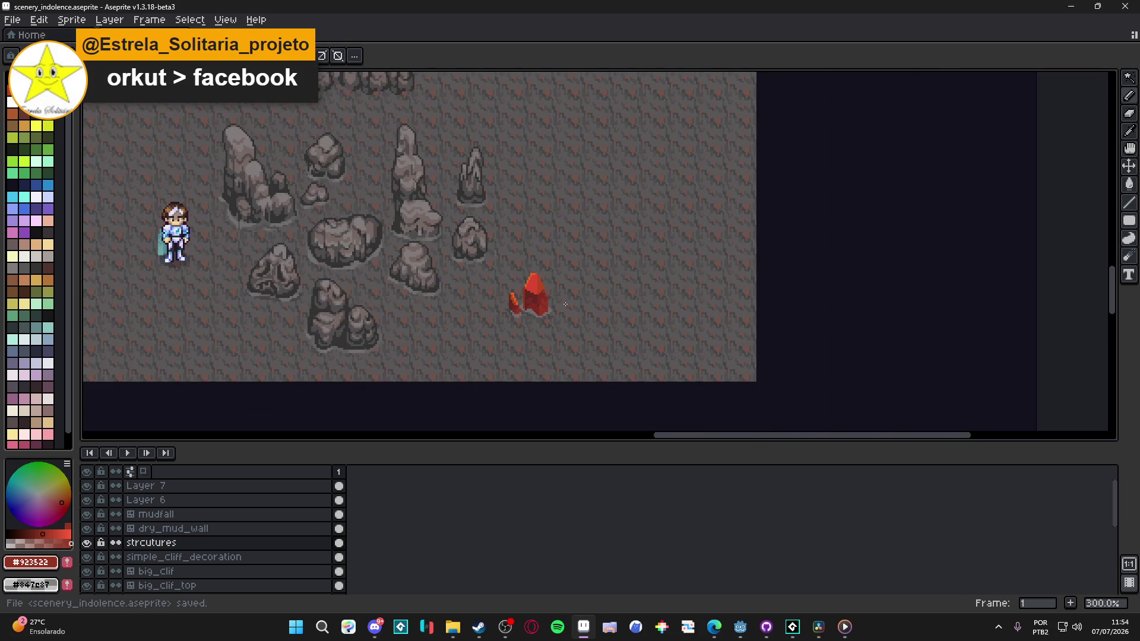
scroll(565, 304, "up", 5)
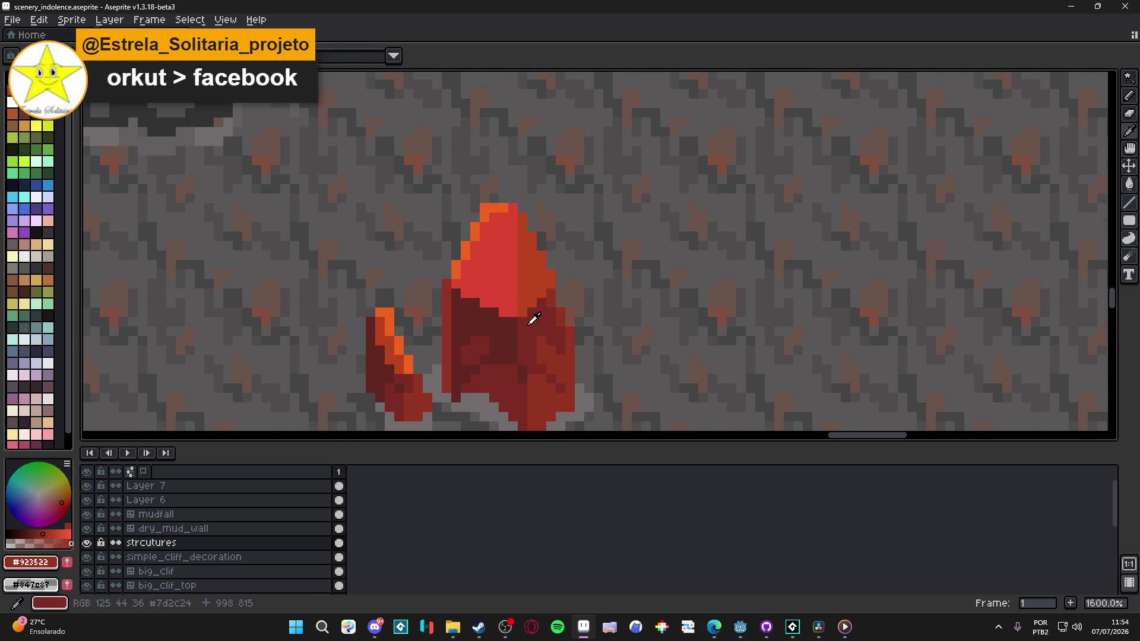
mouse_move(527, 325)
left_mouse_down()
mouse_move(476, 318)
mouse_move(442, 295)
mouse_move(459, 285)
left_mouse_up()
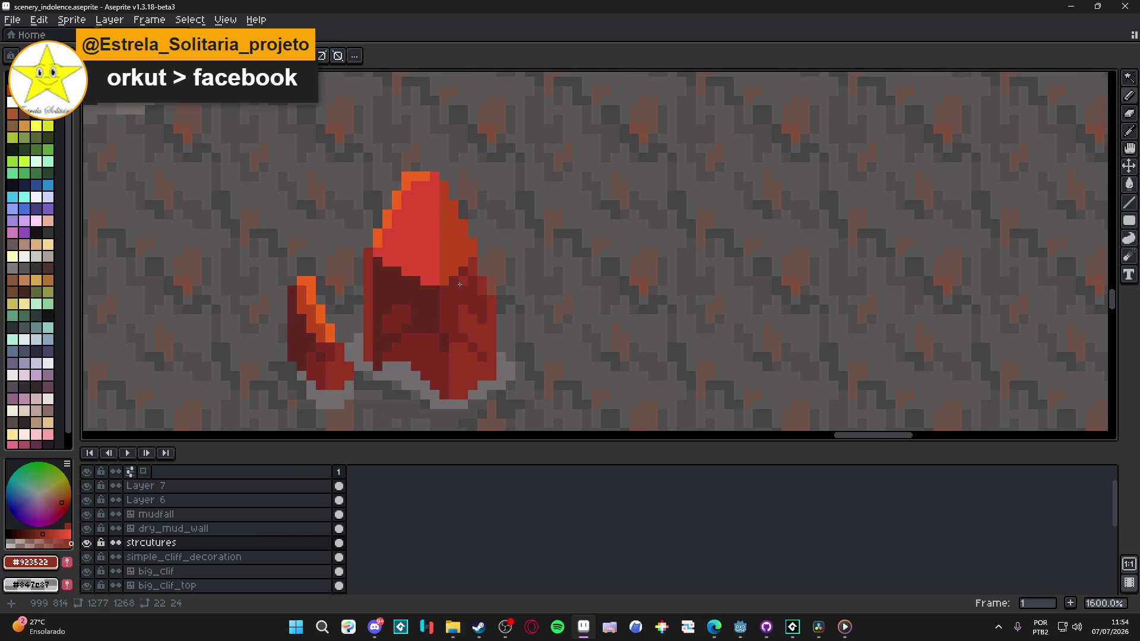
scroll(460, 285, "up", 2)
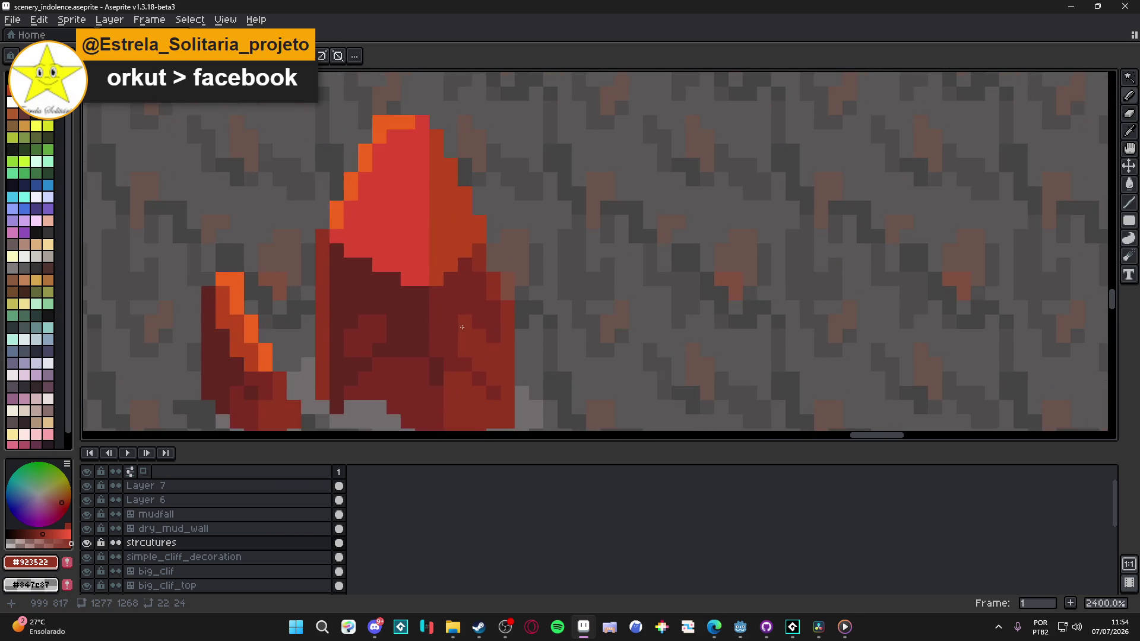
scroll(424, 321, "down", 6)
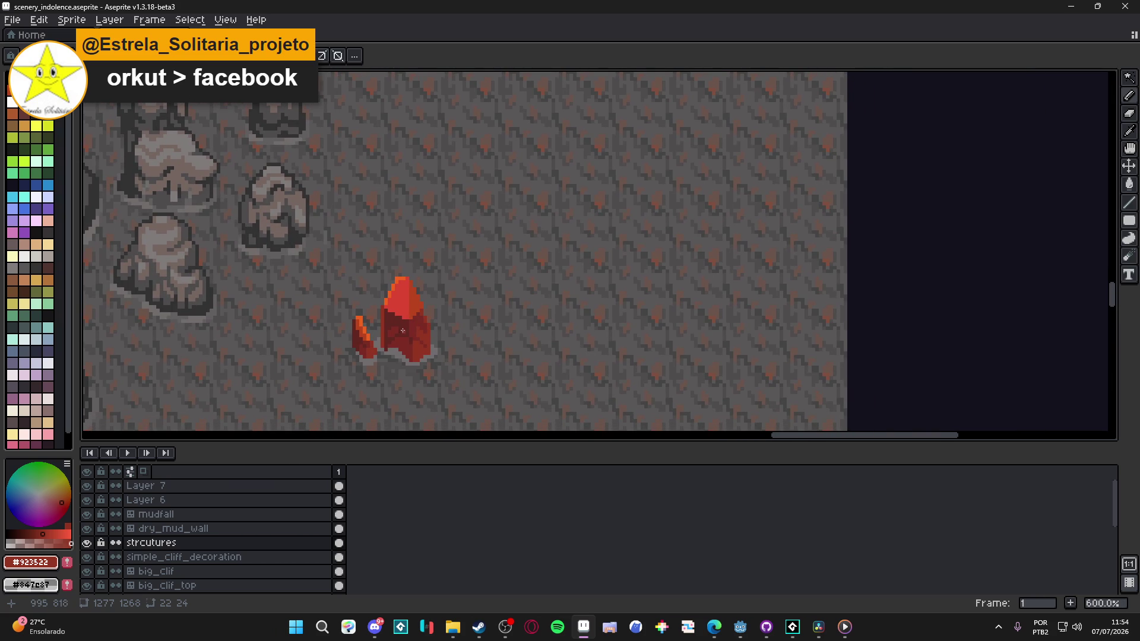
scroll(407, 321, "up", 5)
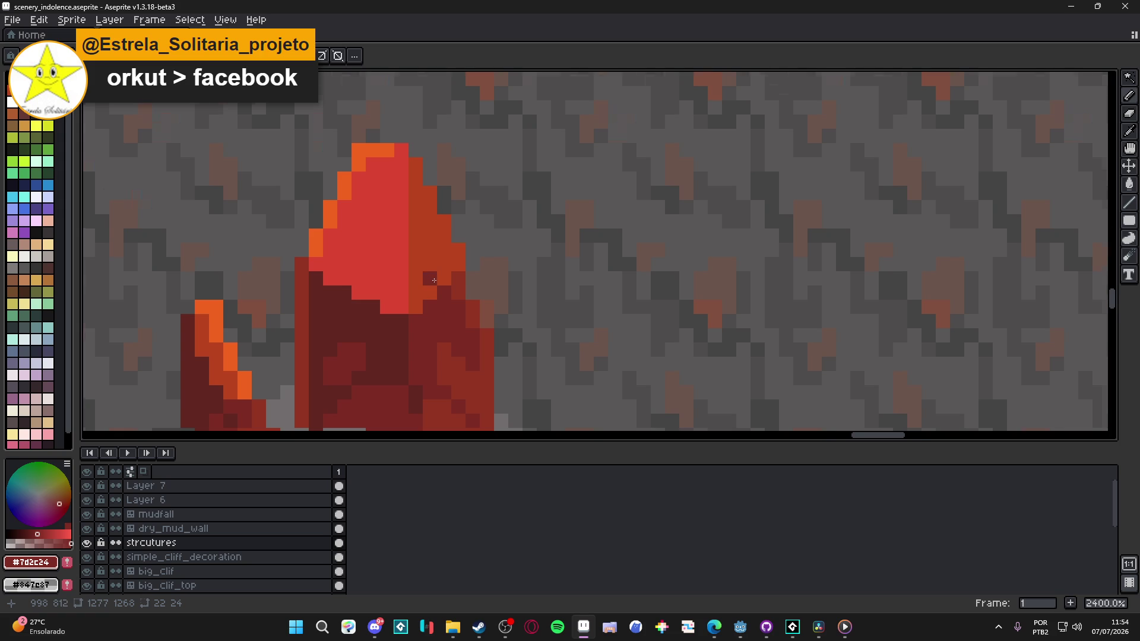
scroll(422, 279, "down", 3)
scroll(386, 299, "down", 1)
scroll(391, 301, "up", 2)
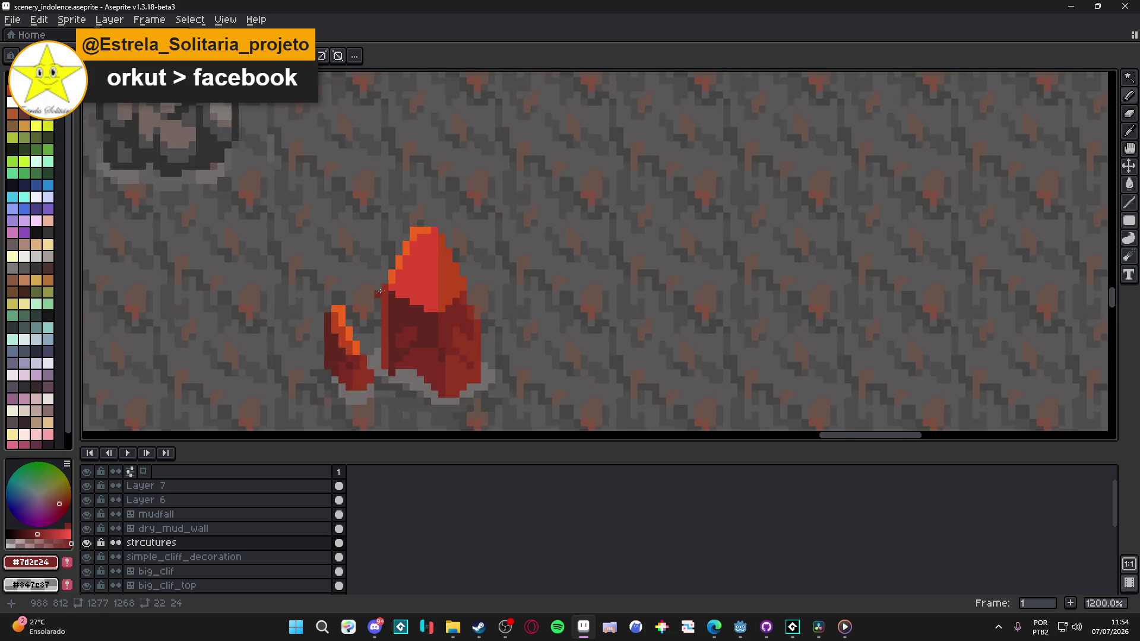
Step: Refill the crystal's bright red top with rusty orange #b9451d and its upper area with dark red #7d2c24
left_click(473, 299, "alt")
left_click(460, 291)
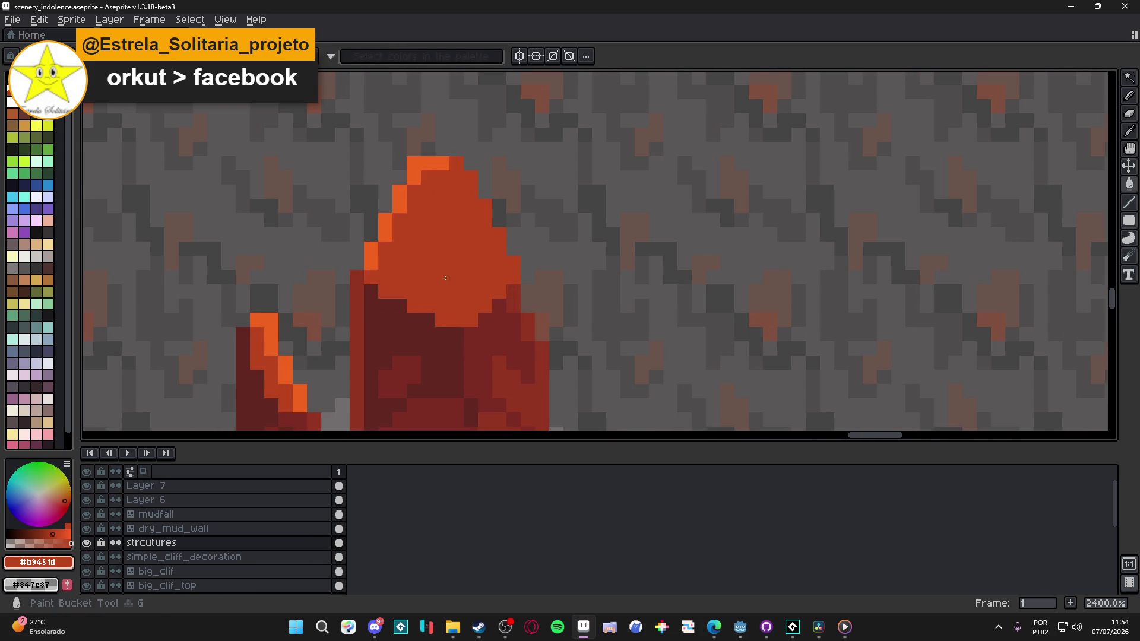
scroll(461, 291, "down", 3)
scroll(462, 292, "down", 2)
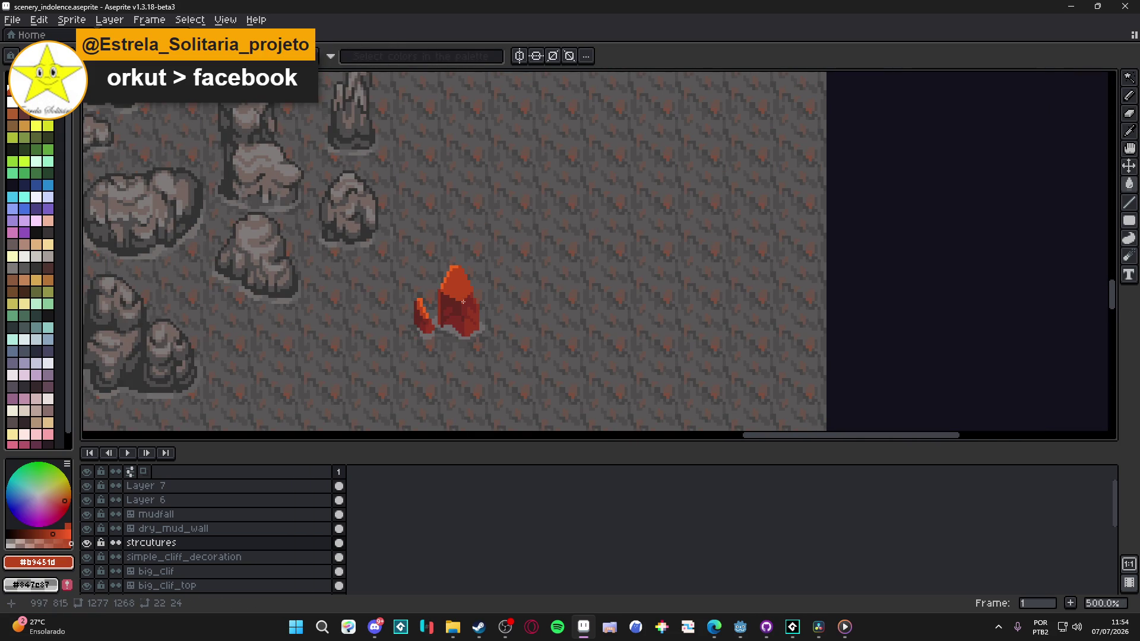
scroll(464, 298, "up", 4)
left_click(479, 290, "alt")
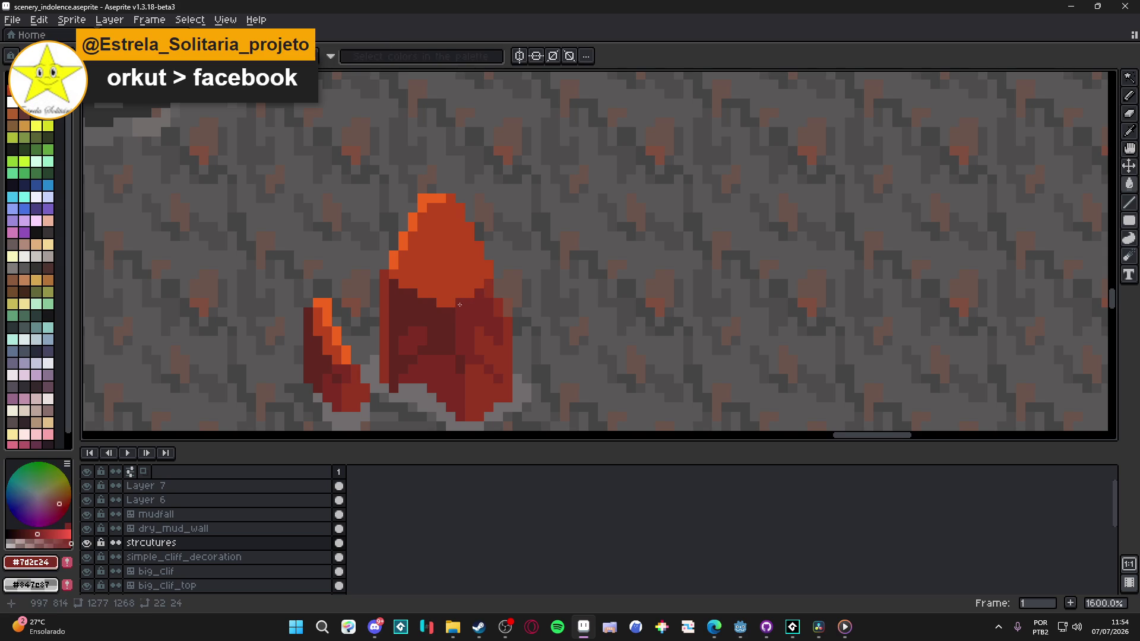
left_click(458, 297)
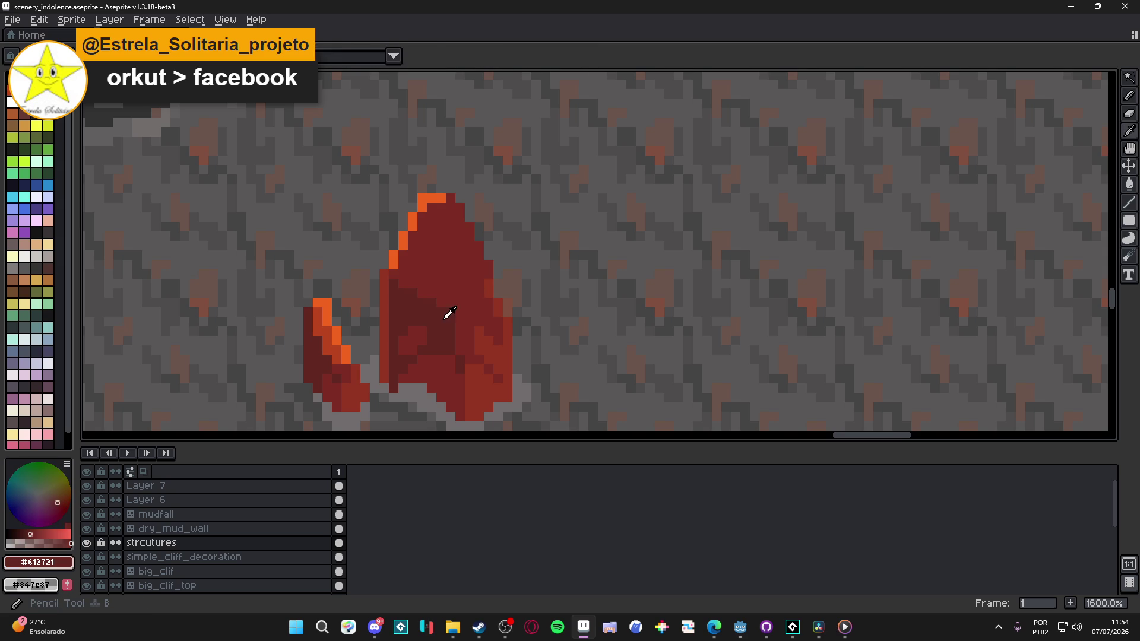
left_click(488, 332, "alt")
left_click(355, 331)
key("ctrl+z")
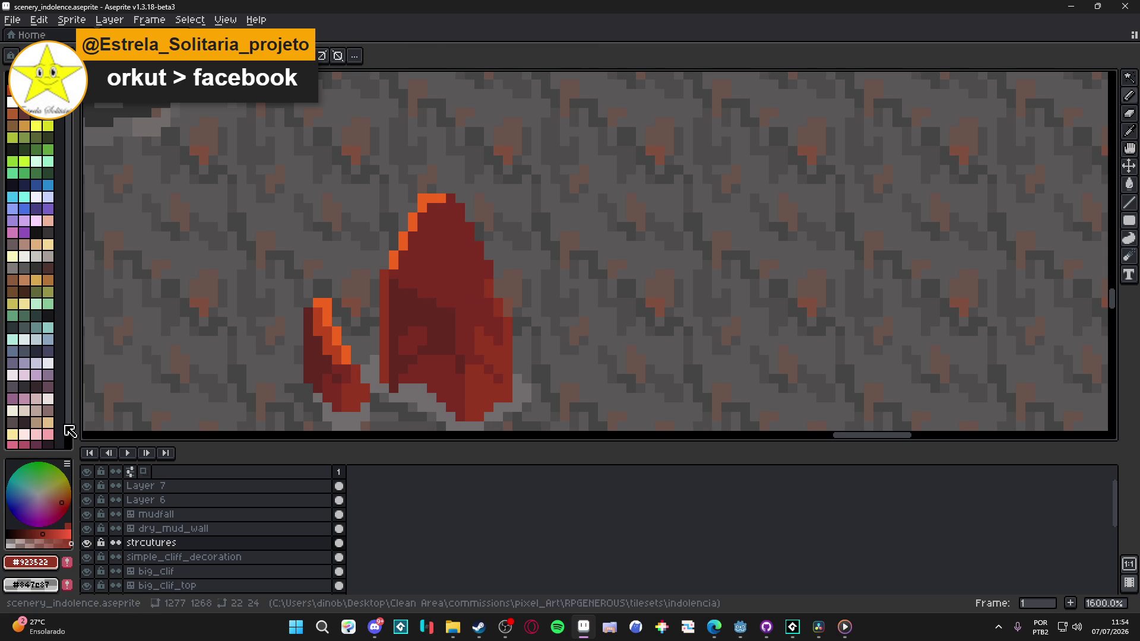
Step: Paint orange highlight strokes from the crystal's tip down and across its left face
left_click(395, 260, "alt")
left_click(420, 263)
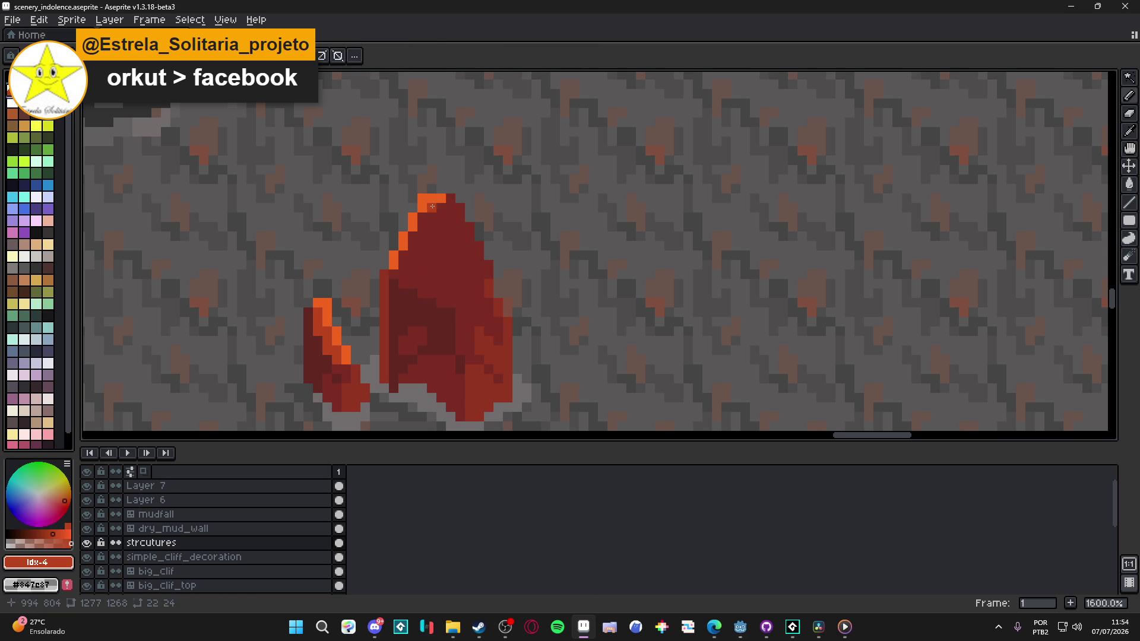
mouse_move(432, 206)
left_mouse_down()
mouse_move(429, 293)
mouse_move(403, 237)
mouse_move(420, 279)
mouse_move(403, 281)
mouse_move(410, 272)
left_mouse_up()
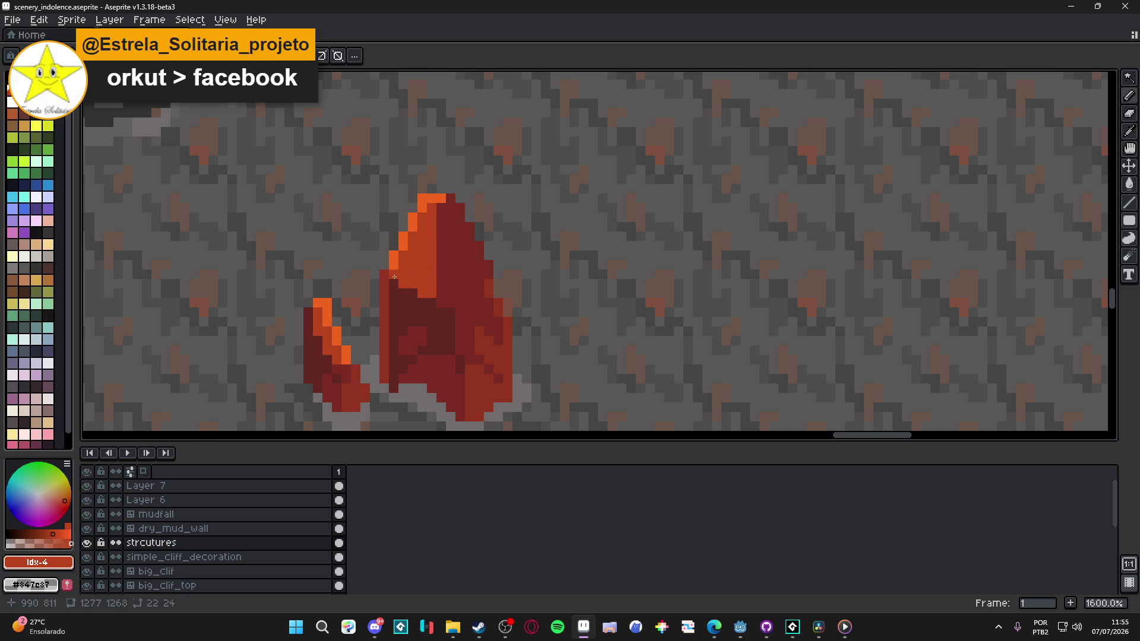
scroll(394, 278, "down", 5)
scroll(443, 297, "up", 5)
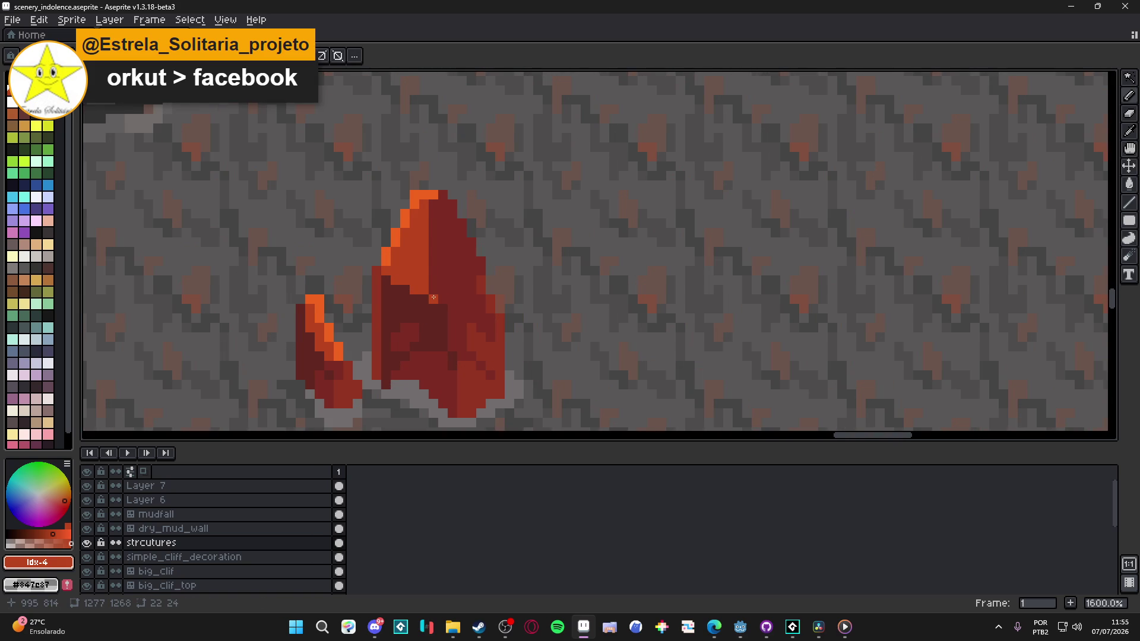
left_click_drag(434, 298, 433, 202)
left_click_drag(444, 300, 439, 270)
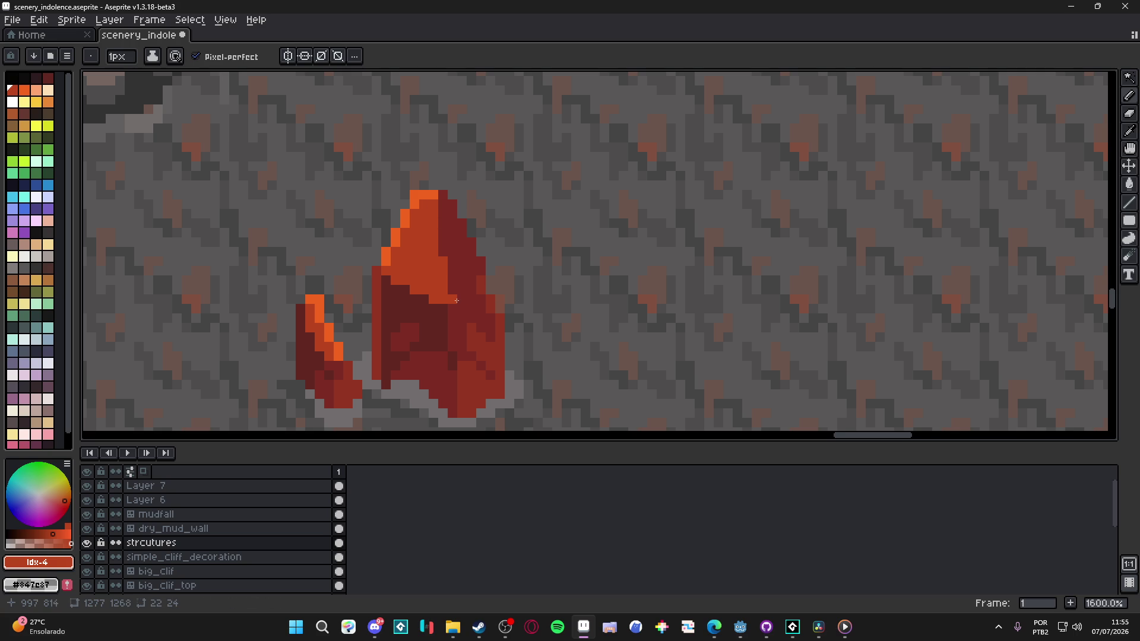
mouse_move(465, 295)
left_mouse_down()
mouse_move(479, 283)
mouse_move(477, 259)
mouse_move(448, 192)
left_mouse_up()
scroll(491, 255, "down", 2)
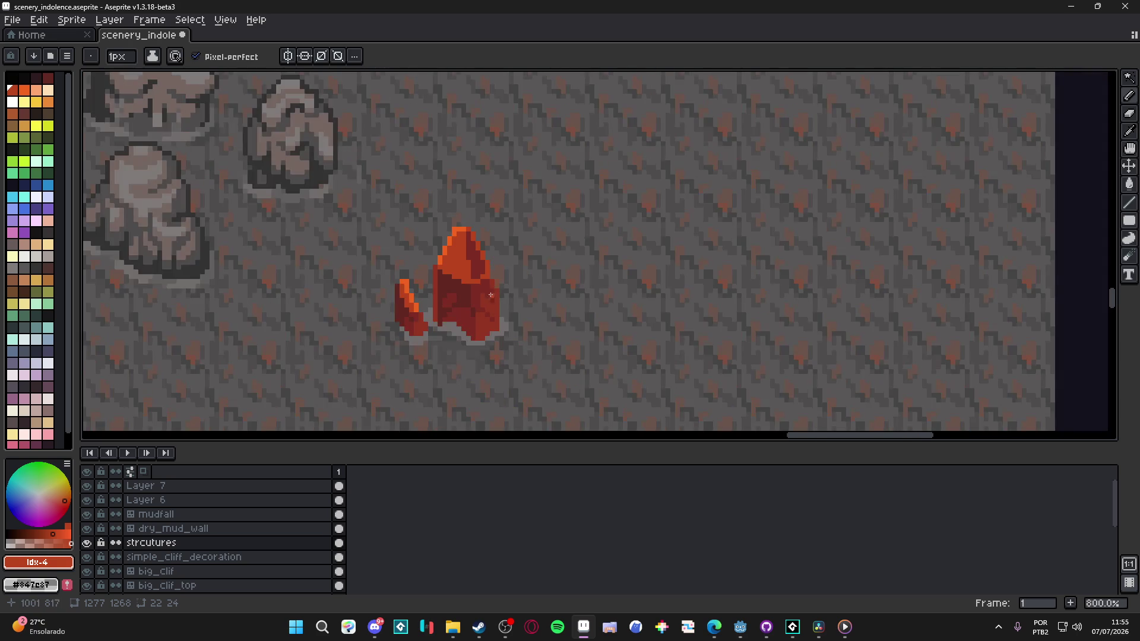
scroll(477, 277, "up", 2)
left_click(506, 279)
Step: Draw a red line down the crystal's right edge, add grey ground pixels along its base, and save
left_click(511, 368, "shift")
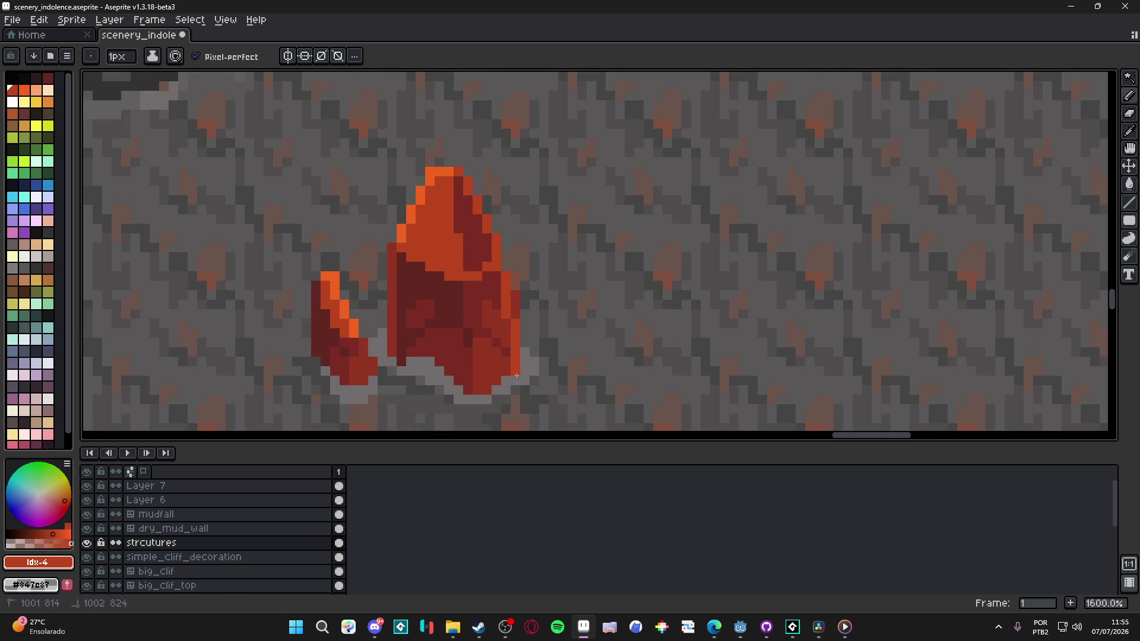
scroll(546, 312, "down", 6)
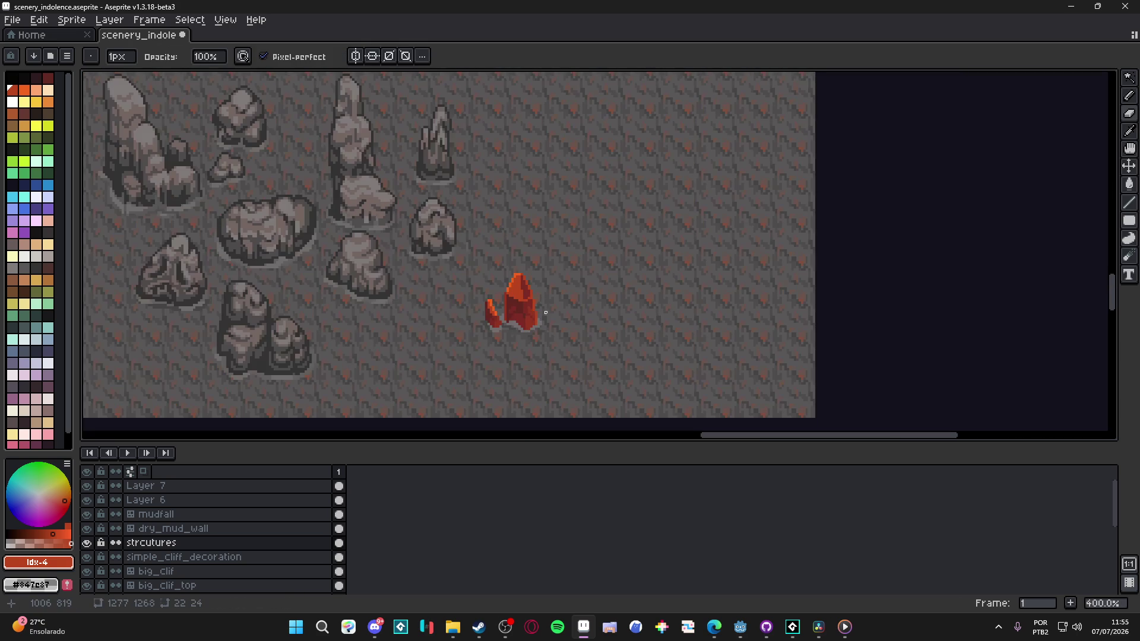
scroll(545, 312, "down", 2)
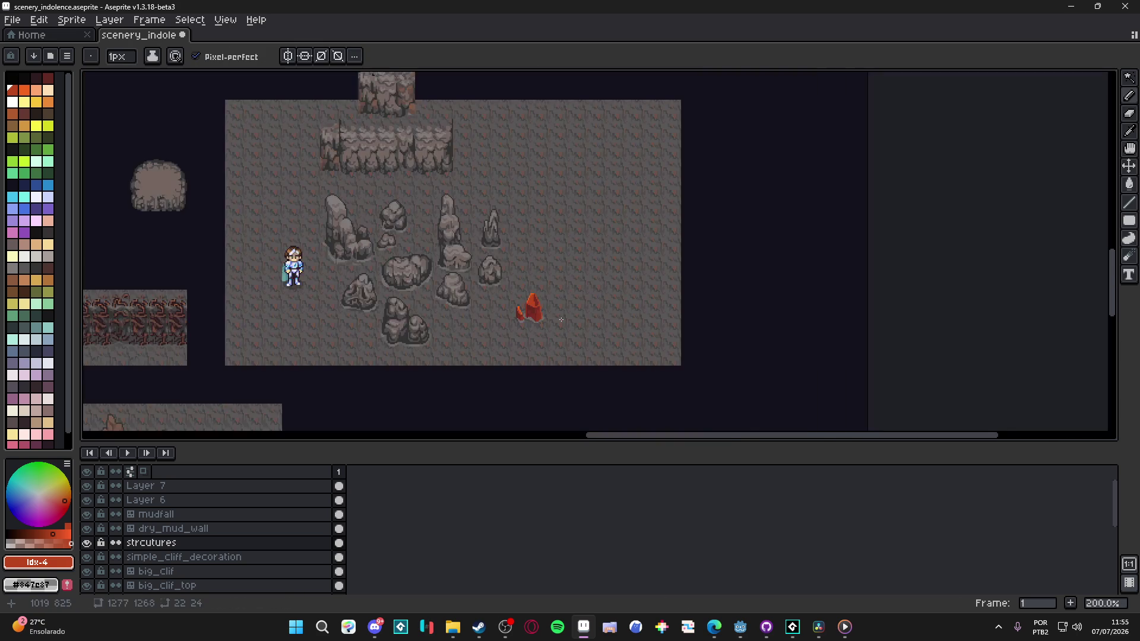
scroll(553, 318, "up", 8)
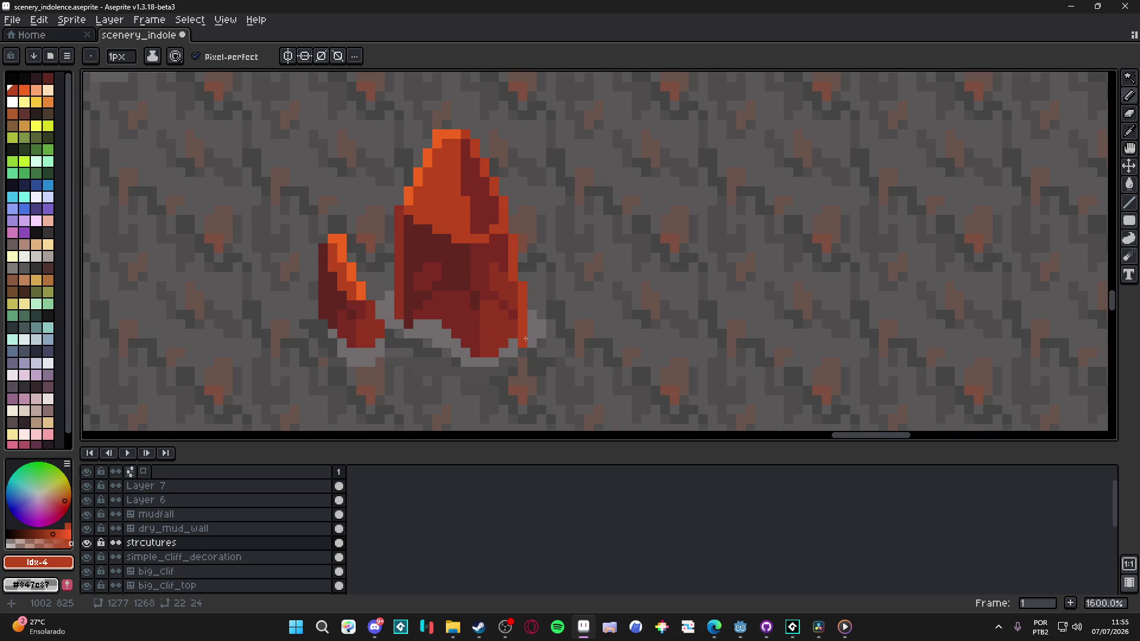
scroll(522, 344, "down", 3)
scroll(517, 356, "up", 3)
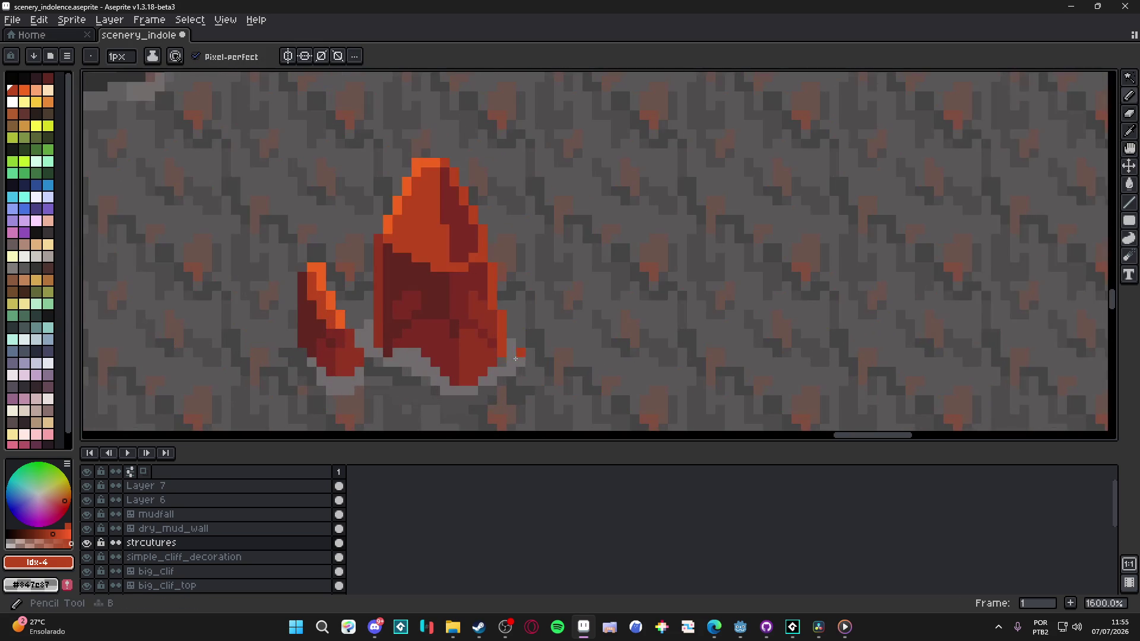
left_click(516, 359, "alt")
left_click(502, 364)
left_click_drag(500, 363, 527, 358)
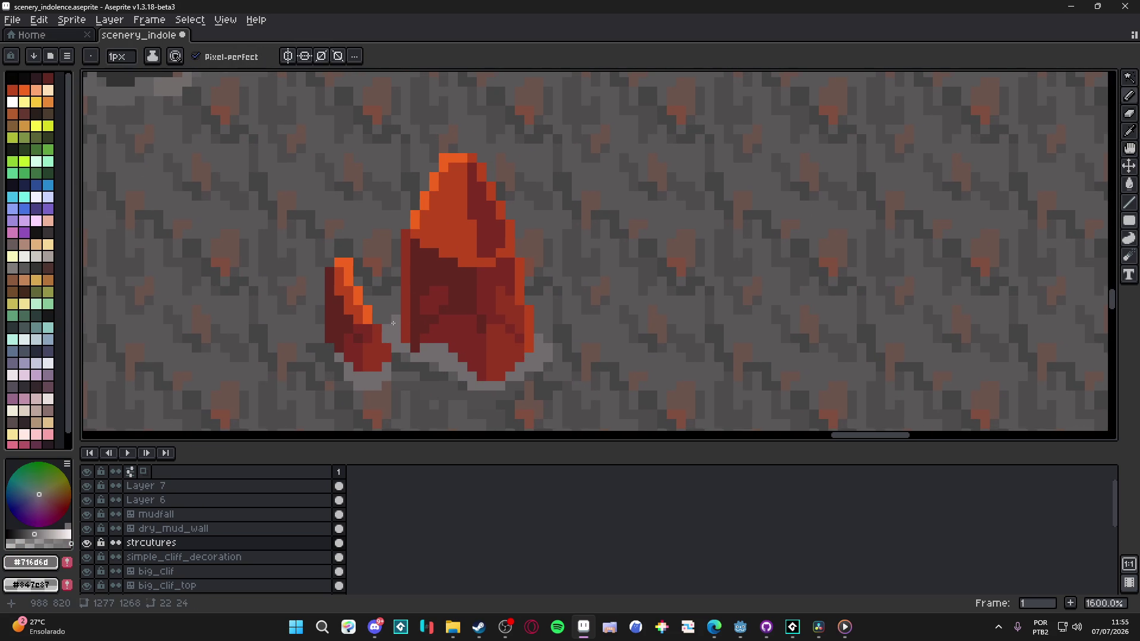
key("ctrl+s")
Step: Undo a misplaced orange highlight stroke and the last pencil stroke, then move over to GameMaker
scroll(436, 261, "up", 2)
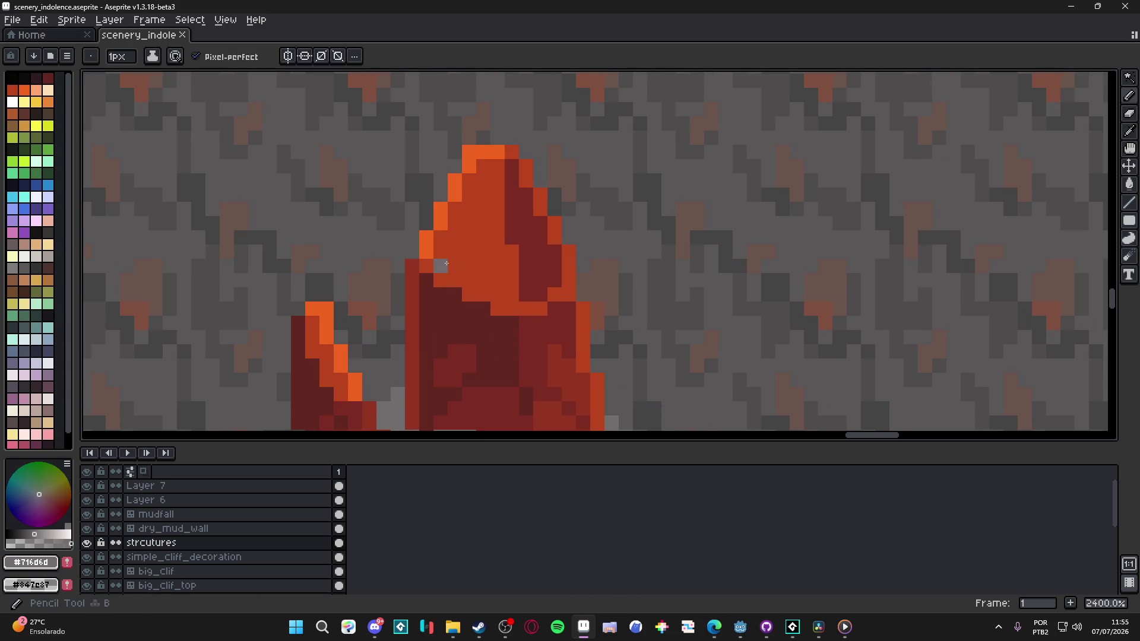
left_click(433, 250, "alt")
mouse_move(440, 280)
left_mouse_down()
mouse_move(484, 287)
mouse_move(455, 225)
mouse_move(469, 214)
mouse_move(455, 237)
left_mouse_up()
key("ctrl+z")
key("ctrl+z")
key("v")
scroll(496, 287, "down", 6)
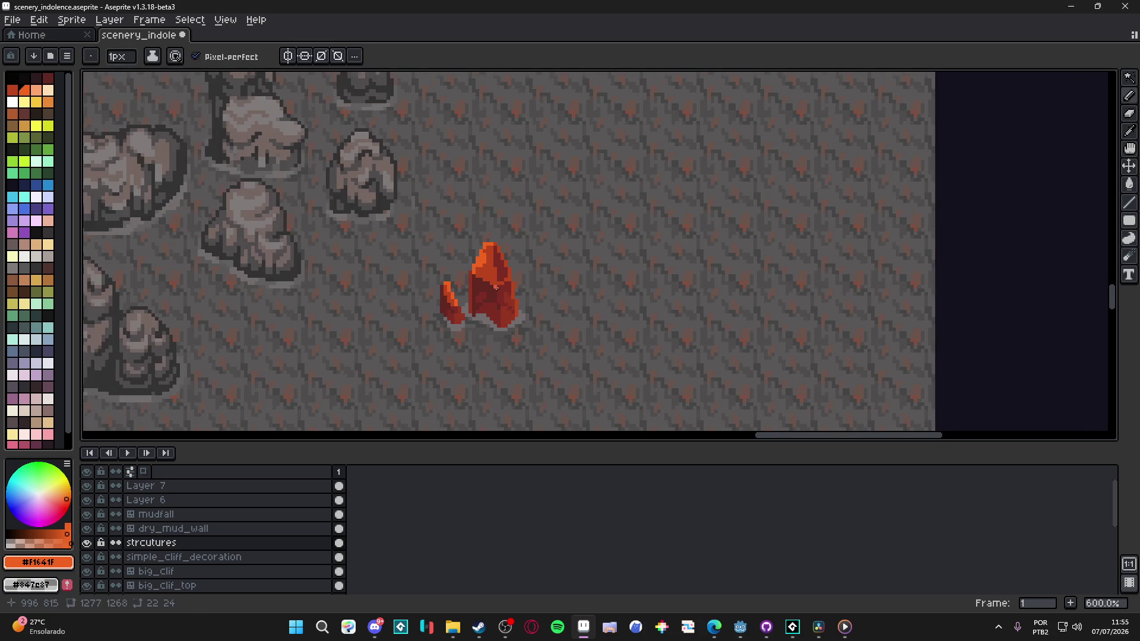
key("ctrl+z")
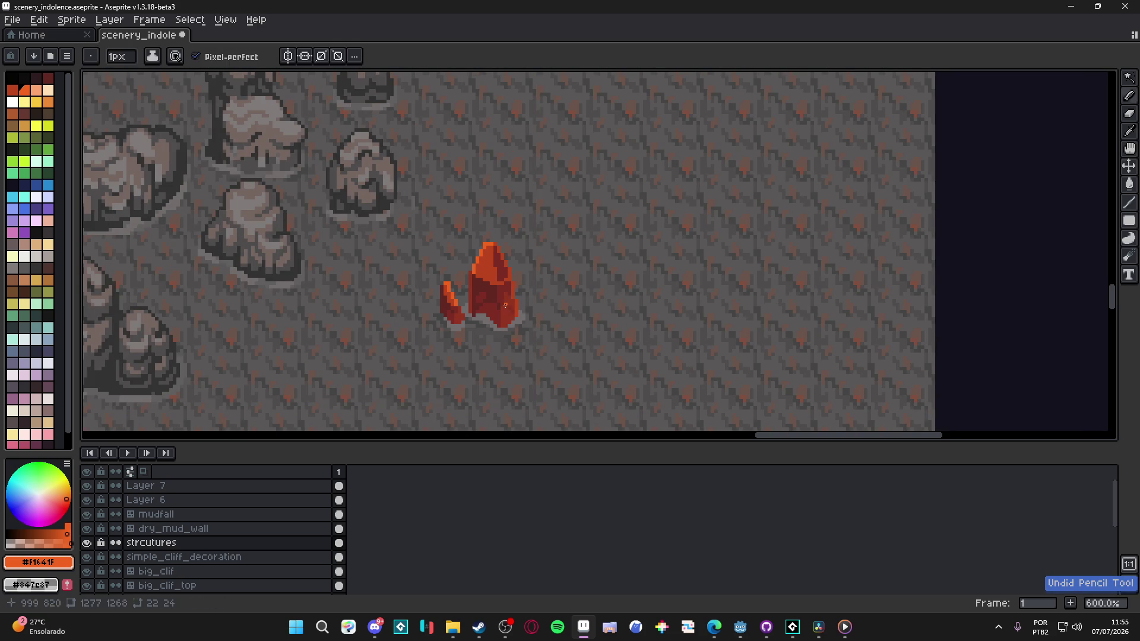
scroll(469, 310, "up", 4)
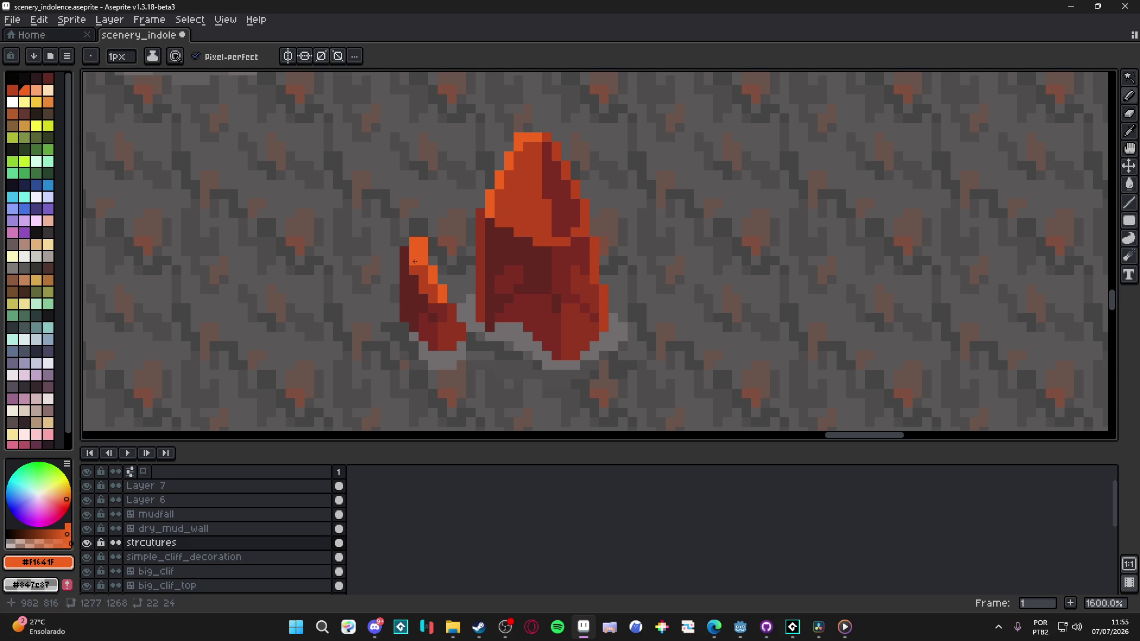
scroll(420, 268, "down", 6)
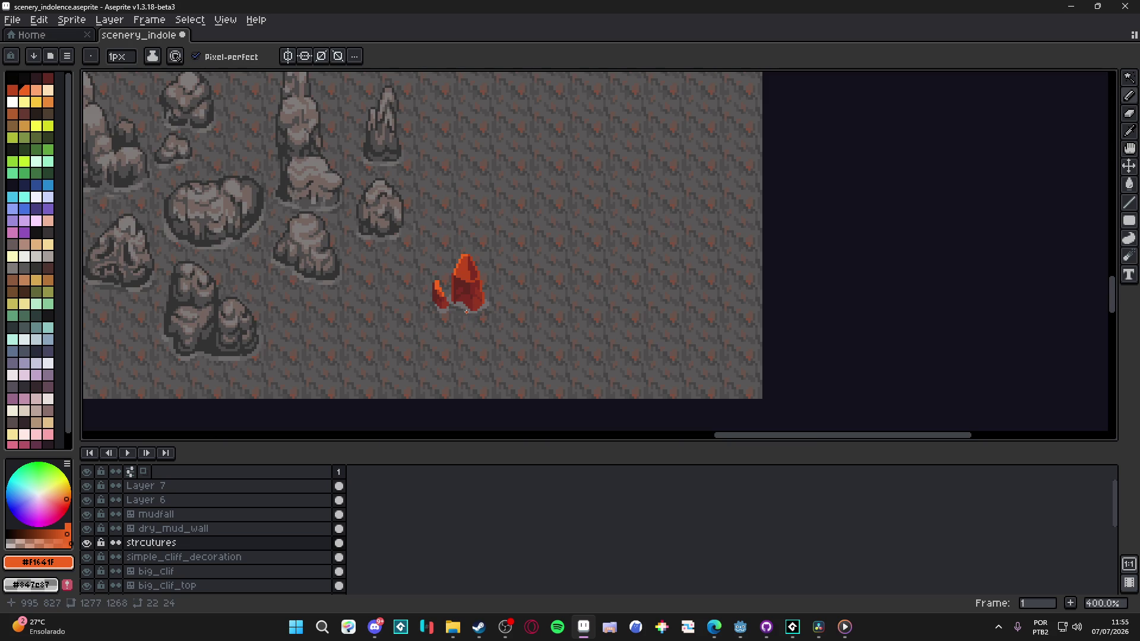
scroll(465, 308, "up", 3)
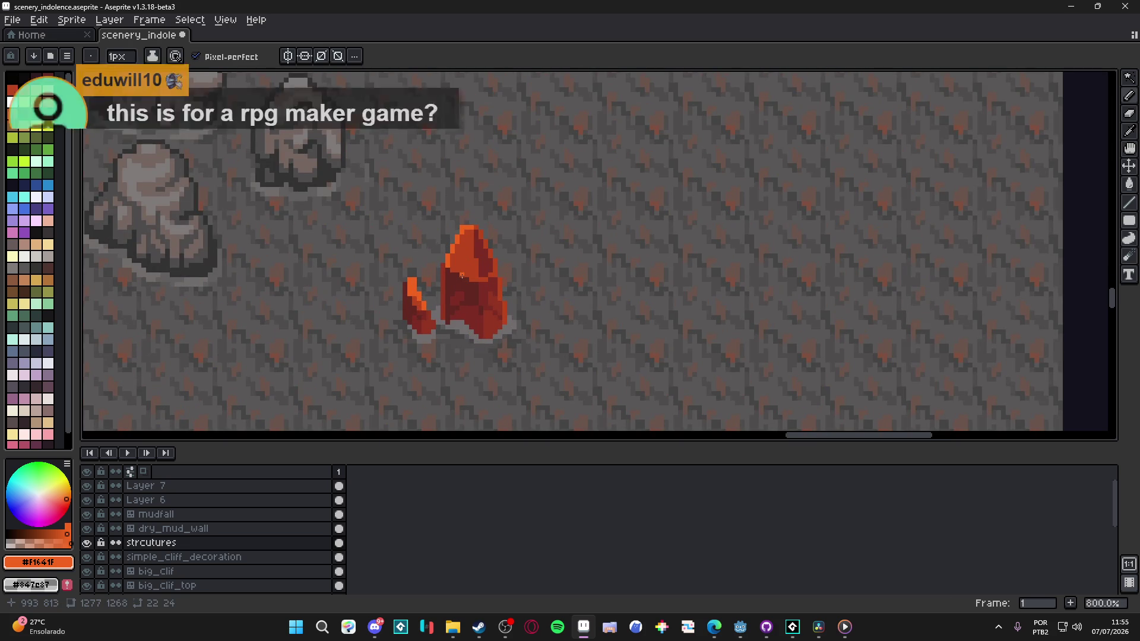
scroll(462, 275, "down", 2)
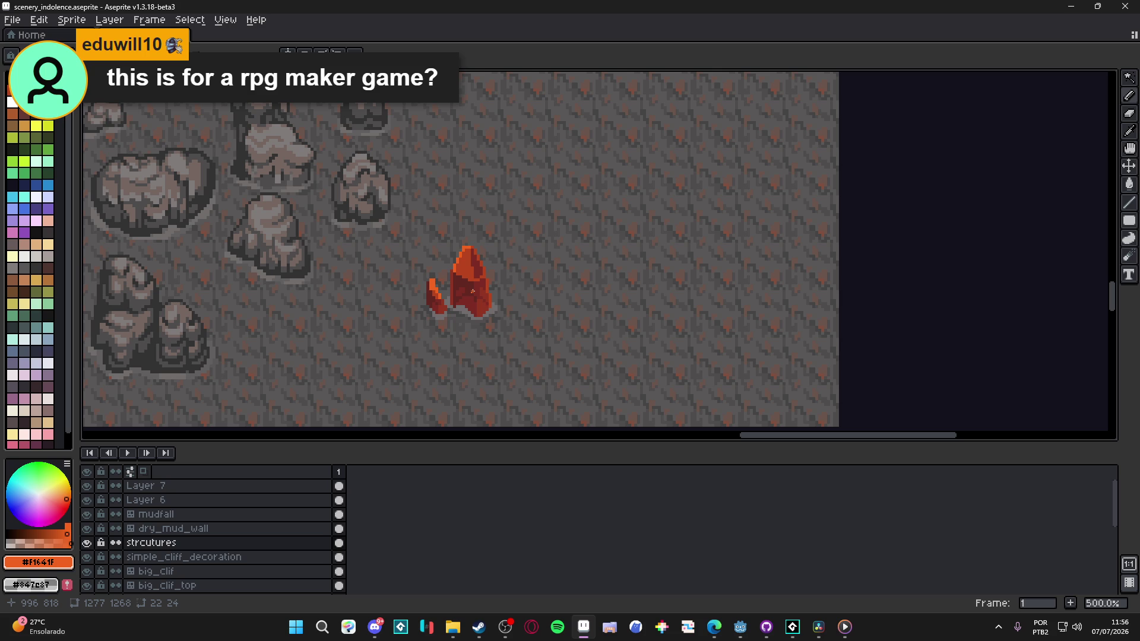
left_click(793, 627)
Step: Run the new Spiritalis build with F5 and open the System > Configs settings
key("F5")
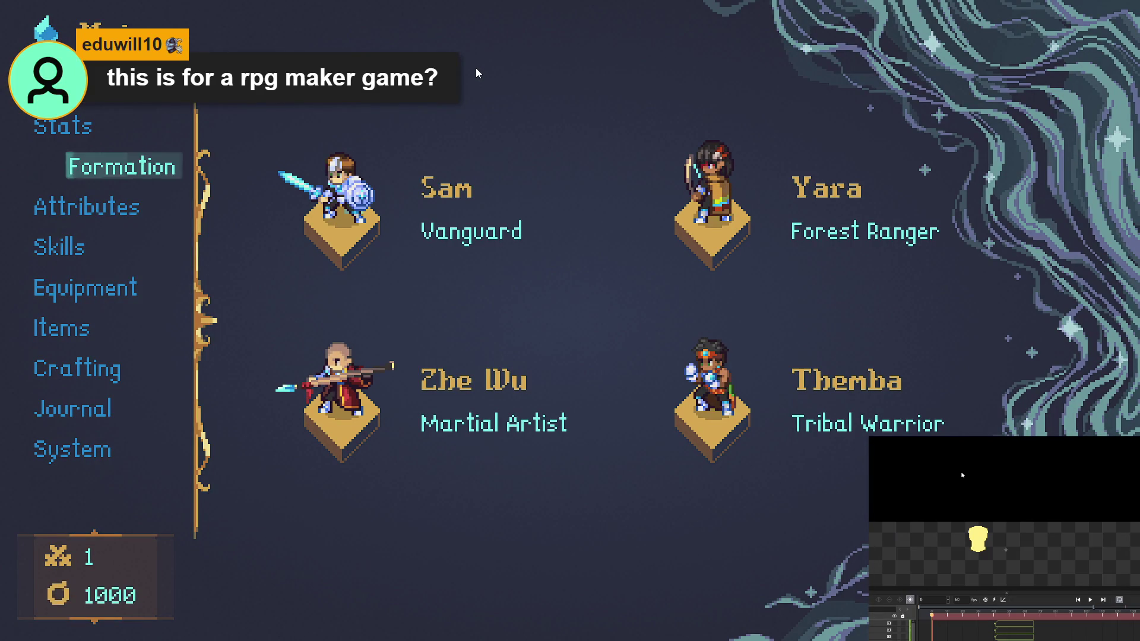
key("Down")
key("Down")
key("Down")
key("Return")
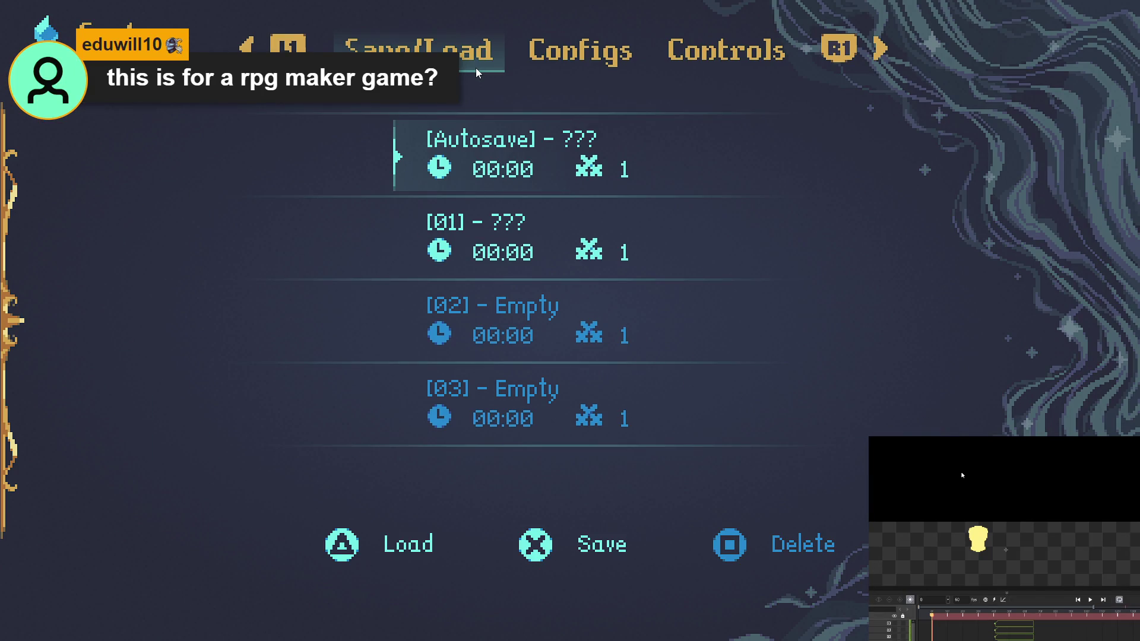
key("w")
Step: Turn the Master volume down, then close the game window
key("Down")
key("Down")
key("Down")
key("Up")
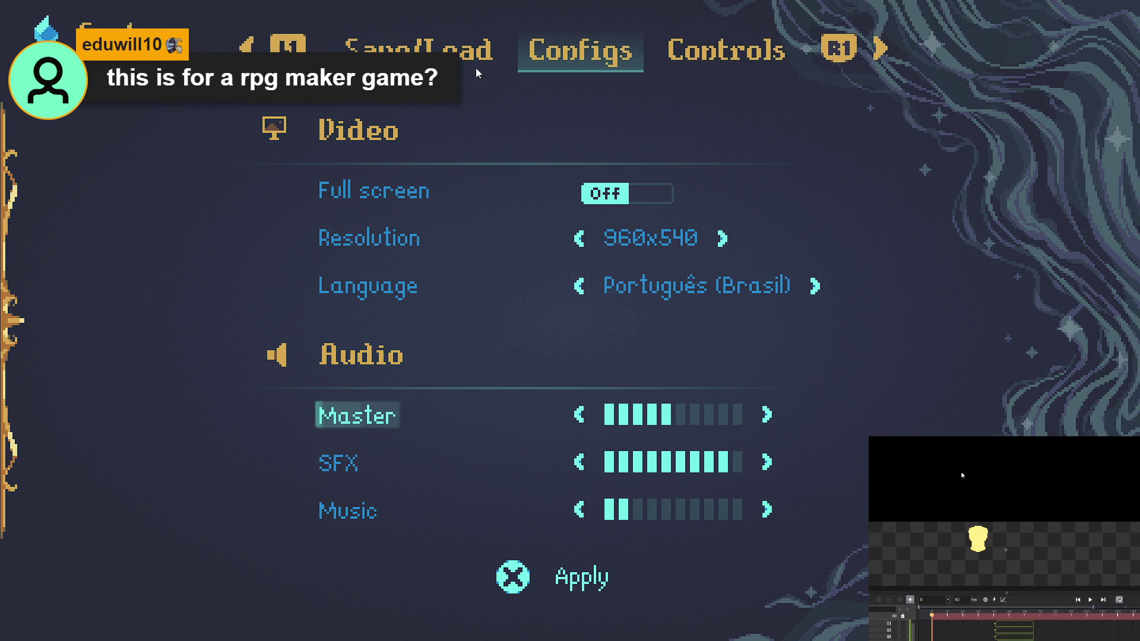
key("Left")
key("Left")
key("Left")
key("alt+F4")
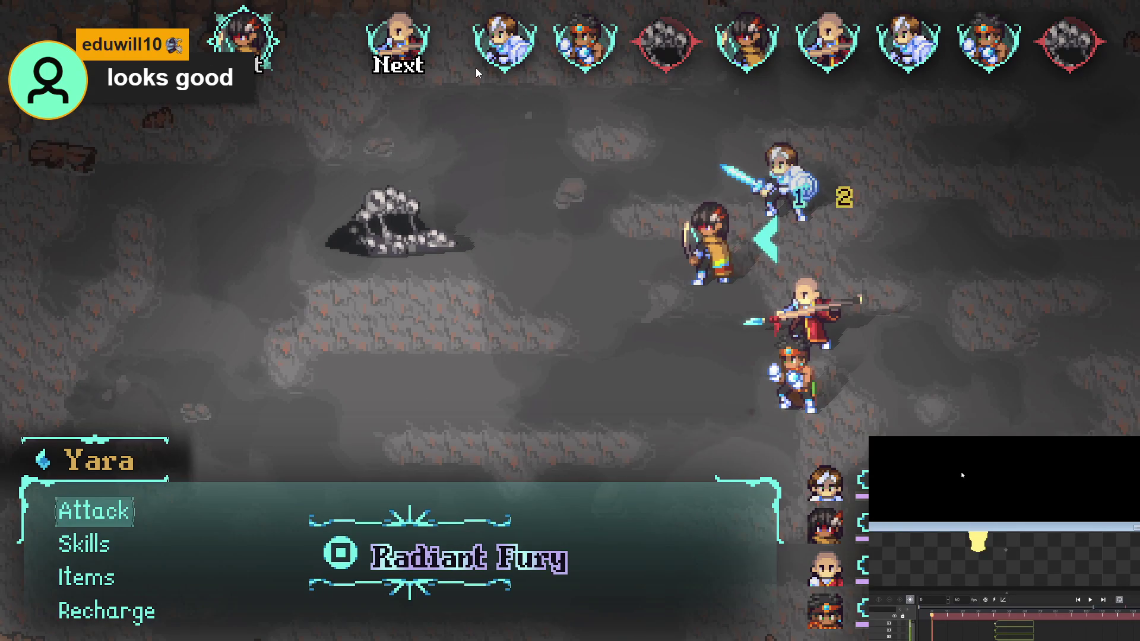
Step: Win the rock creature battle with Aqua Sphere and Thunder Strike, then dismiss the results
key("Return")
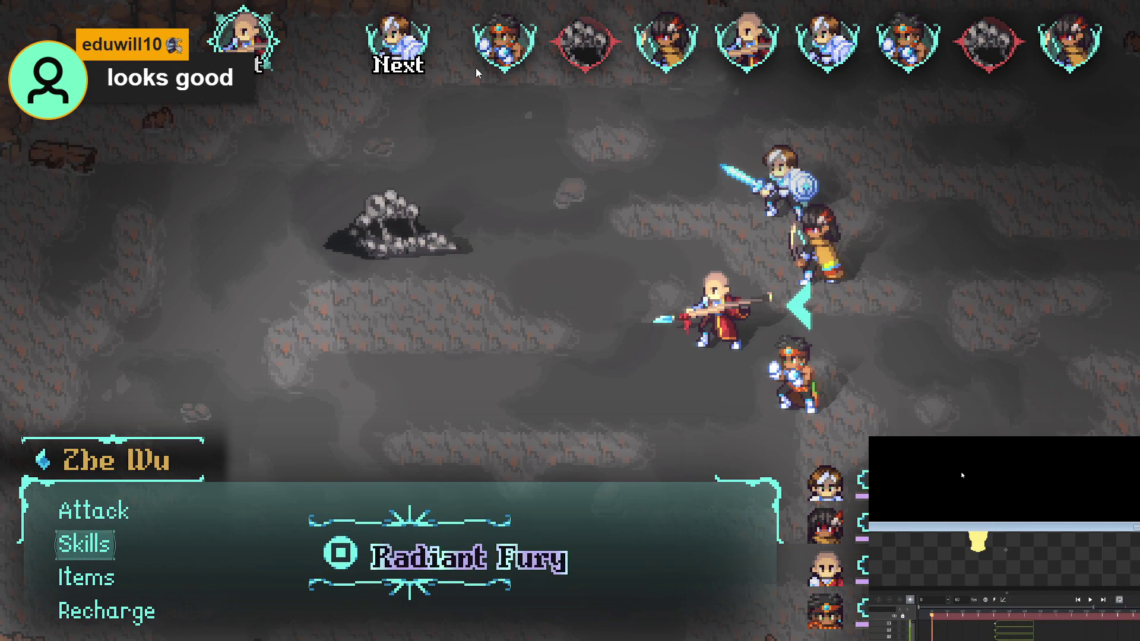
key("Up")
key("Return")
key("Return")
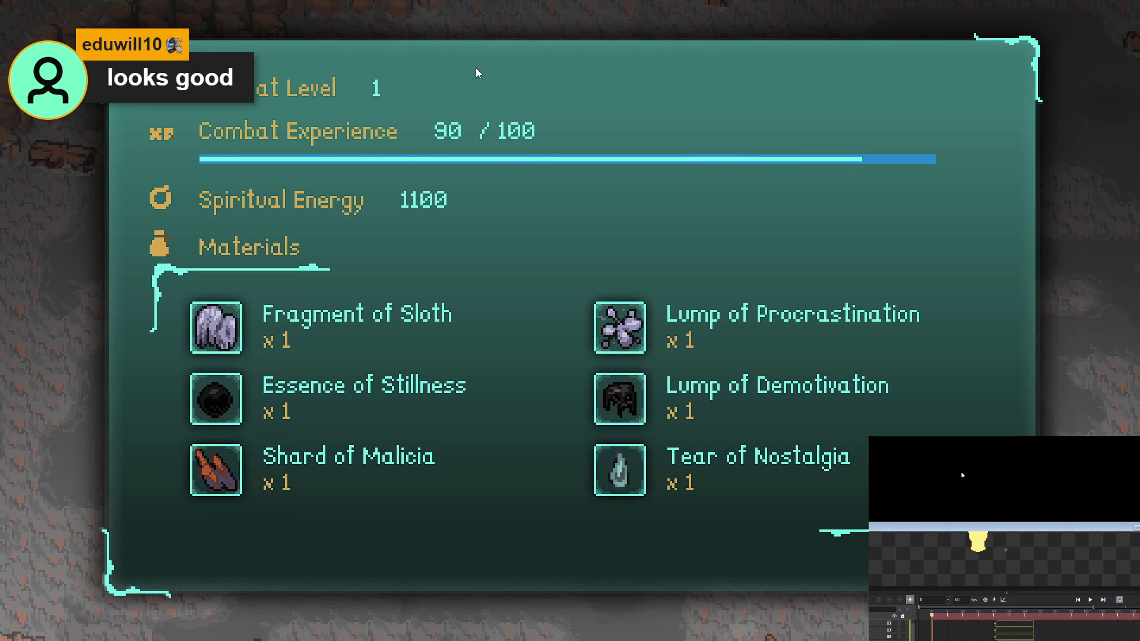
key("Return")
Step: Walk the party right and up through the cave to check the scenery, then open the party menu
key("Right")
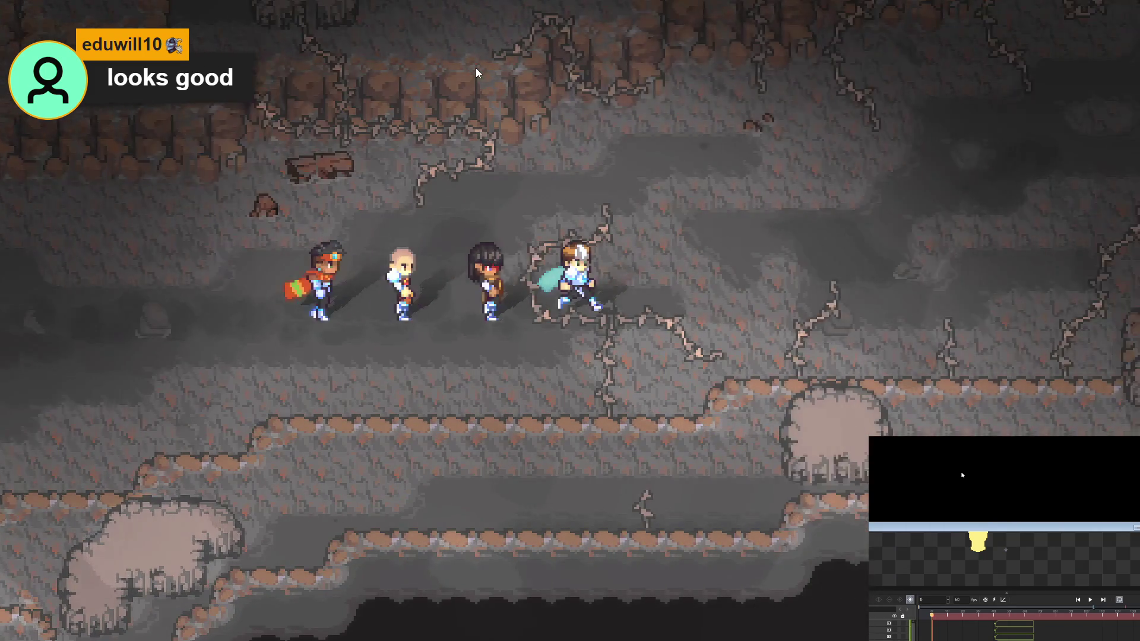
key("Up")
key("Up")
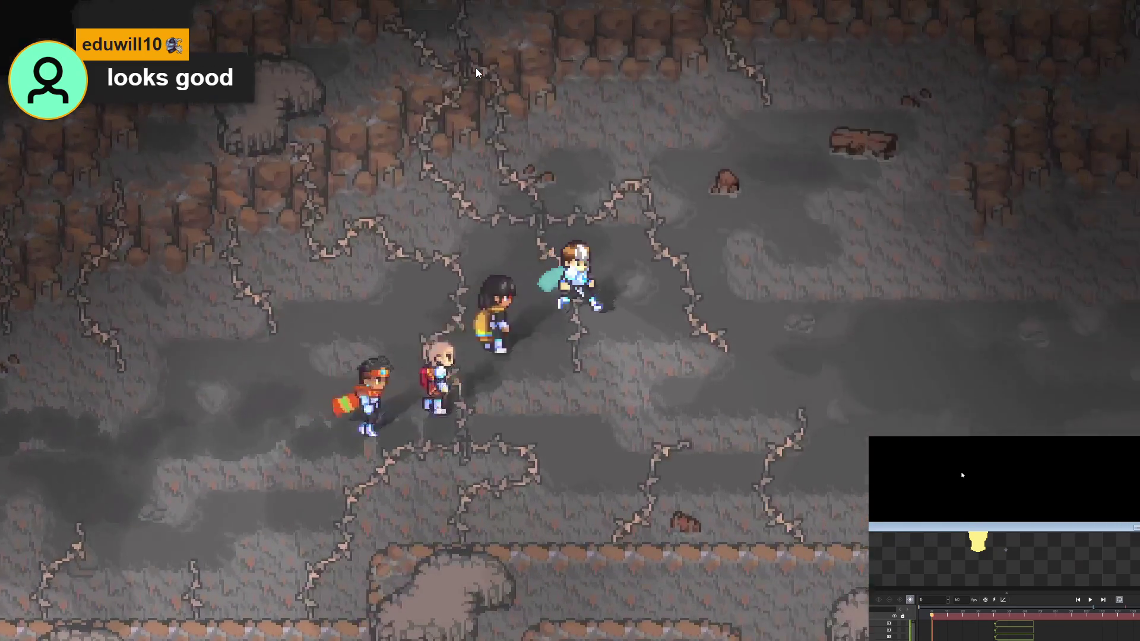
key("Up")
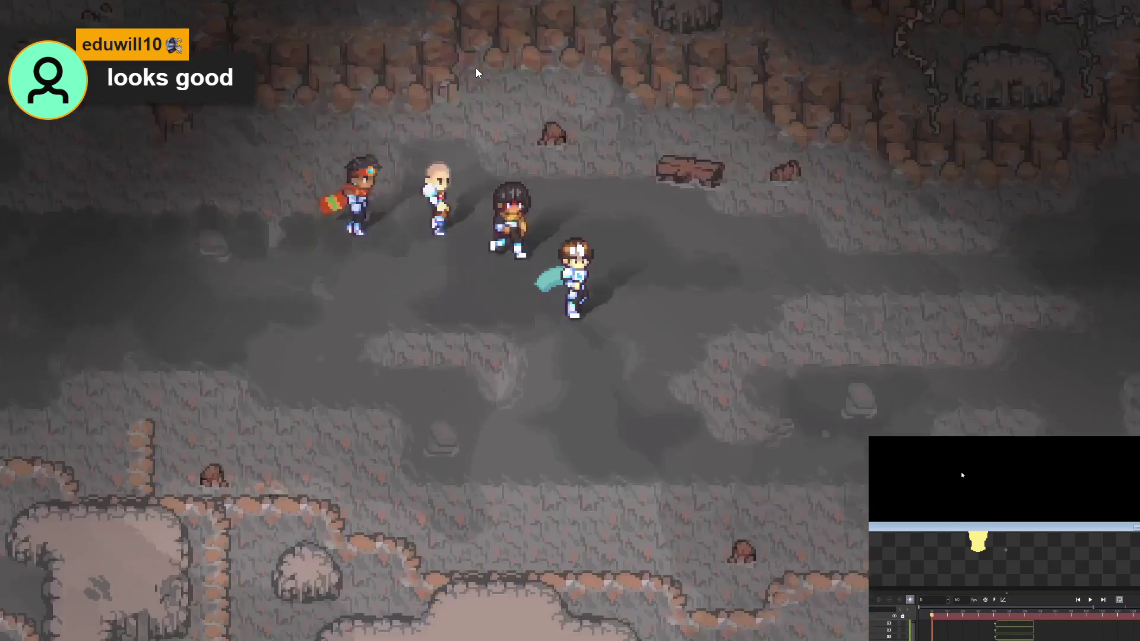
key("Up")
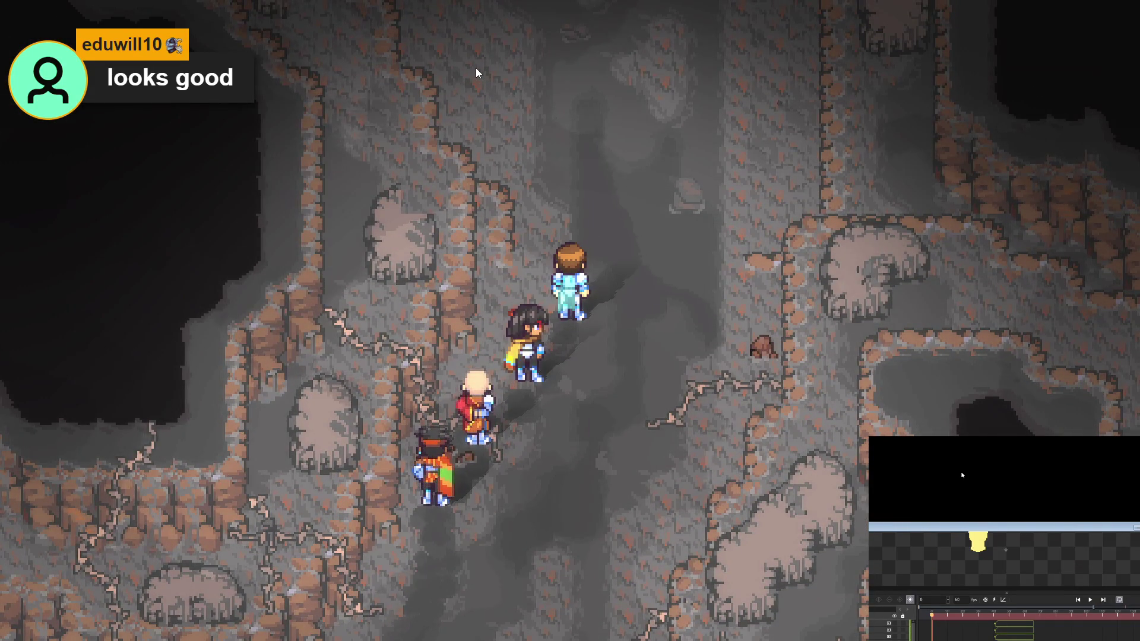
key("Escape")
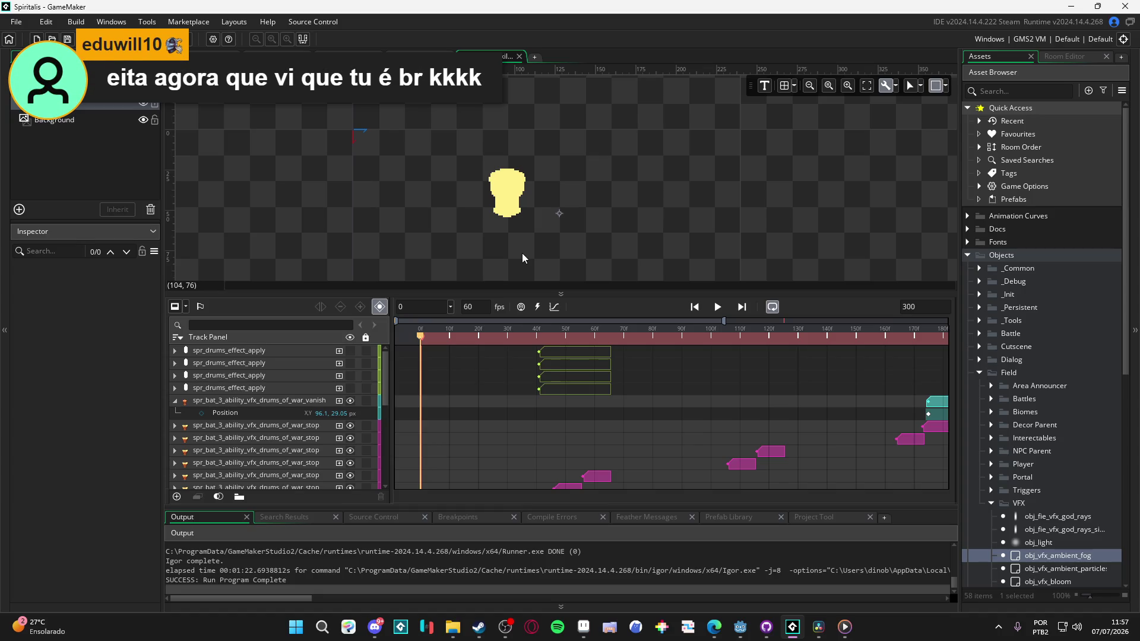
Step: Drag the canvas–timeline splitter down so the room canvas is taller than the Sequence timeline
left_click_drag(605, 293, 617, 326)
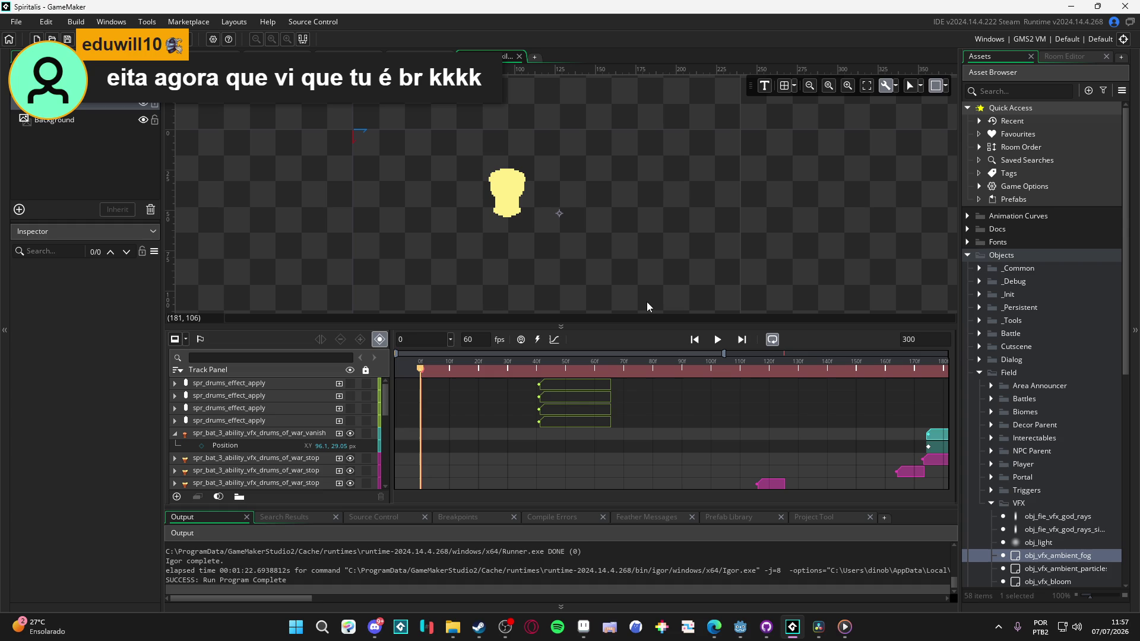
left_click(558, 627)
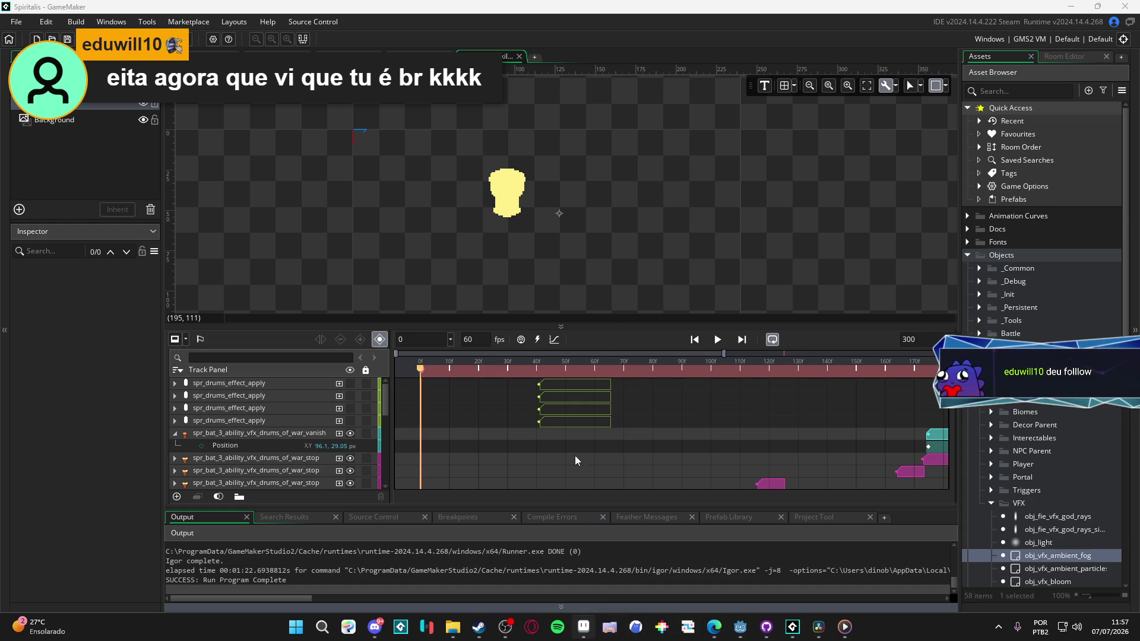
left_click(323, 319)
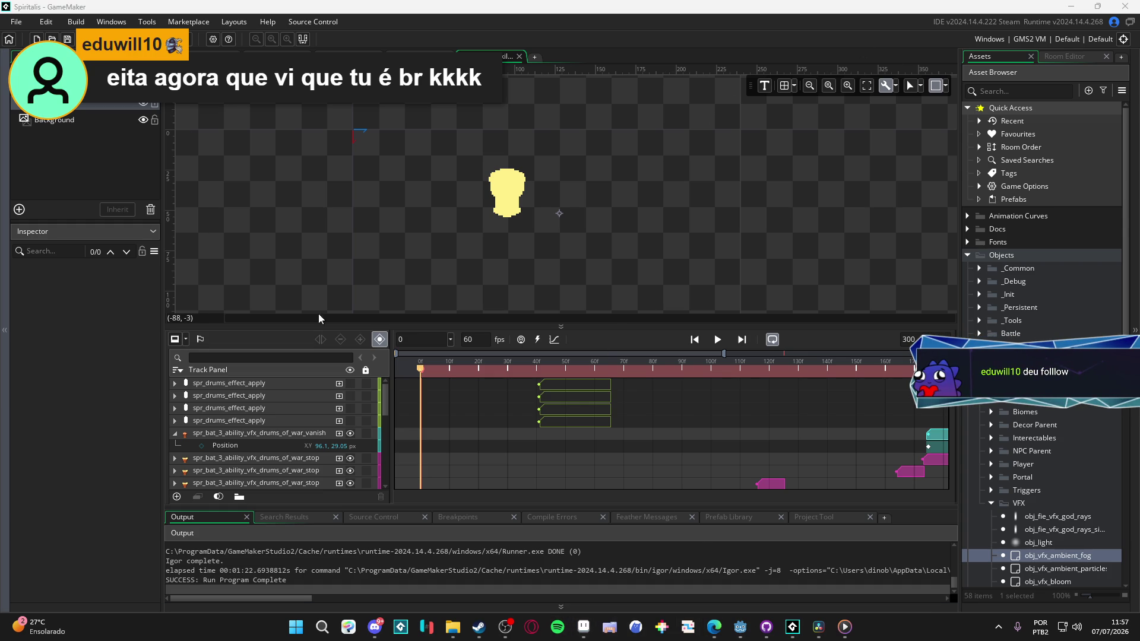
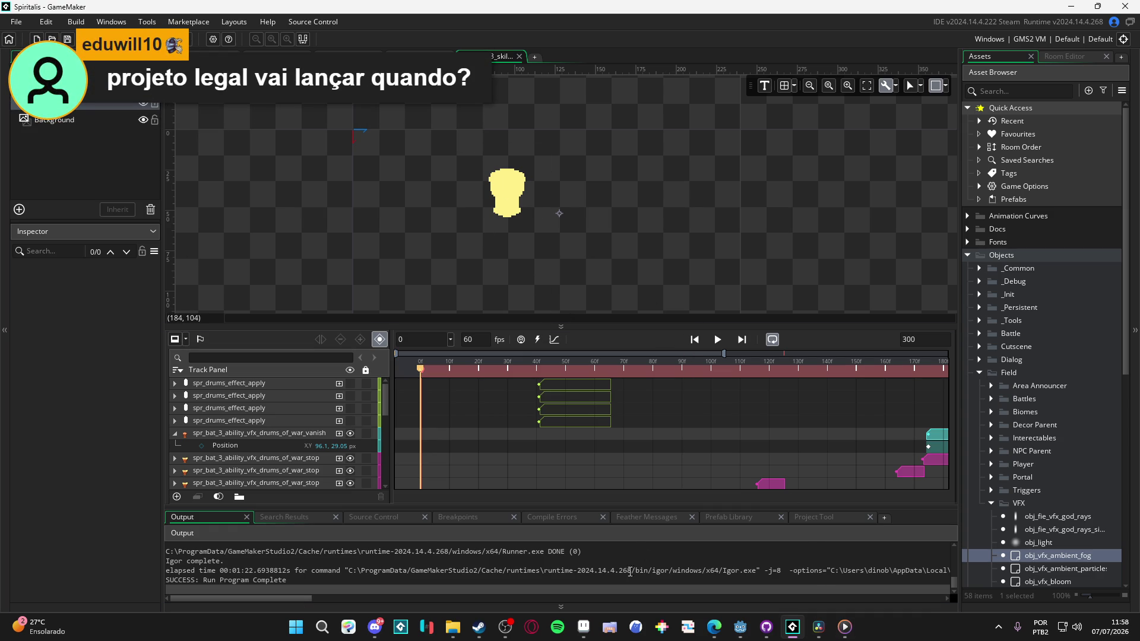
Step: Switch from GameMaker to Aseprite's scenery_indolence cave scene
left_click(583, 627)
Step: Zoom in on the red crystal and paint light orange highlight pixels
scroll(546, 254, "left", 3)
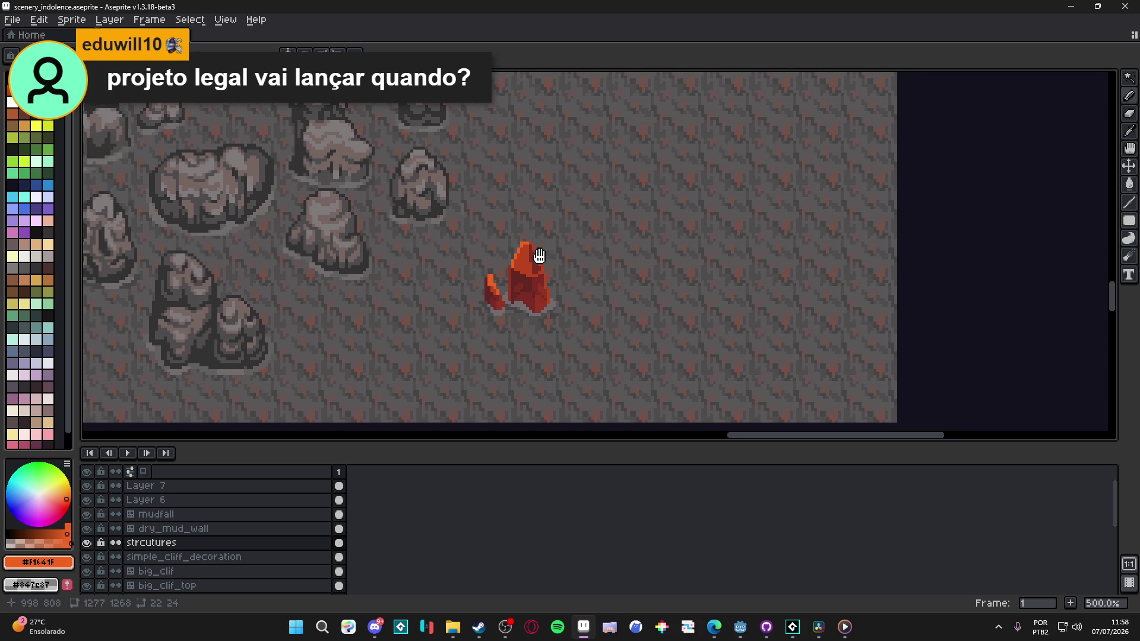
scroll(545, 254, "up", 4)
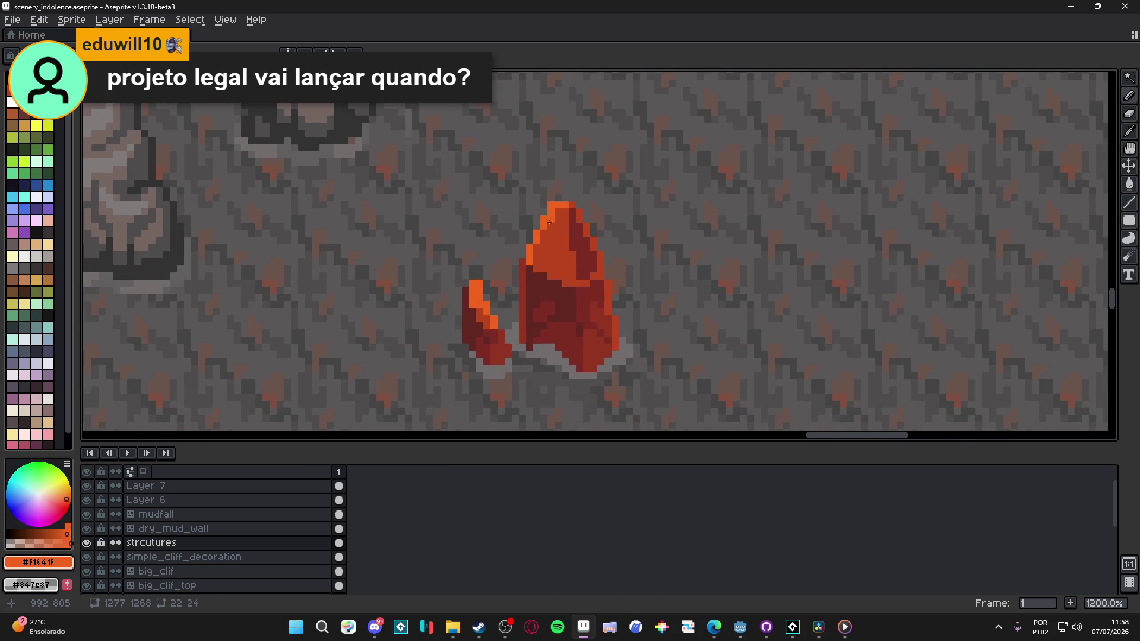
scroll(548, 269, "up", 2)
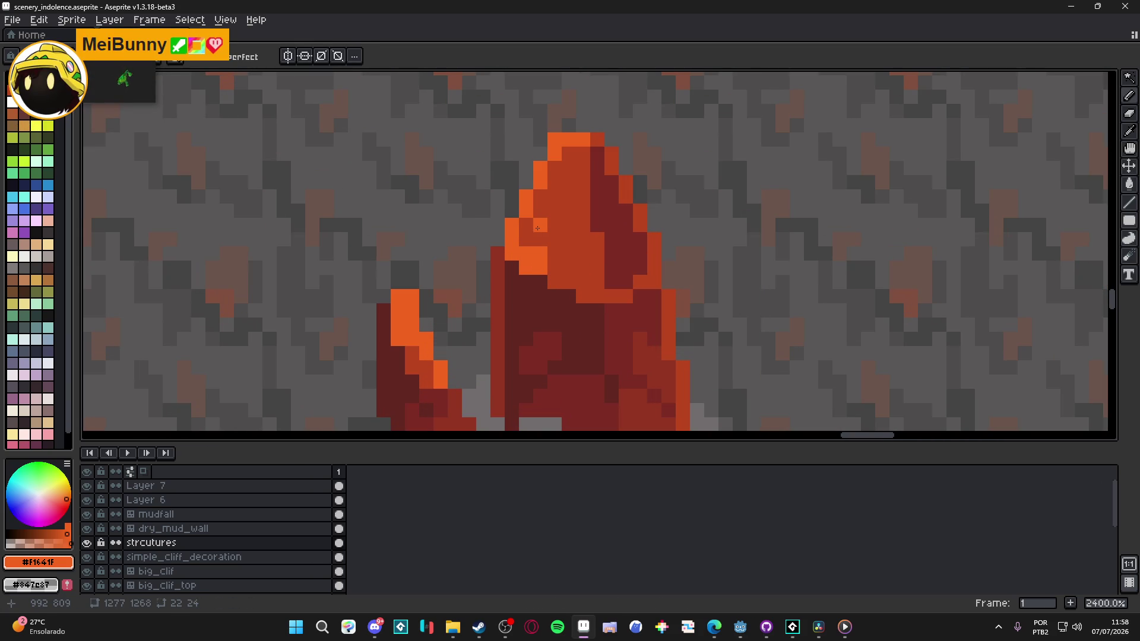
mouse_move(526, 239)
left_mouse_down()
mouse_move(555, 282)
mouse_move(574, 276)
mouse_move(582, 295)
mouse_move(583, 282)
mouse_move(594, 291)
left_mouse_up()
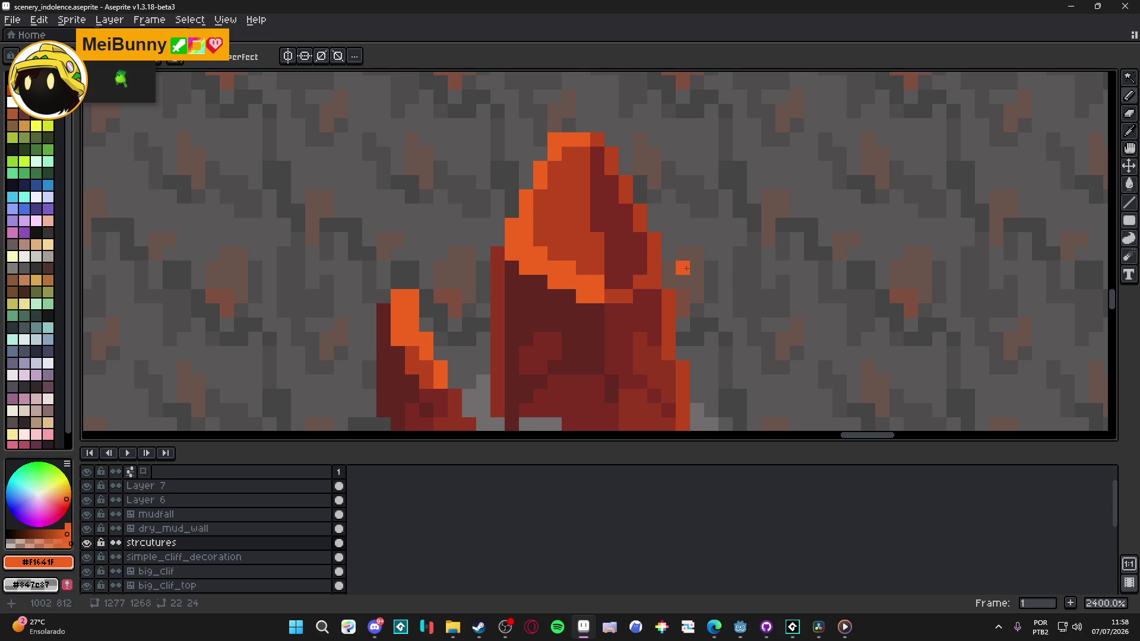
Step: Show a preview of the whole scene and move it off the crystal
key("F7")
left_click_drag(695, 153, 888, 151)
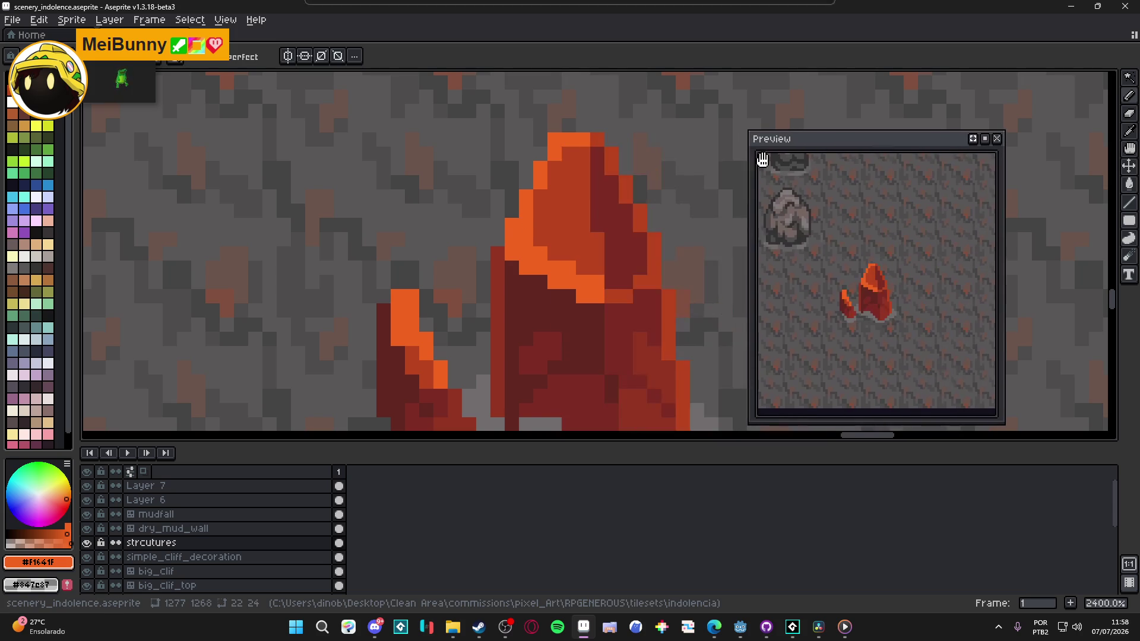
scroll(537, 244, "down", 5)
scroll(537, 245, "up", 3)
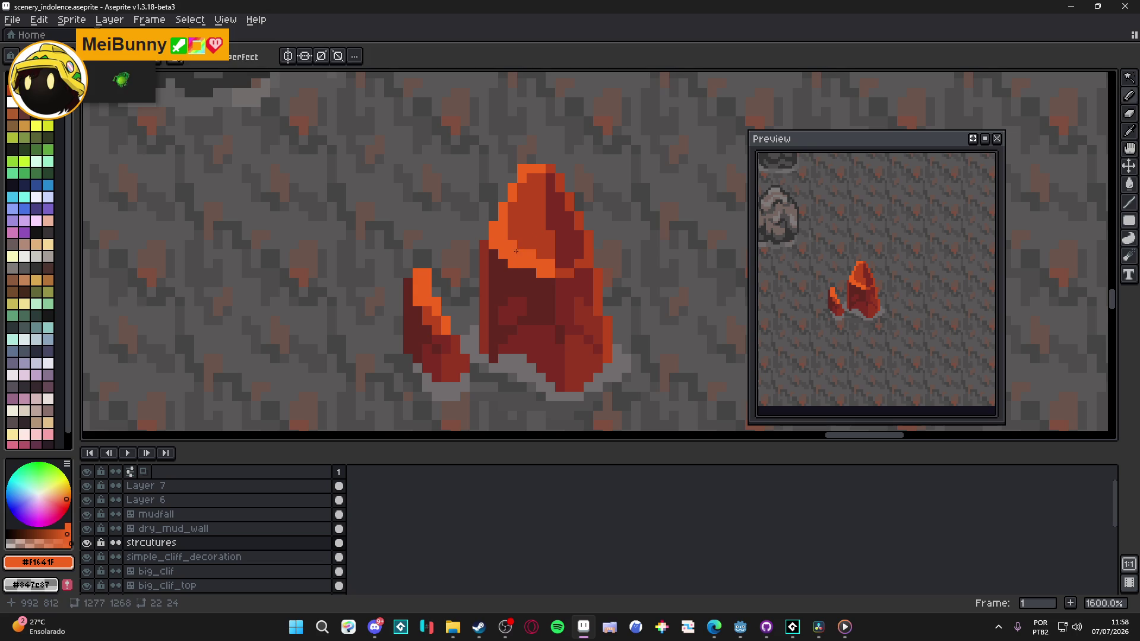
Step: Paint orange highlights on the crystal's upper face, eyedropping its darker red and bright orange
key("ctrl")
left_click_drag(550, 259, 539, 176)
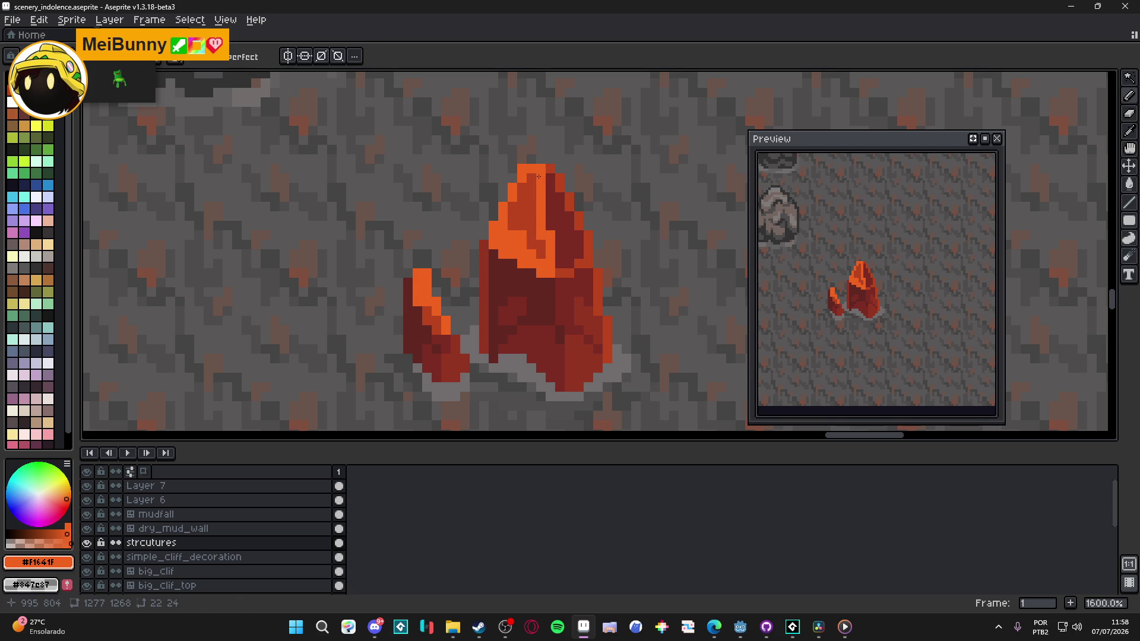
left_click(526, 205, "alt")
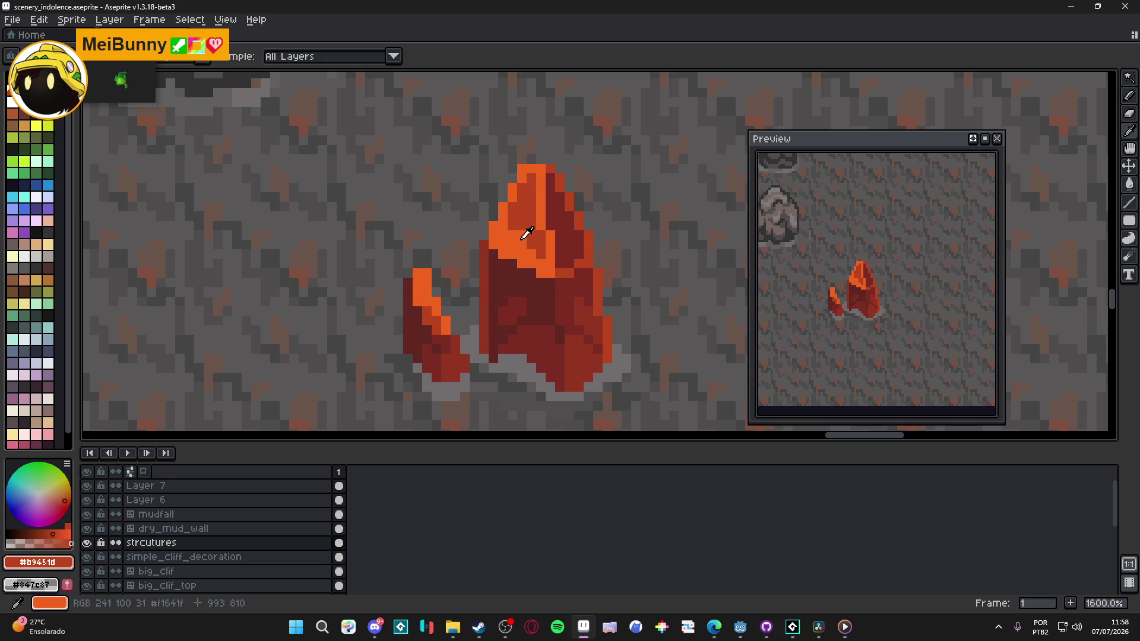
left_click(540, 256, "alt")
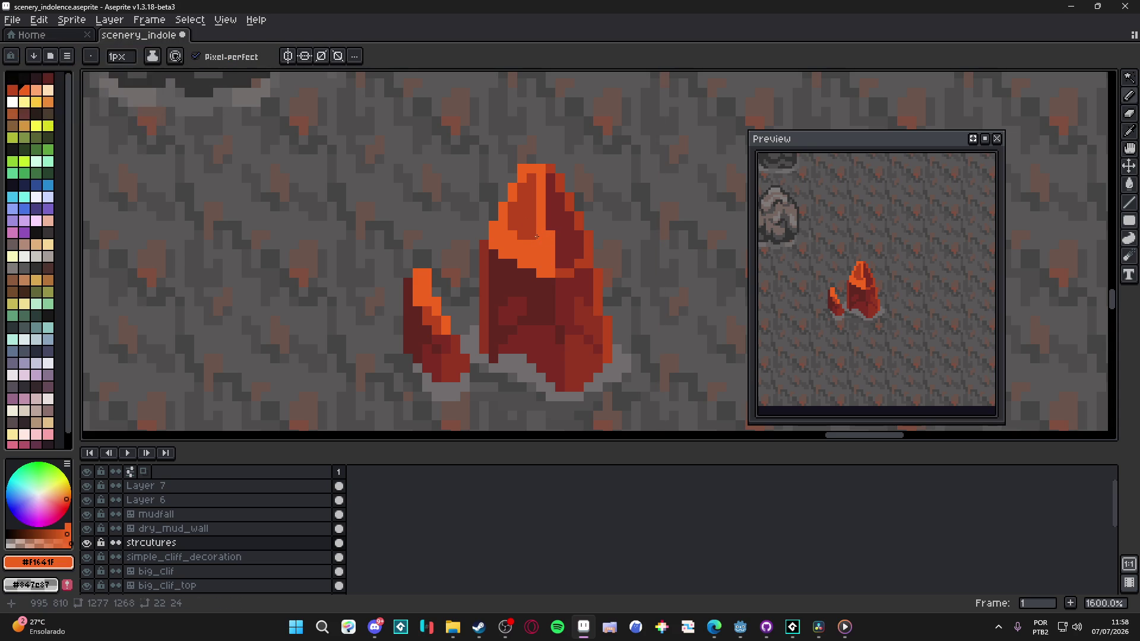
scroll(539, 236, "down", 4)
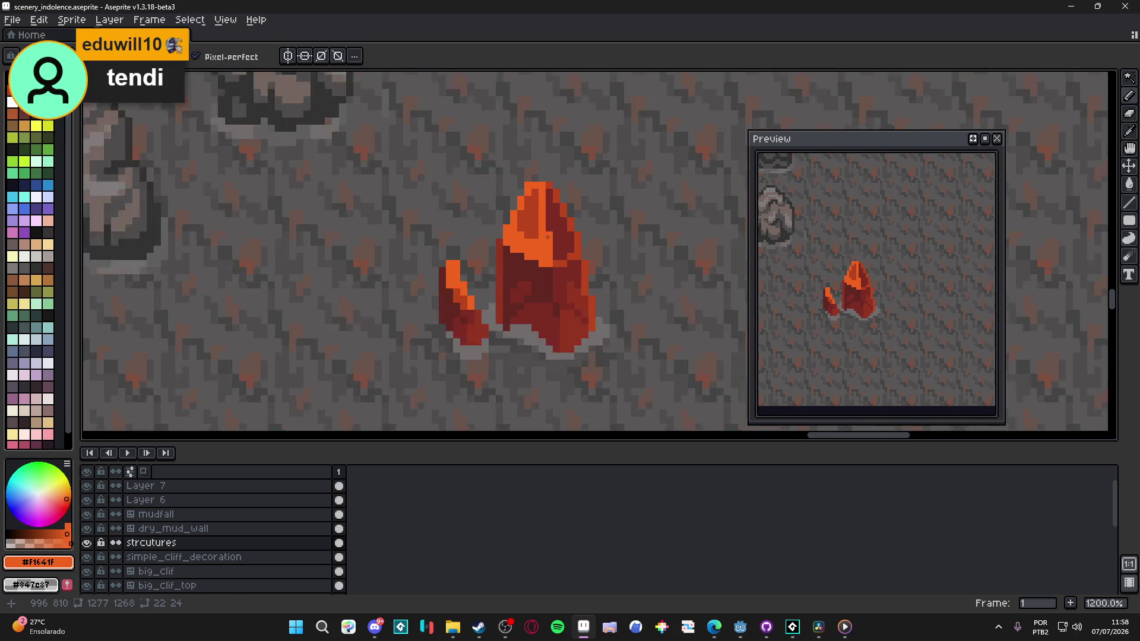
scroll(543, 227, "up", 3)
scroll(542, 228, "up", 1)
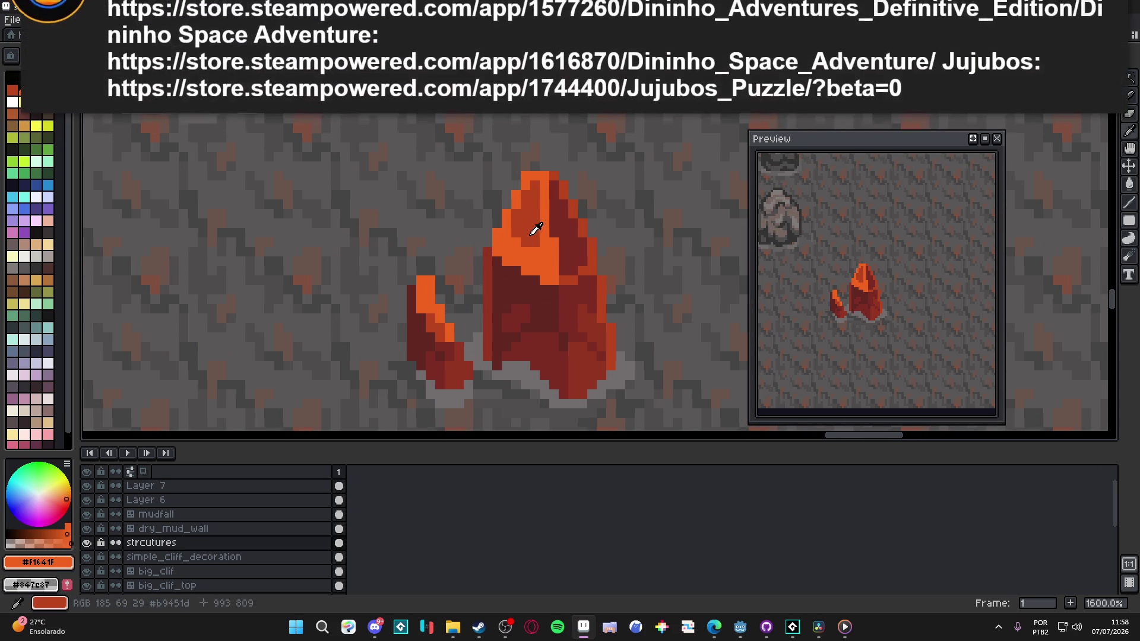
left_click(536, 239, "alt")
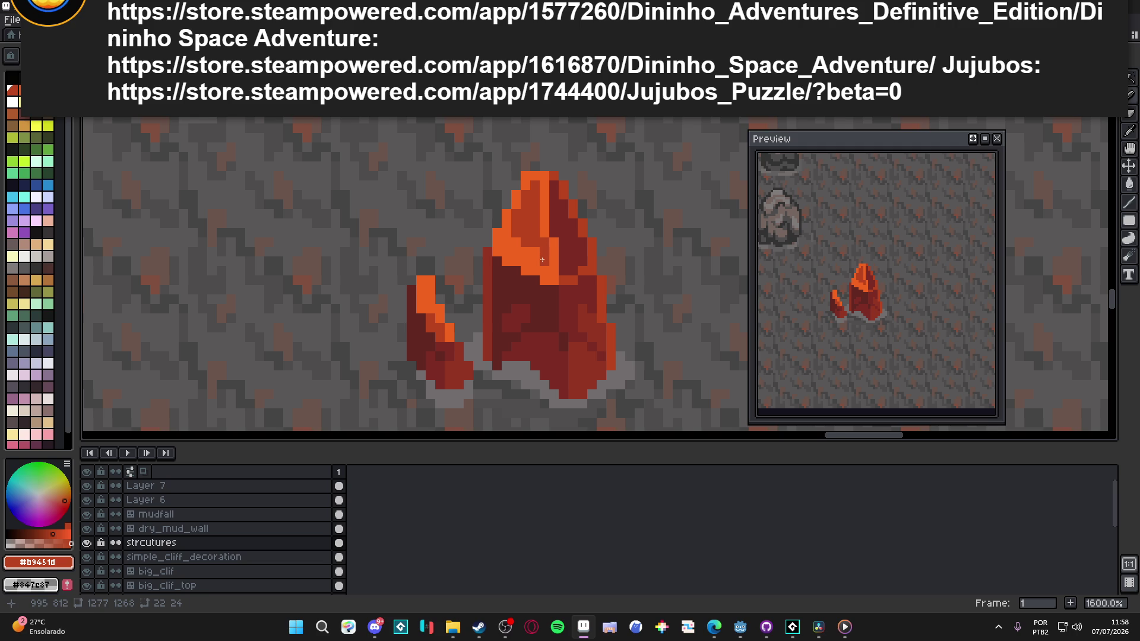
scroll(544, 248, "down", 1)
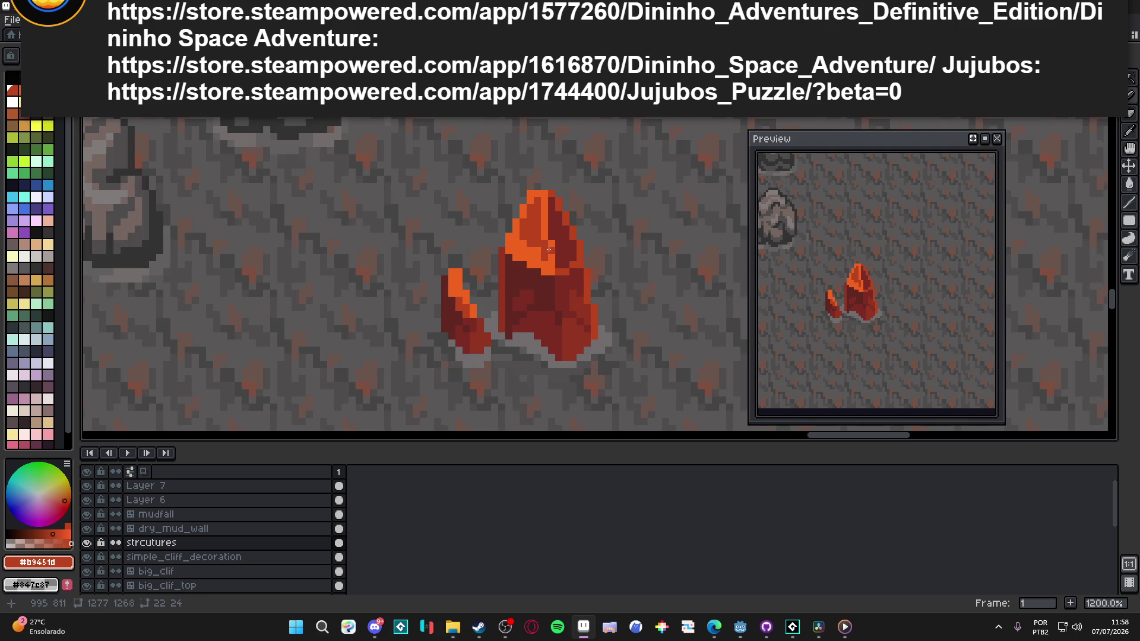
Step: Save scenery_indolence.aseprite
key("ctrl+s")
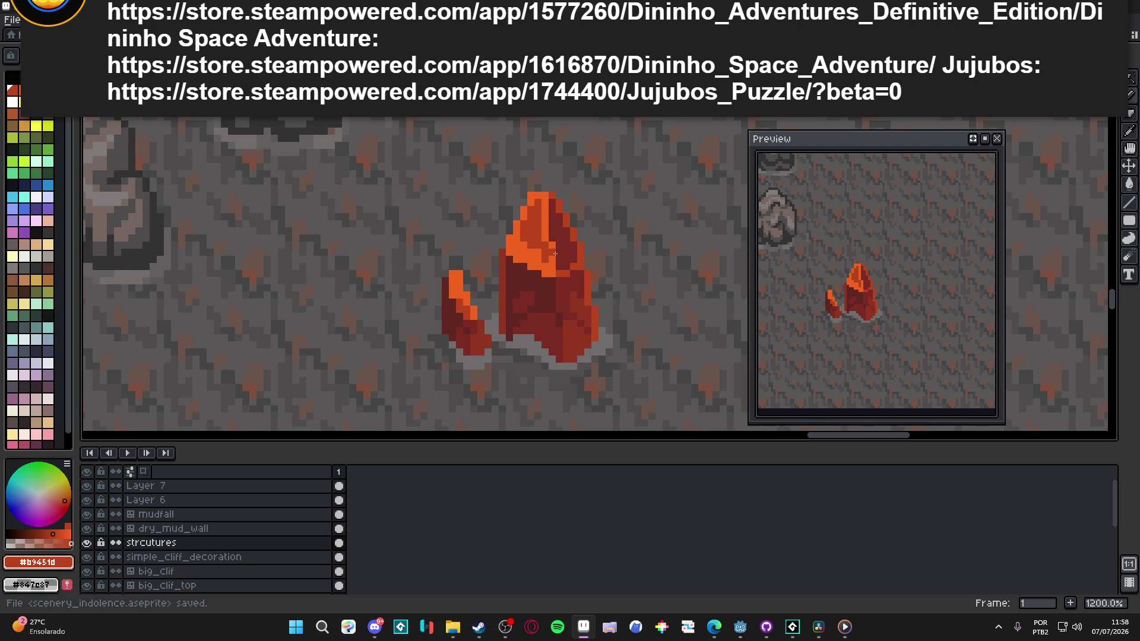
scroll(463, 264, "down", 6)
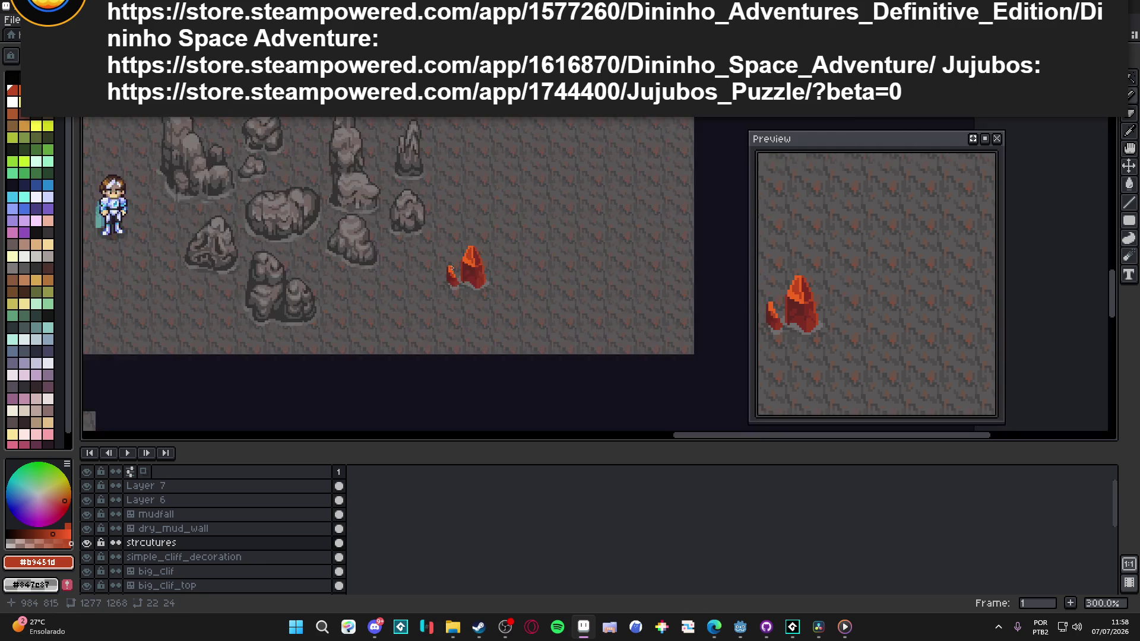
scroll(461, 267, "up", 4)
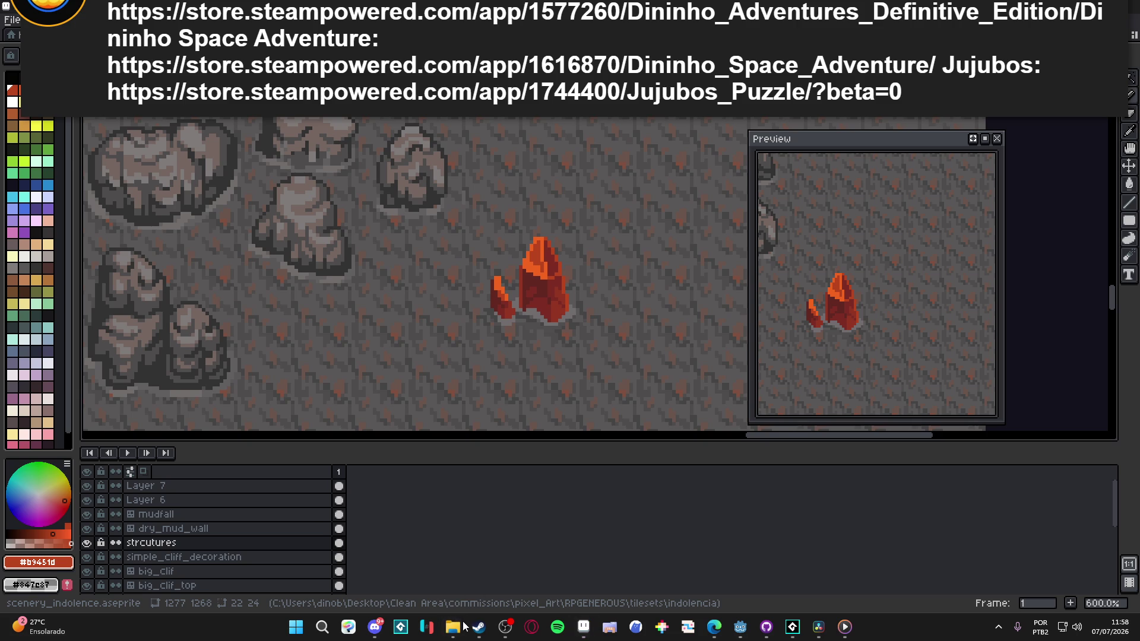
left_click(453, 627)
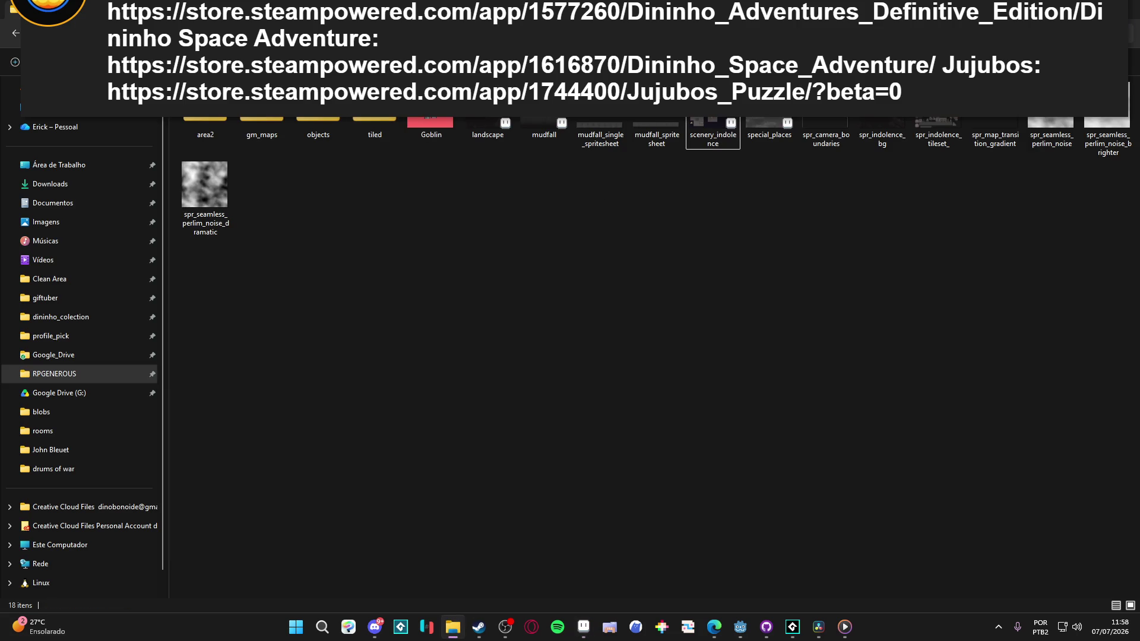
Step: Go up two folders to RPGENEROUS and open history_room_decorations.aseprite in Aseprite
key("alt+Up")
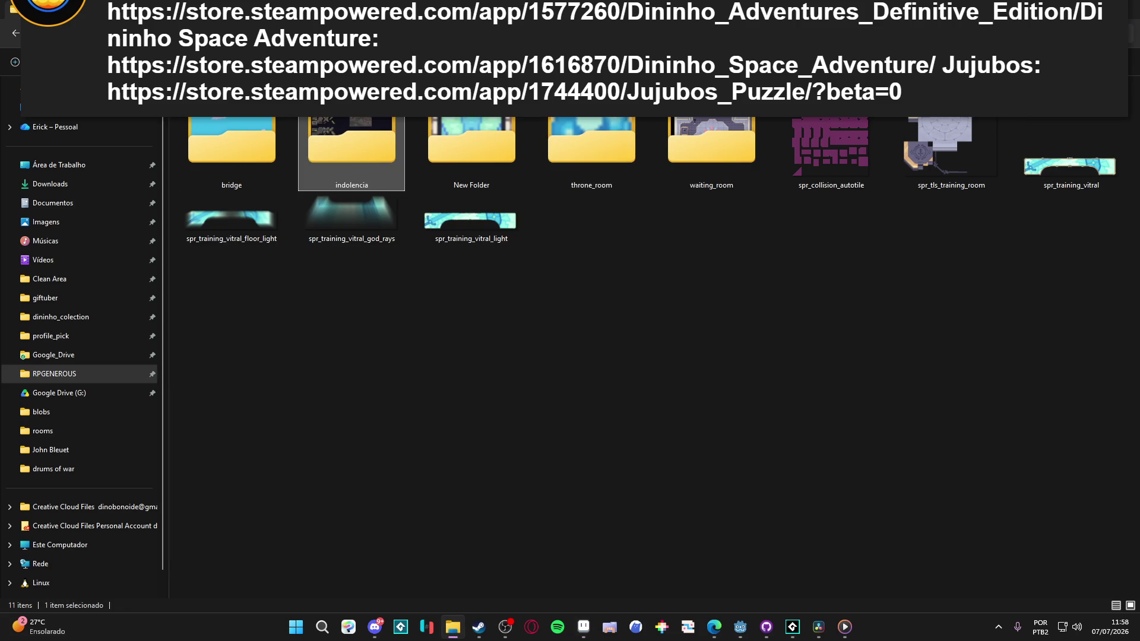
key("alt+Up")
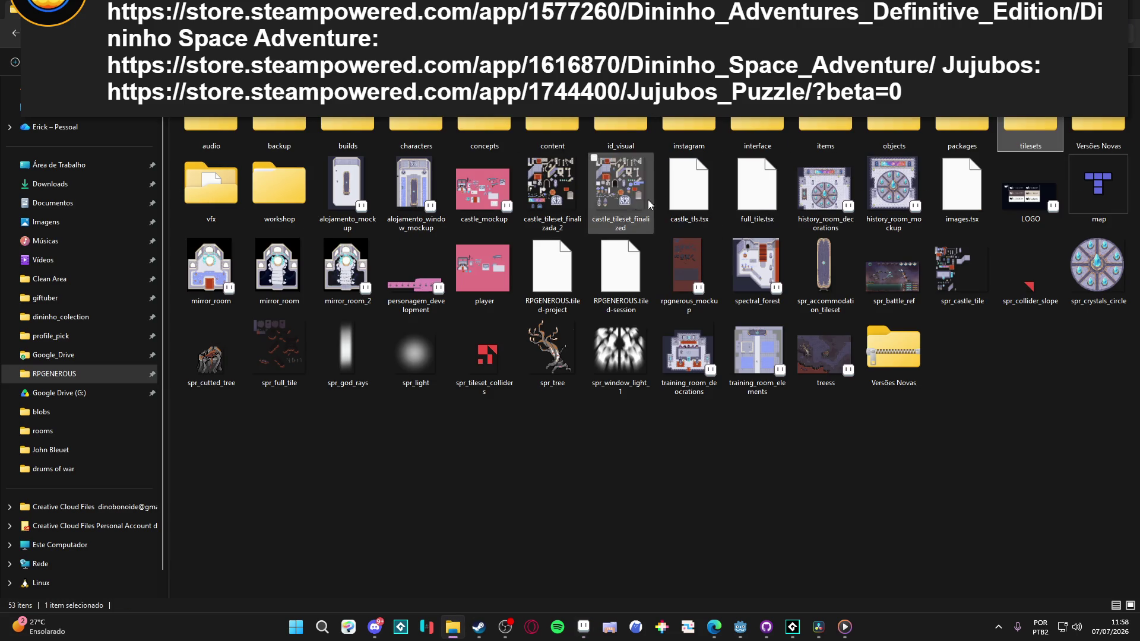
left_click(823, 205)
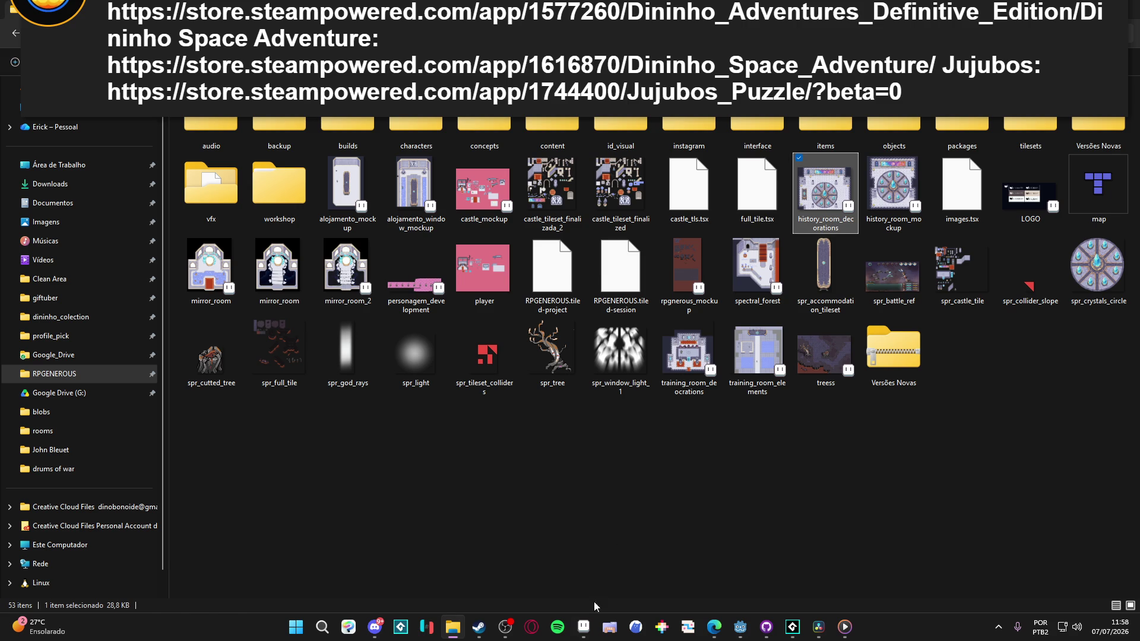
left_click(584, 628)
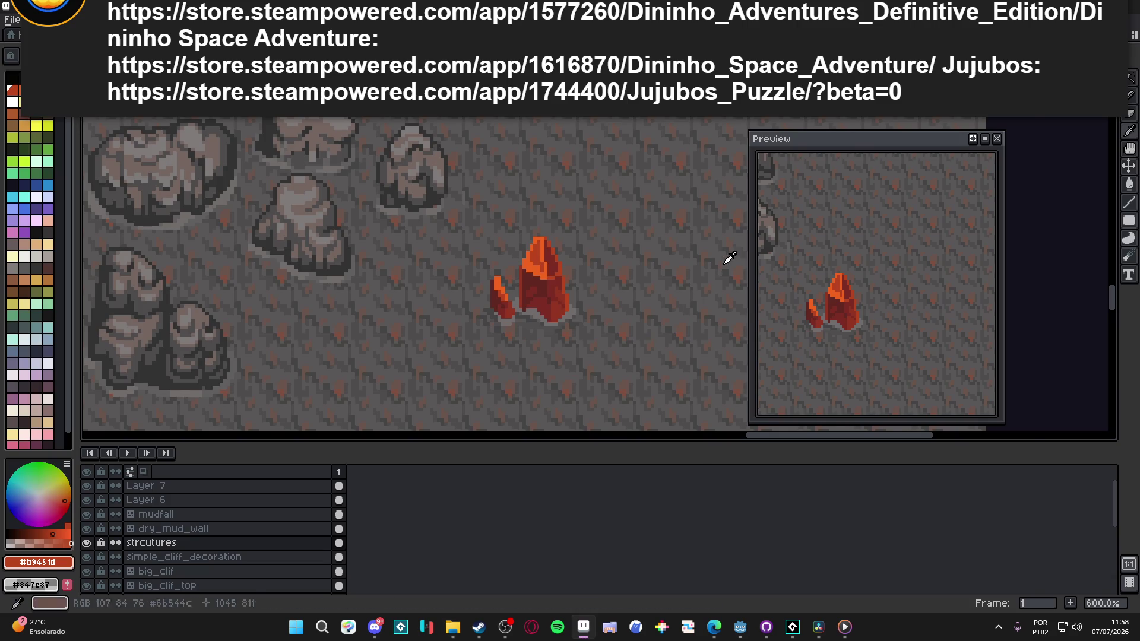
key("alt+Tab")
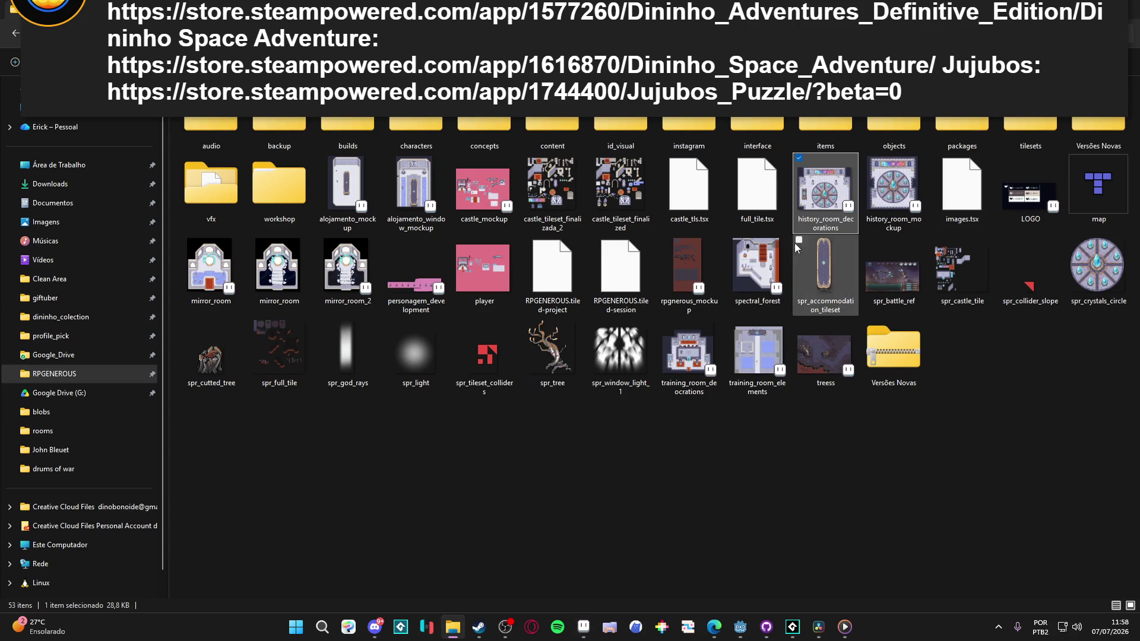
double_click(813, 206)
scroll(416, 280, "up", 3)
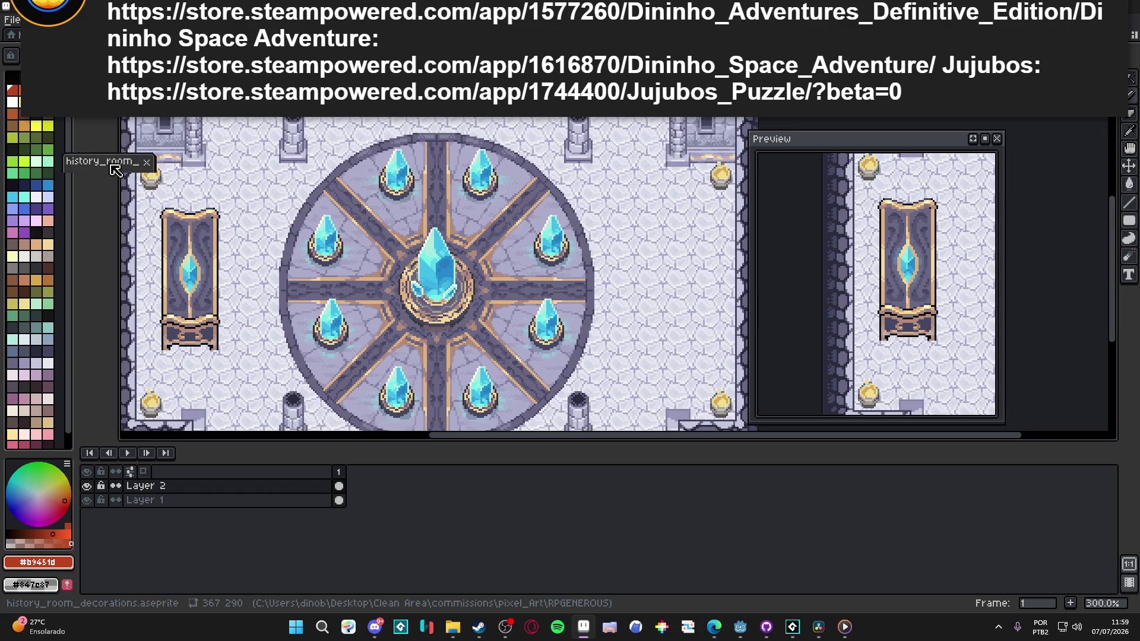
Step: Place the cave map beside the history room, zoom in, and darken a crystal column and diagonal edge
left_click_drag(170, 116, 478, 273)
scroll(478, 273, "up", 2)
key("plus")
key("plus")
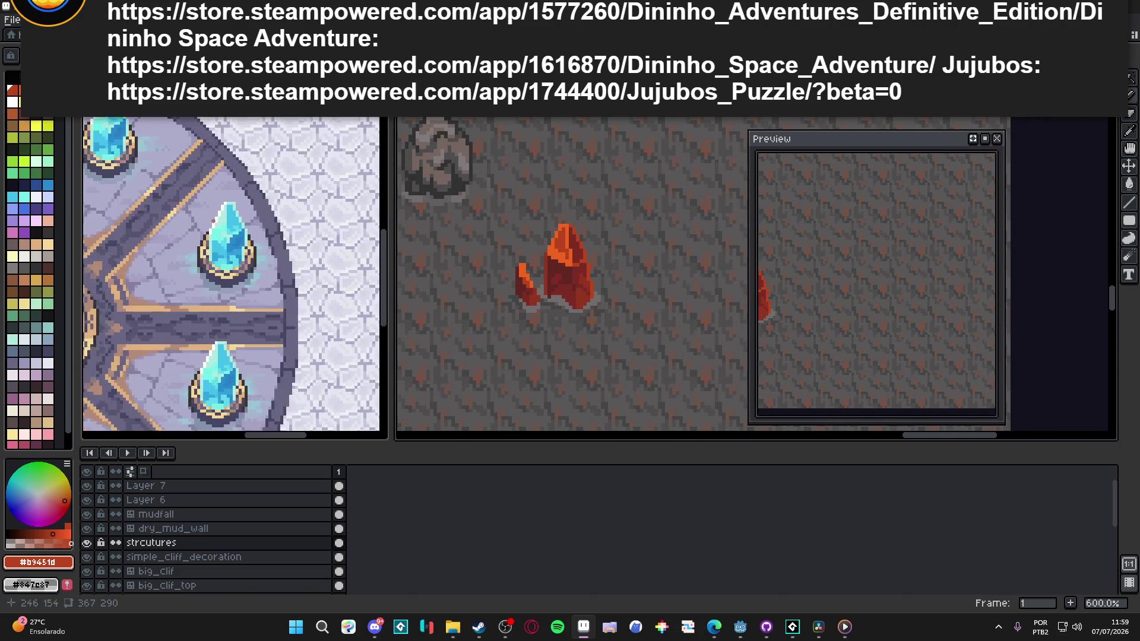
scroll(548, 255, "up", 4)
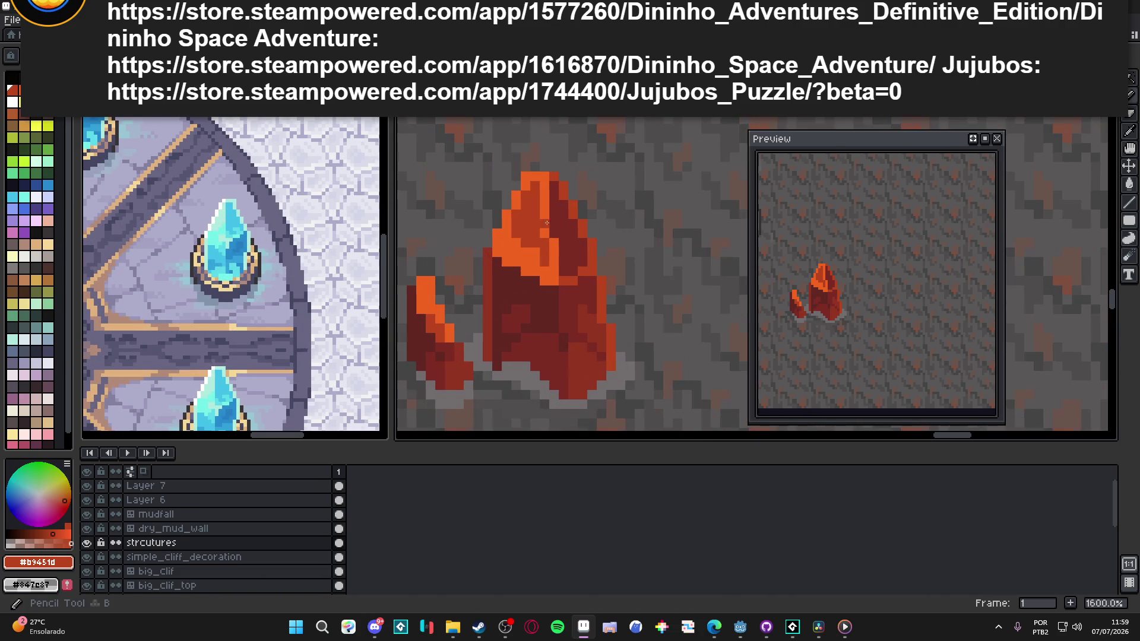
left_click(557, 214, "alt")
left_click(544, 233, "alt")
left_click_drag(545, 229, 545, 181)
mouse_move(554, 231)
left_mouse_down()
mouse_move(544, 276)
mouse_move(518, 249)
left_mouse_up()
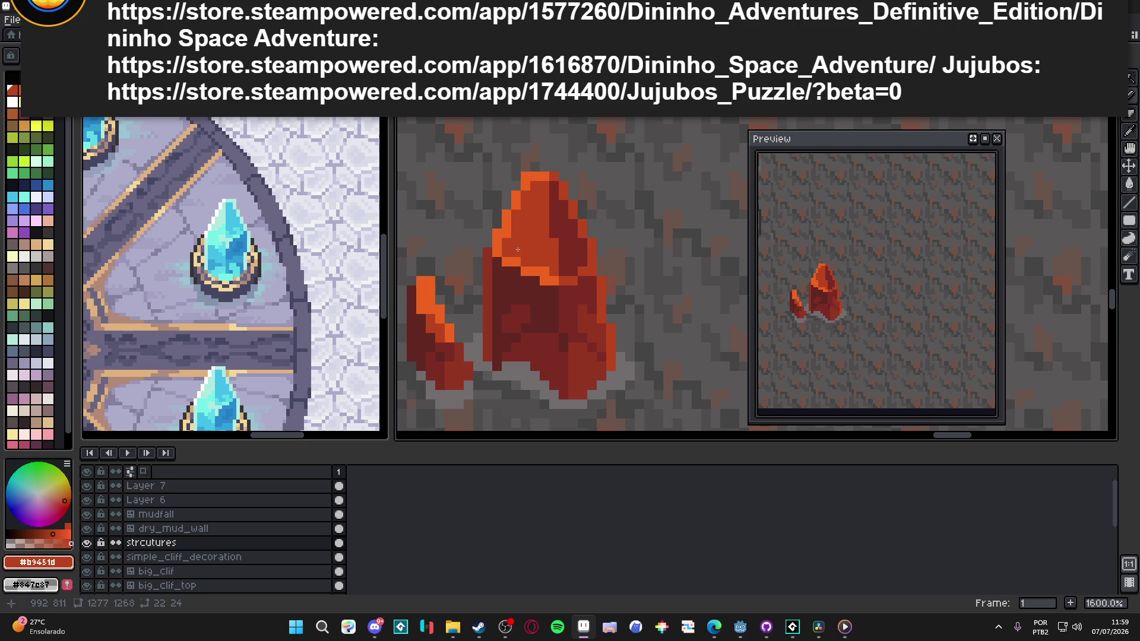
Step: Clear the selection and sample the crystal's orange and red shades, ending on #752d21
left_click(511, 232, "alt")
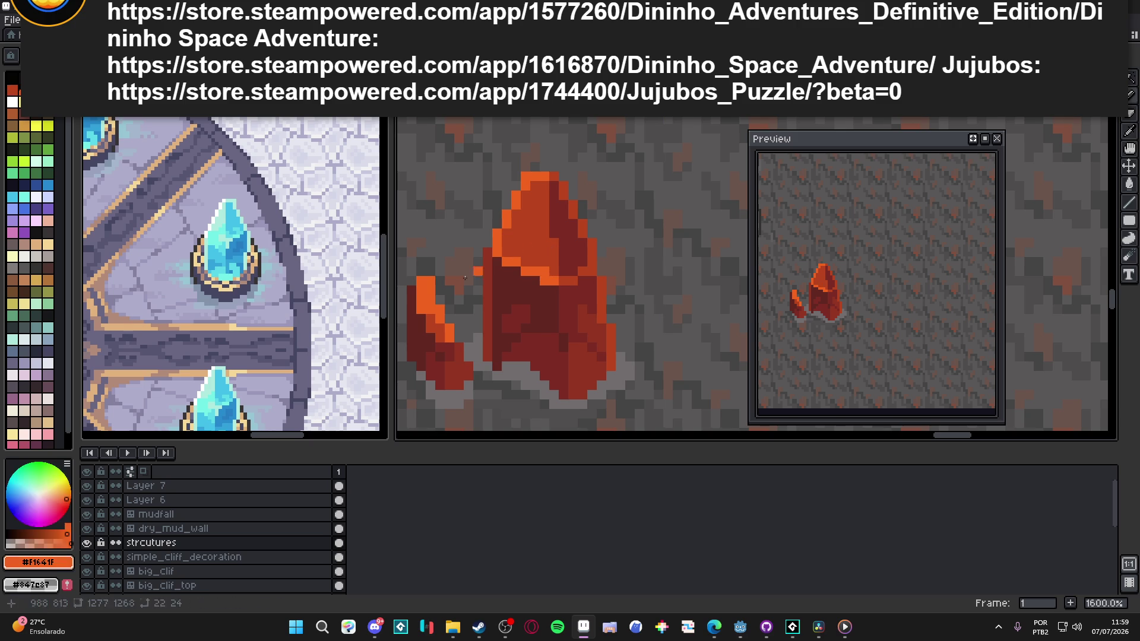
key("ctrl+d")
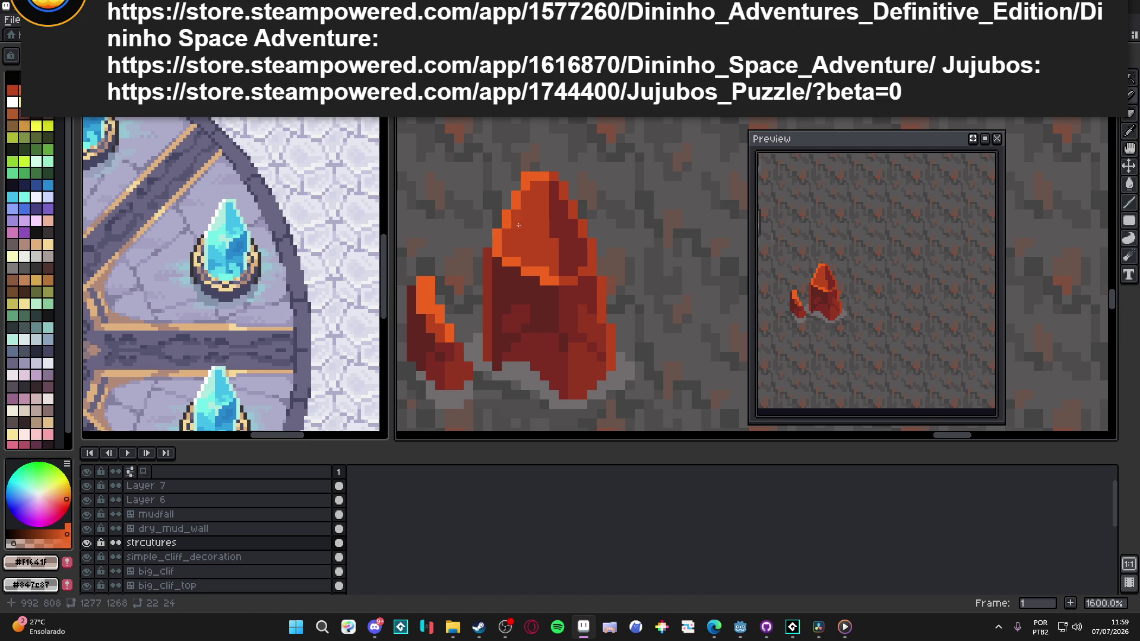
left_click(544, 208, "alt")
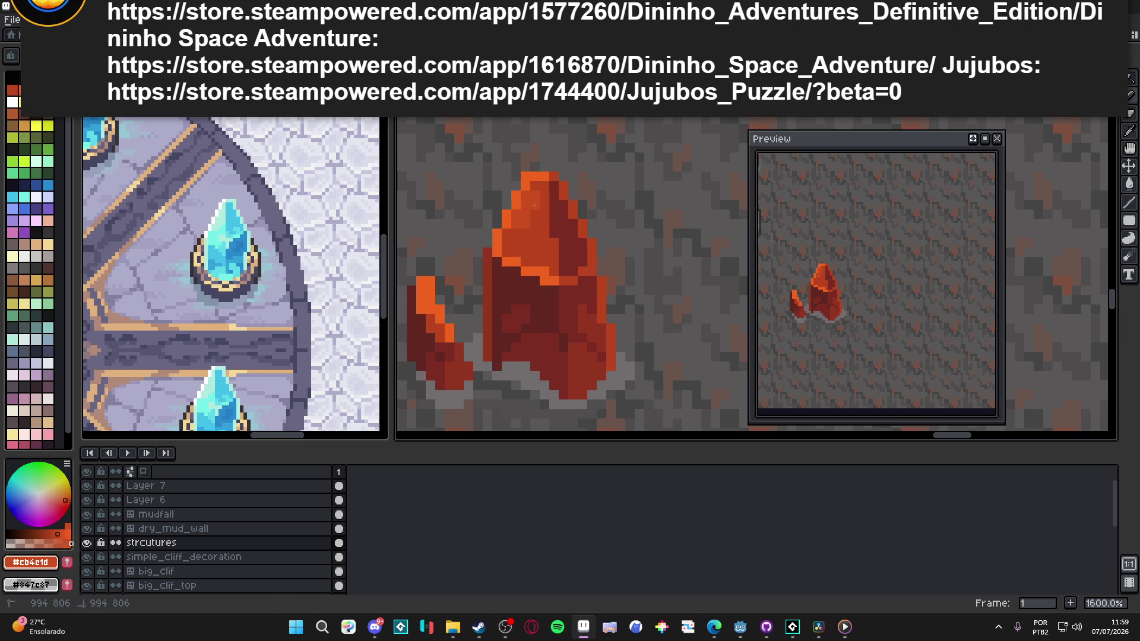
key("ctrl+shift+d")
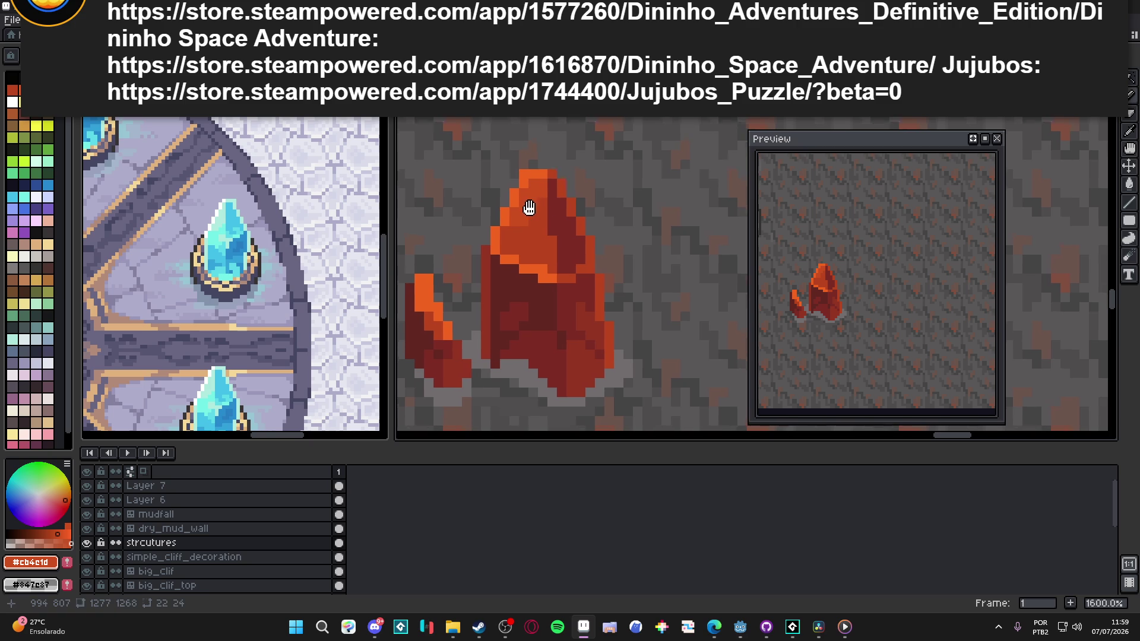
left_click(550, 237, "alt")
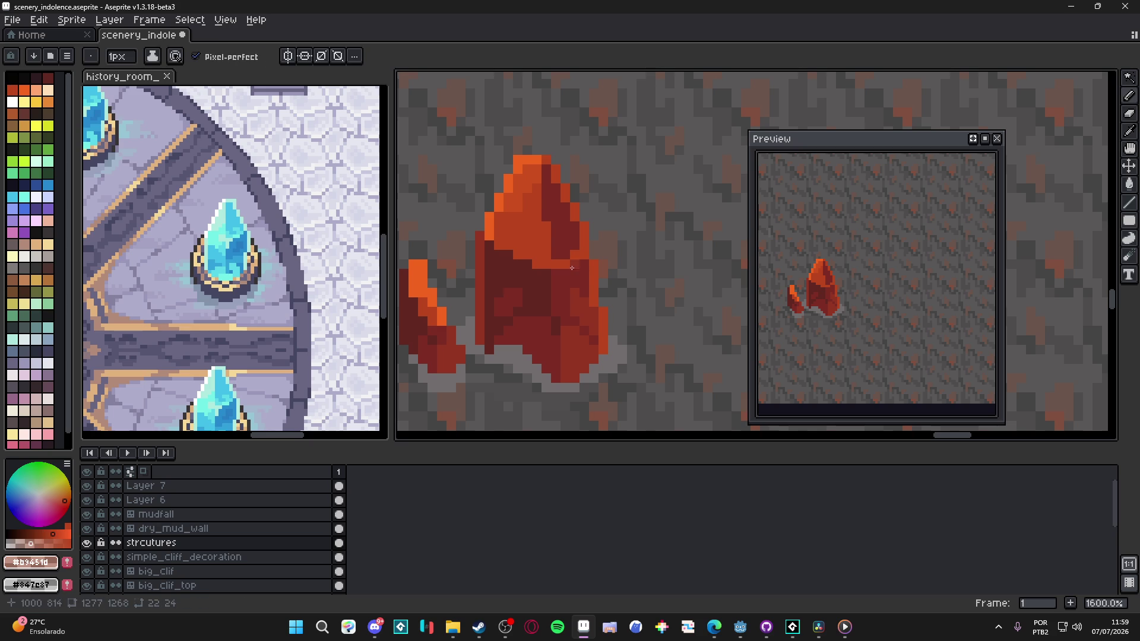
left_click(518, 297, "alt")
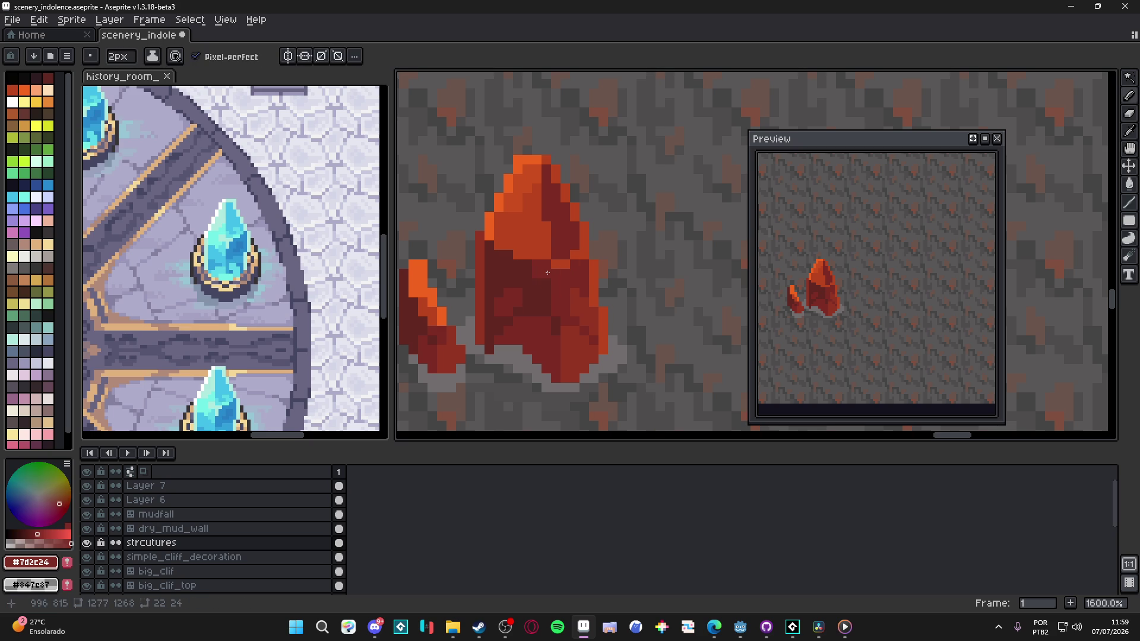
left_click(541, 257, "alt")
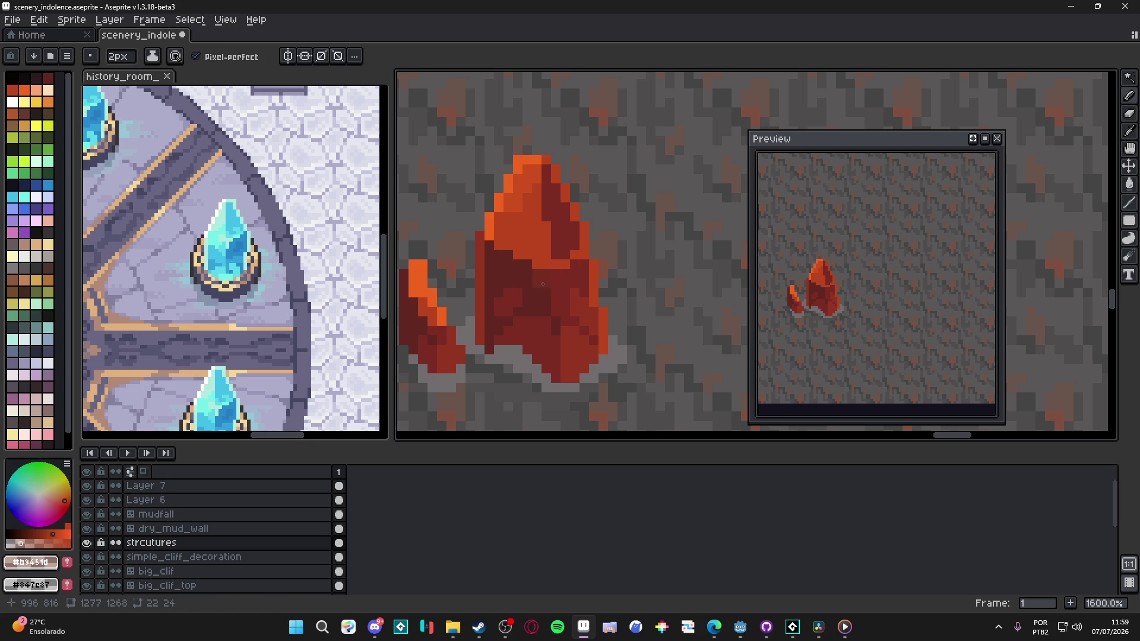
left_click(541, 270, "alt")
Step: Toggle the brush between 1 and 2 px while sampling #752d21, #b9451d, #943522, #612721 and #7d2c24
key("minus")
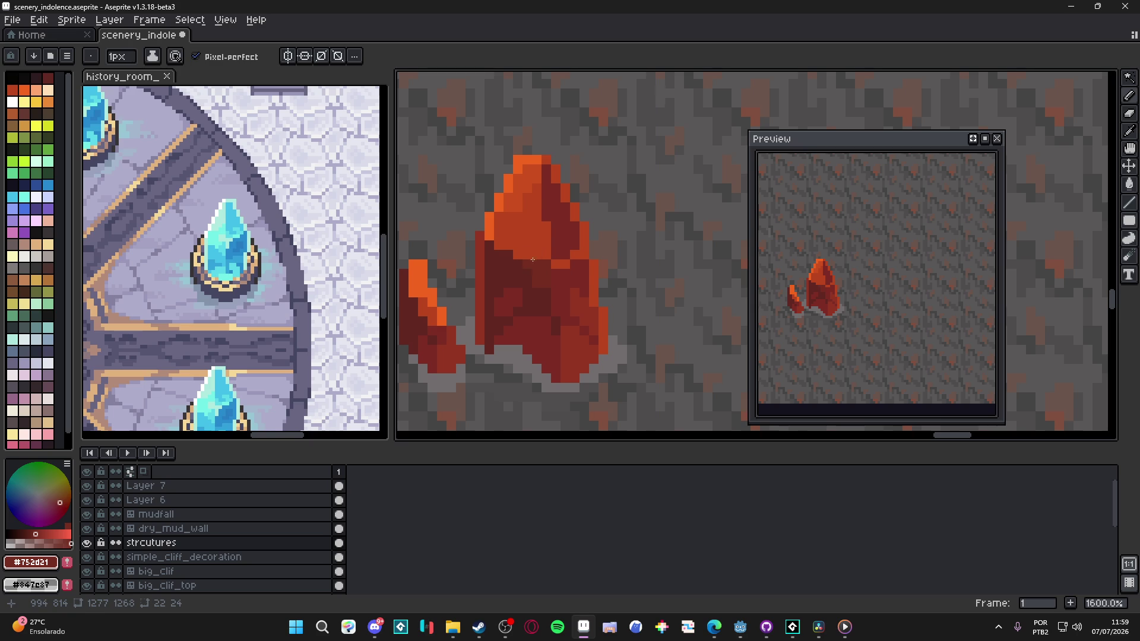
left_click(537, 284, "alt")
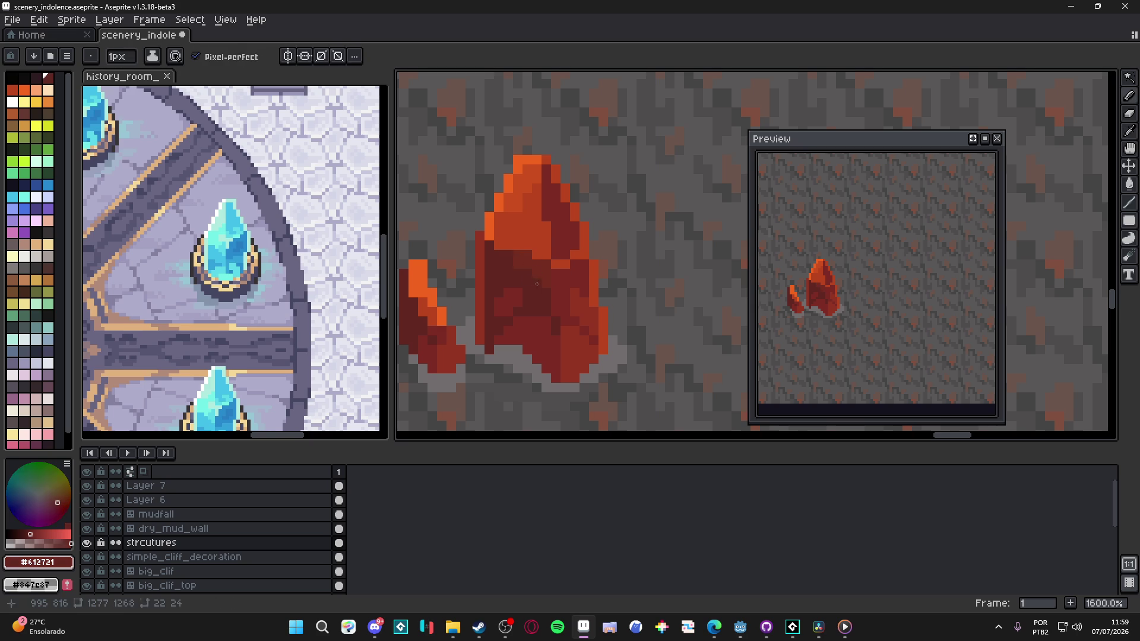
left_click(522, 248, "alt")
scroll(512, 279, "down", 1)
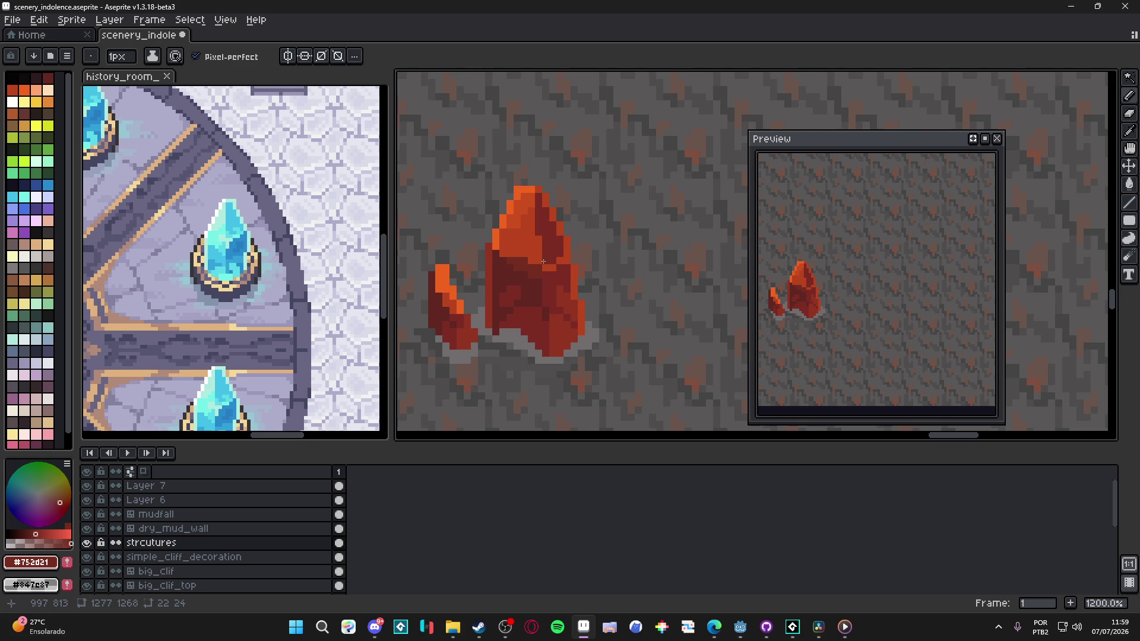
scroll(543, 261, "up", 1)
left_click(535, 234, "alt")
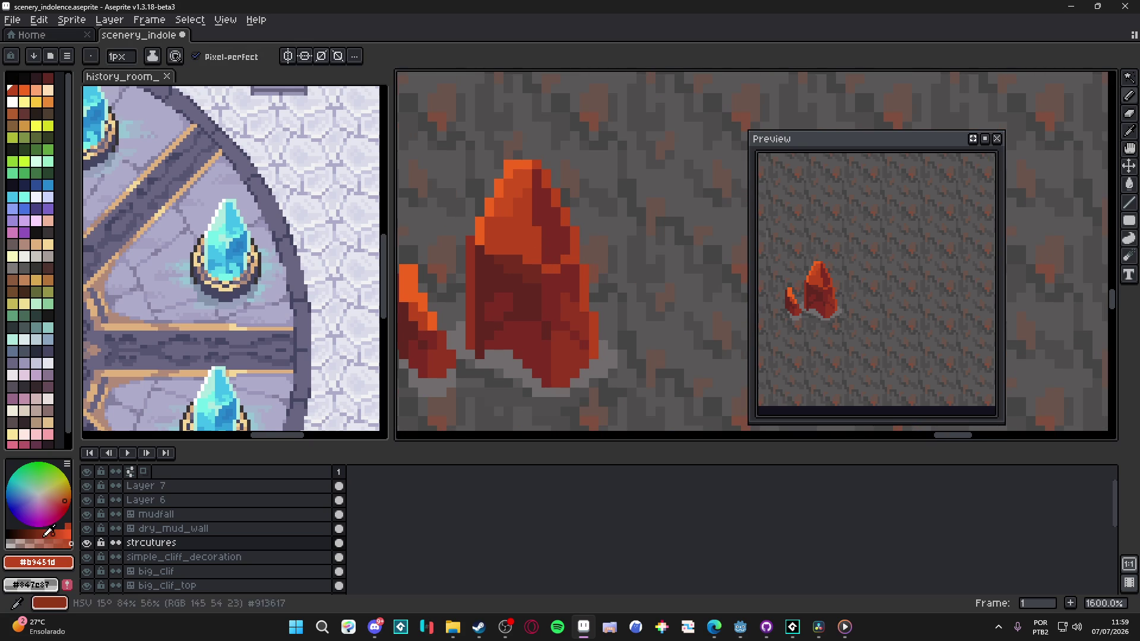
key("plus")
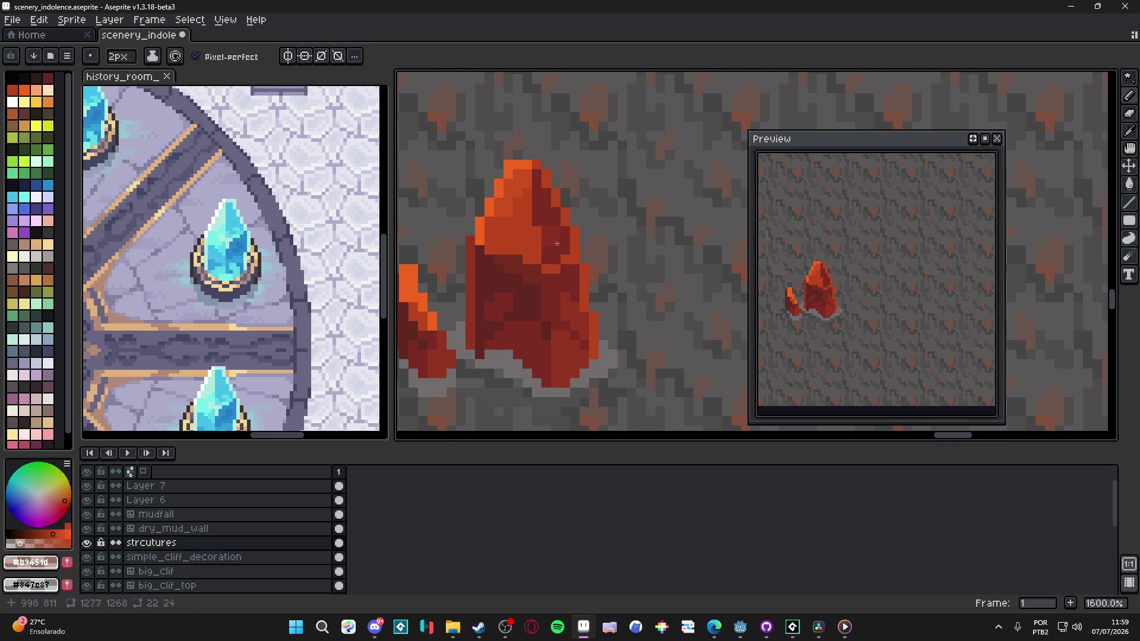
left_click(553, 244, "alt")
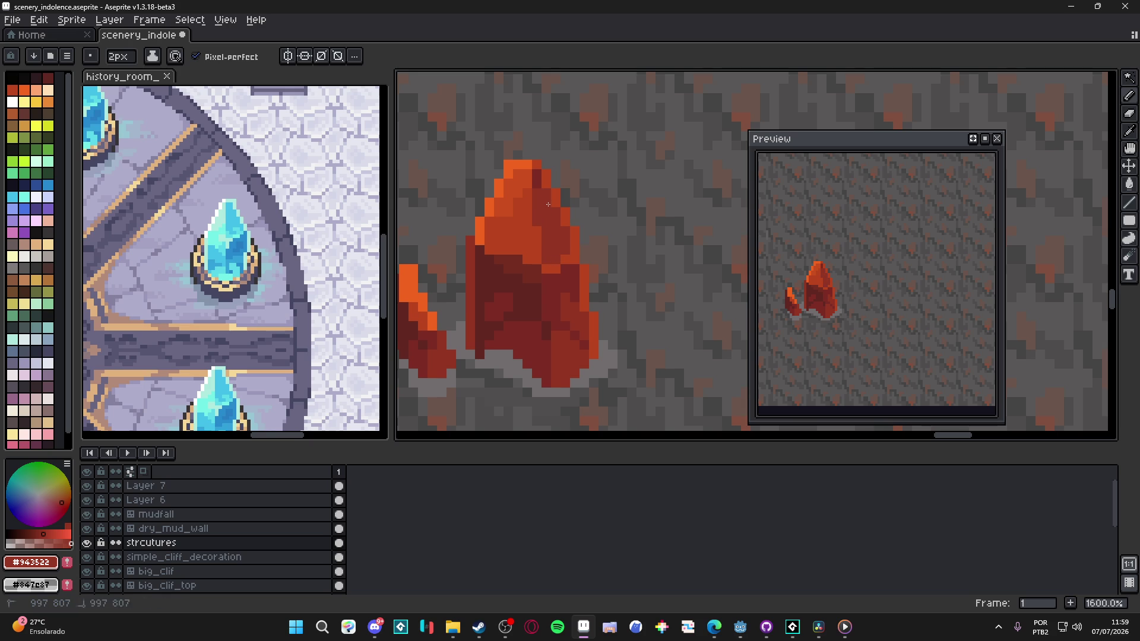
key("minus")
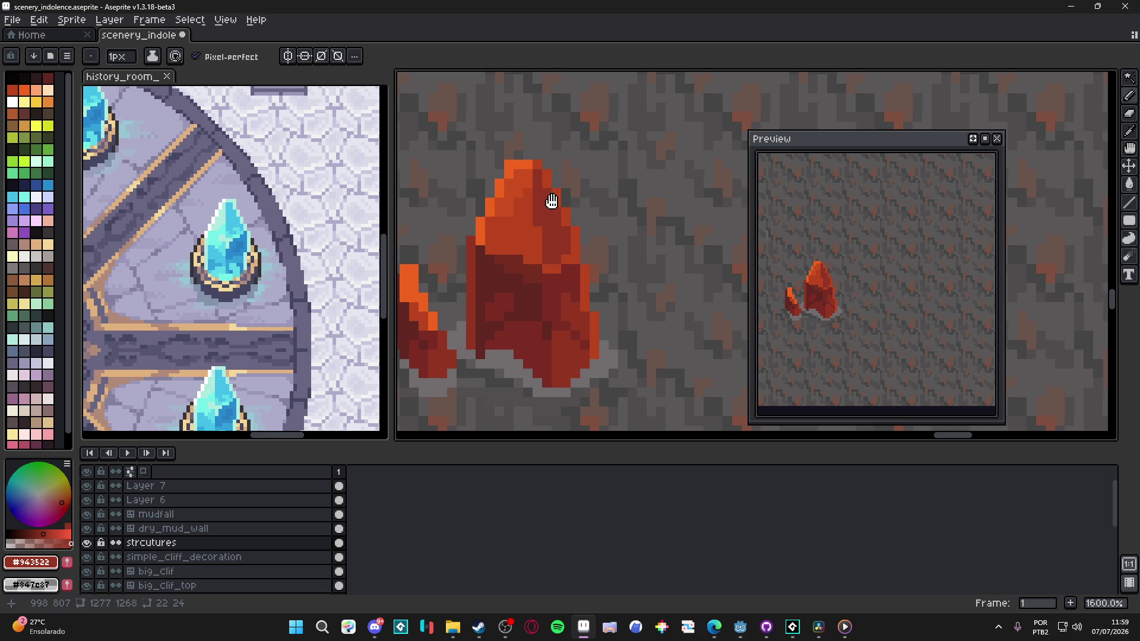
left_click_drag(552, 202, 558, 191)
left_click(527, 283, "alt")
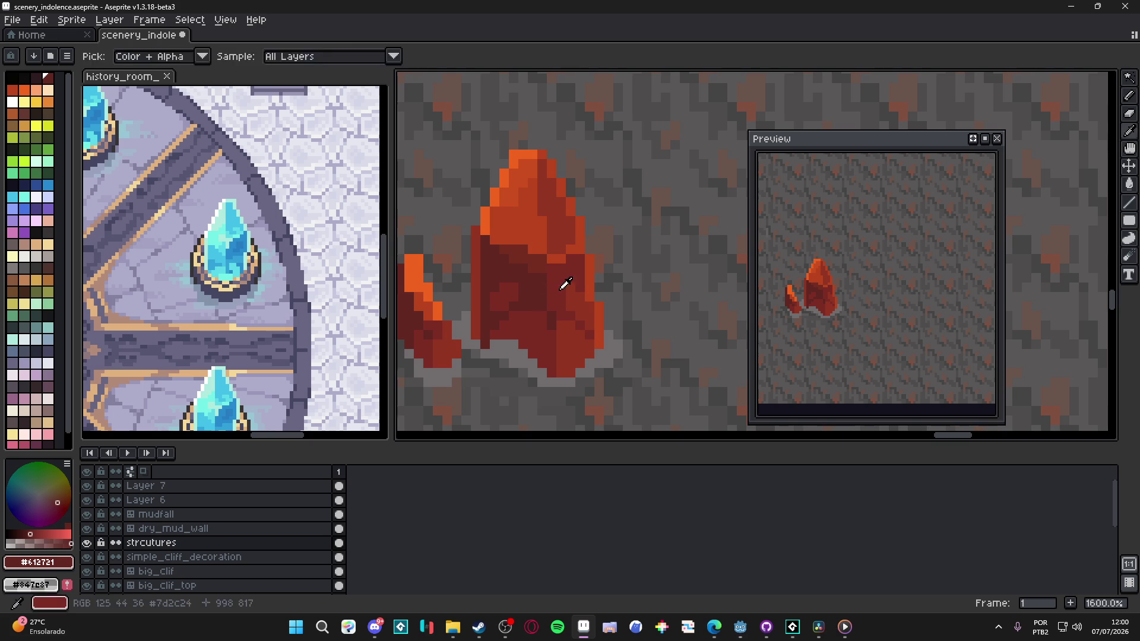
scroll(550, 283, "up", 1)
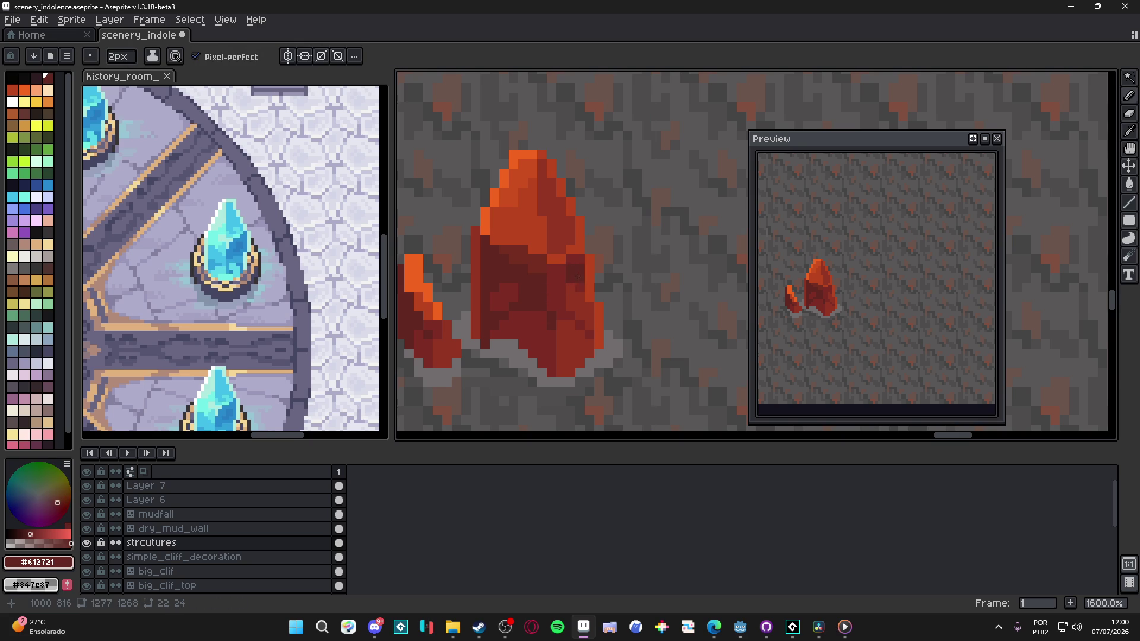
left_click(542, 265, "alt")
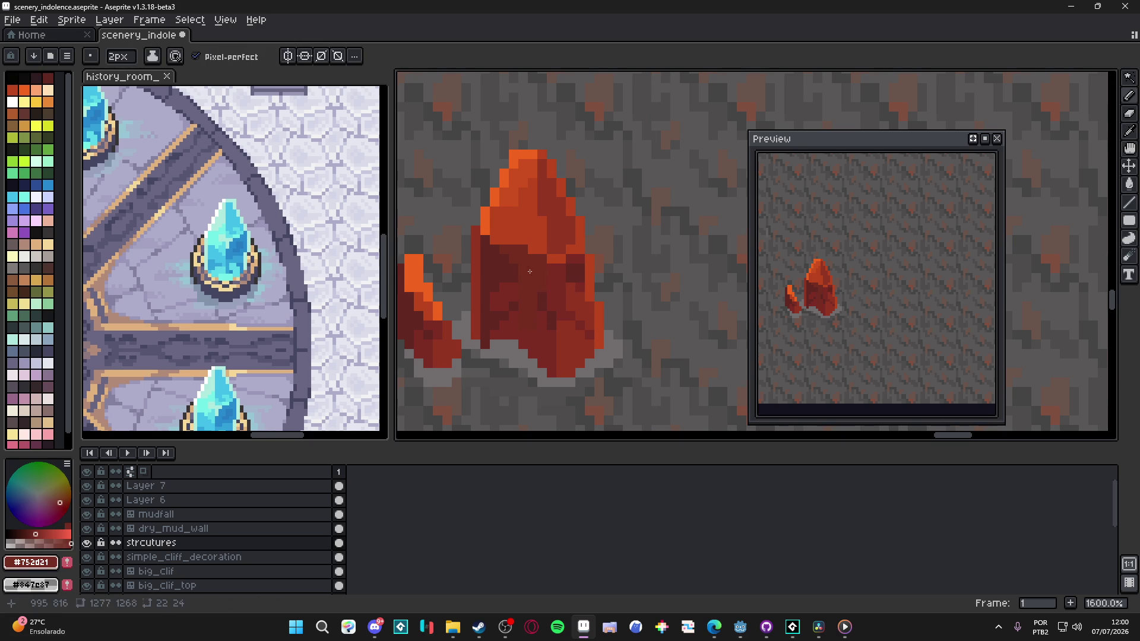
left_click(530, 300, "alt")
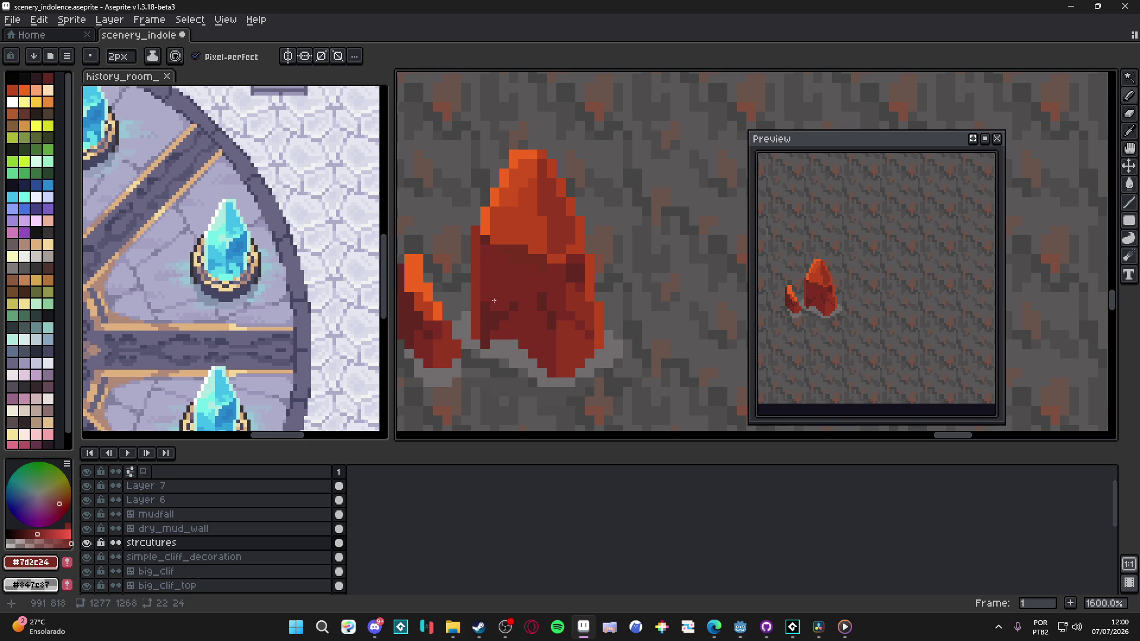
Step: Paint a 2px #612721 dark red block and a 1px dark red column down the crystal
key("minus")
left_click(493, 344, "alt")
left_click(533, 289, "alt")
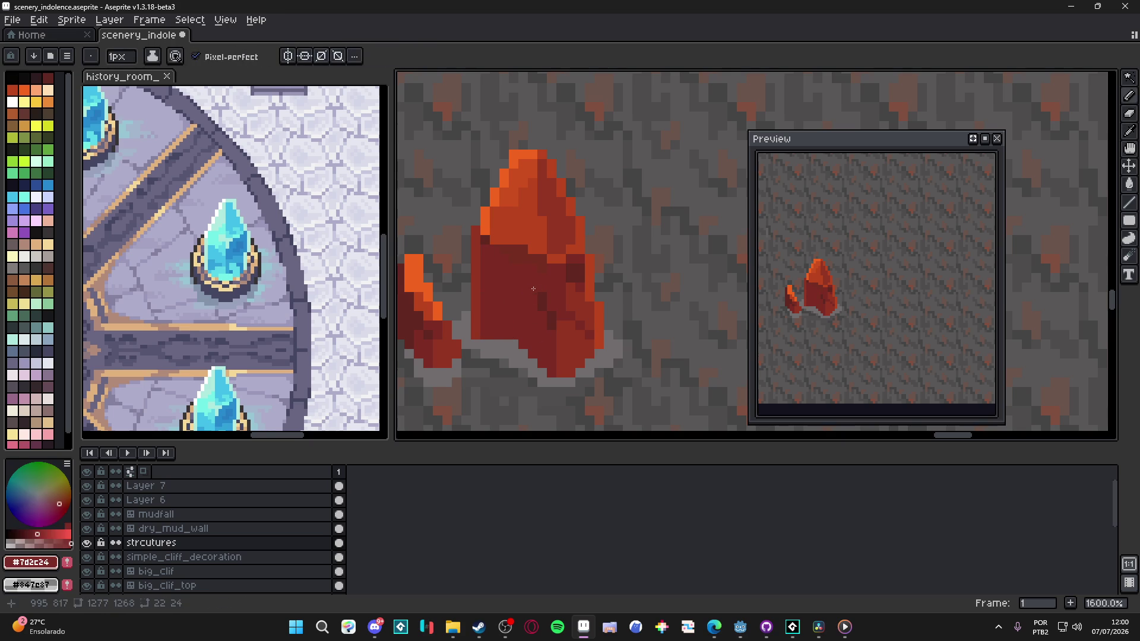
left_click(570, 274, "alt")
key("plus")
left_click(563, 279)
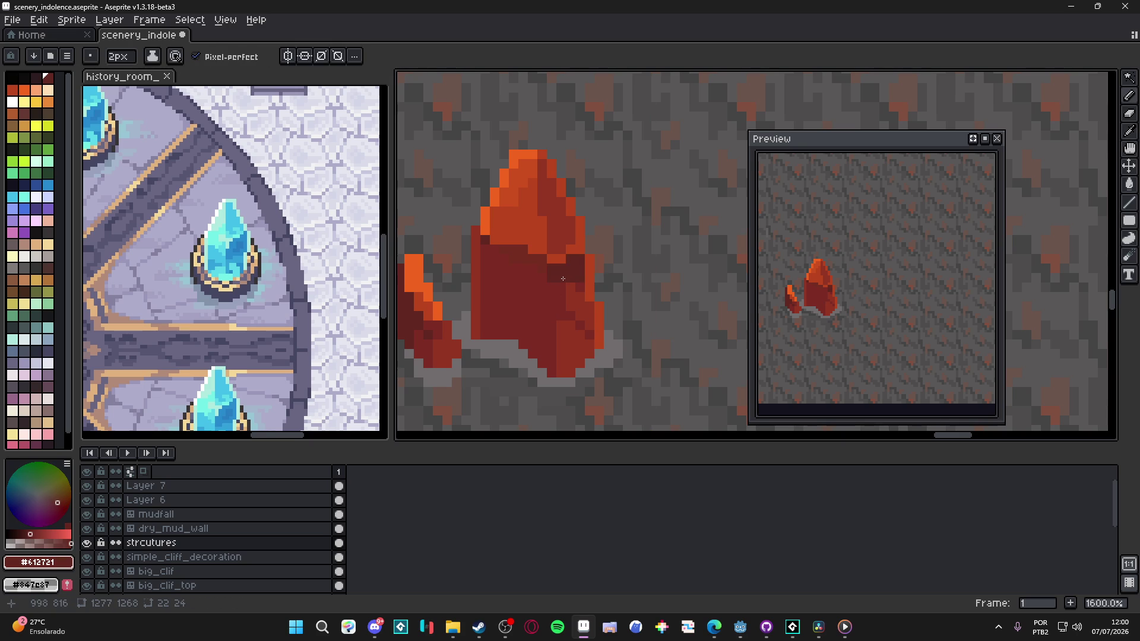
key("minus")
left_click_drag(548, 282, 553, 371)
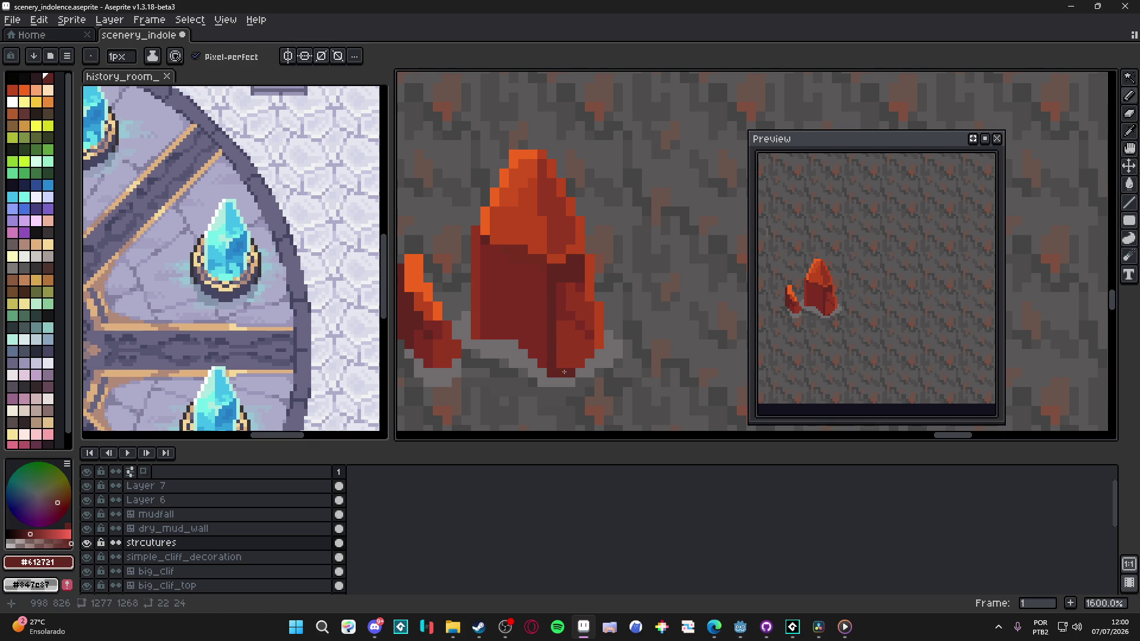
Step: Paint darker red shading down the crystal's right side
key("v")
key("b")
left_click_drag(561, 321, 562, 358)
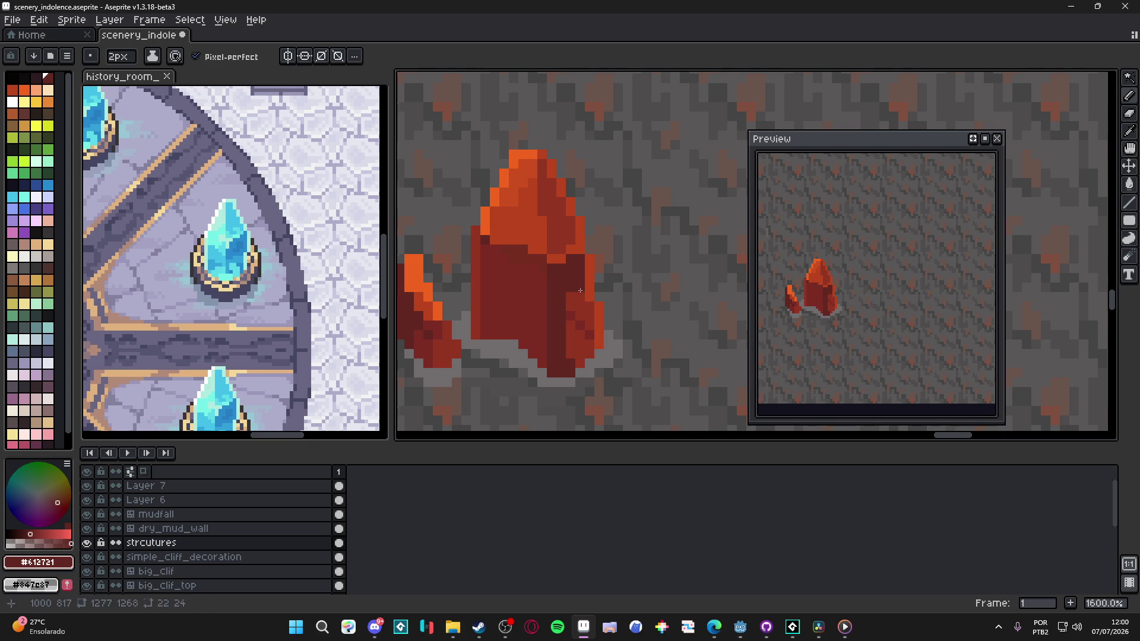
left_click_drag(575, 291, 579, 365)
key("minus")
left_click_drag(559, 328, 603, 301)
Step: Sample #b9451d, #612721 and #F1641F, then repaint the crystal's left edge in lighter orange
scroll(573, 199, "up", 1)
left_click(555, 143, "alt")
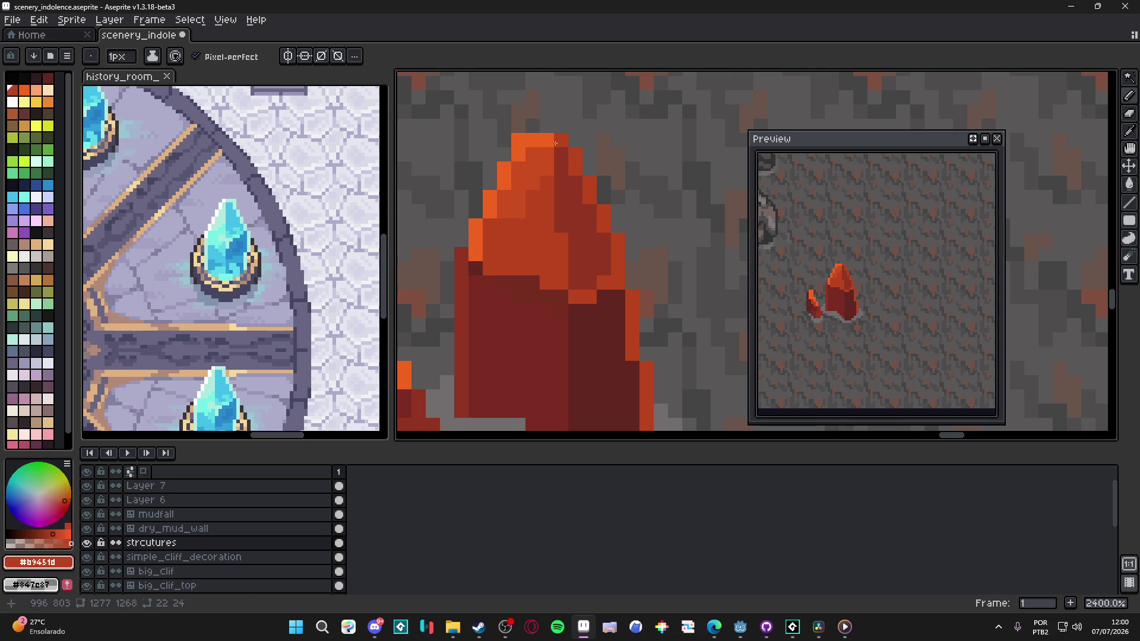
scroll(579, 239, "down", 3)
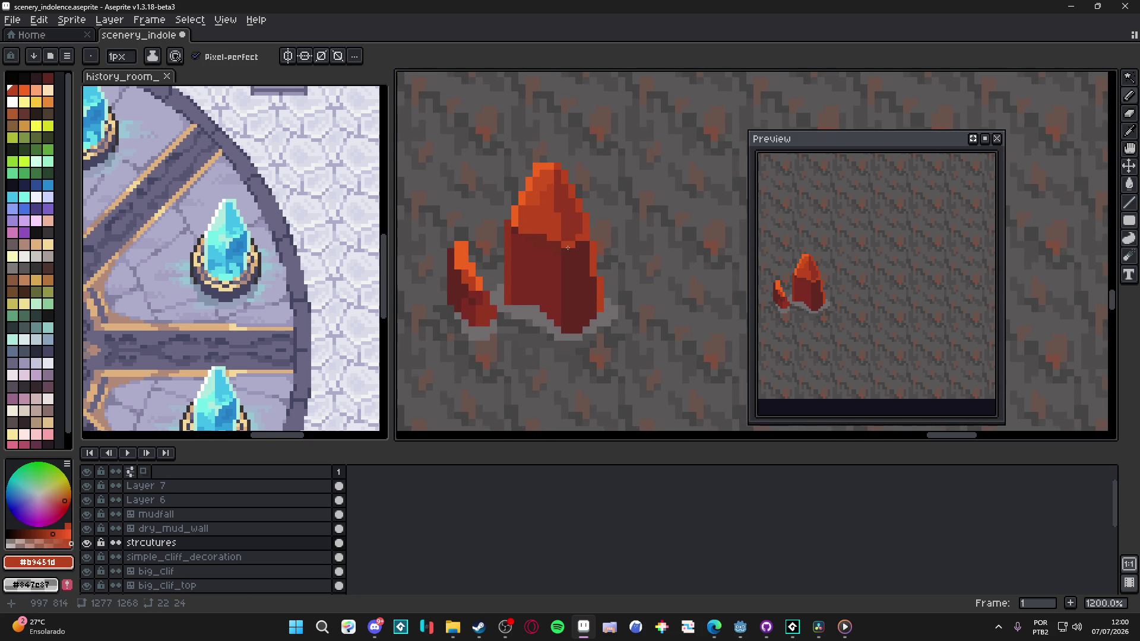
scroll(576, 268, "up", 1)
left_click(578, 273, "alt")
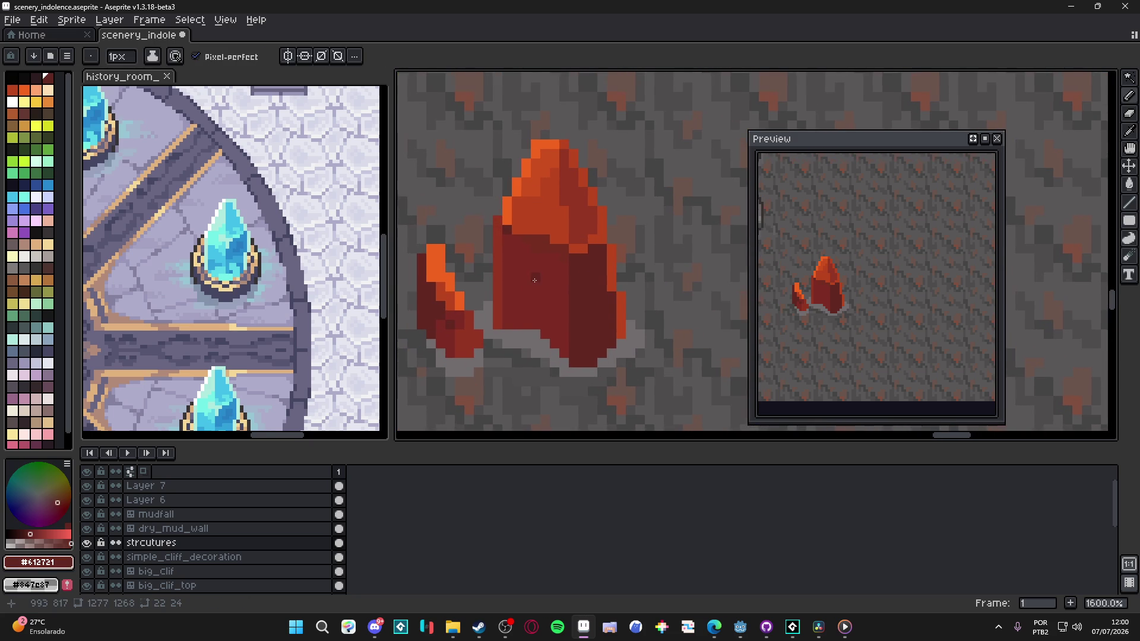
scroll(550, 264, "down", 1)
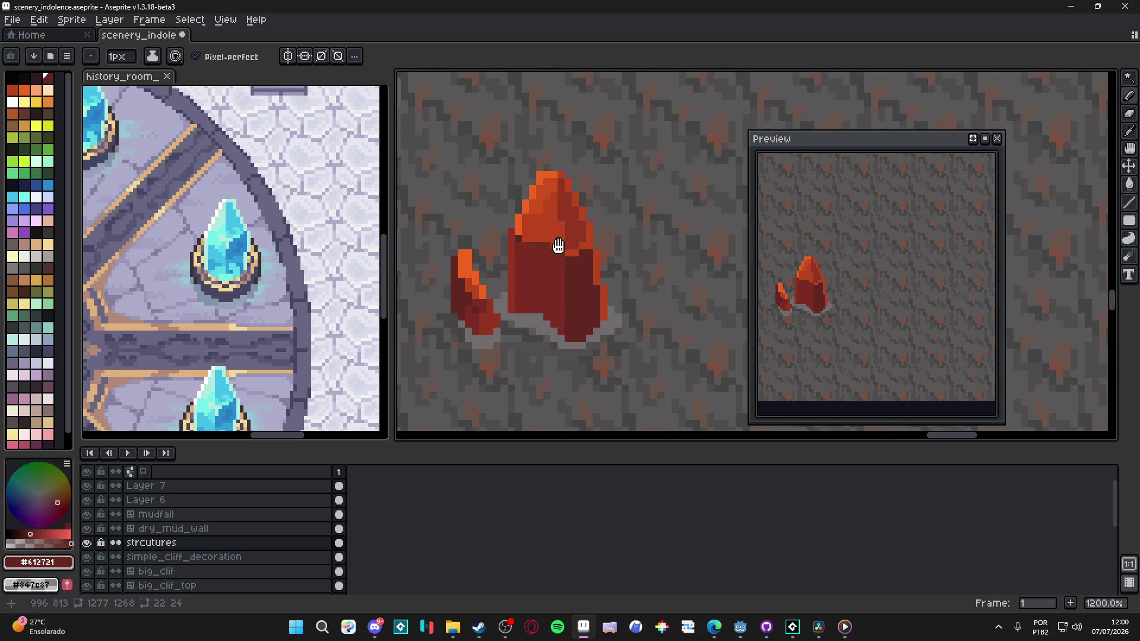
scroll(543, 254, "up", 1)
left_click(521, 230, "alt")
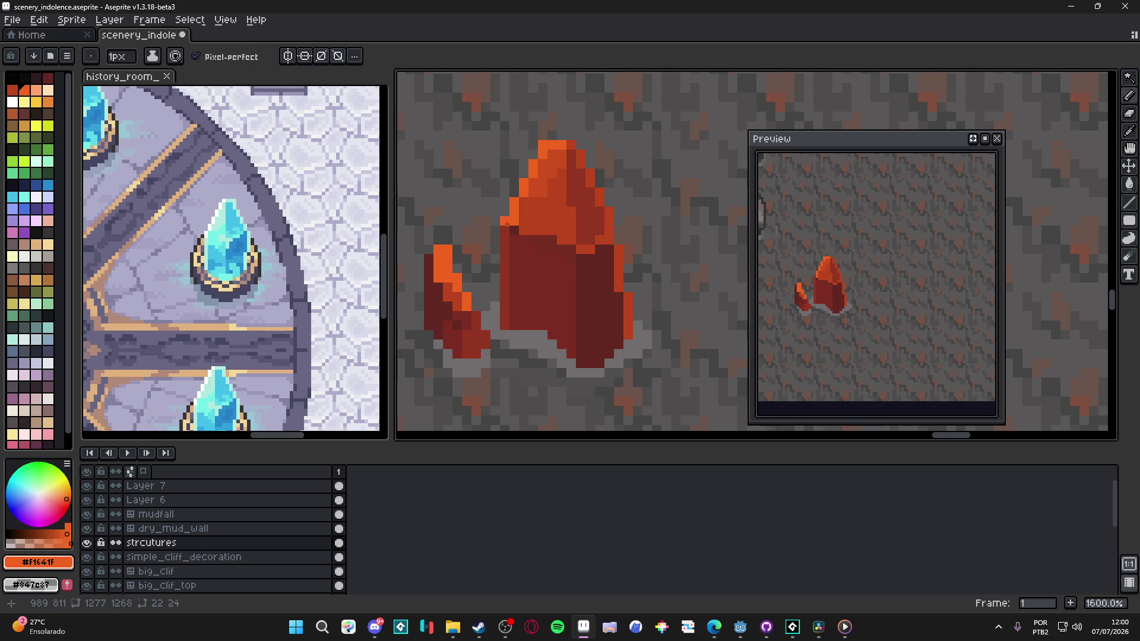
left_click(533, 238, "alt")
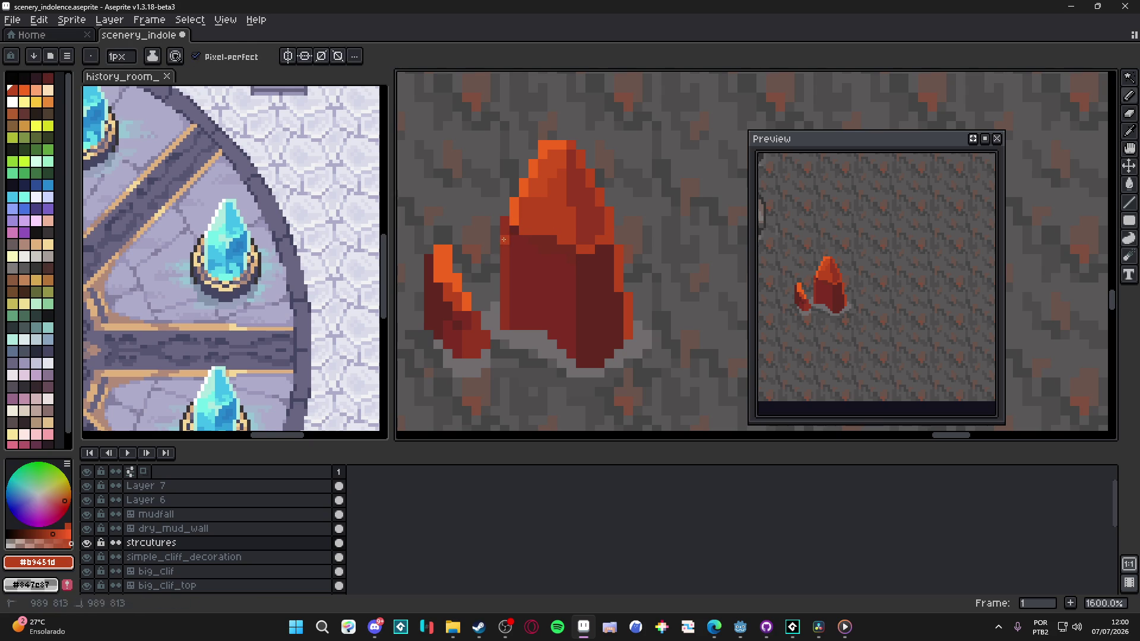
left_click_drag(505, 248, 505, 326)
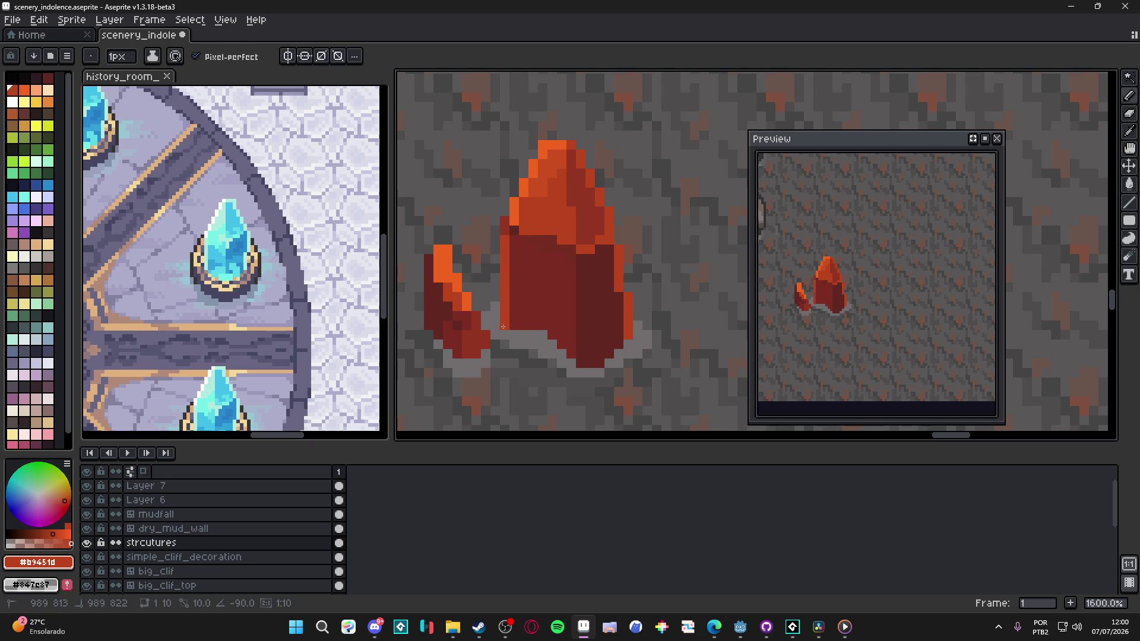
Step: Sample the crystal's dark red and mid orange, switching the brush between 2 px and 1 px
left_click(516, 233, "alt")
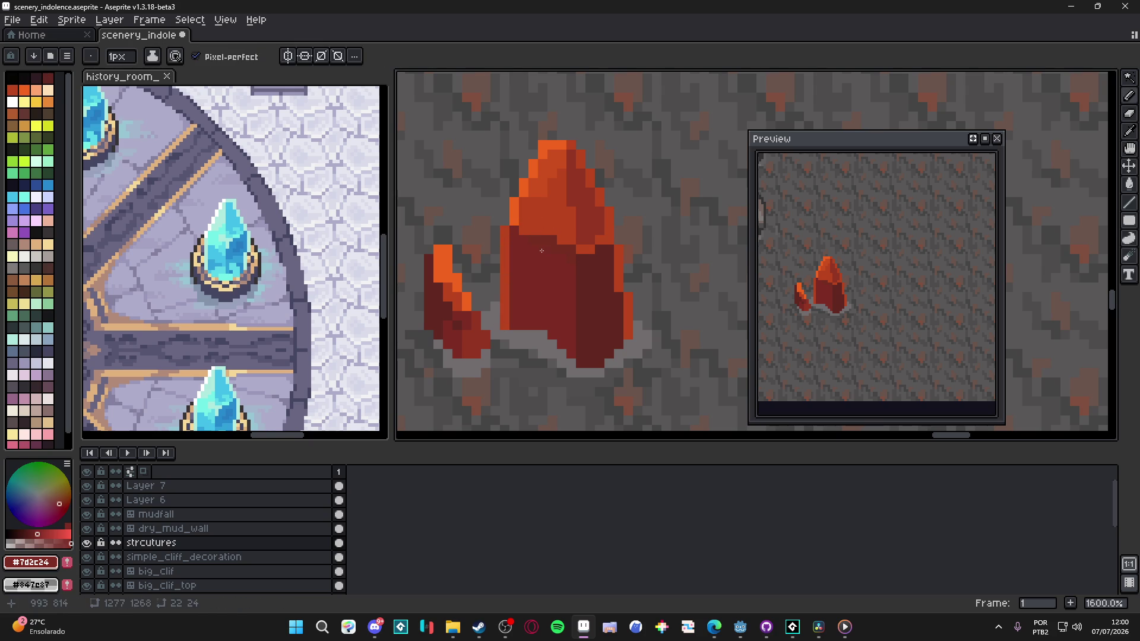
key("plus")
left_click(558, 236, "alt")
key("minus")
scroll(554, 237, "down", 3)
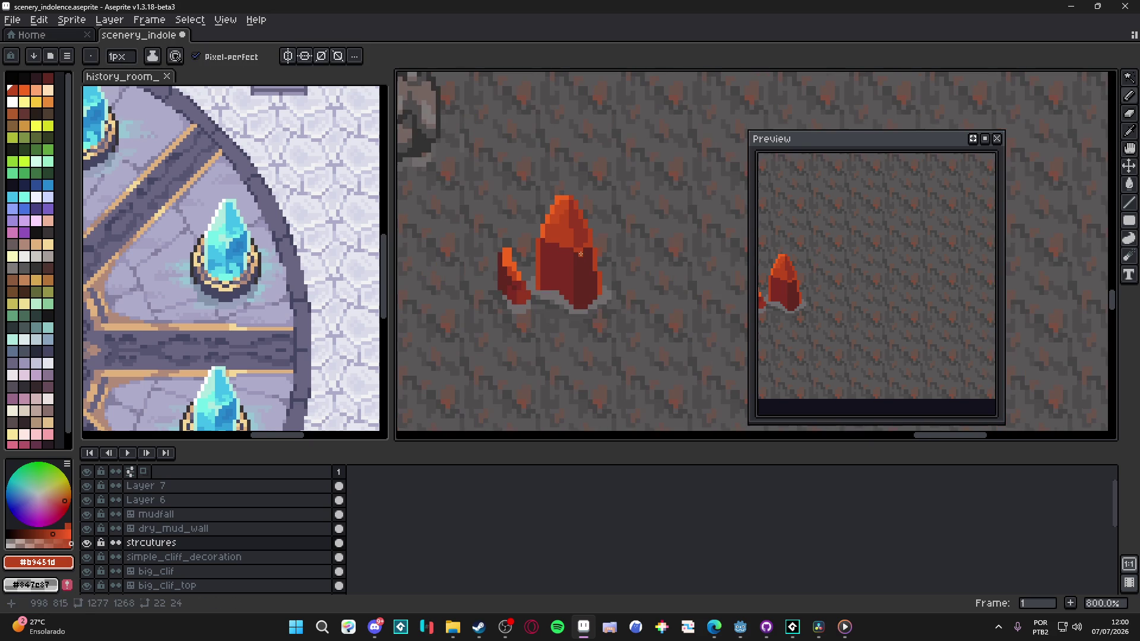
scroll(563, 243, "up", 3)
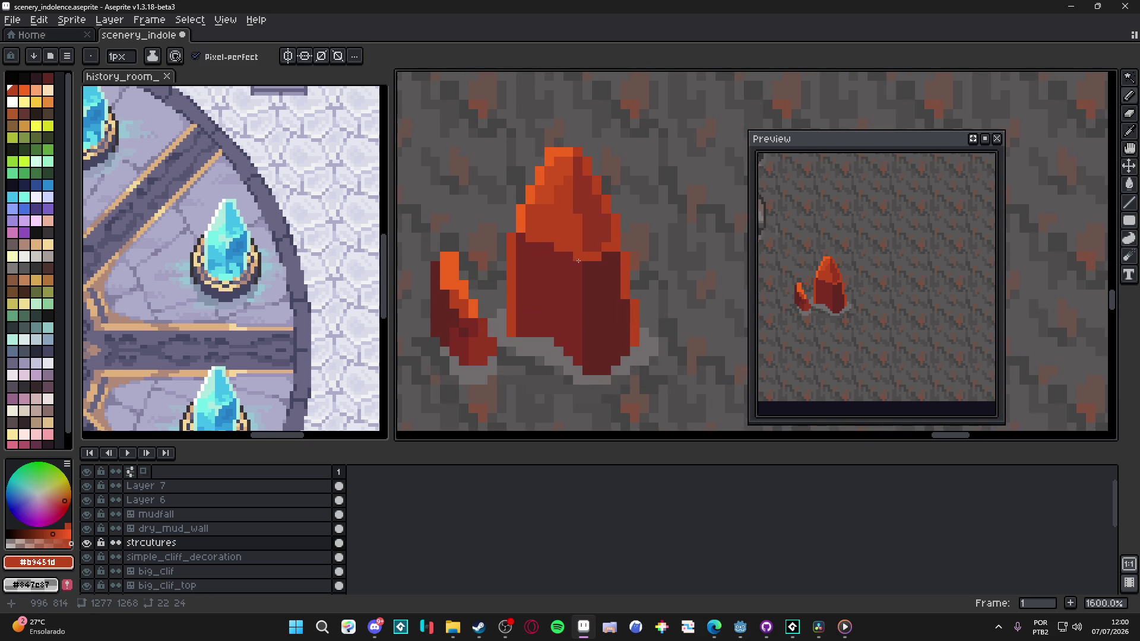
scroll(577, 272, "up", 2)
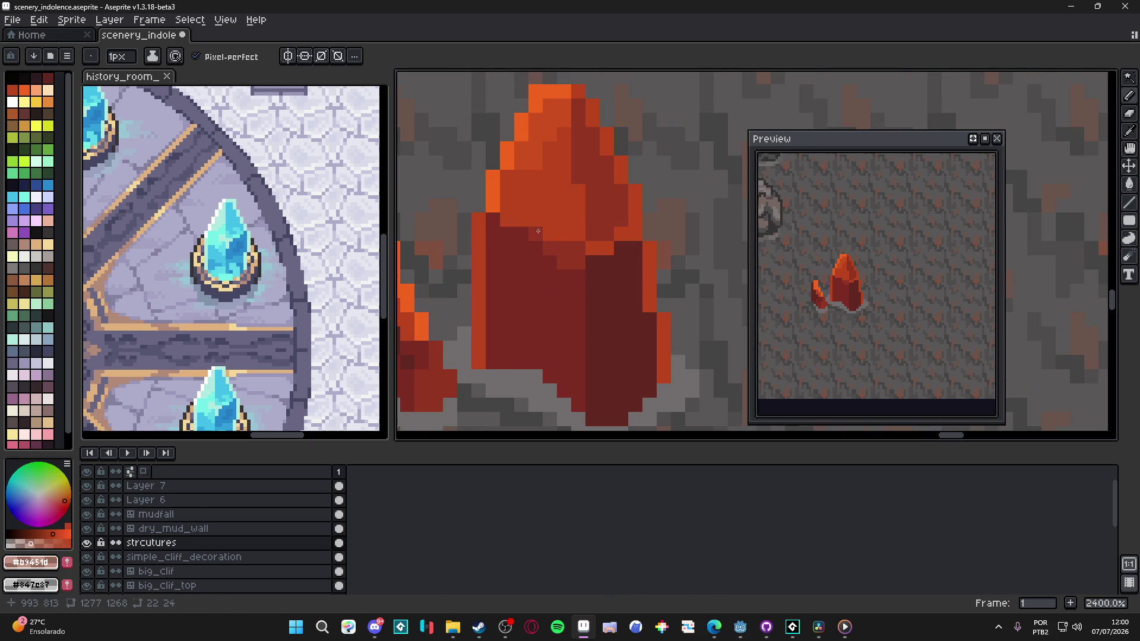
scroll(572, 282, "down", 2)
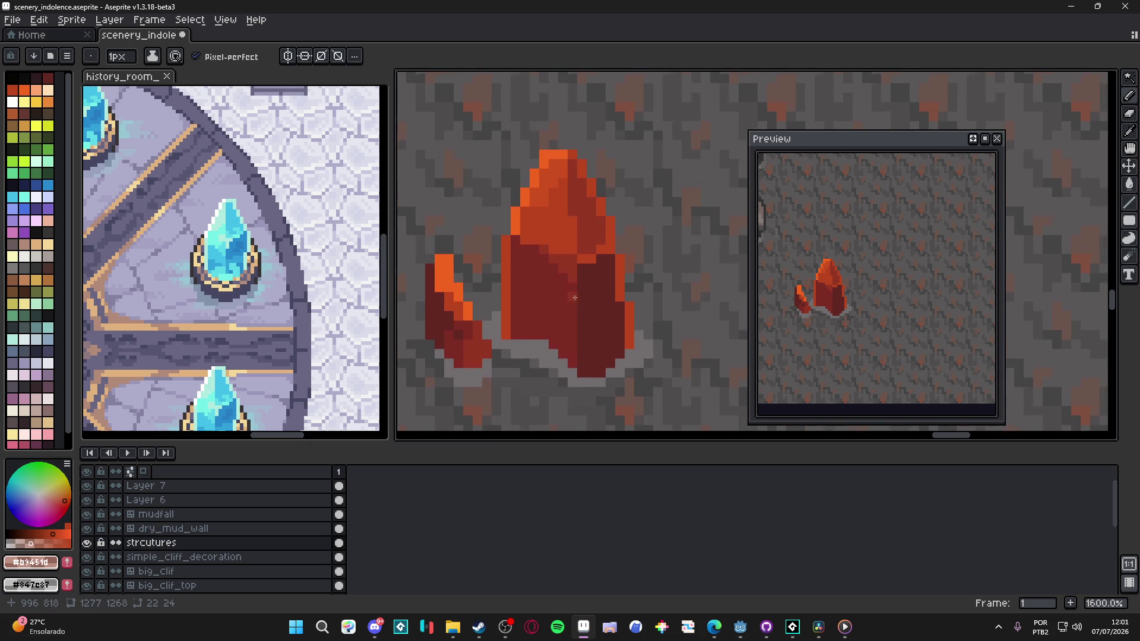
scroll(574, 298, "up", 1)
Step: Paint lighter red #943522 across the big crystal's lower body with a 2px brush
left_click(605, 279, "alt")
key("plus")
scroll(587, 301, "down", 1)
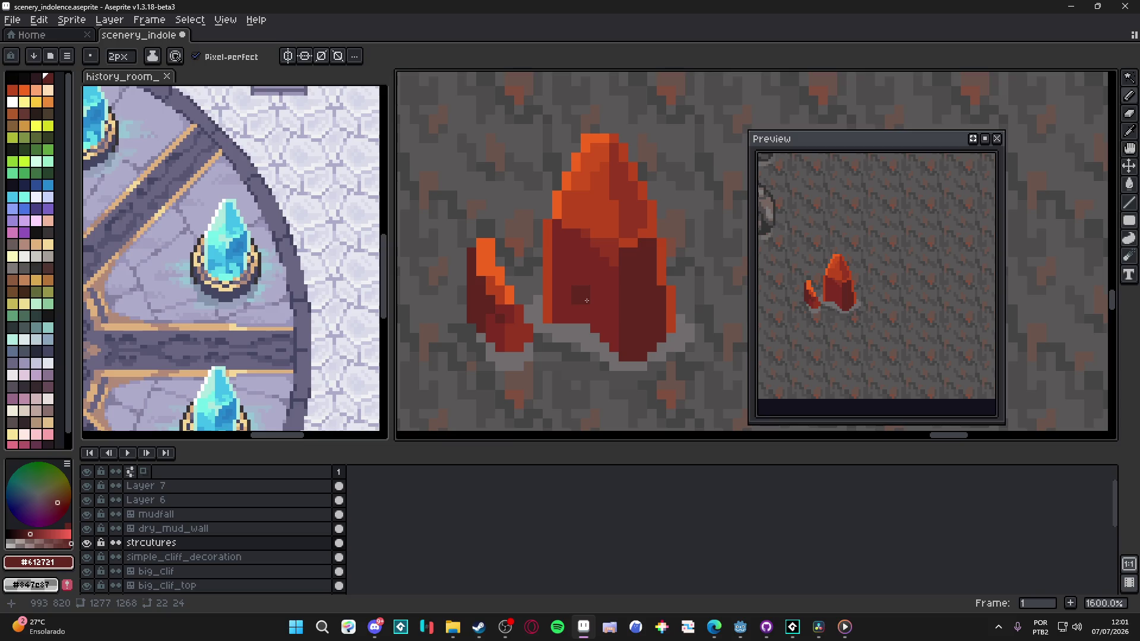
left_click(615, 248, "alt")
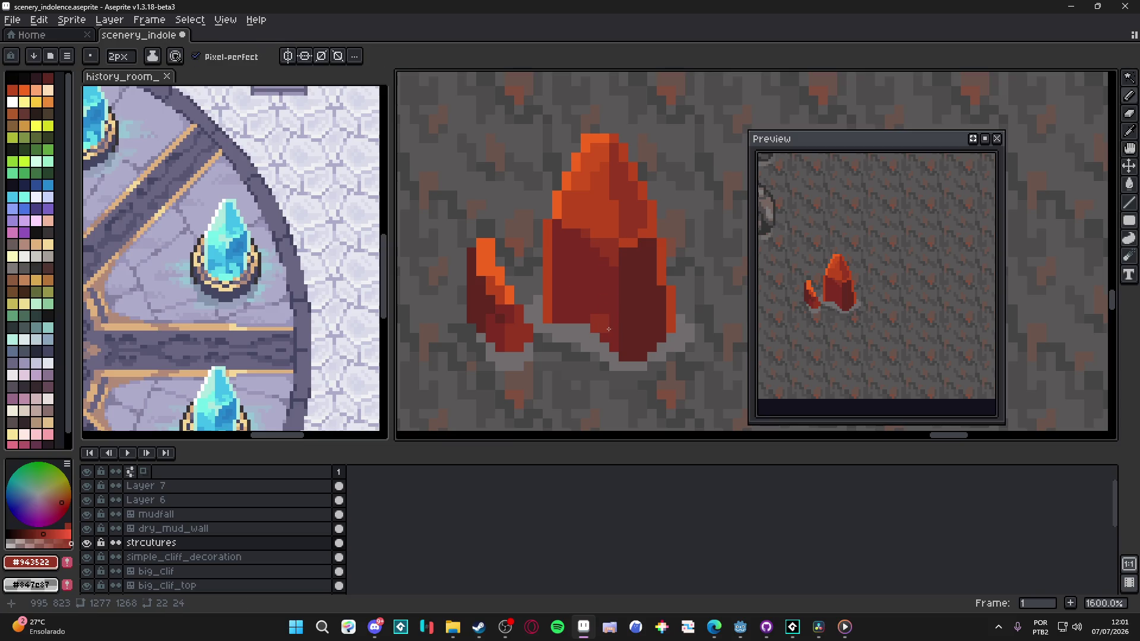
left_click_drag(564, 318, 583, 318)
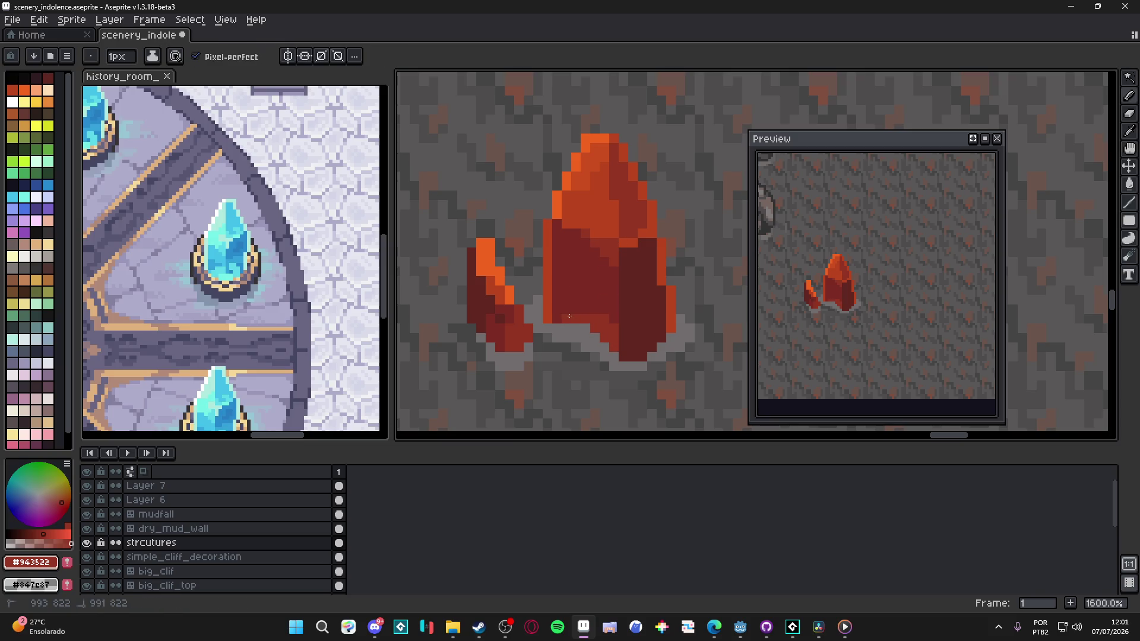
left_click(586, 310)
left_click(602, 310)
Step: Sample #7d2c24 and #612721, enlarge the brush to 2 px, and shift the crystal lower in view
left_click(608, 314, "alt")
key("plus")
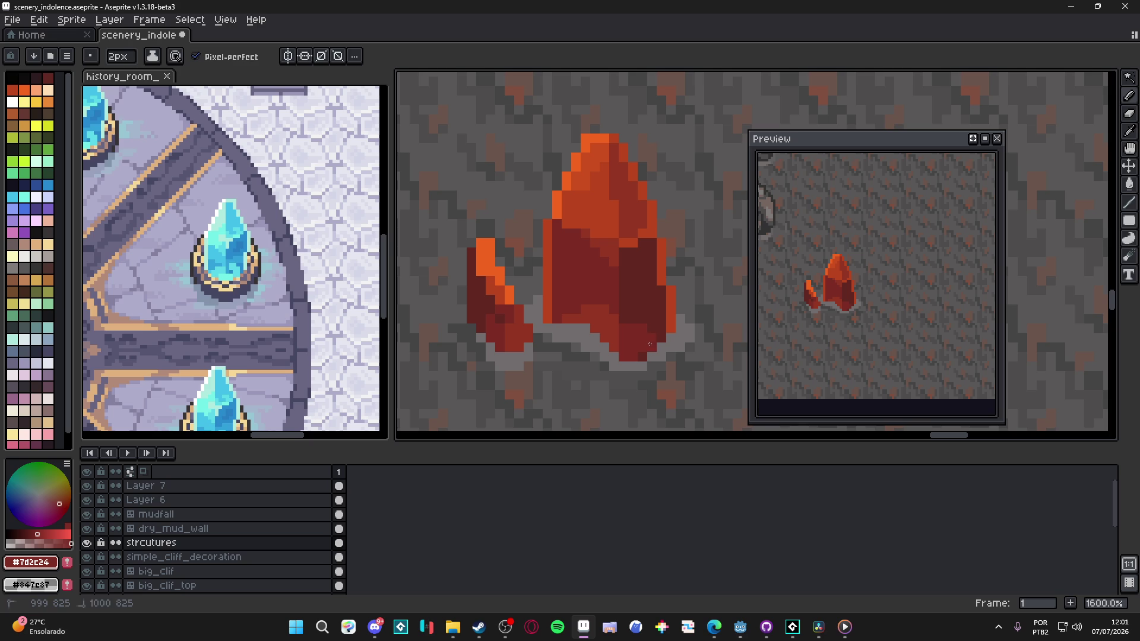
key("ctrl")
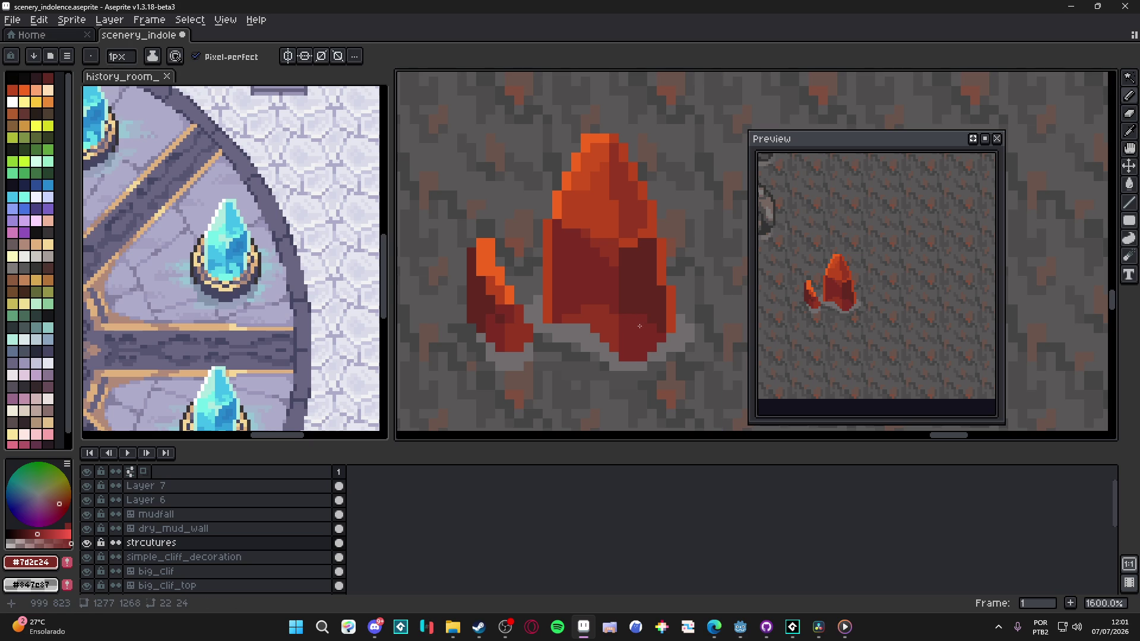
left_click_drag(635, 304, 635, 306)
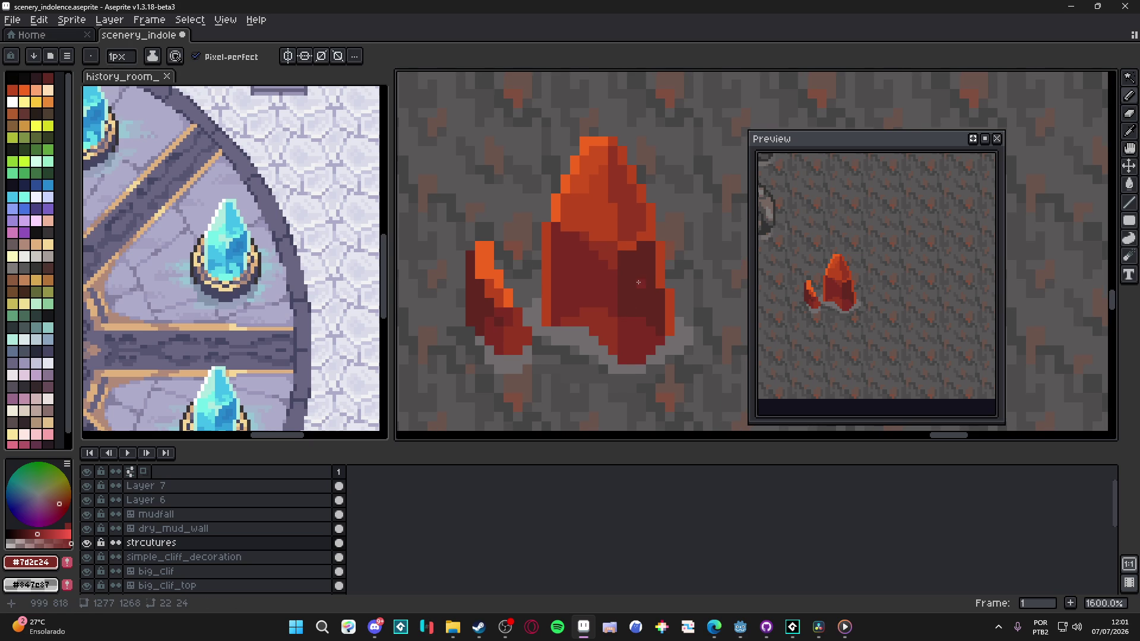
left_click(635, 283, "alt")
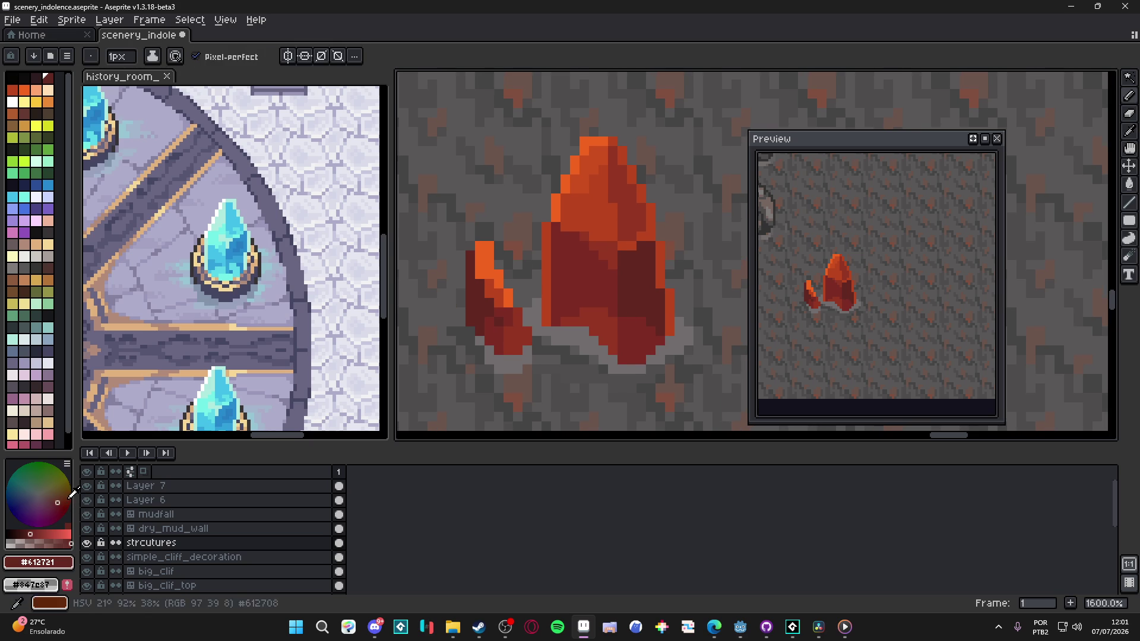
Step: Adjust the drawing colour to a deeper red and return to a 1px brush
left_click(57, 506)
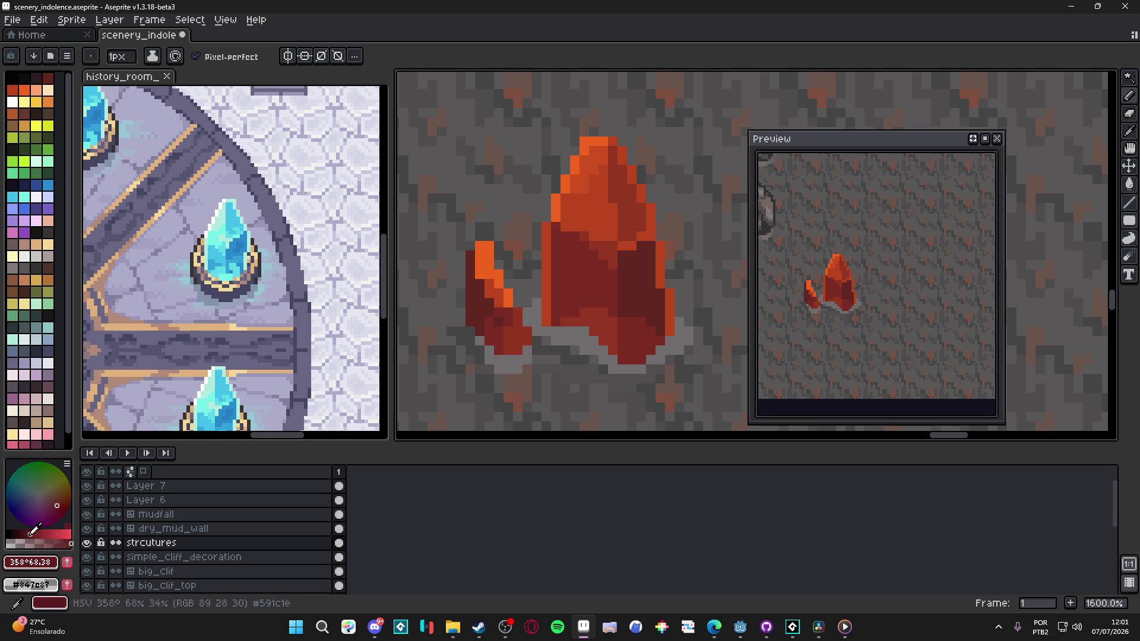
key("minus")
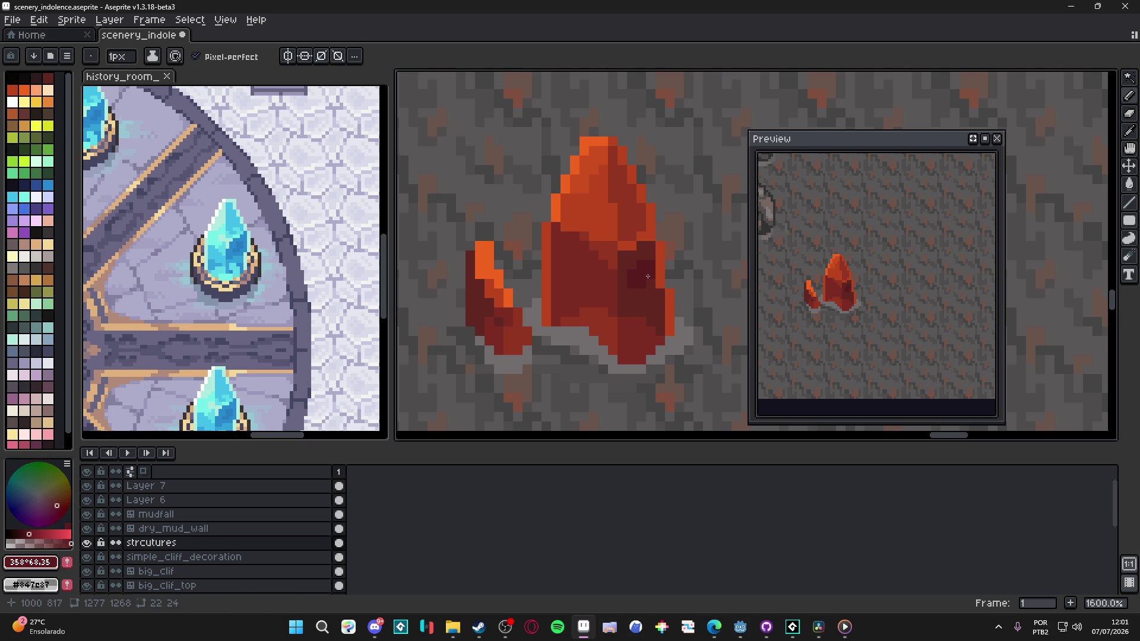
scroll(648, 276, "down", 7)
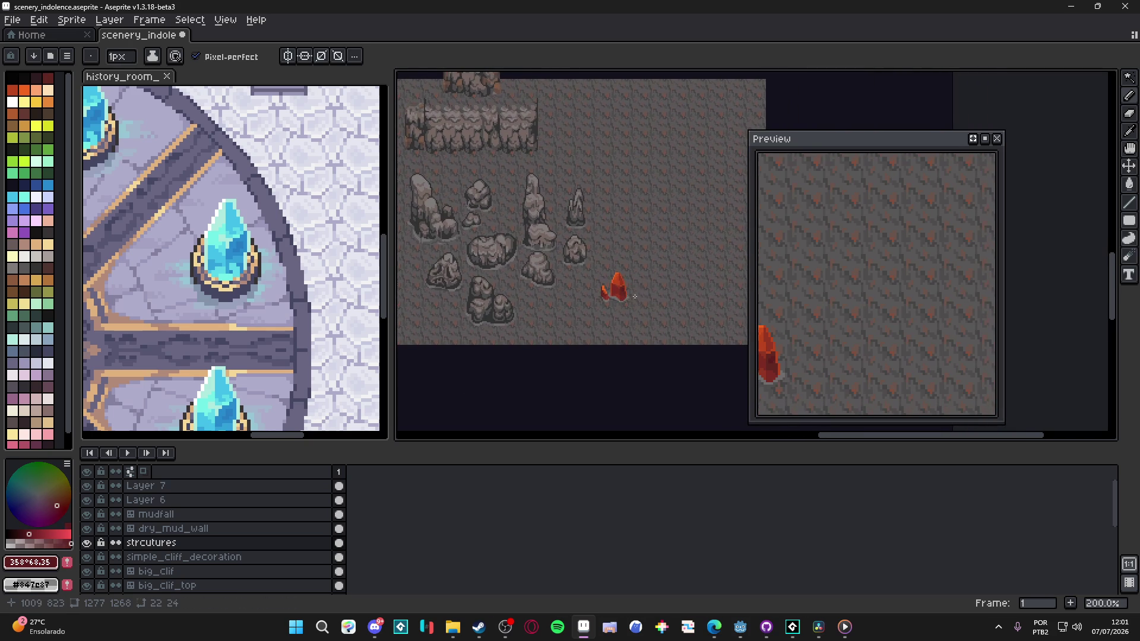
scroll(630, 293, "up", 10)
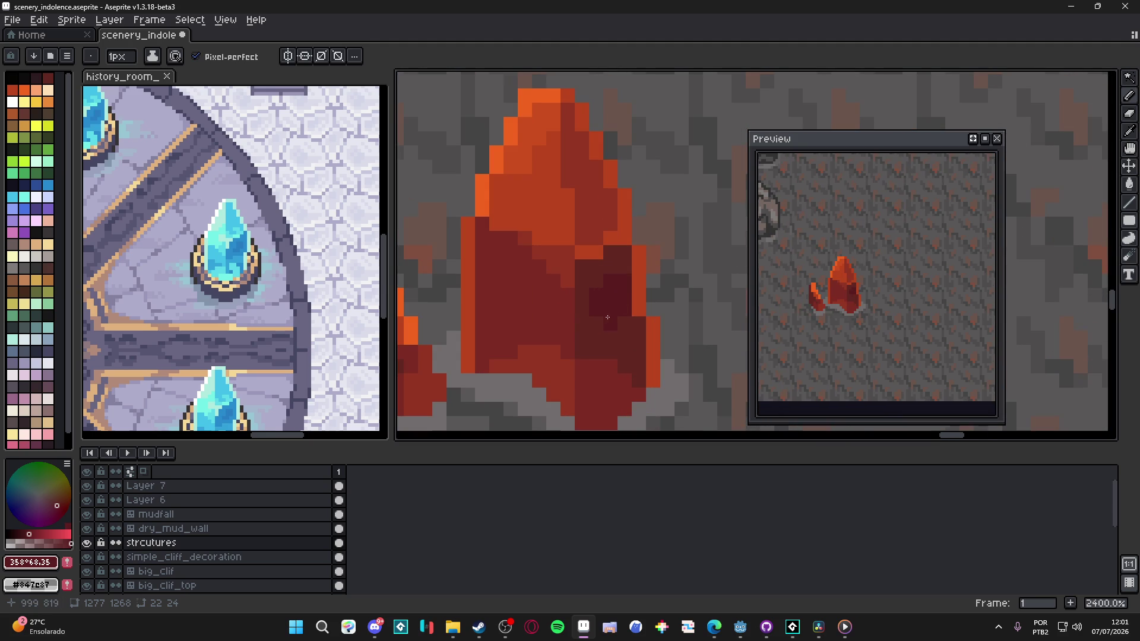
scroll(607, 318, "down", 3)
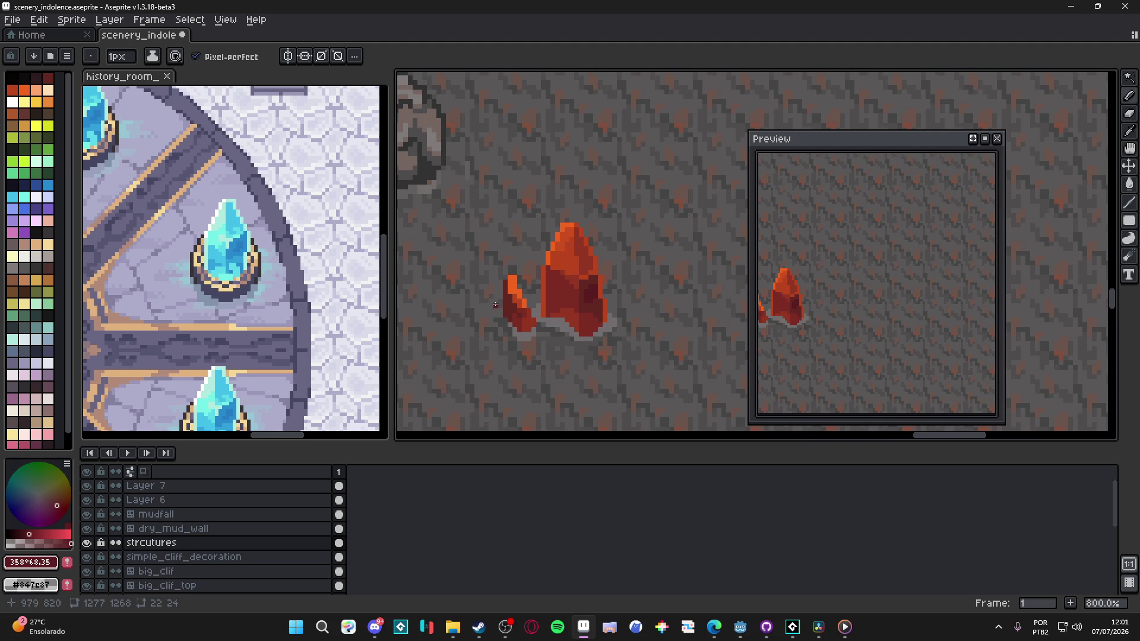
scroll(510, 300, "up", 6)
scroll(516, 303, "down", 6)
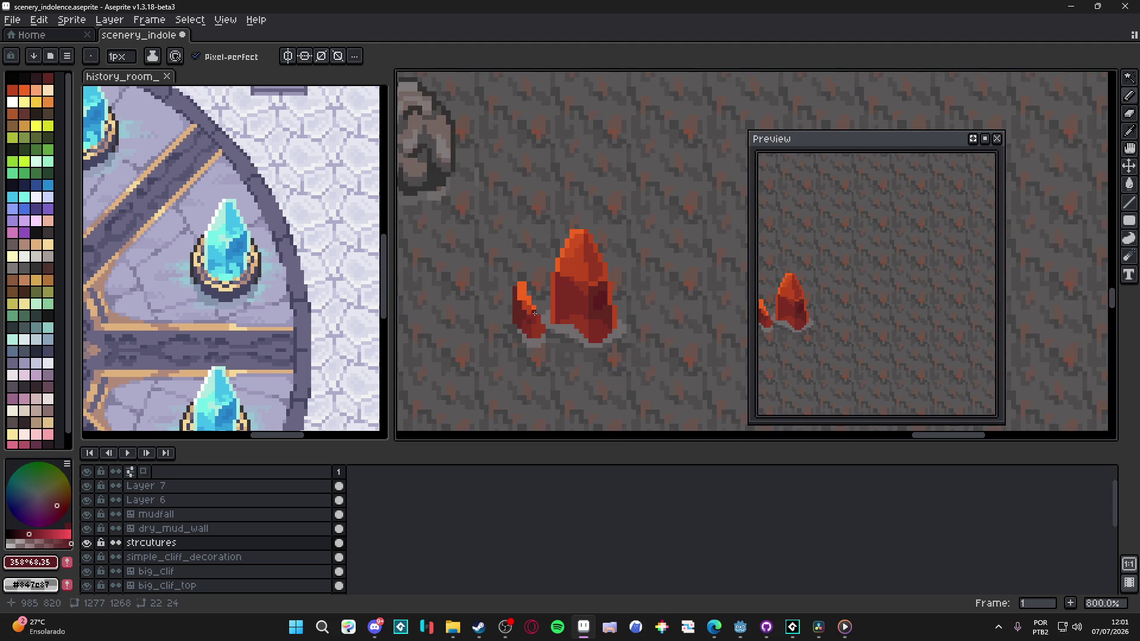
scroll(532, 307, "up", 2)
scroll(529, 305, "up", 1)
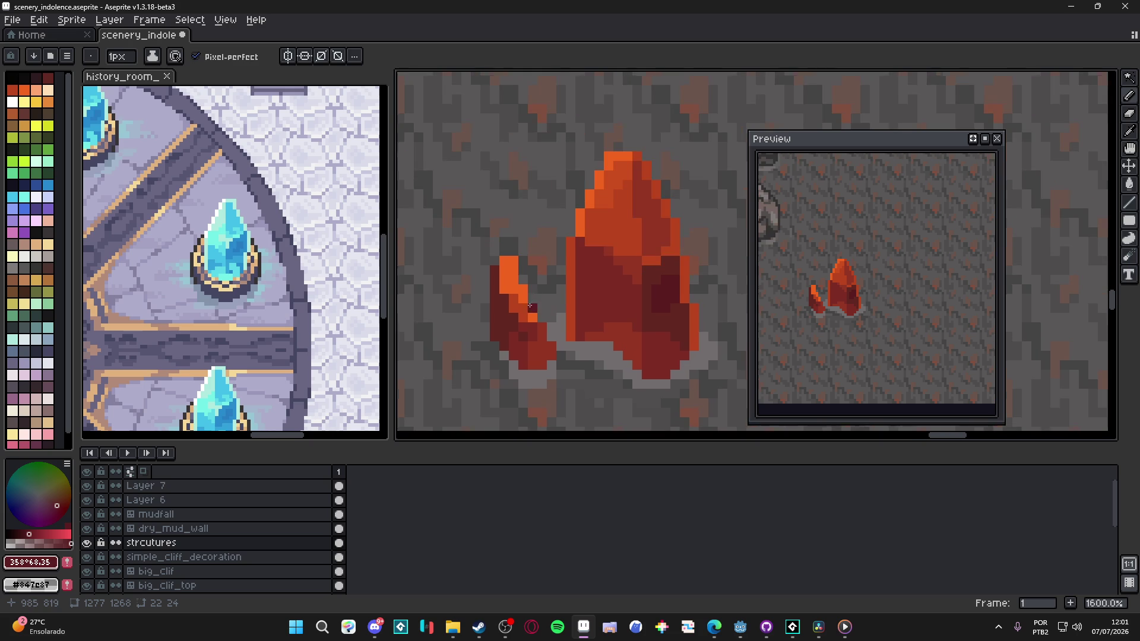
scroll(526, 302, "down", 4)
scroll(544, 308, "up", 4)
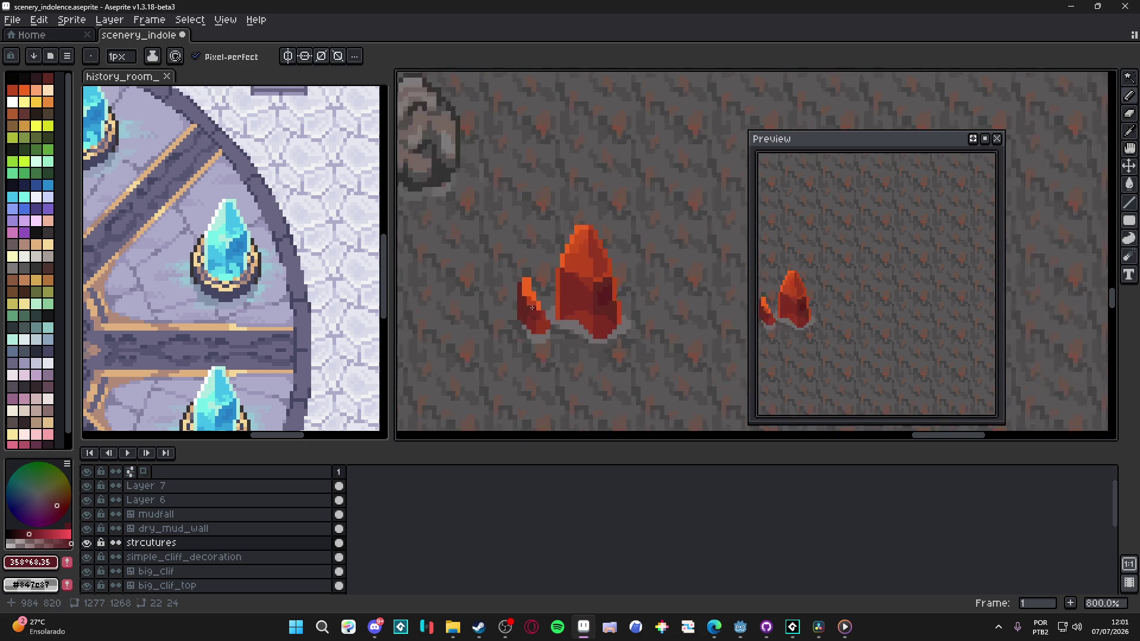
Step: Darken the small shard's base with #612721 and #7d2c24 using a 2px brush
left_click(549, 328, "alt")
key("plus")
mouse_move(549, 328)
left_mouse_down()
mouse_move(556, 355)
mouse_move(563, 350)
mouse_move(535, 347)
mouse_move(528, 330)
left_mouse_up()
left_click(532, 326, "alt")
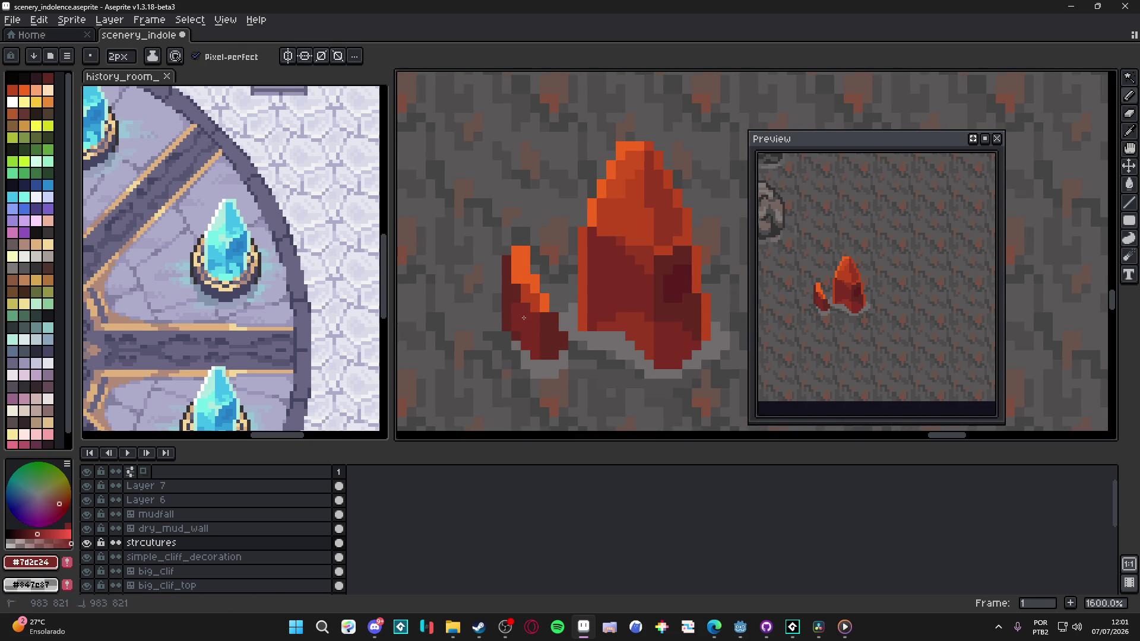
key("minus")
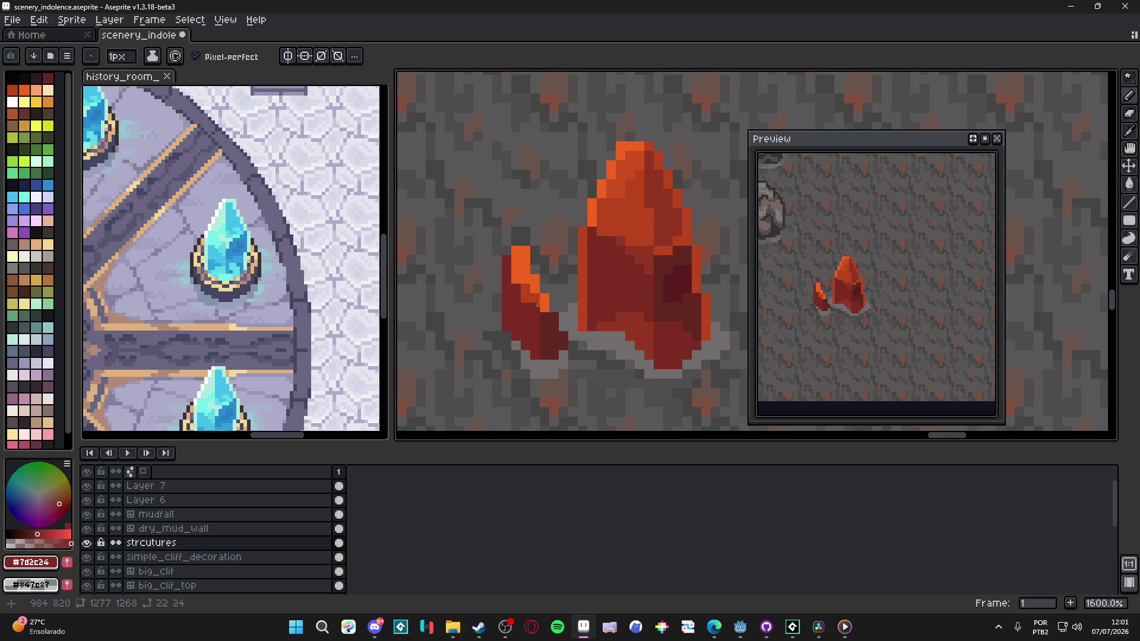
Step: Repaint the small shard's top, side and bottom-left in #b9451d orange-red
left_click(529, 281, "alt")
left_click(521, 280, "alt")
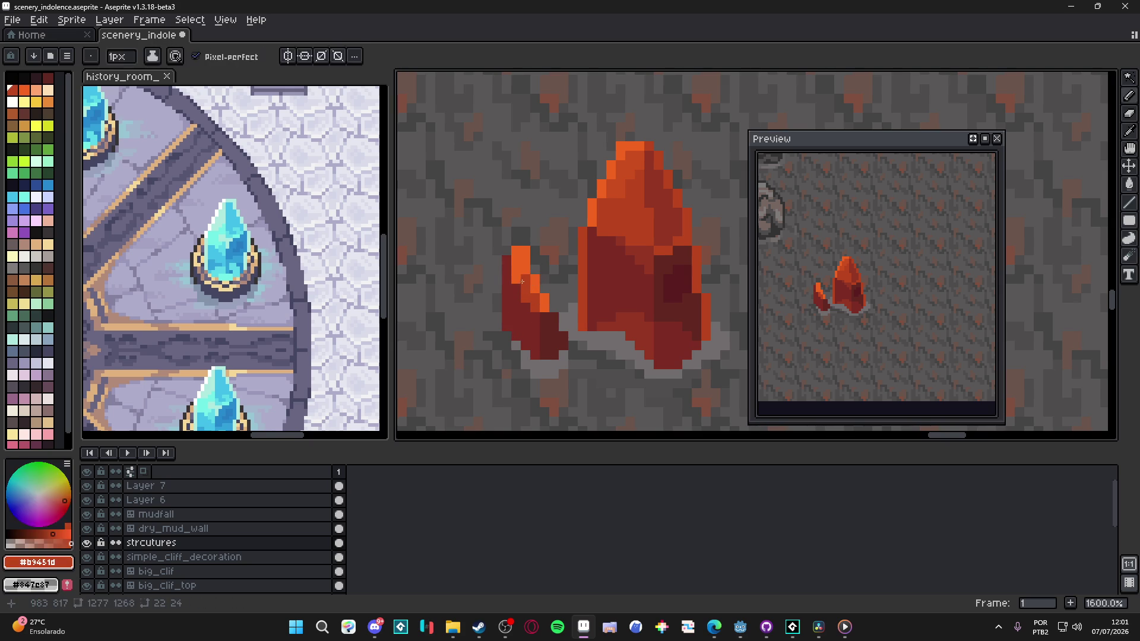
key("plus")
left_click(521, 256)
left_click(535, 284)
left_click(543, 303)
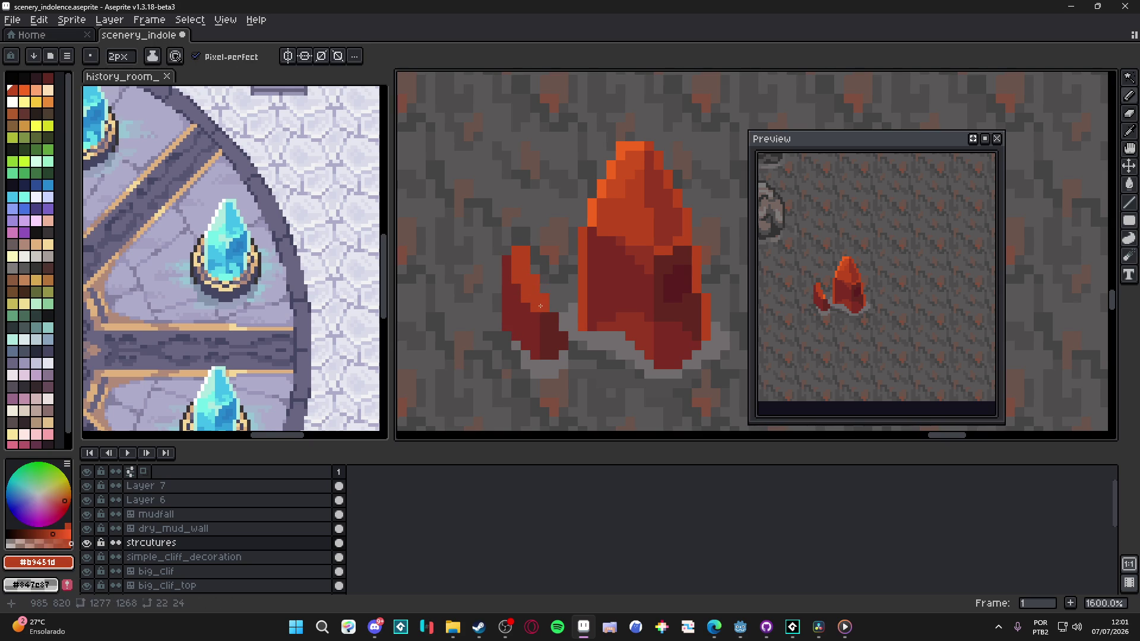
left_click(527, 315)
Step: Re-sample the shard's #b9451d, then pick the big crystal's bright orange #f1641f
left_click(542, 324, "alt")
left_click(540, 308, "alt")
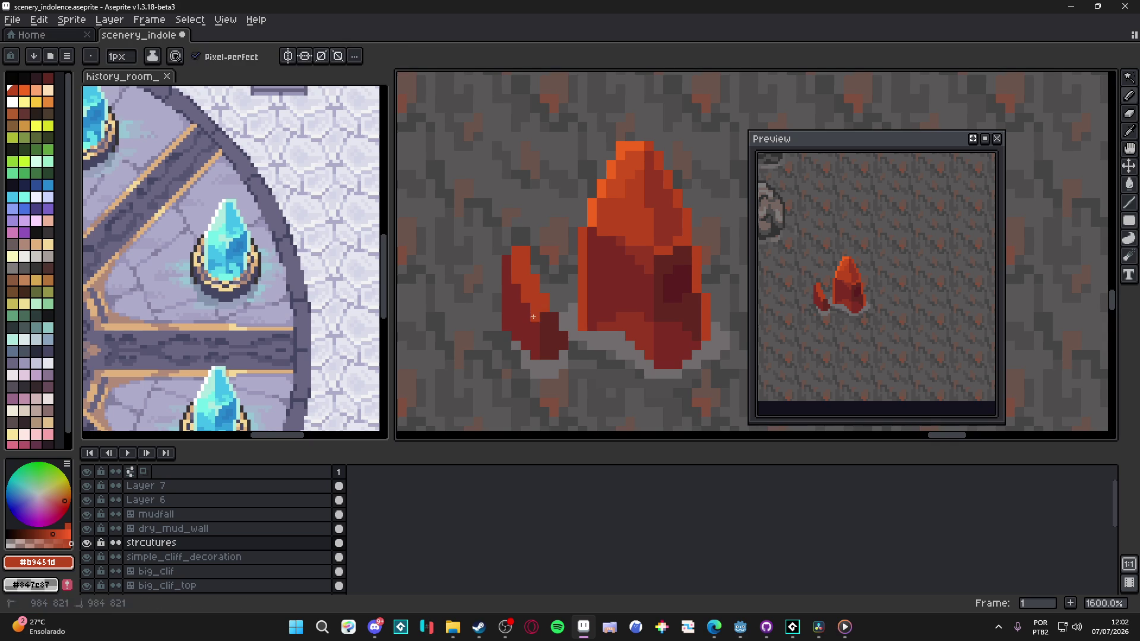
left_click(542, 326, "alt")
left_click(542, 310, "alt")
key("alt+Tab")
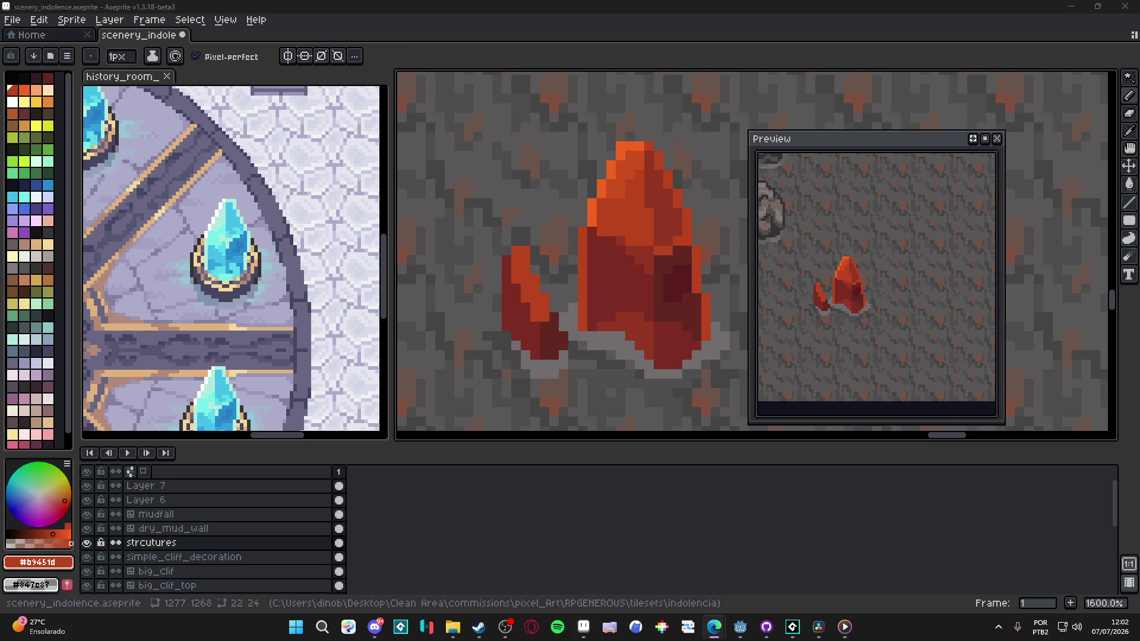
left_click(422, 185)
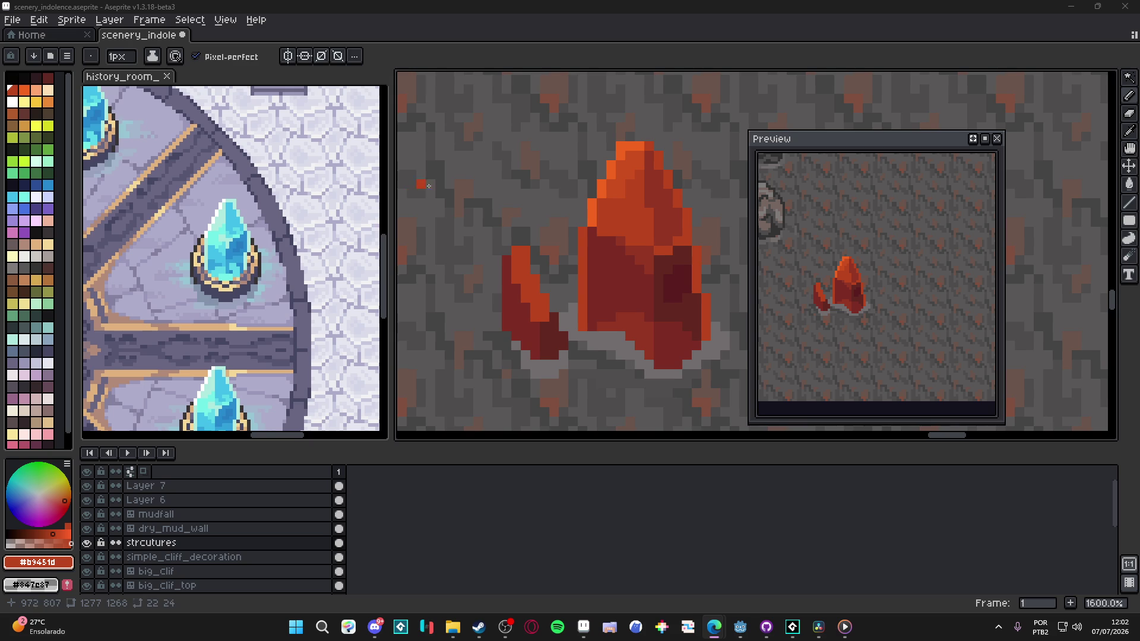
scroll(519, 276, "down", 1)
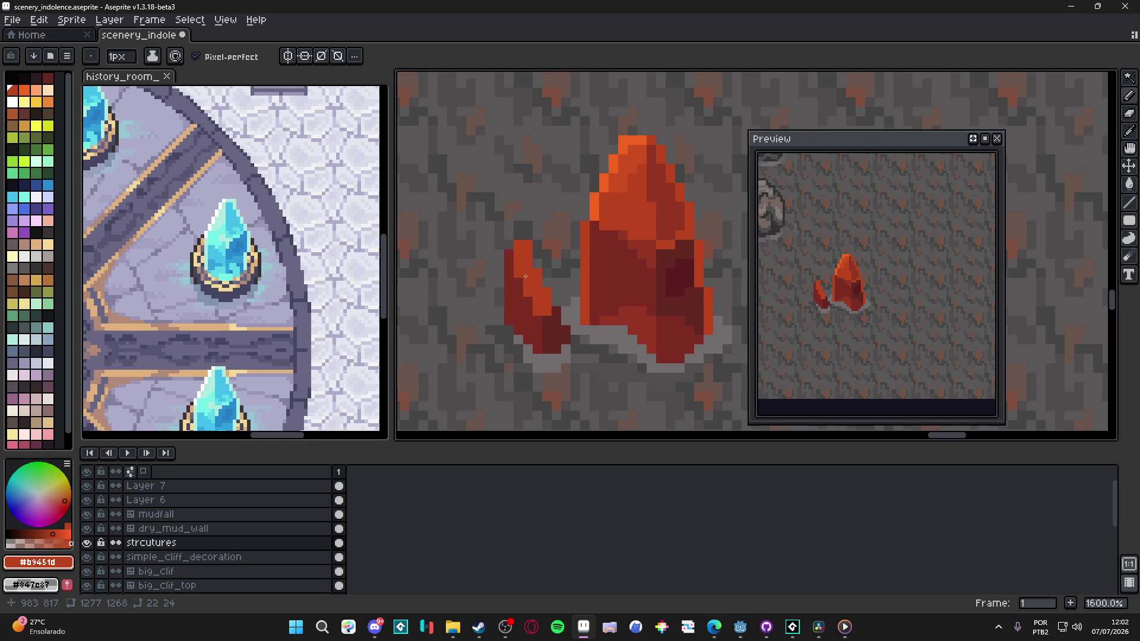
left_click(591, 219, "alt")
Step: Paint a bright orange highlight down the small shard's edge, then fill two top-left pixels #b9451d
left_click(513, 245)
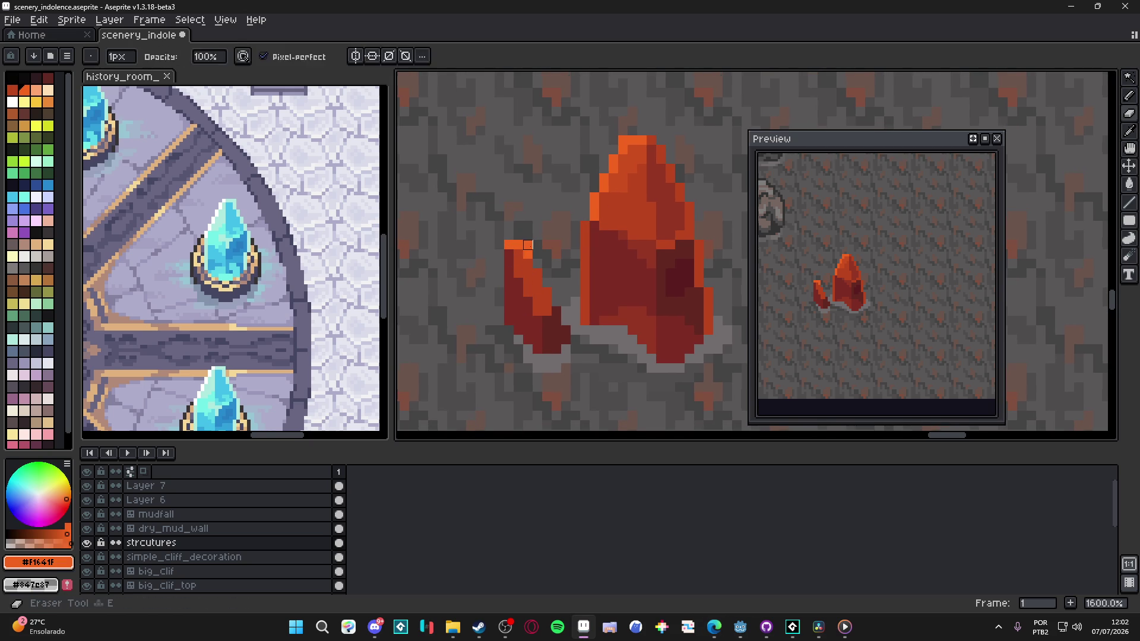
left_click_drag(524, 253, 565, 339)
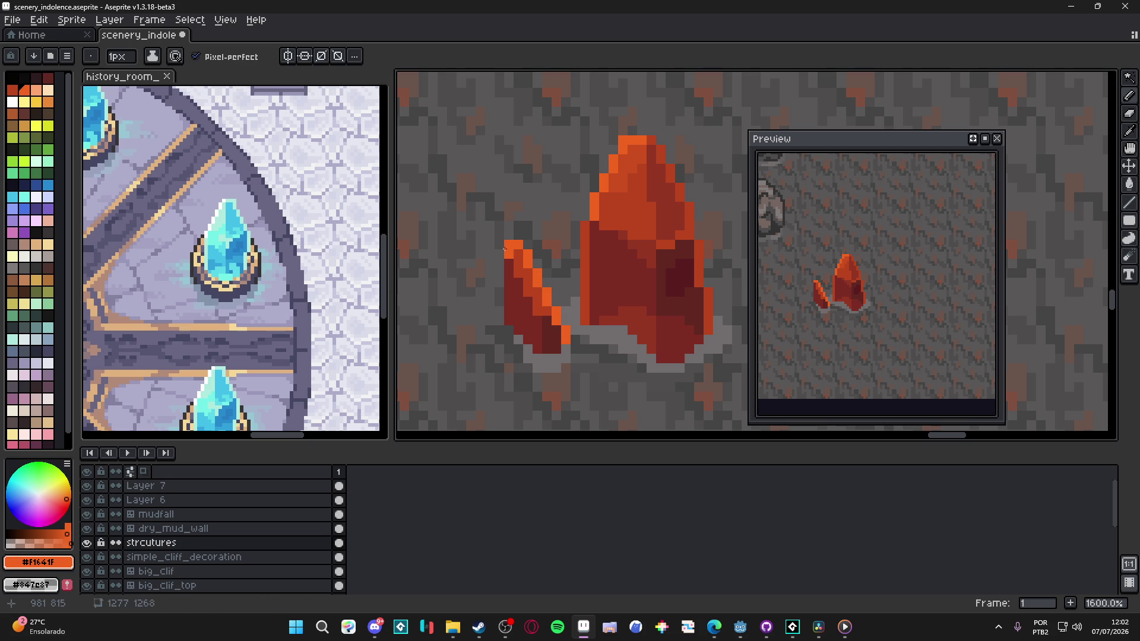
left_click_drag(500, 244, 499, 321)
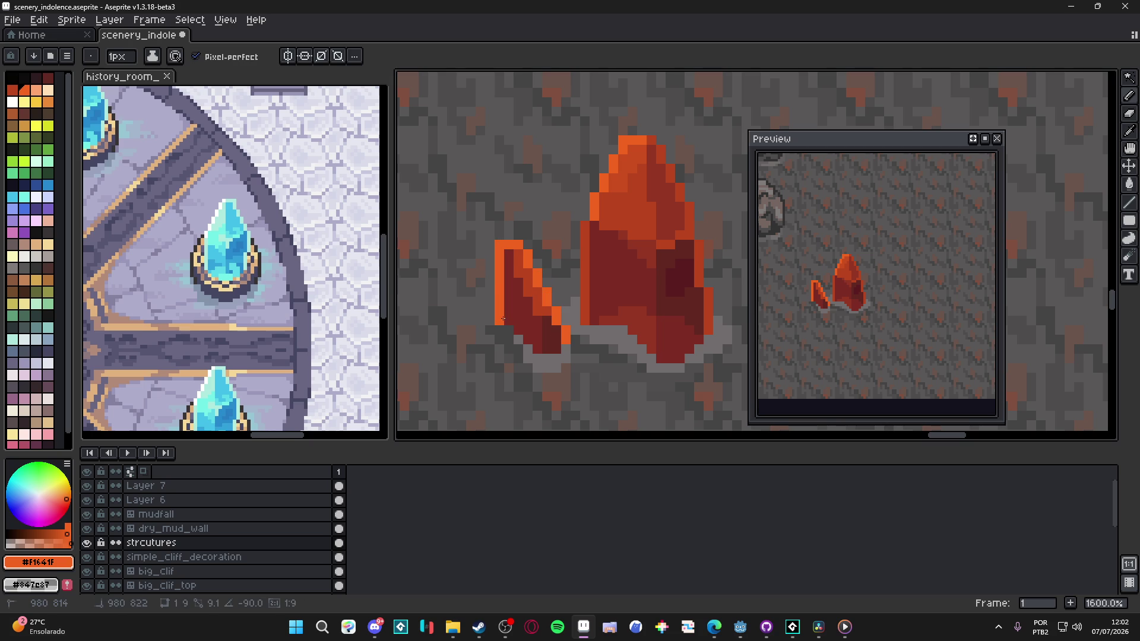
left_click(512, 260, "alt")
left_click_drag(505, 258, 508, 274)
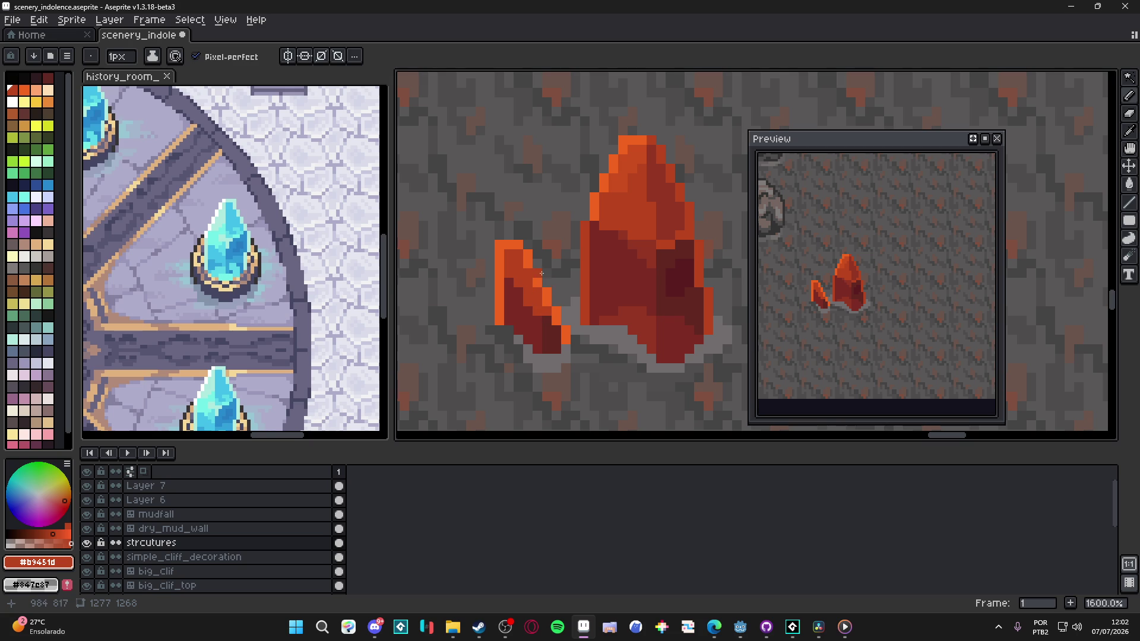
Step: Recolour the small crystal's left edge column with #b9451d red and #f1641f orange
scroll(539, 261, "up", 2)
scroll(594, 279, "down", 2)
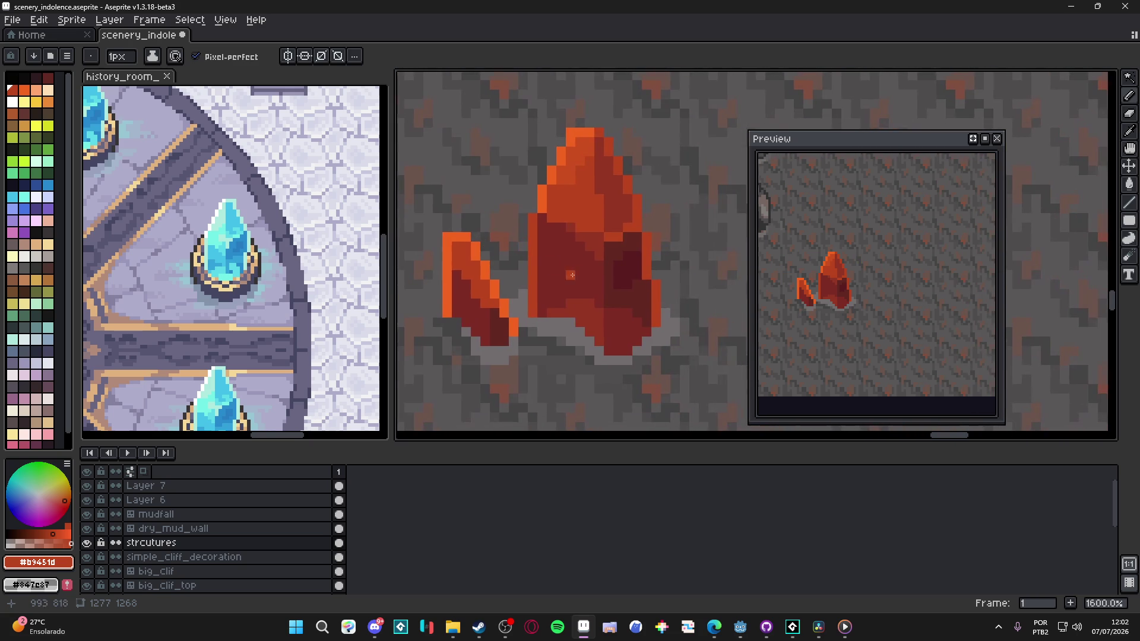
key("alt")
left_click(658, 298, "alt")
left_click_drag(494, 292, 494, 287)
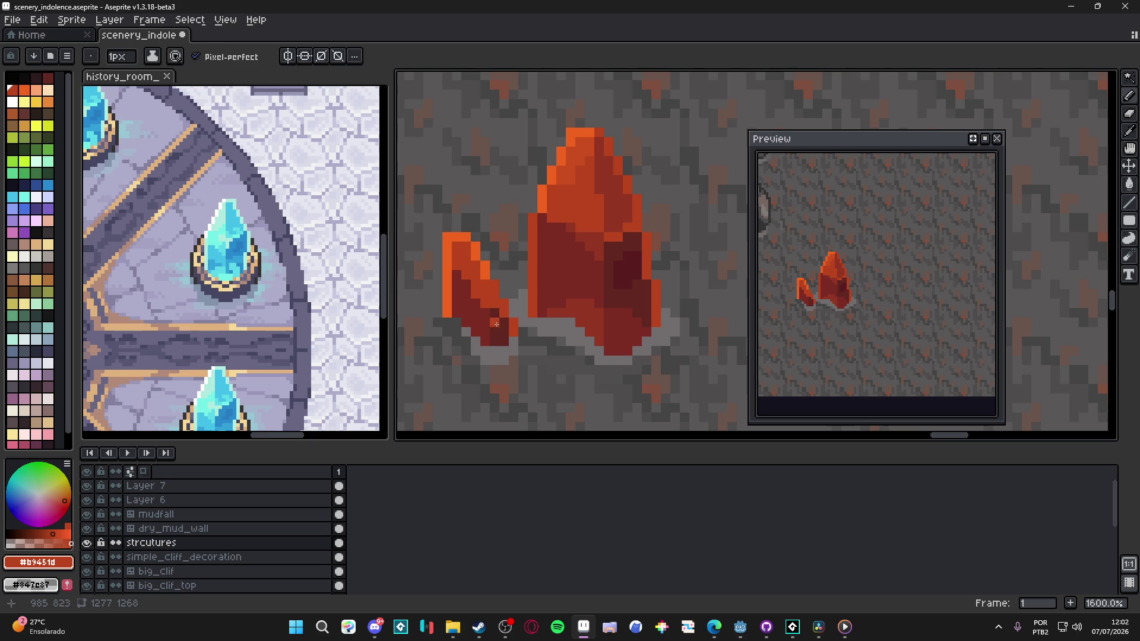
left_click(493, 286, "alt")
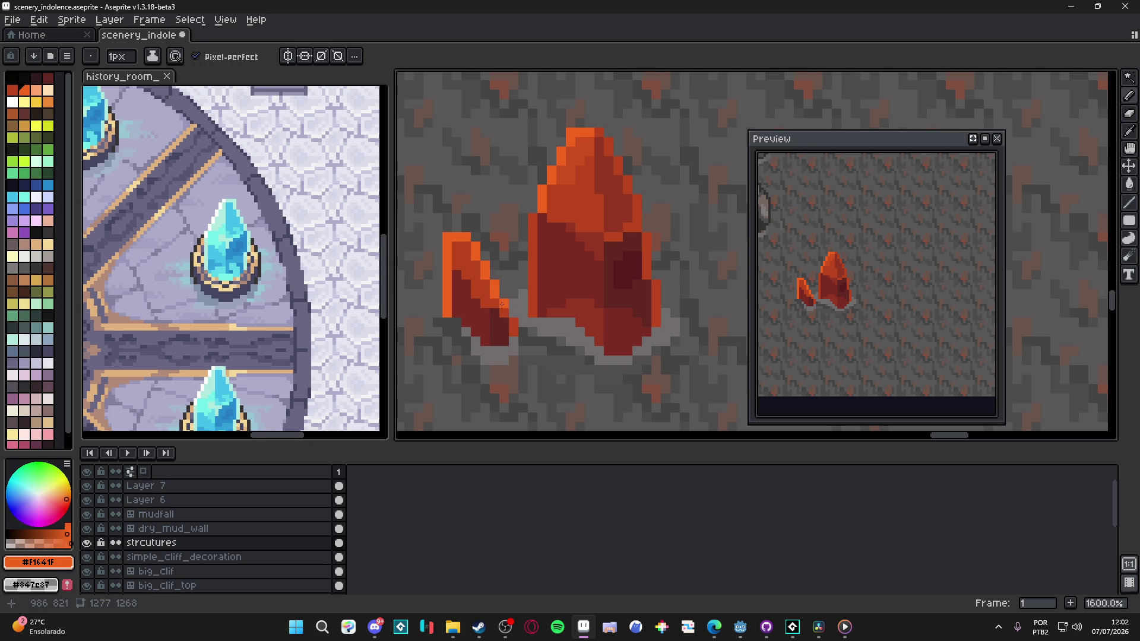
left_click(514, 323, "alt")
left_click_drag(447, 314, 444, 278)
Step: Sample the dark reds #5b1d1f and #943522, trying a 2px brush before returning to 1px
scroll(444, 279, "down", 3)
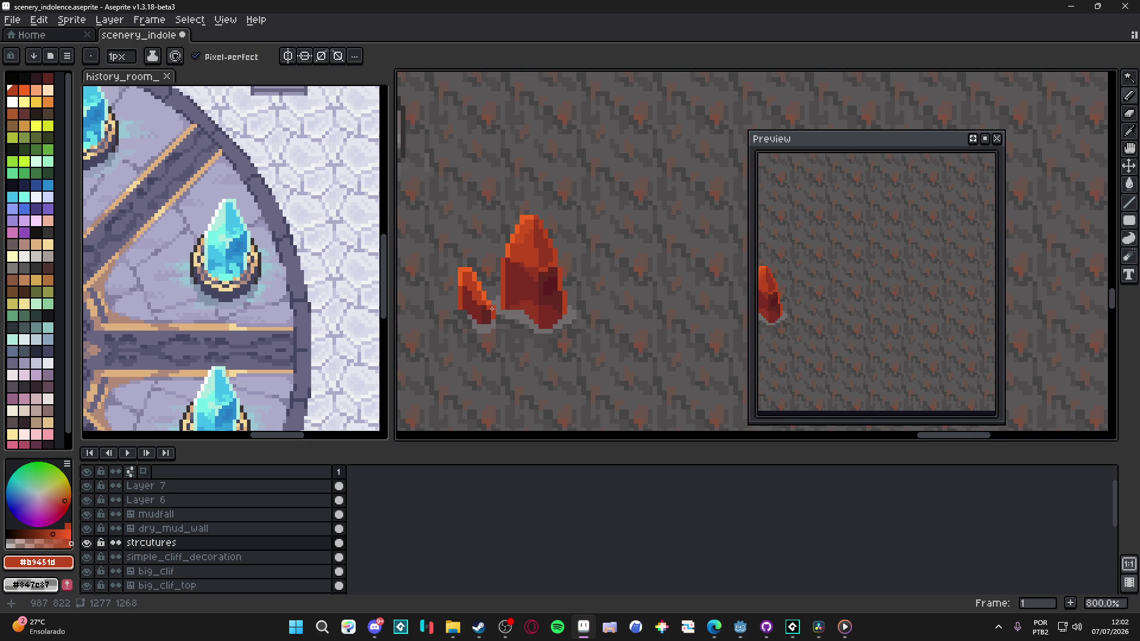
scroll(559, 272, "up", 3)
left_click(559, 271, "alt")
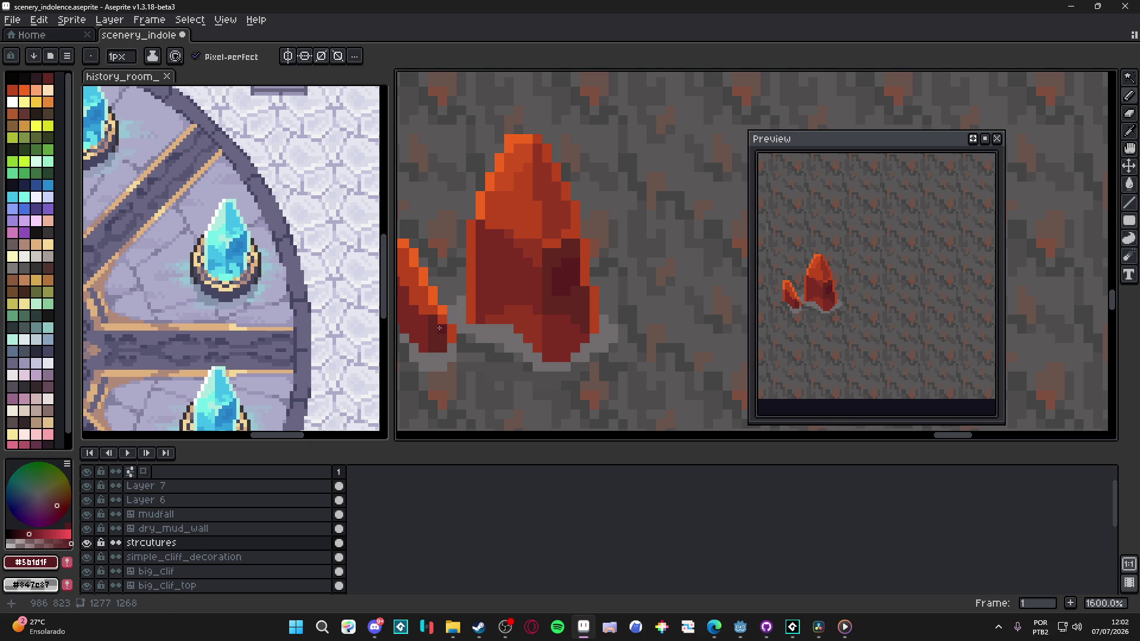
left_click_drag(439, 328, 527, 326)
left_click(626, 315, "alt")
key("plus")
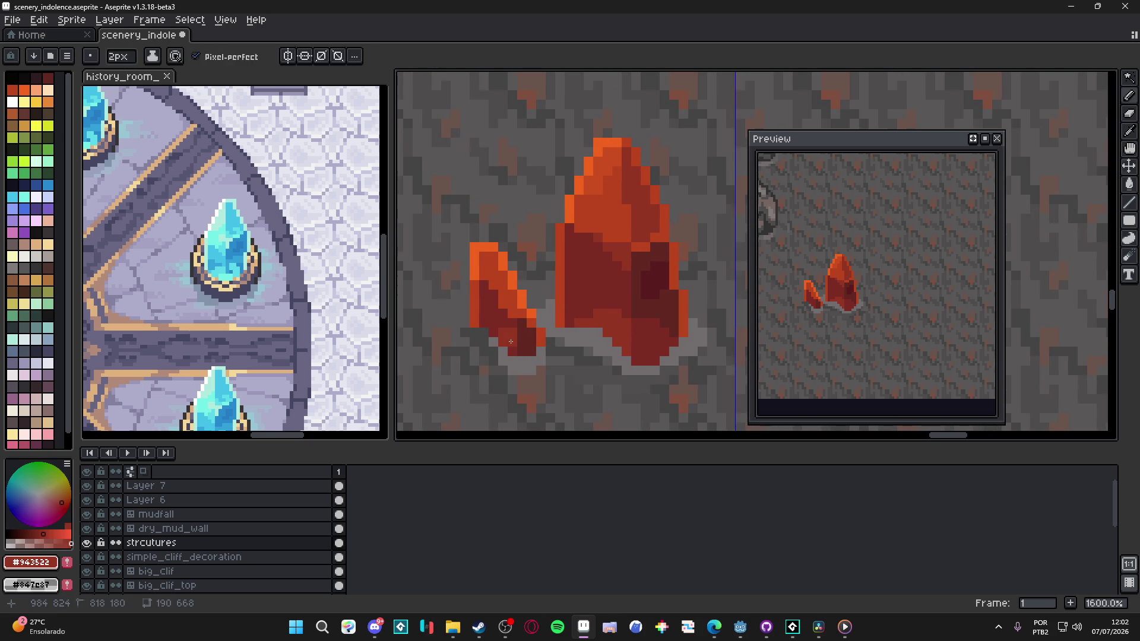
key("minus")
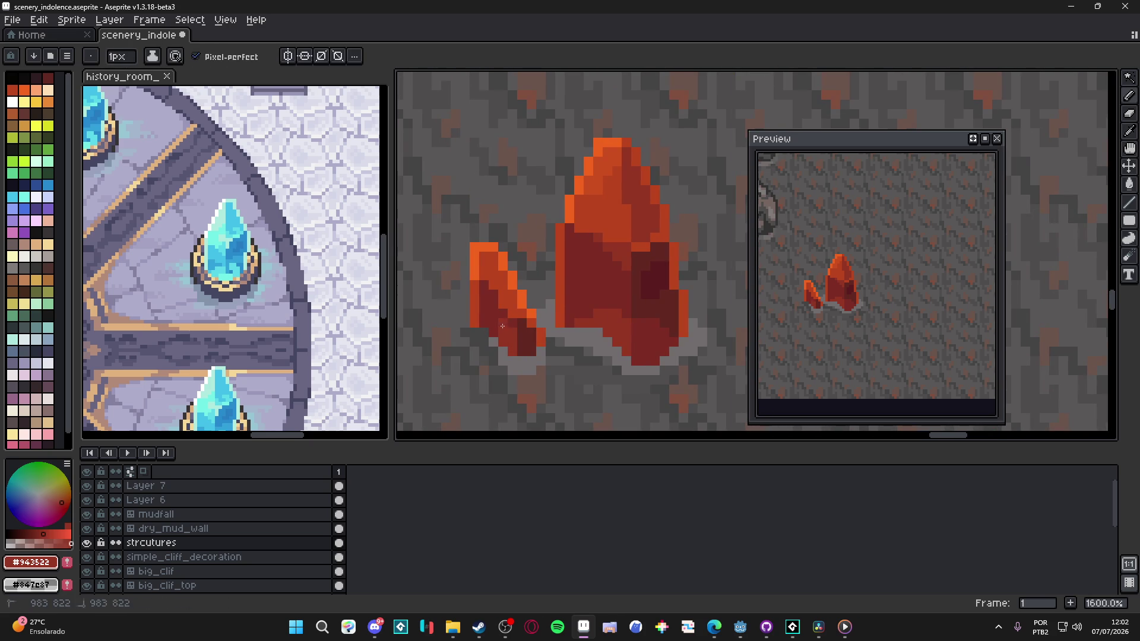
Step: Switch over to GameMaker
scroll(503, 326, "down", 6)
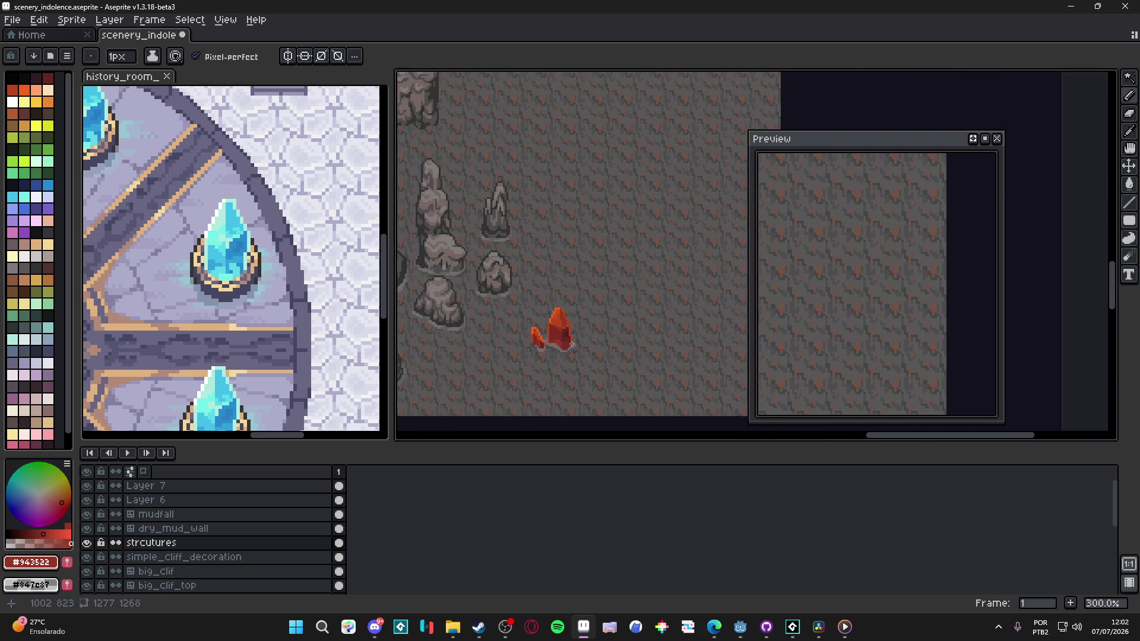
scroll(565, 310, "down", 1)
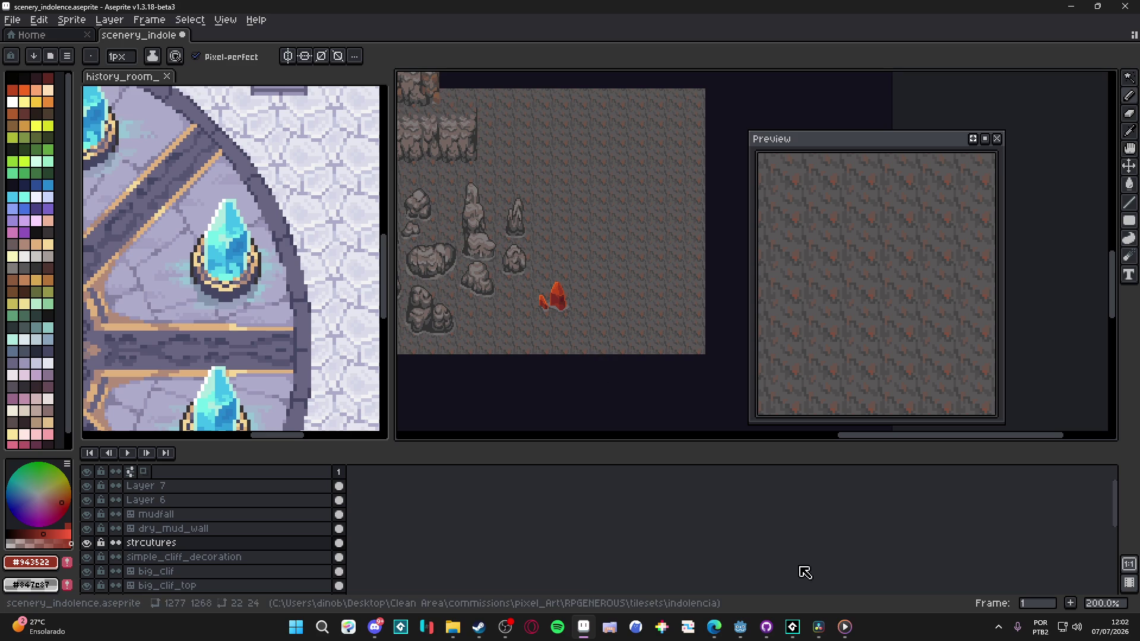
scroll(600, 345, "up", 2)
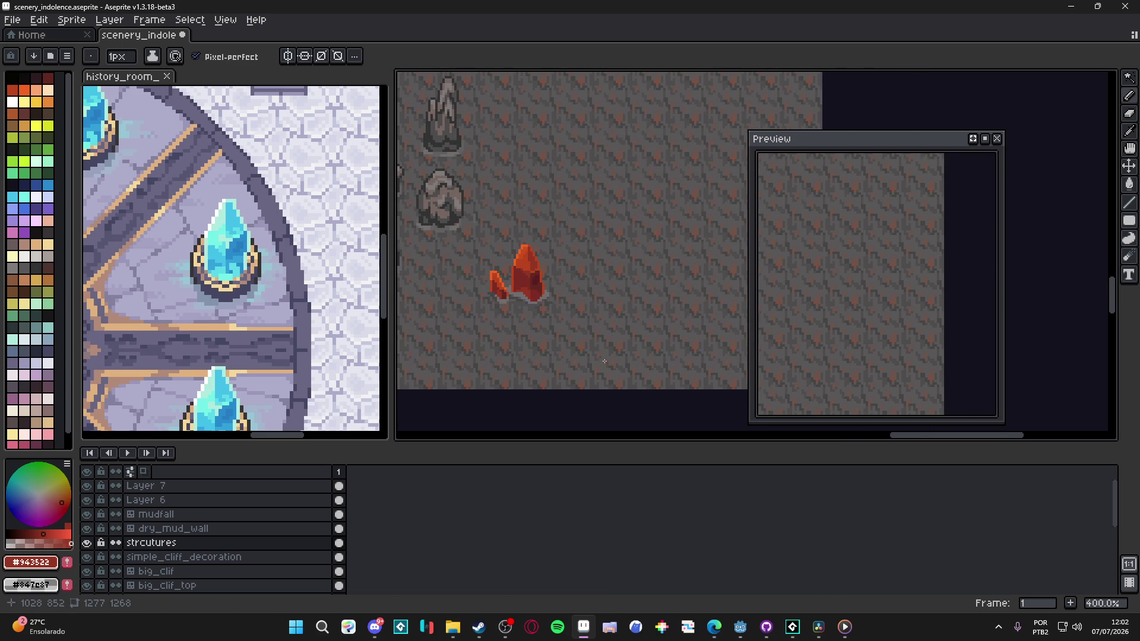
left_click(788, 633)
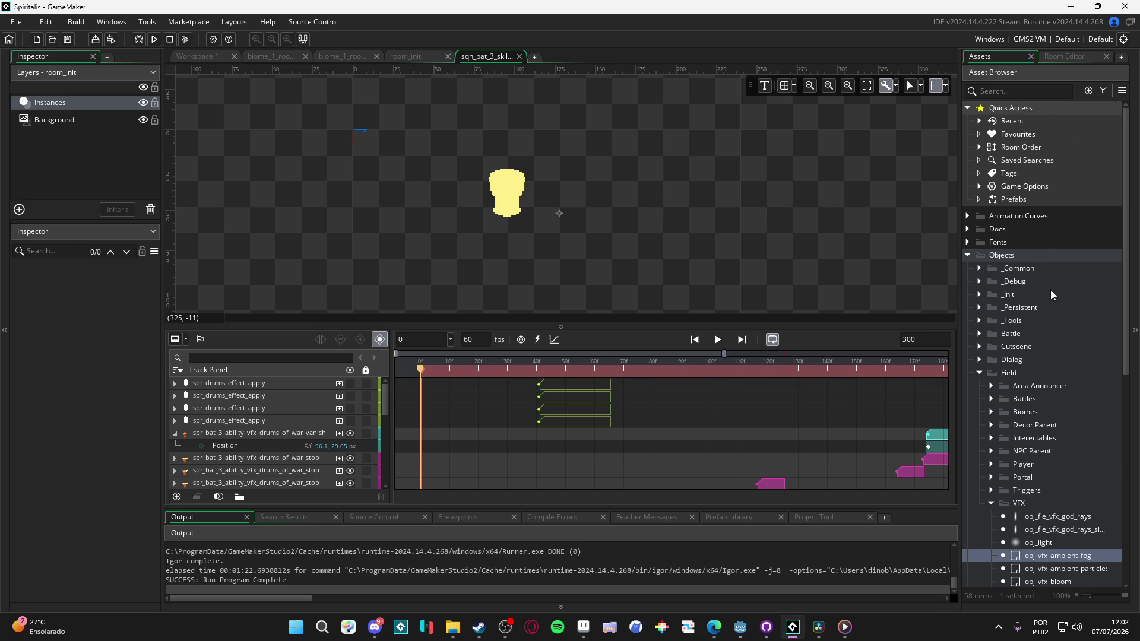
Step: Search the assets for 'tal' and open the spr_red_crystal_indolence sprite
scroll(1051, 295, "down", 5)
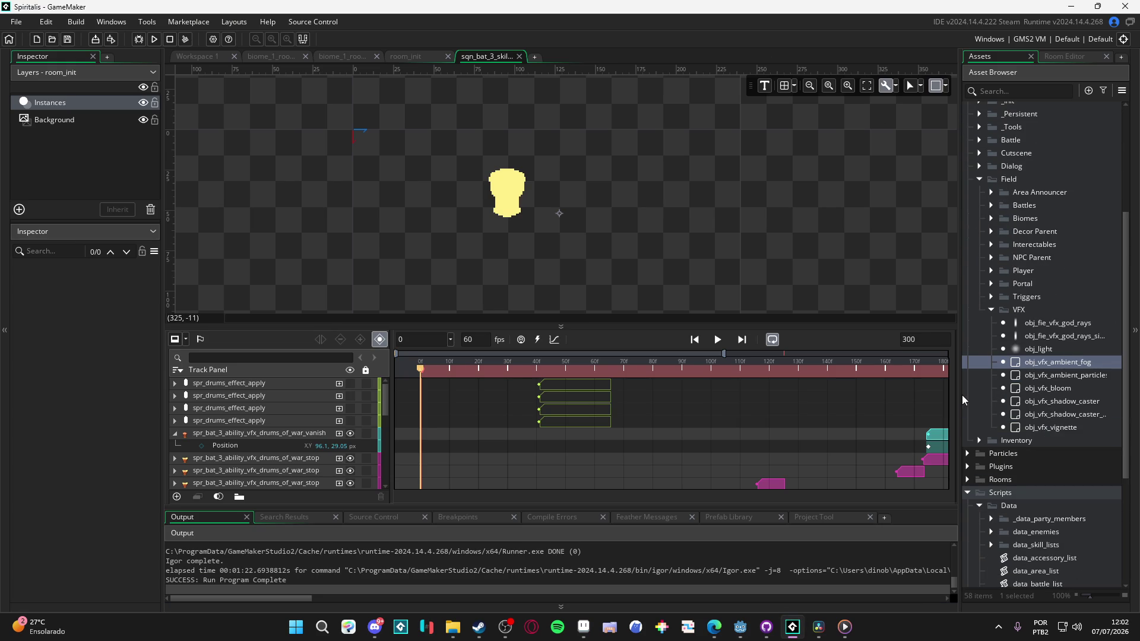
left_click_drag(955, 395, 851, 395)
scroll(949, 113, "down", 1)
left_click(937, 89)
type("crys")
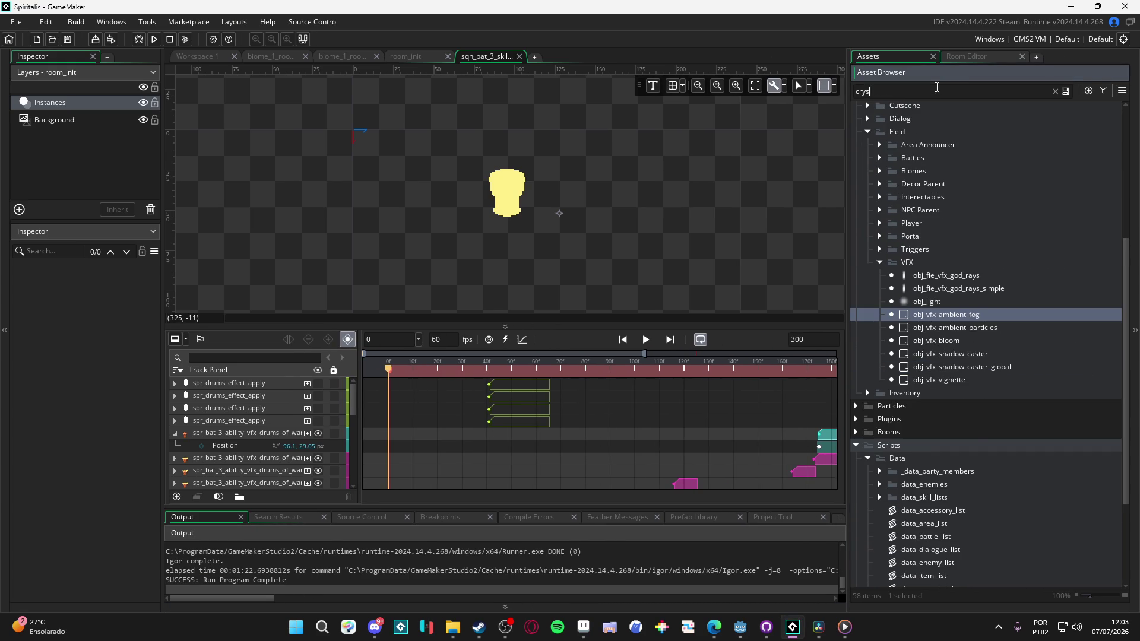
type("tal")
scroll(948, 255, "down", 8)
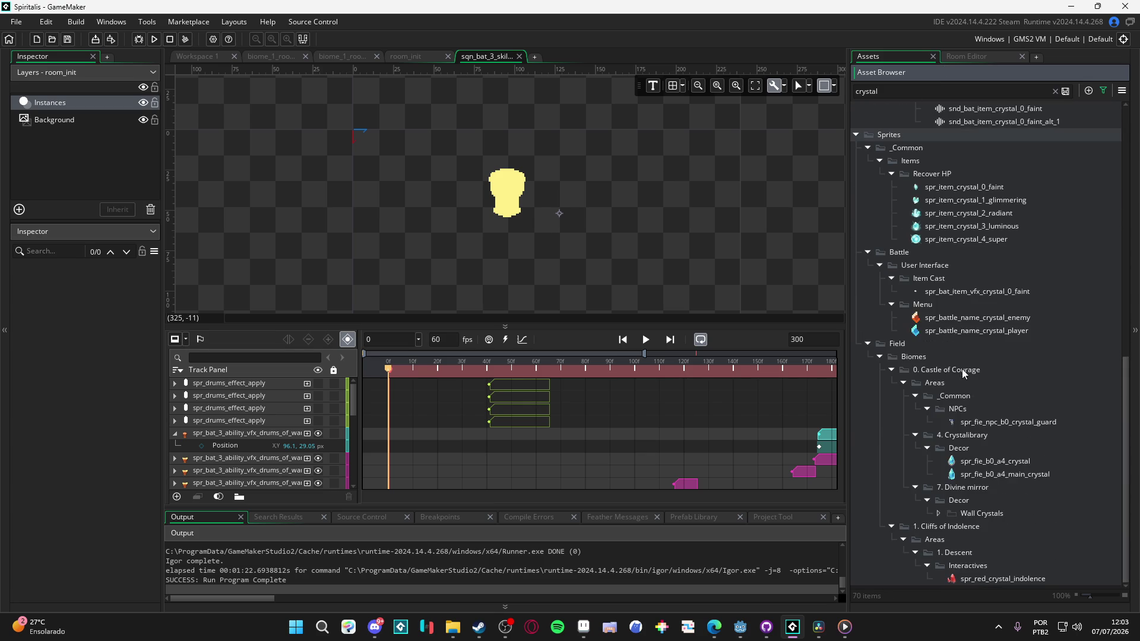
double_click(979, 579)
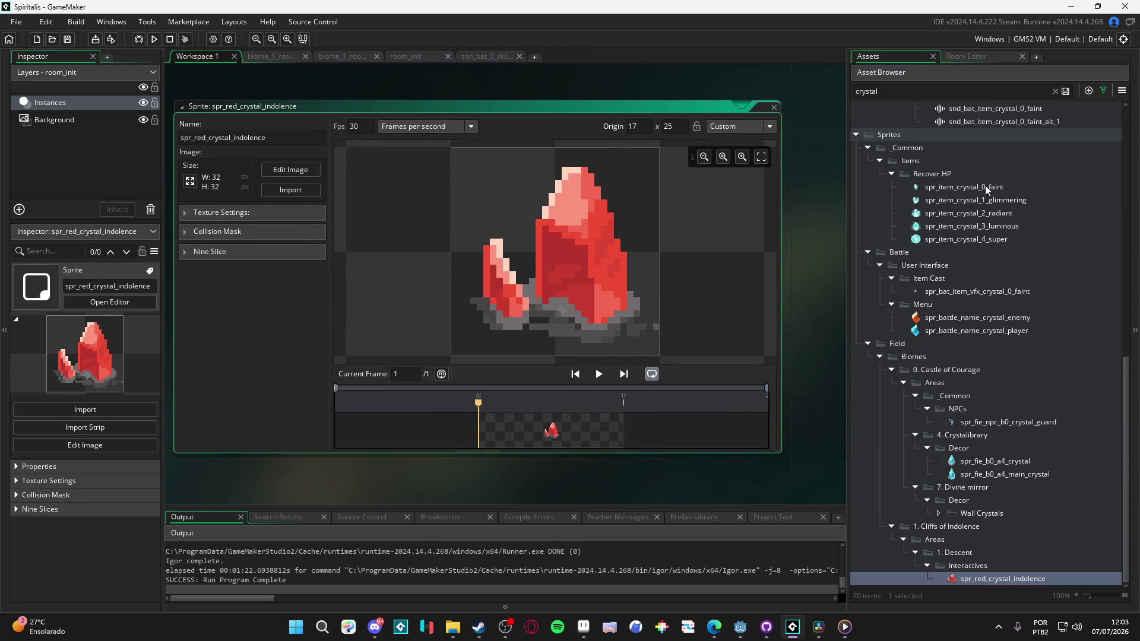
Step: Open the biome_1_room_1_descent room and zoom its view back out
left_click(967, 91)
type("indolence")
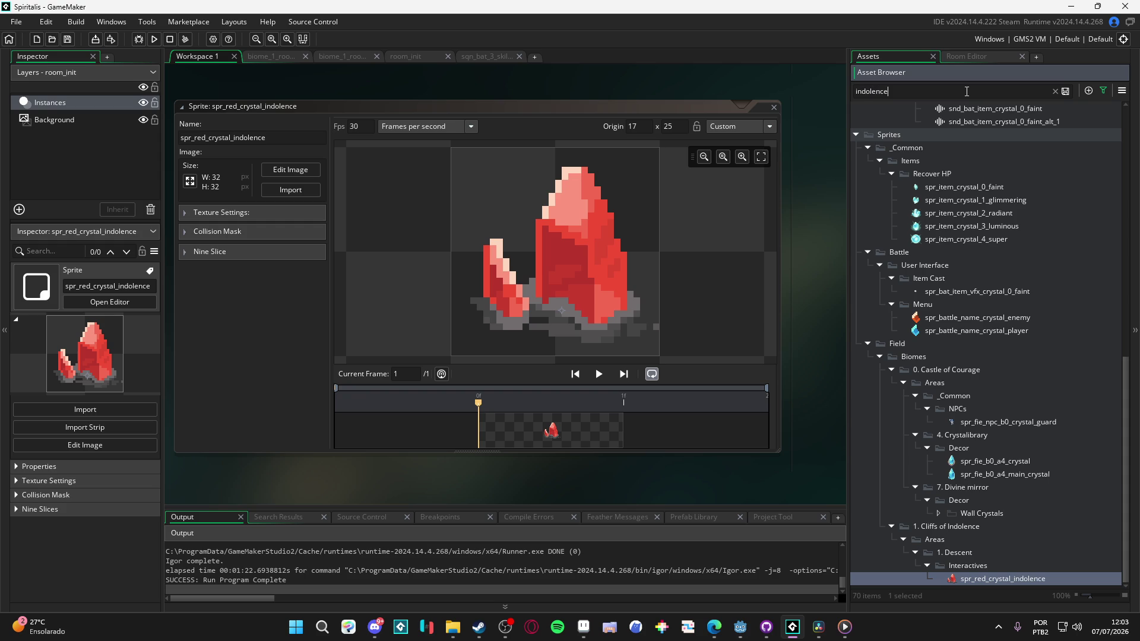
scroll(1018, 400, "up", 3)
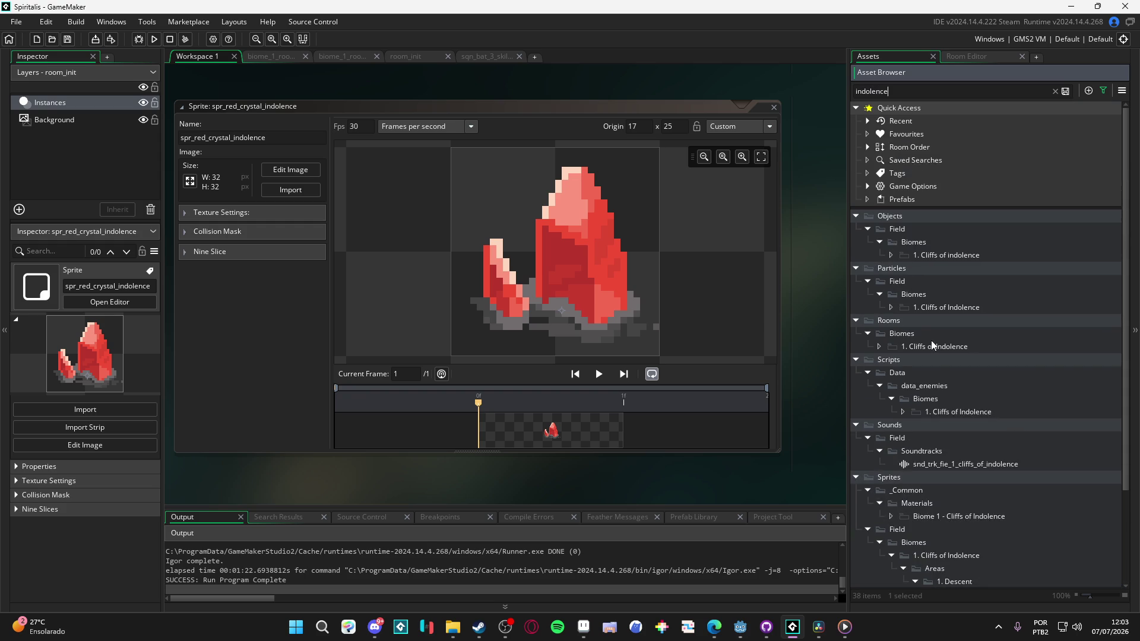
scroll(931, 344, "down", 3)
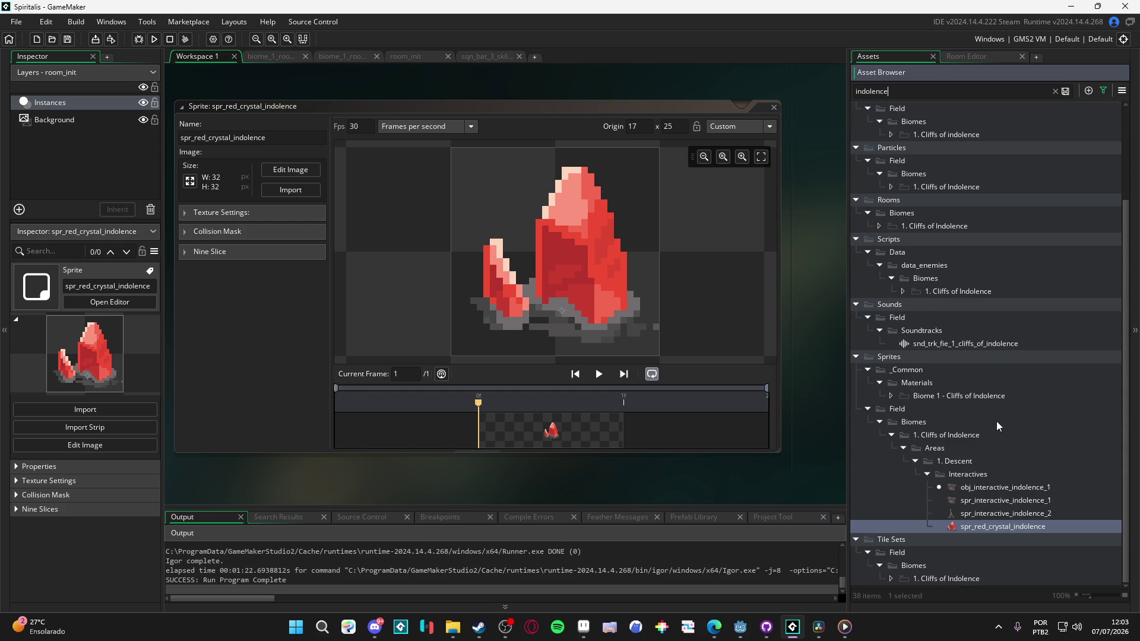
scroll(997, 421, "up", 3)
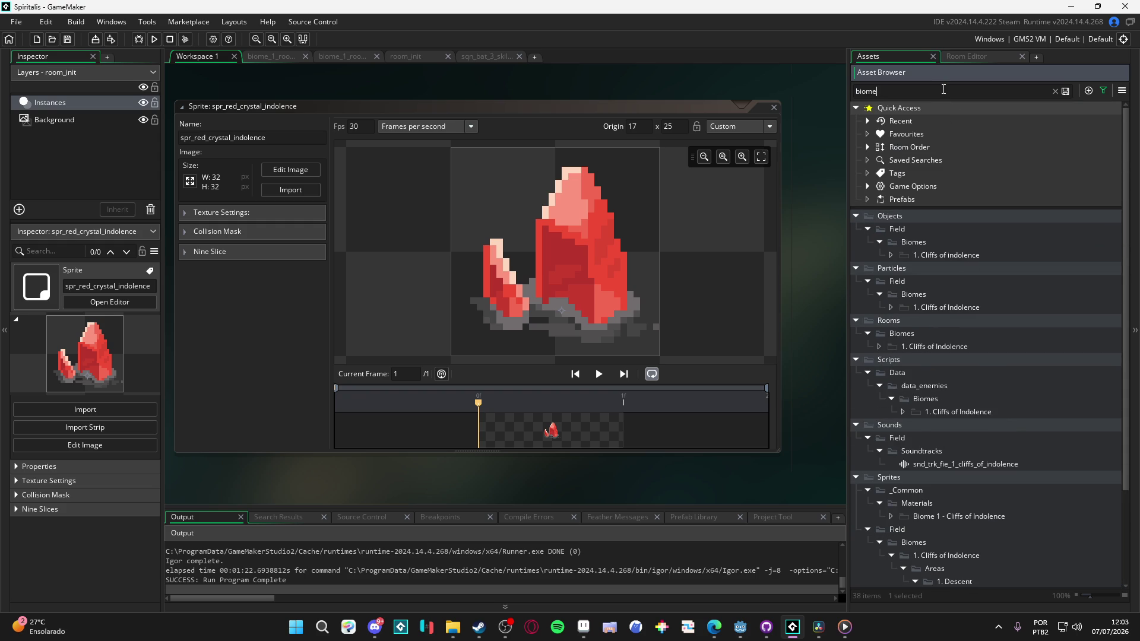
double_click(1017, 463)
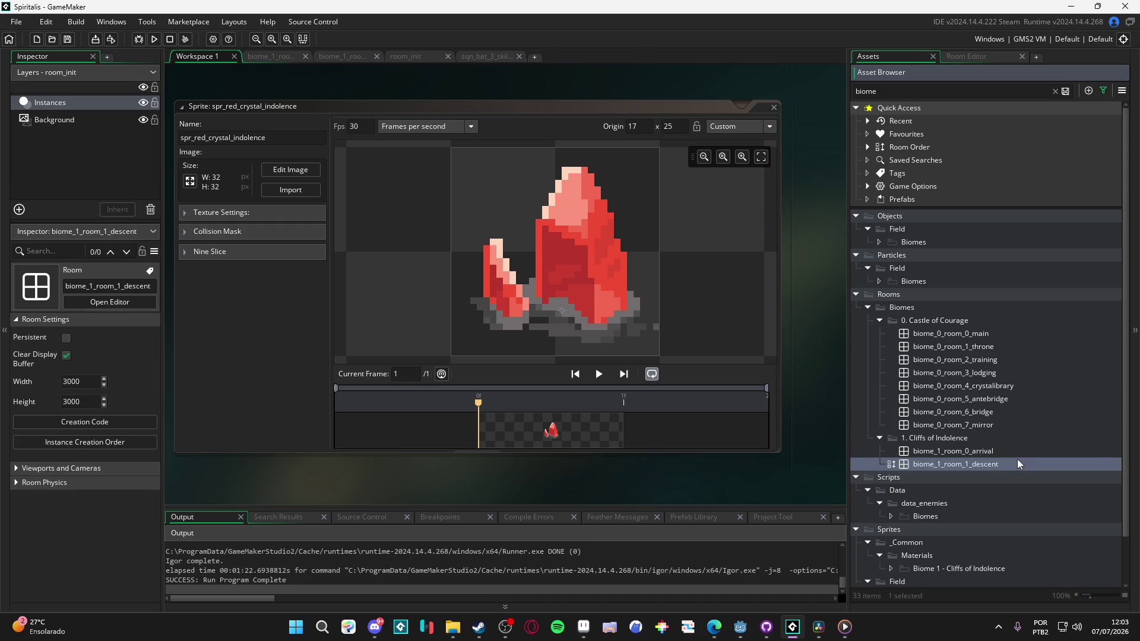
scroll(642, 265, "up", 5)
scroll(588, 257, "up", 8)
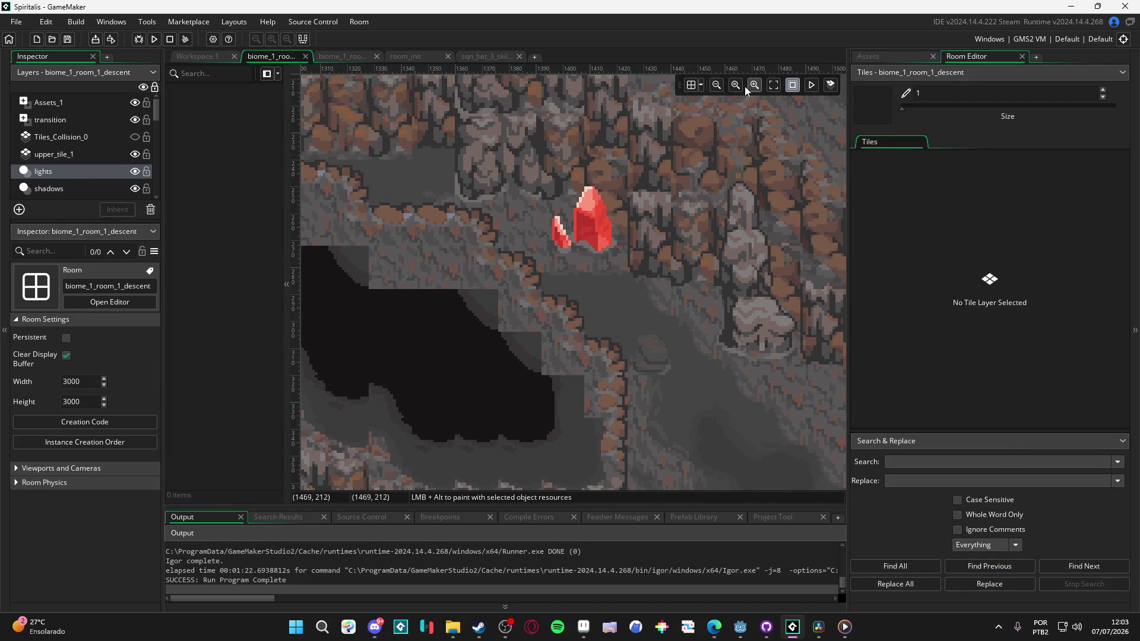
left_click(736, 85)
Step: Snip the area around the crystal in the room and return to Aseprite
key("super+shift+s")
left_click_drag(522, 224, 613, 294)
left_click(583, 627)
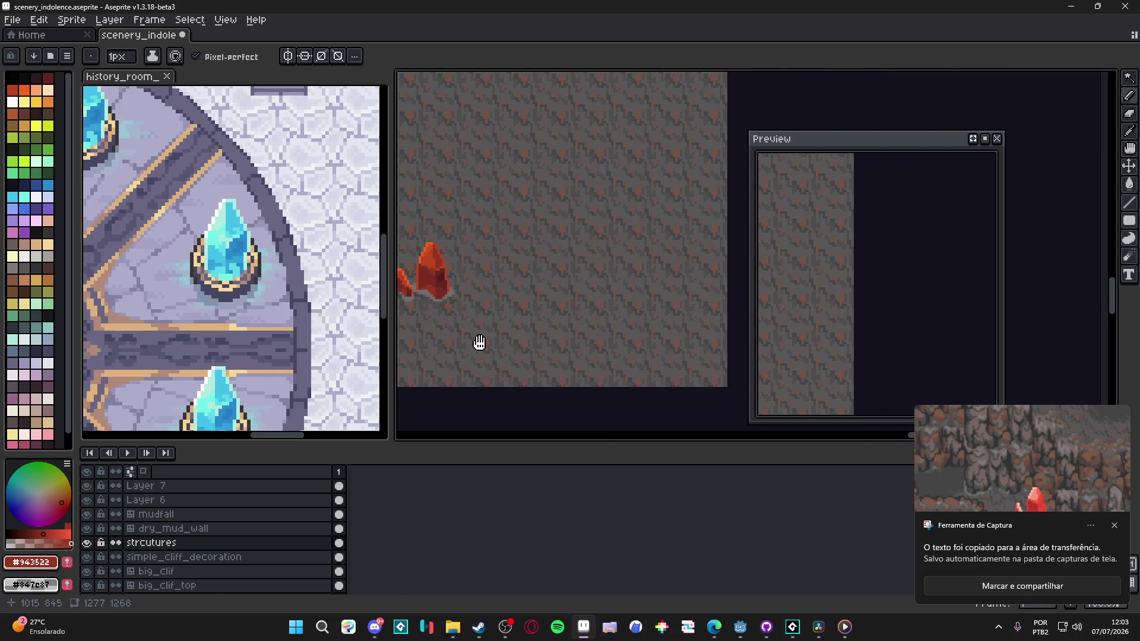
Step: Paste the captured room image, discard it, and widen the main canvas area
key("ctrl+v")
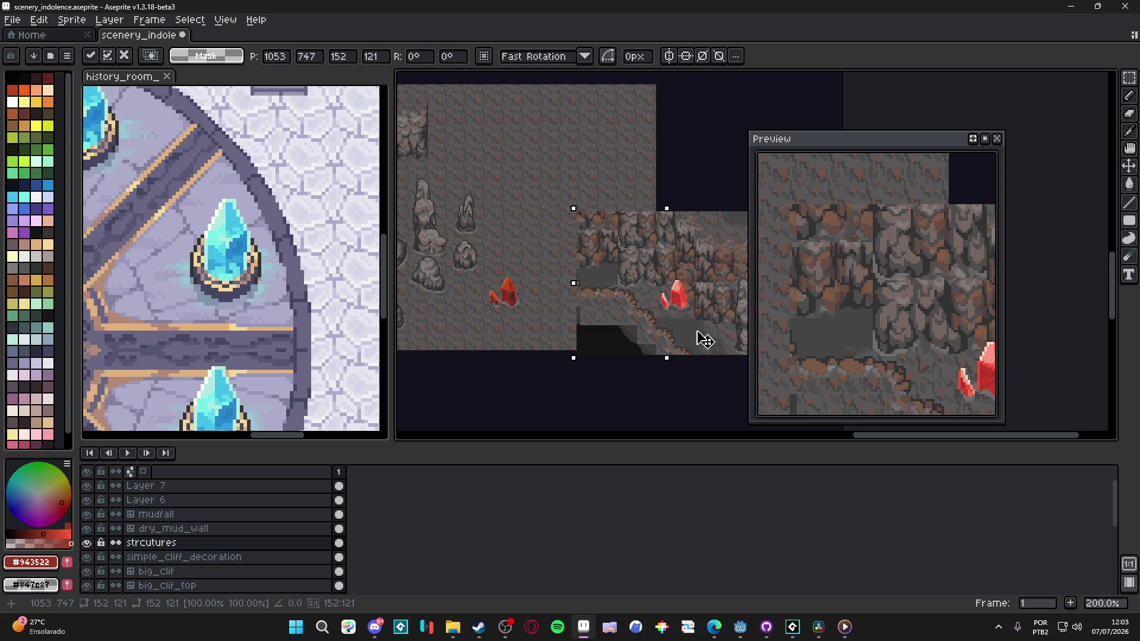
key("Escape")
scroll(557, 301, "up", 4)
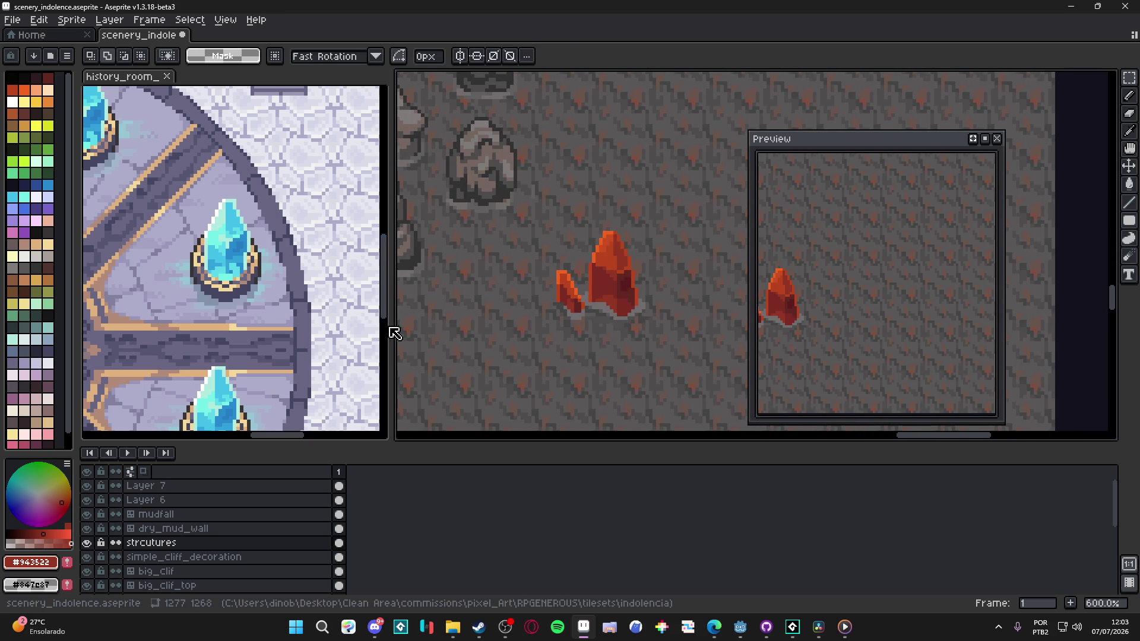
left_click_drag(390, 323, 228, 323)
Step: Sample the #b9451d red and #f1641f orange from the crystal, then pan to empty sheet space
key("i")
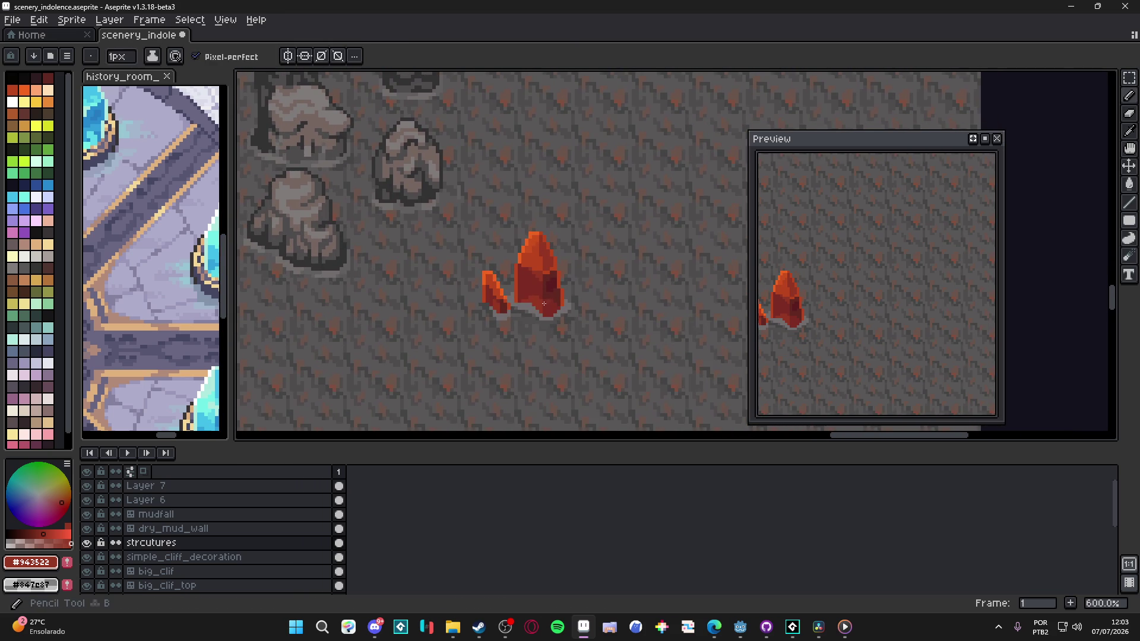
scroll(481, 275, "up", 6)
left_click(481, 275)
key("b")
scroll(481, 275, "down", 4)
scroll(481, 229, "up", 3)
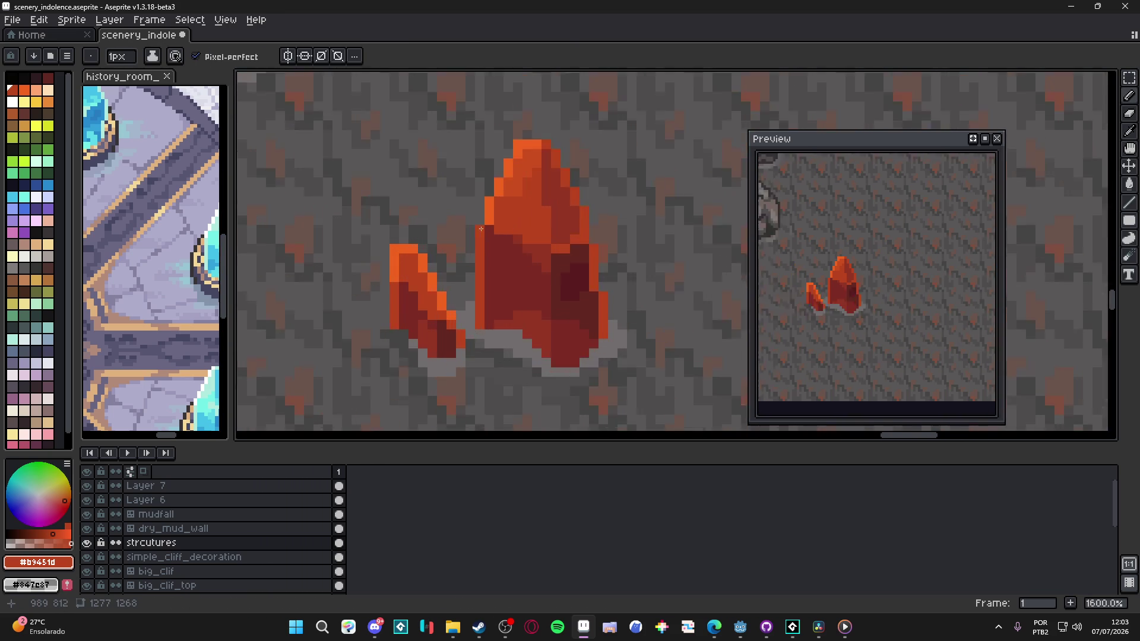
left_click(491, 204, "alt")
scroll(496, 228, "down", 4)
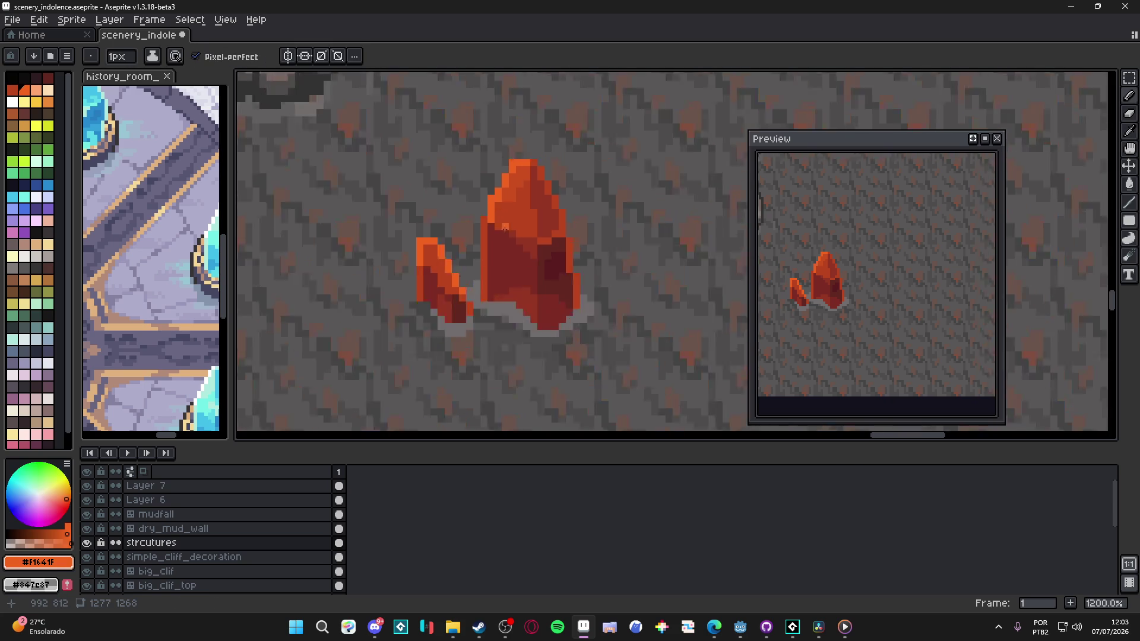
scroll(492, 285, "down", 1)
left_click_drag(478, 282, 511, 298)
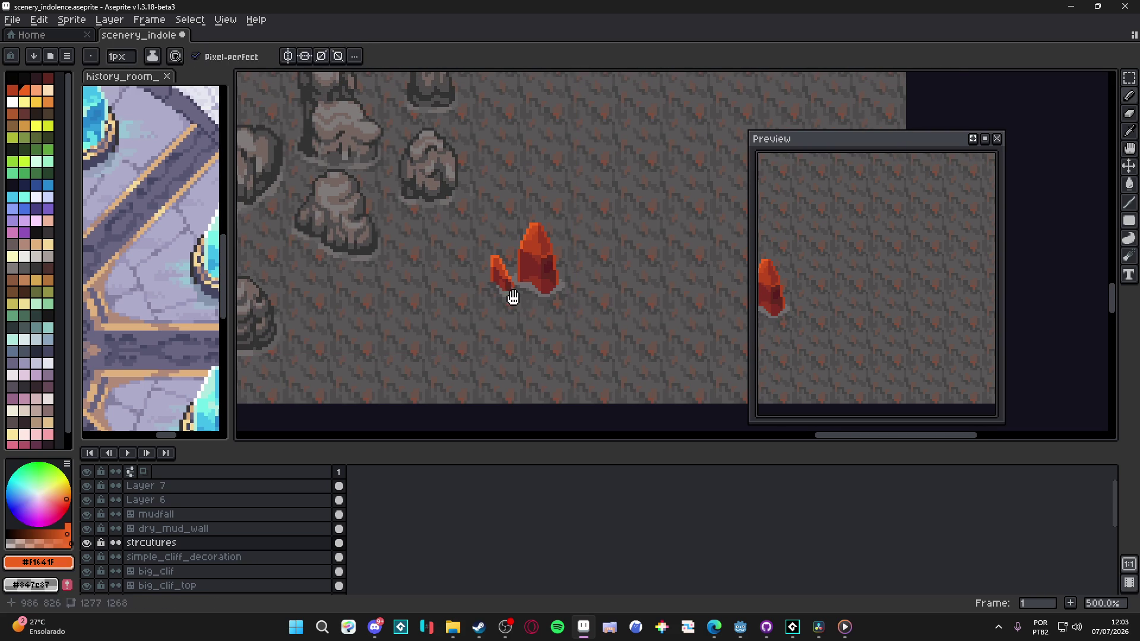
key("v")
key("b")
left_click_drag(799, 285, 887, 285)
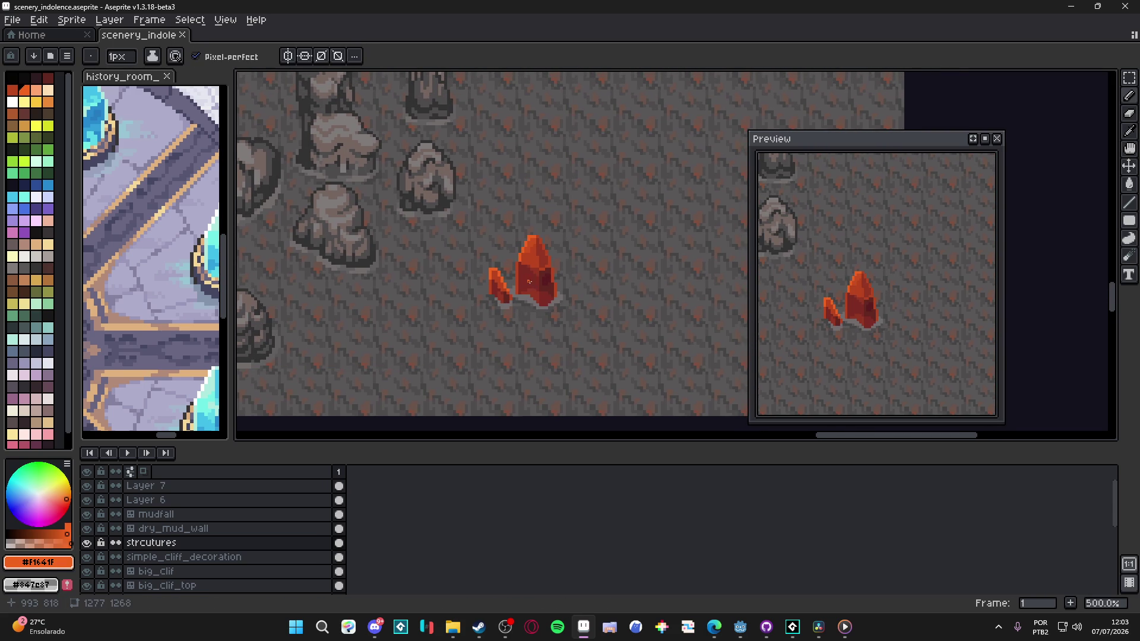
scroll(533, 278, "down", 4)
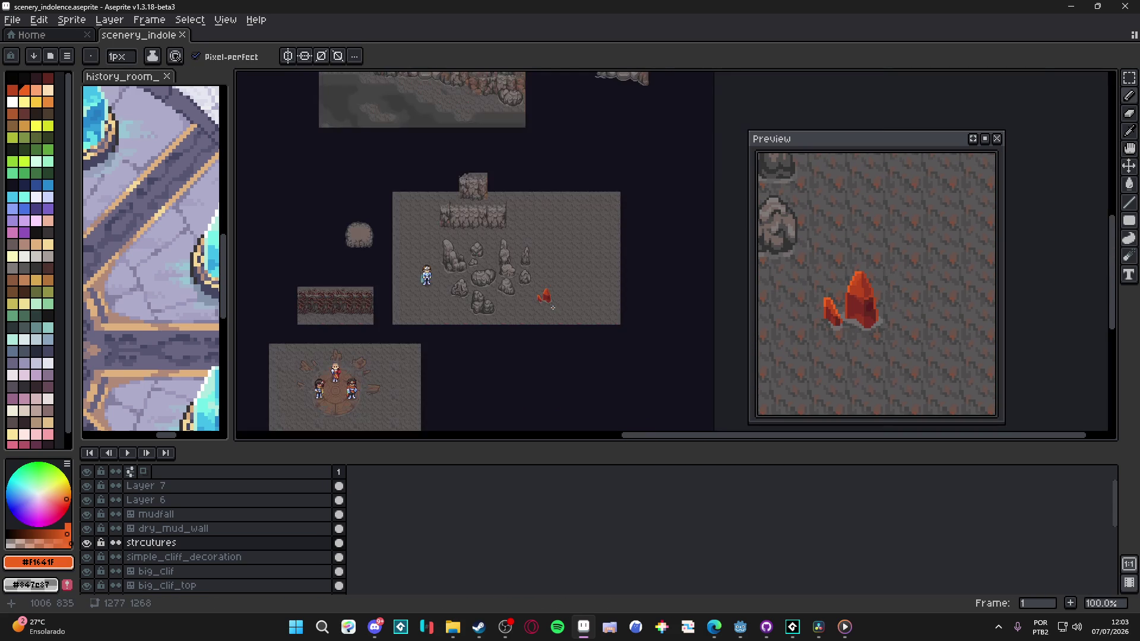
scroll(560, 302, "up", 2)
left_click_drag(560, 302, 473, 293)
Step: Paste the cave room below the floor mockup with a second copy alongside, and commit both
key("ctrl+v")
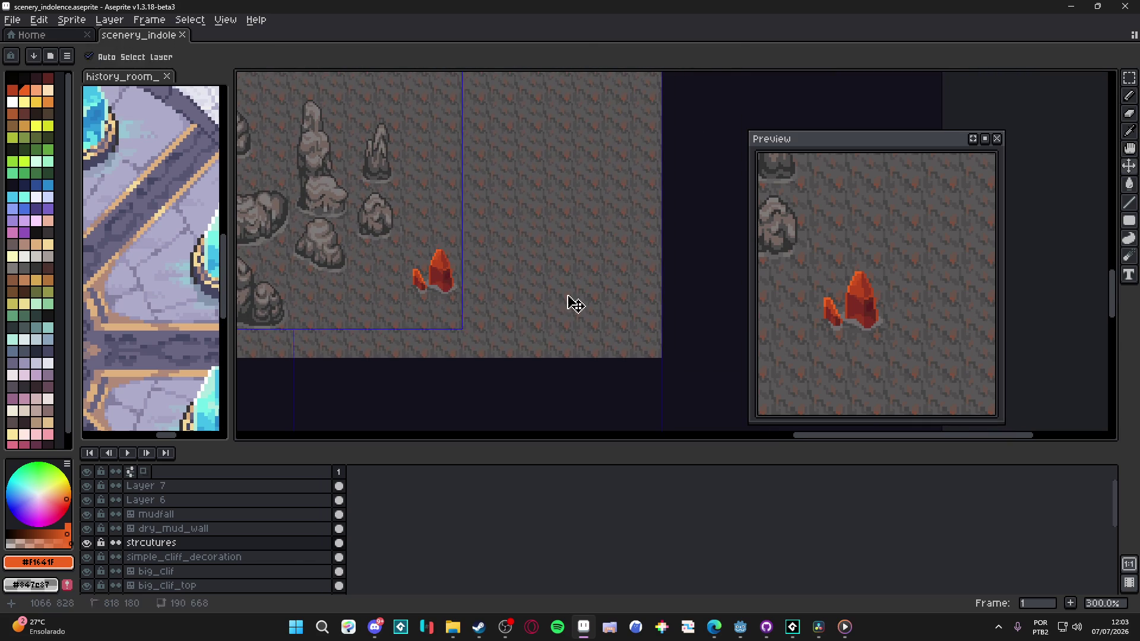
mouse_move(601, 306)
left_mouse_down()
mouse_move(687, 323)
mouse_move(466, 305)
mouse_move(627, 319)
mouse_move(583, 419)
mouse_move(663, 327)
mouse_move(438, 369)
left_mouse_up()
scroll(687, 321, "down", 2)
scroll(687, 323, "up", 1)
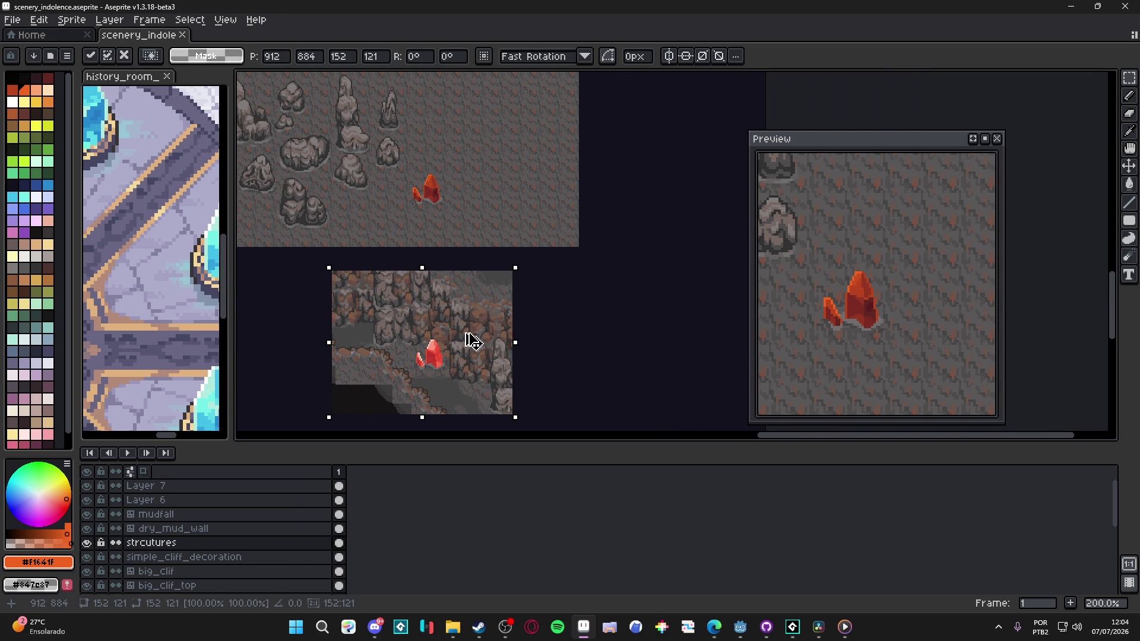
key("shift+Right")
key("shift+Right")
key("shift+Right")
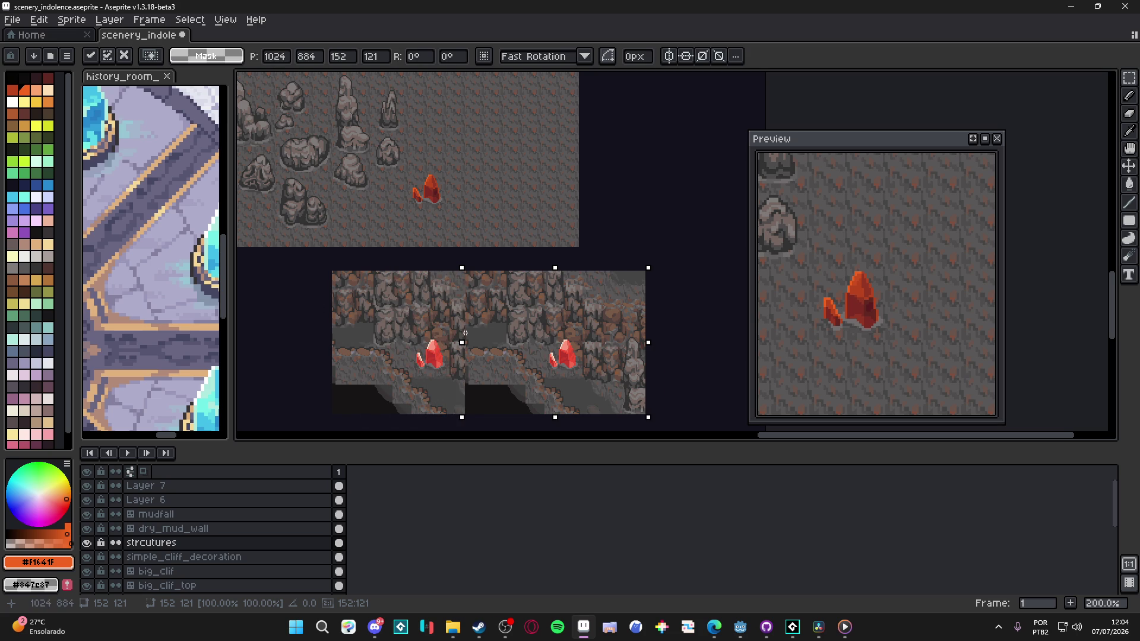
key("Return")
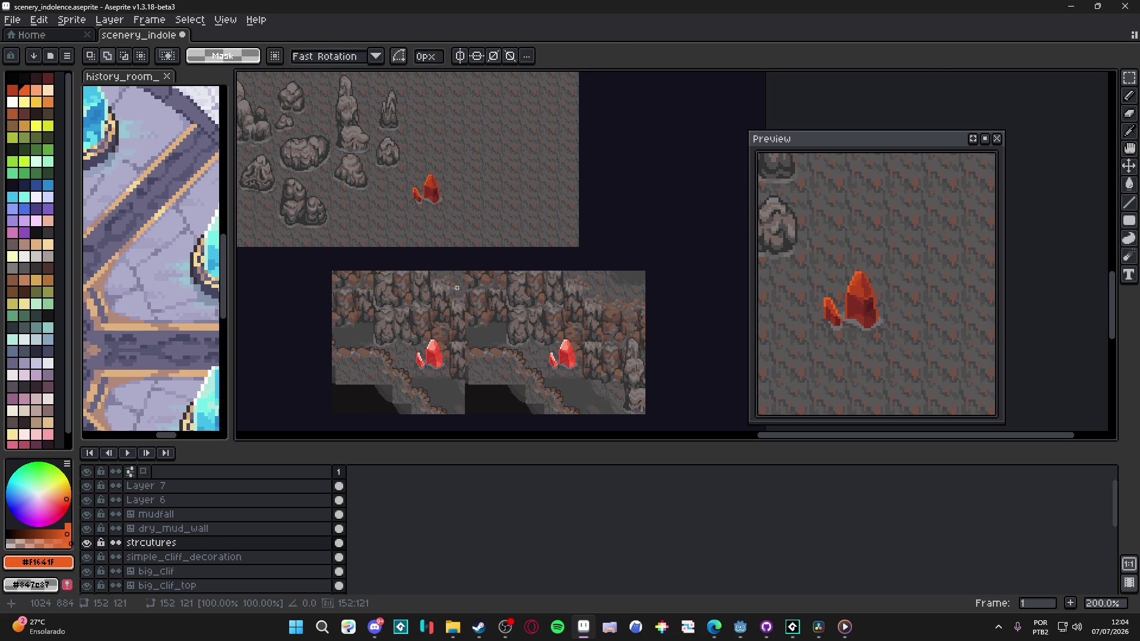
Step: Select the new crystal and drop it into the right room copy
scroll(436, 254, "up", 1)
scroll(416, 158, "up", 1)
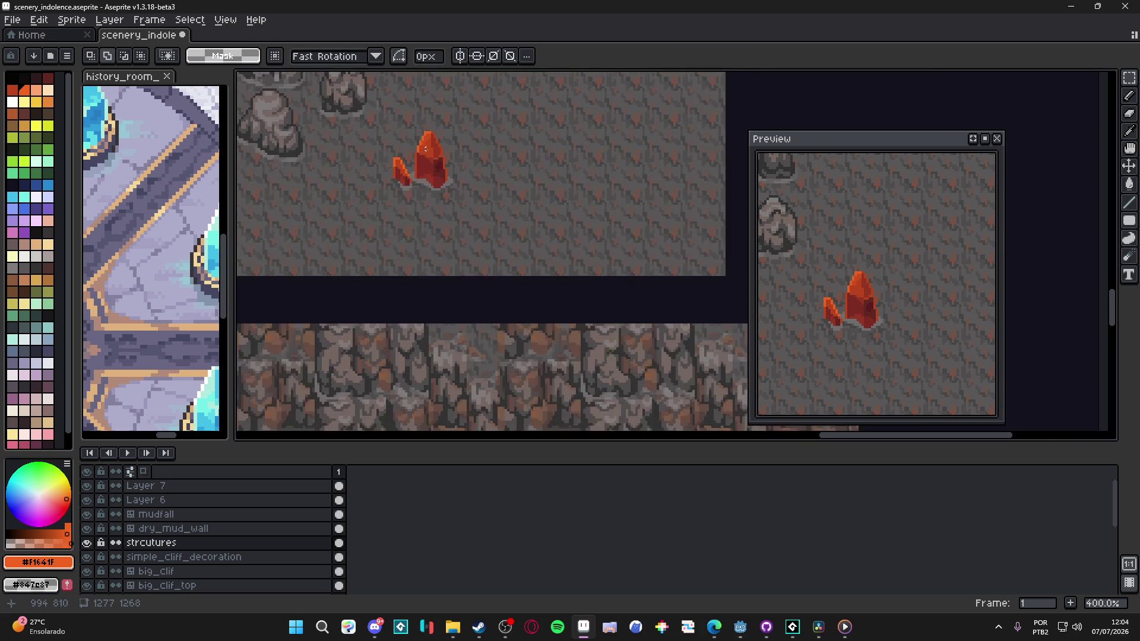
left_click_drag(385, 128, 465, 208)
scroll(447, 87, "down", 1)
key("b")
scroll(537, 261, "up", 3)
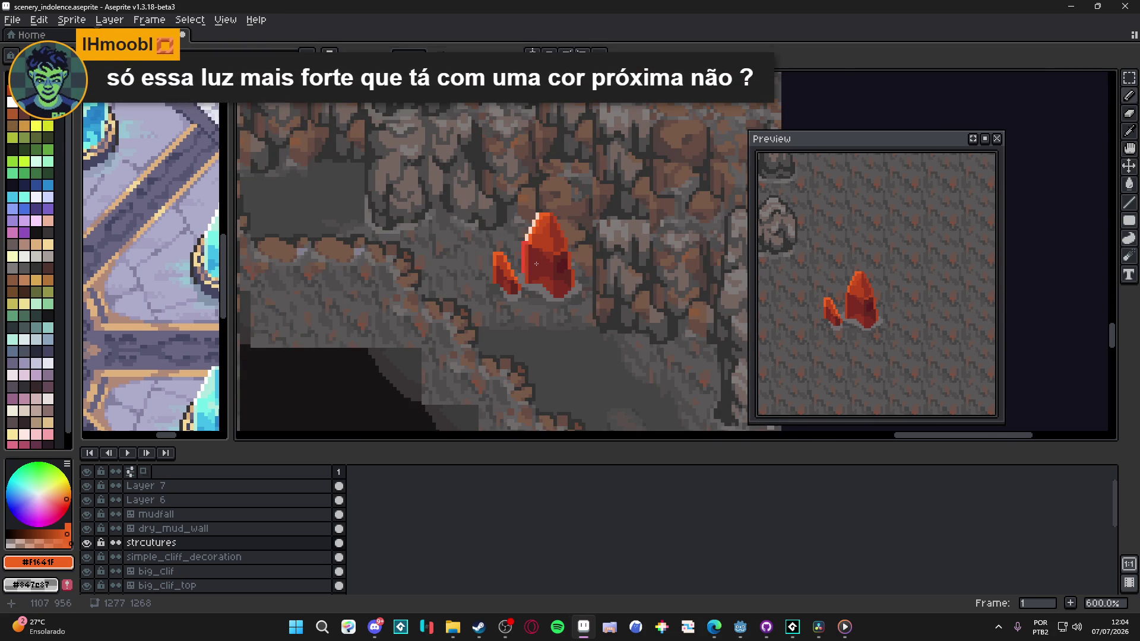
Step: Raise the crystal one pixel and paint over a stray red pixel with the grey floor colour
left_click_drag(534, 265, 533, 260)
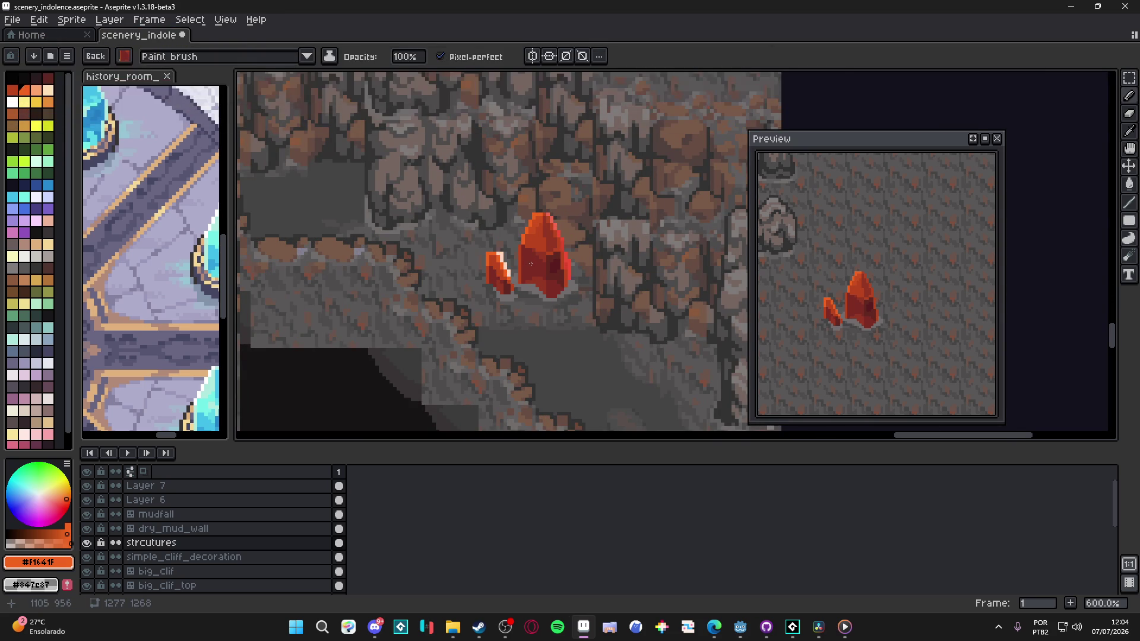
mouse_move(533, 261)
left_mouse_down()
mouse_move(524, 261)
mouse_move(535, 259)
left_mouse_up()
key("b")
scroll(550, 254, "up", 4)
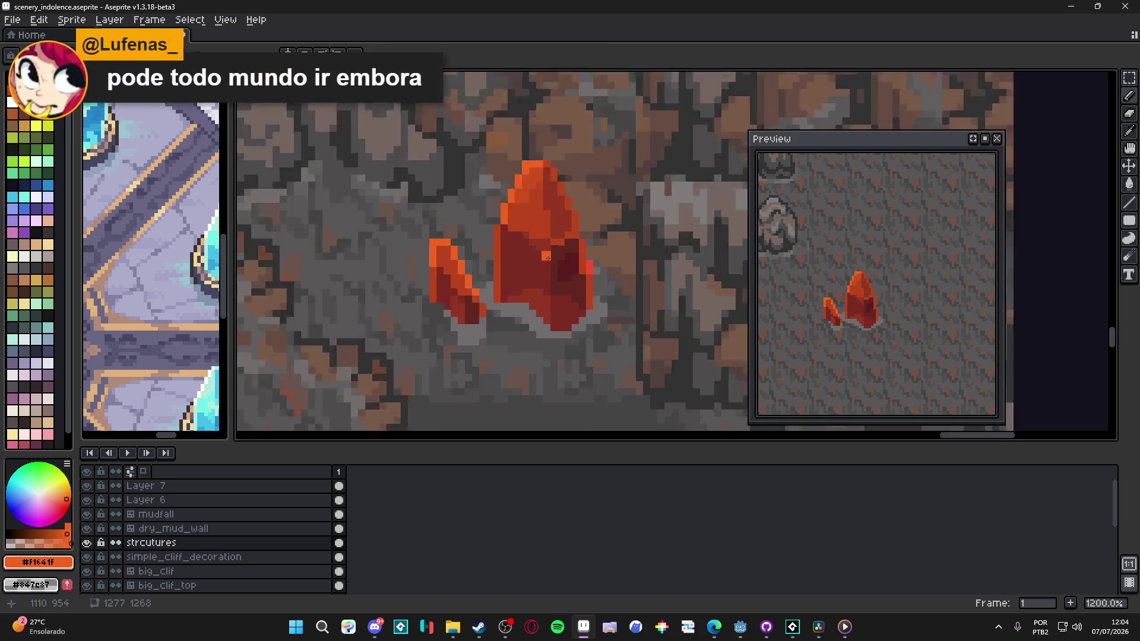
left_click(644, 278)
left_click(648, 274, "alt")
left_click(629, 265)
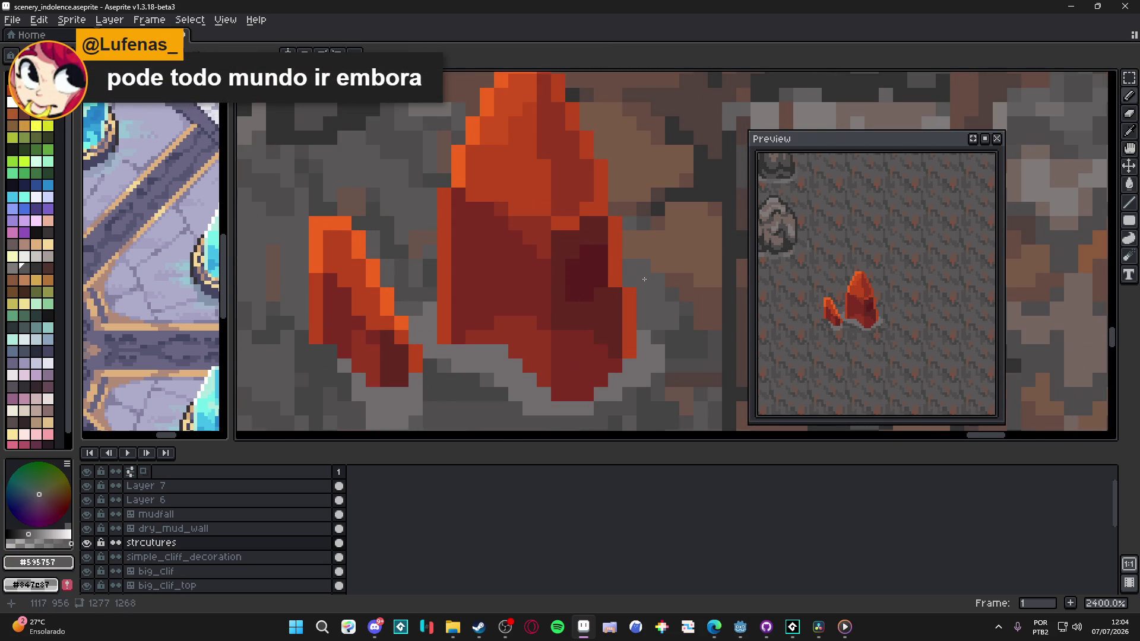
Step: Delete the middle strip between the two room copies
scroll(644, 279, "down", 10)
mouse_move(537, 250)
left_mouse_down()
mouse_move(507, 239)
mouse_move(586, 287)
left_mouse_up()
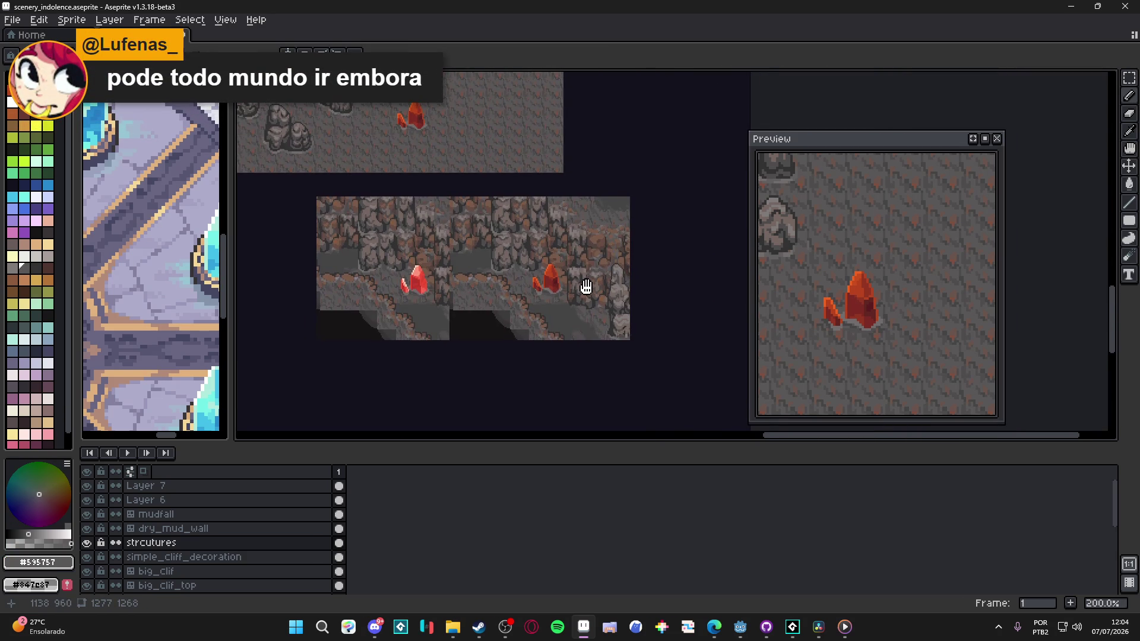
scroll(540, 282, "up", 1)
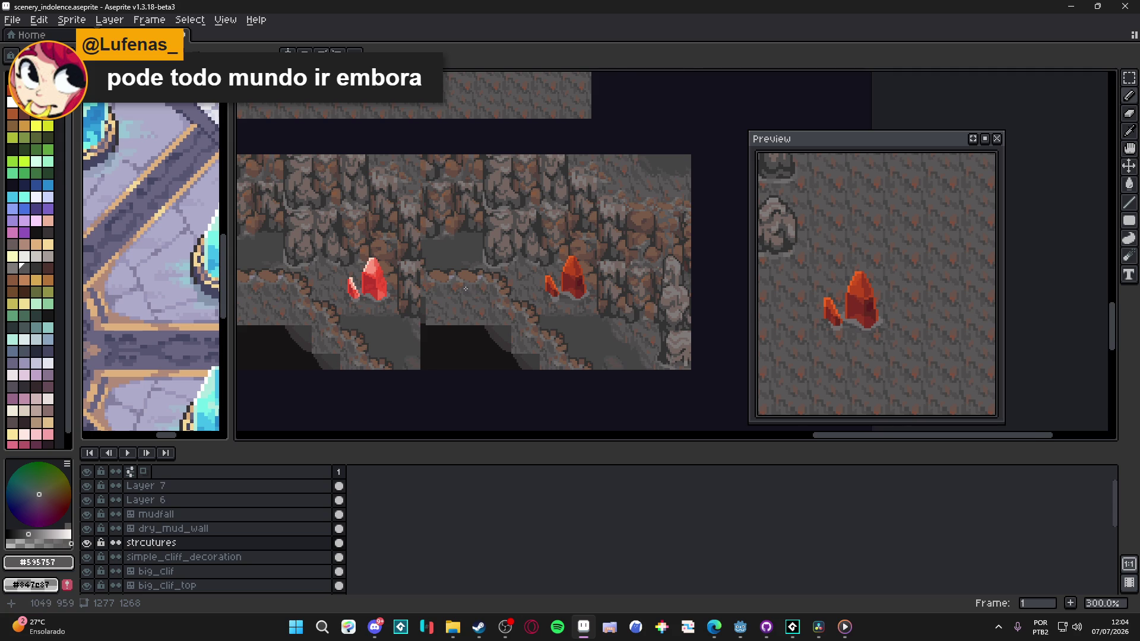
left_click_drag(466, 288, 498, 292)
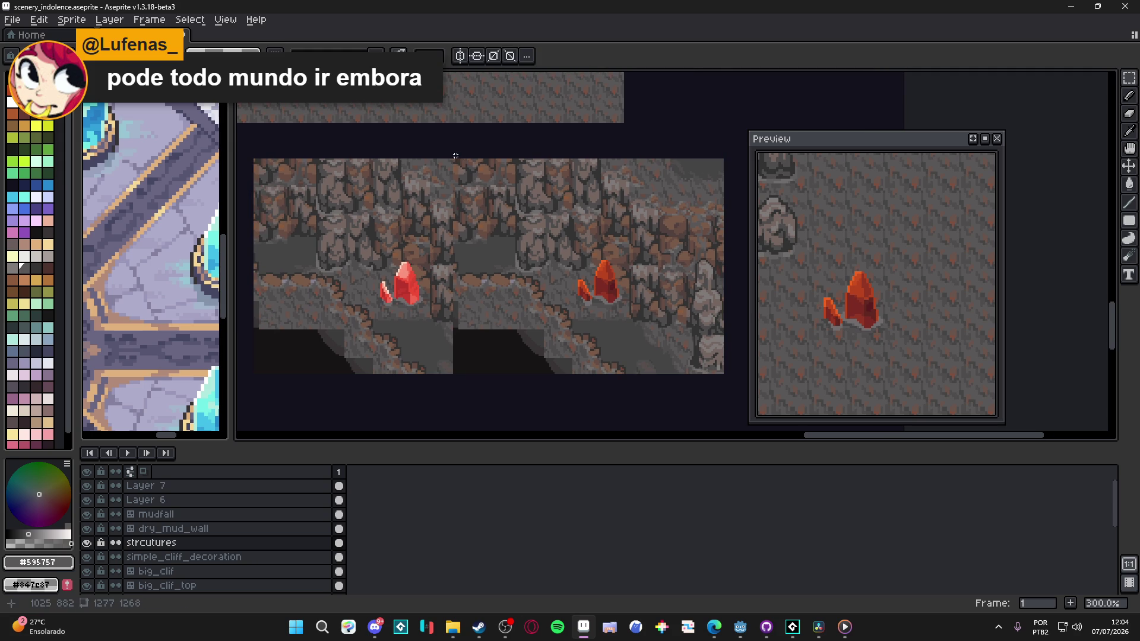
mouse_move(455, 156)
left_mouse_down()
mouse_move(565, 369)
mouse_move(546, 398)
left_mouse_up()
key("Delete")
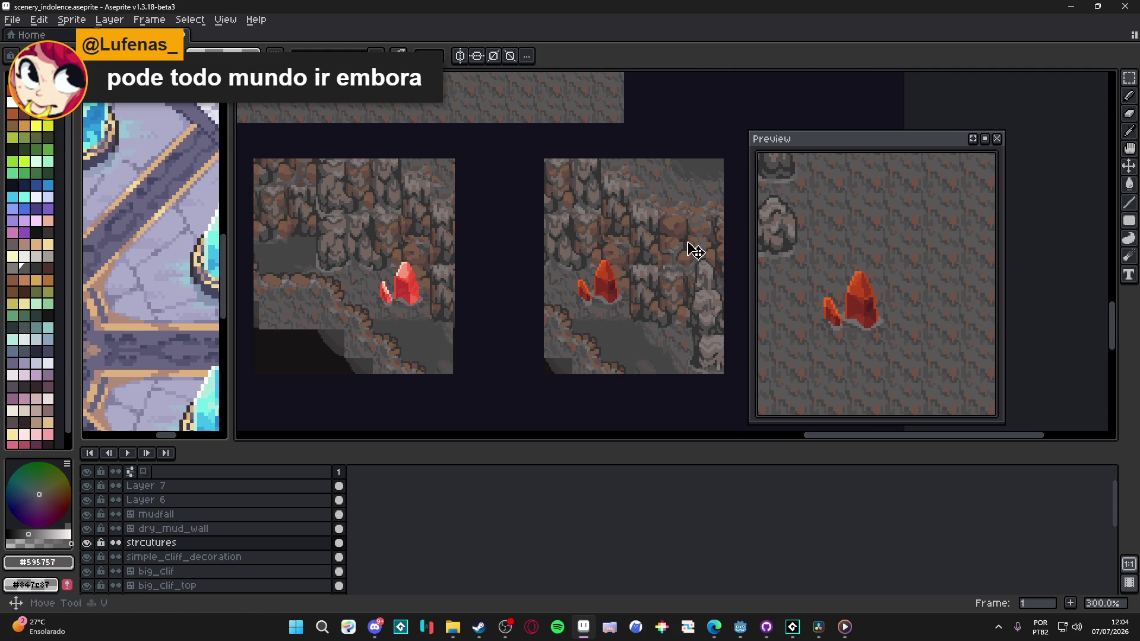
Step: Select the left room panel and move it closer to the right one
left_click_drag(450, 241, 580, 263)
left_click_drag(683, 273, 609, 262)
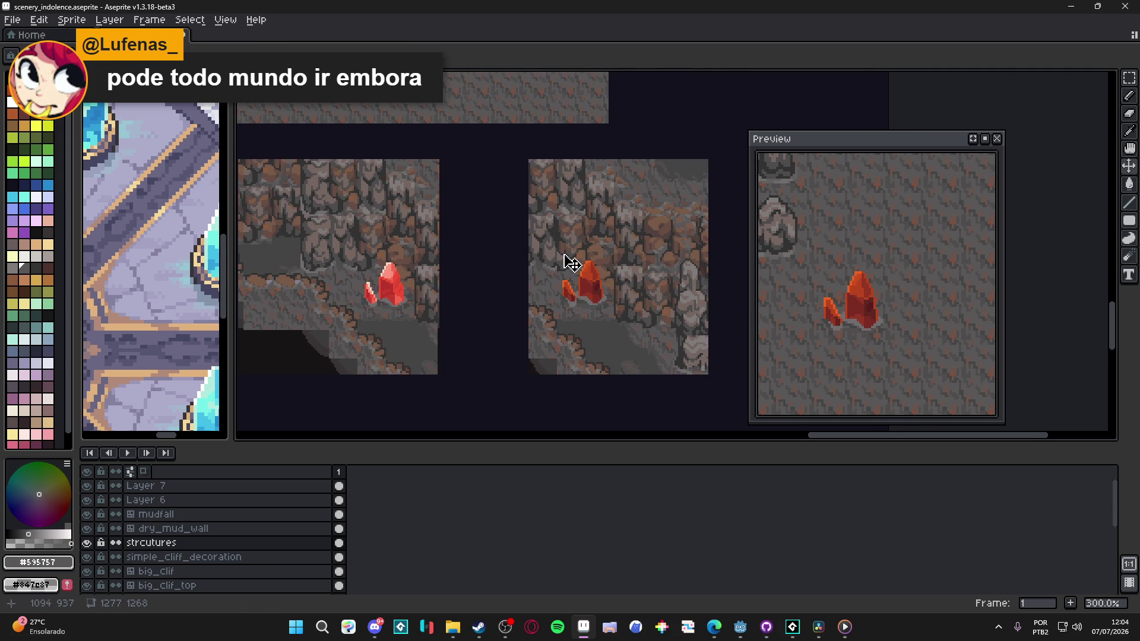
key("m")
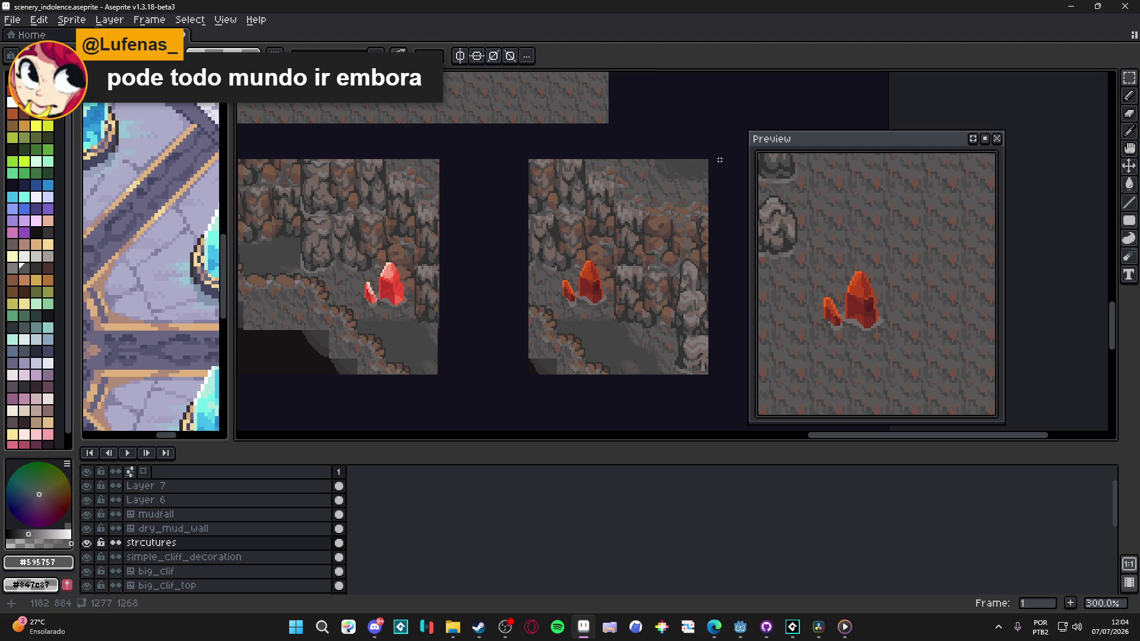
mouse_move(725, 149)
left_mouse_down()
mouse_move(570, 371)
mouse_move(499, 404)
mouse_move(667, 358)
mouse_move(605, 363)
left_mouse_up()
left_click(447, 374)
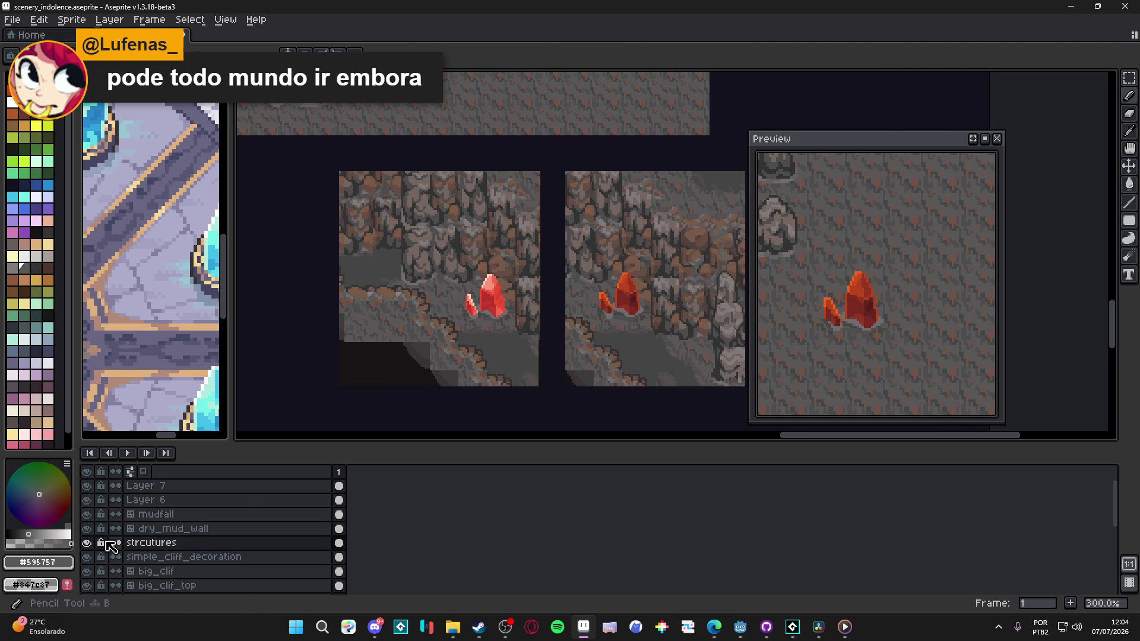
Step: Save scenery_indolence and add Layer 8 above strcutures
double_click(137, 545)
key("ctrl+s")
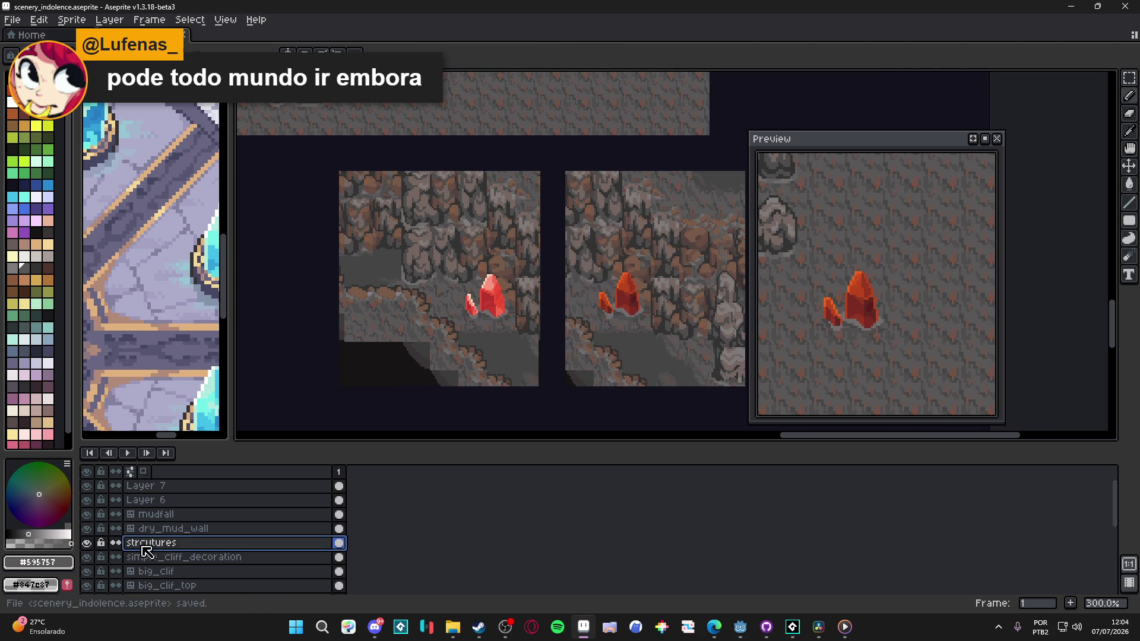
key("shift+n")
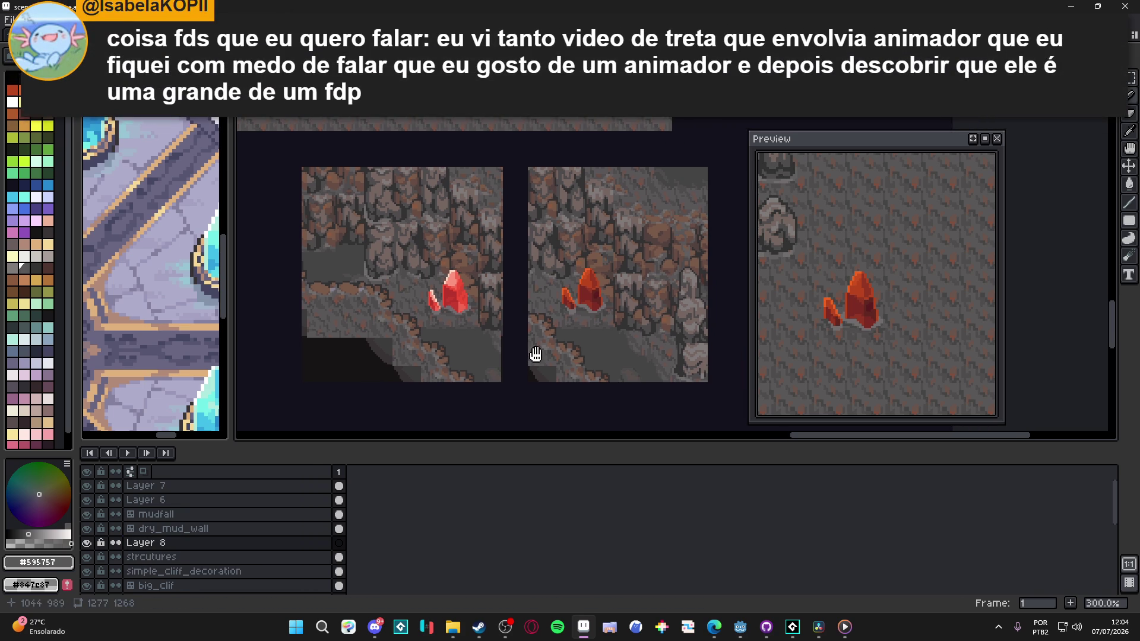
Step: Draw a white arrow from the old crystal panel toward the new one
scroll(534, 357, "right", 2)
scroll(572, 321, "up", 2)
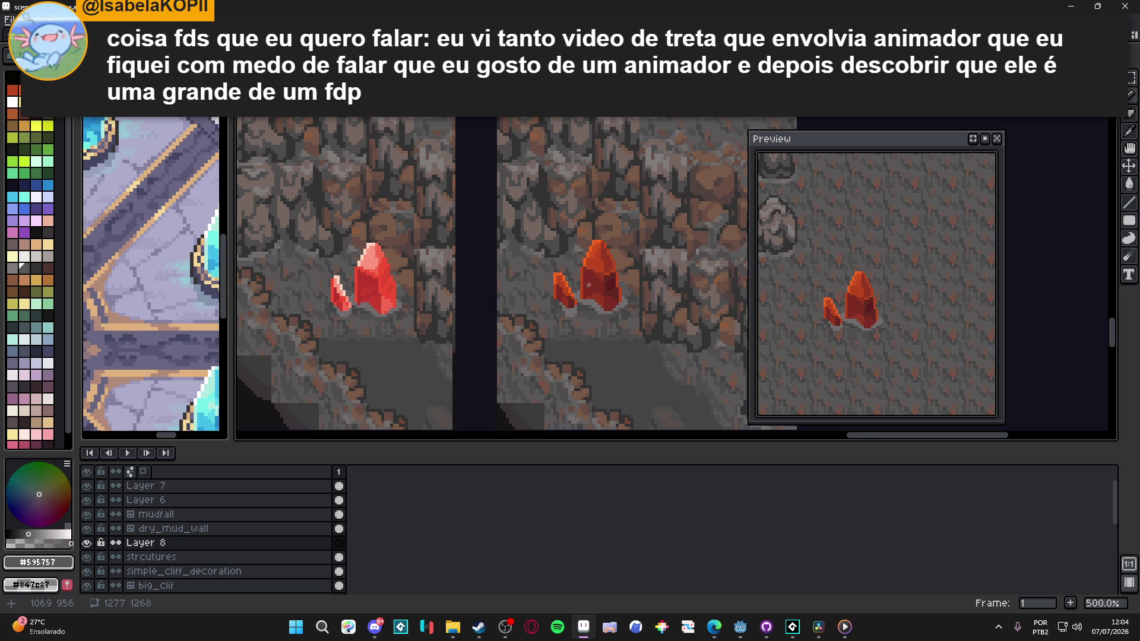
scroll(588, 285, "up", 1)
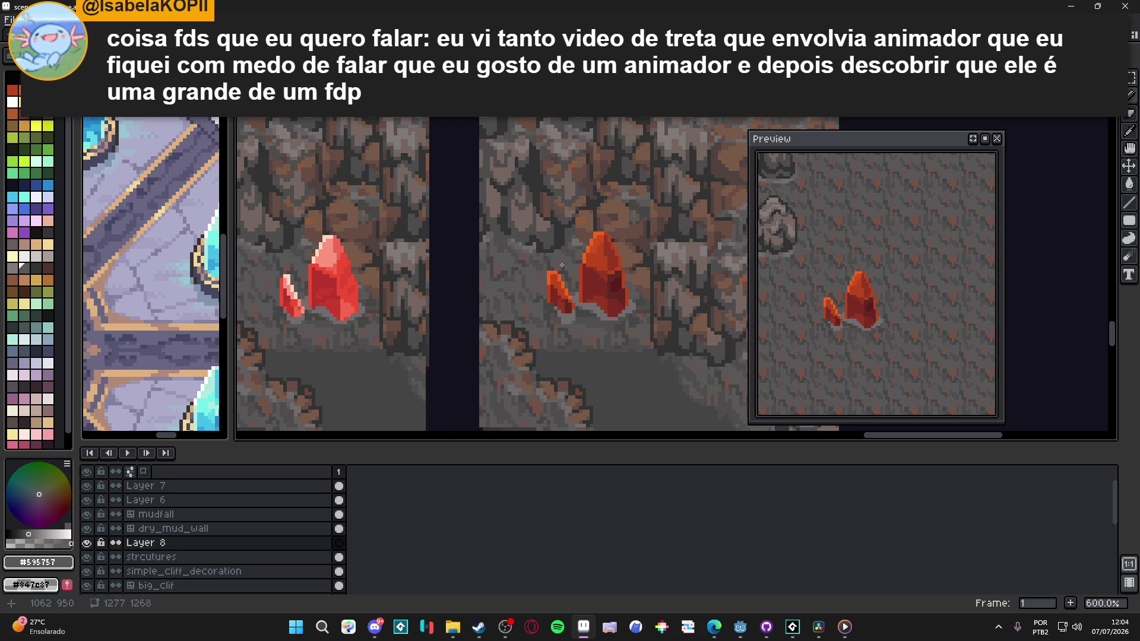
scroll(507, 258, "down", 2)
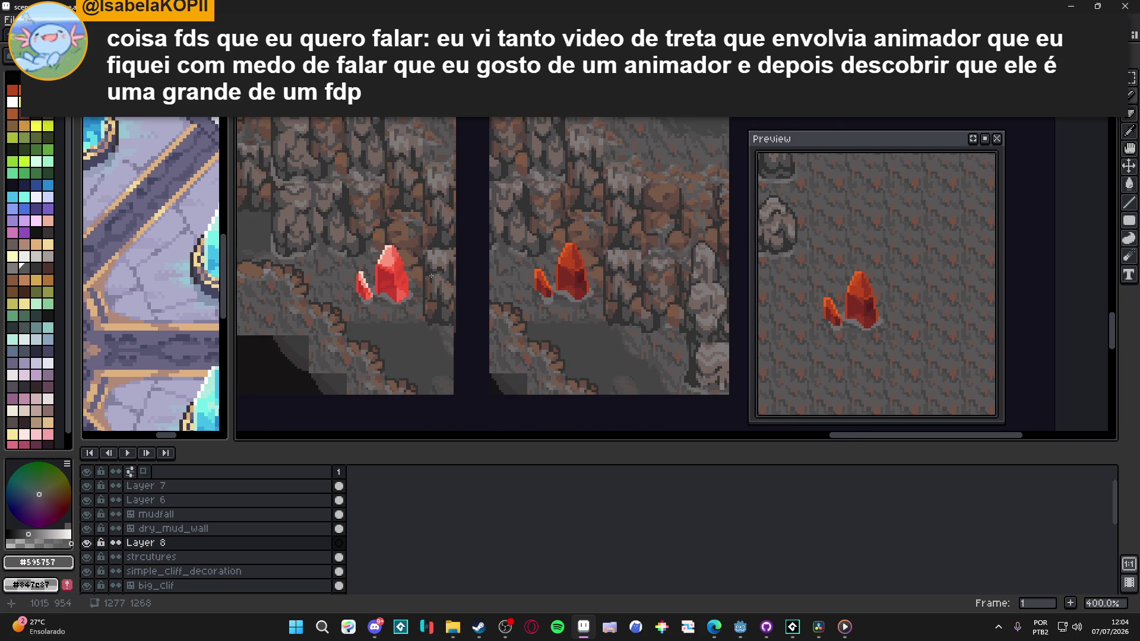
scroll(431, 276, "up", 1)
left_click(393, 284, "alt")
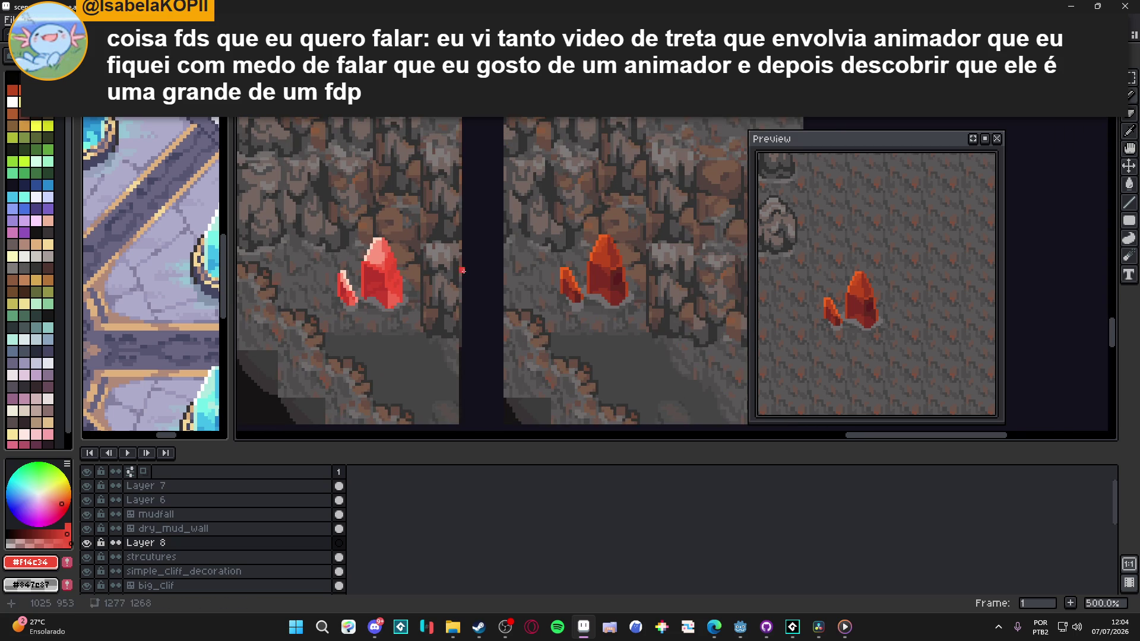
key("bracketright")
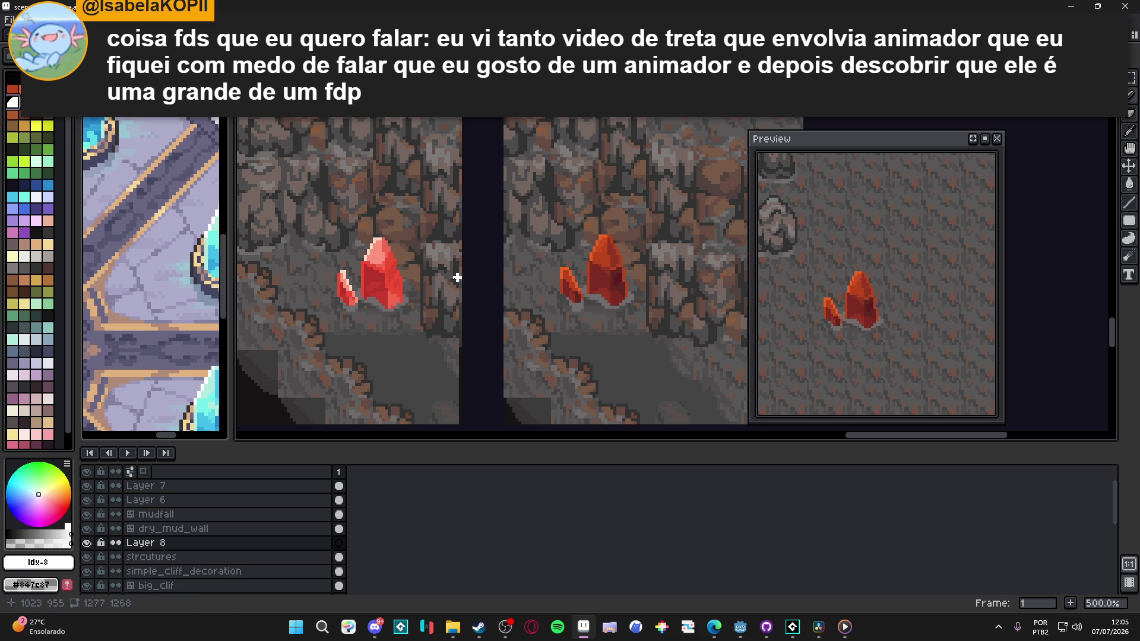
mouse_move(441, 288)
left_mouse_down()
mouse_move(504, 252)
mouse_move(529, 263)
mouse_move(504, 273)
mouse_move(512, 268)
left_mouse_up()
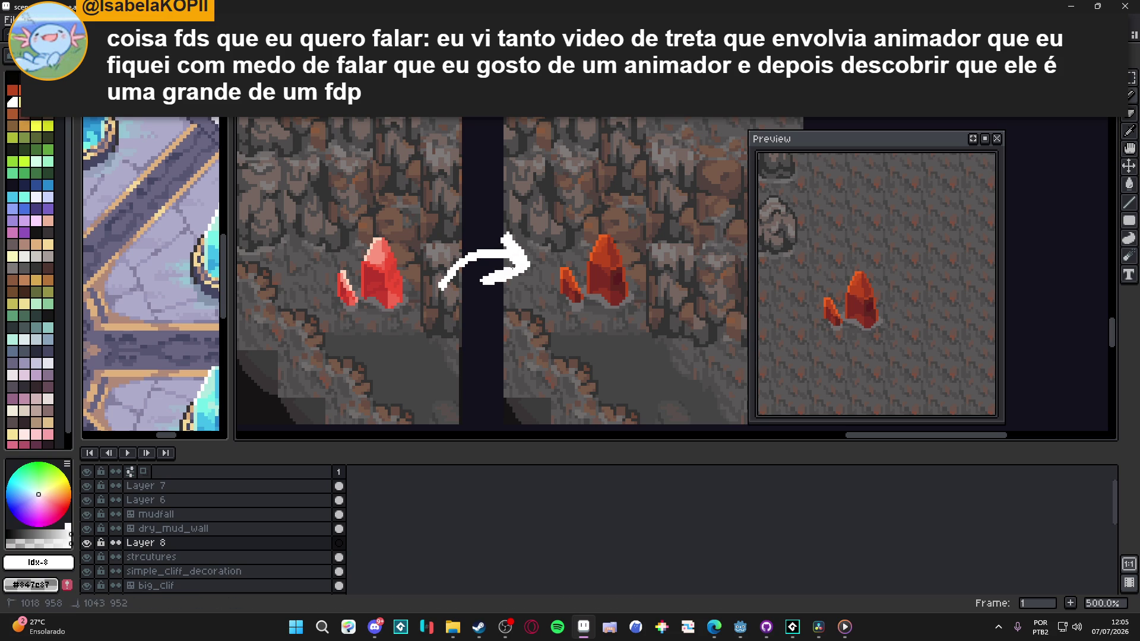
Step: Recentre the view on the crystal comparison and switch to the browser
scroll(528, 261, "down", 4)
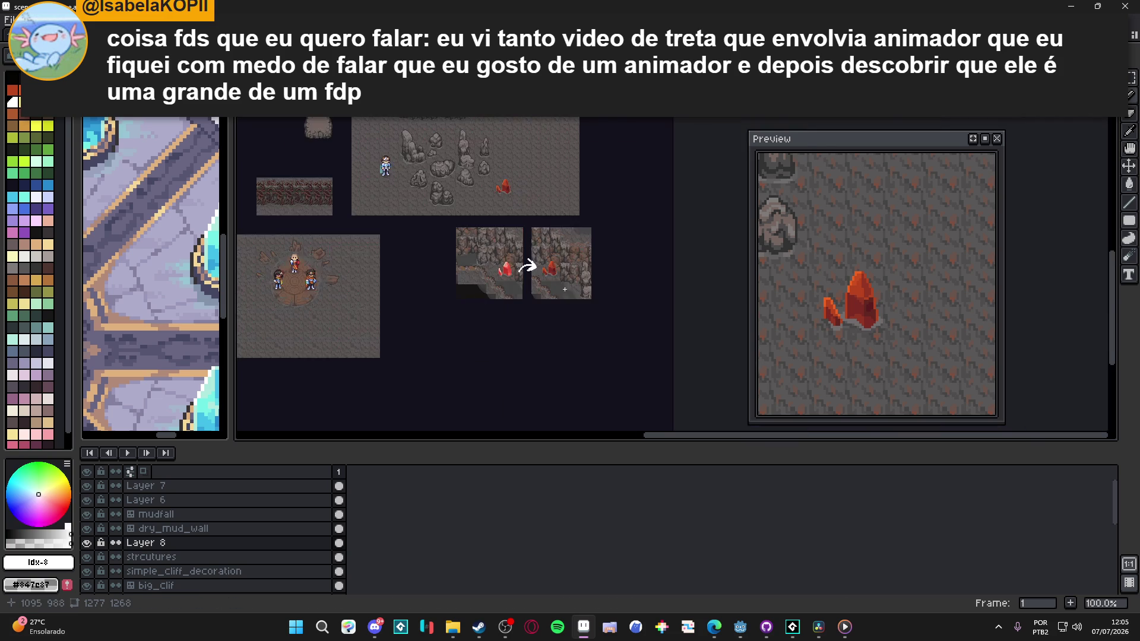
scroll(564, 289, "up", 2)
scroll(602, 316, "down", 1)
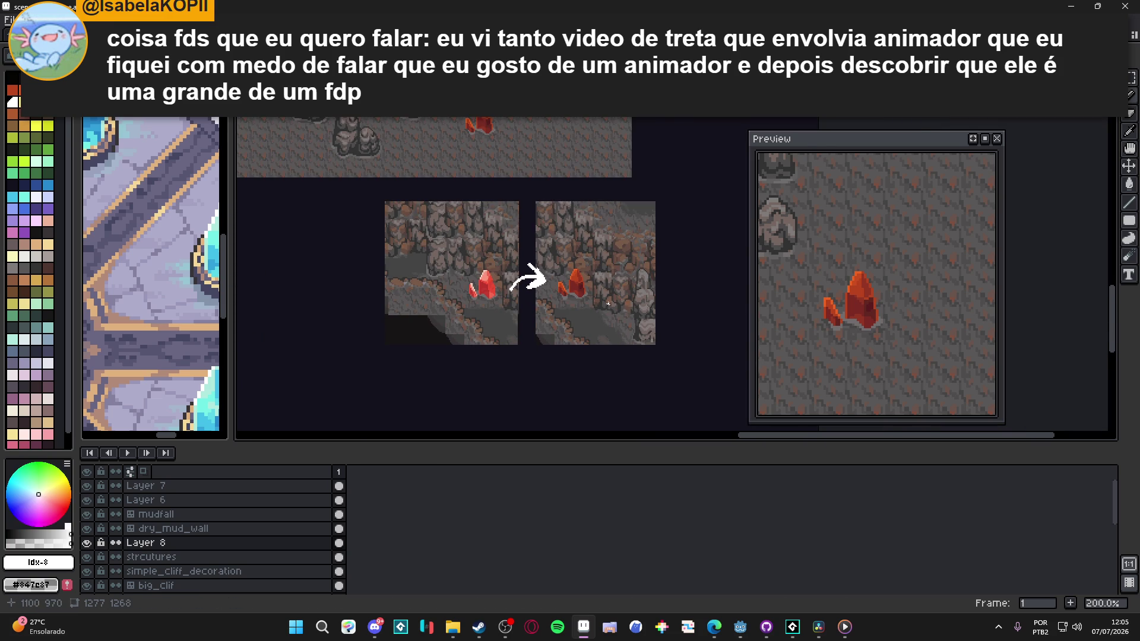
scroll(543, 311, "up", 1)
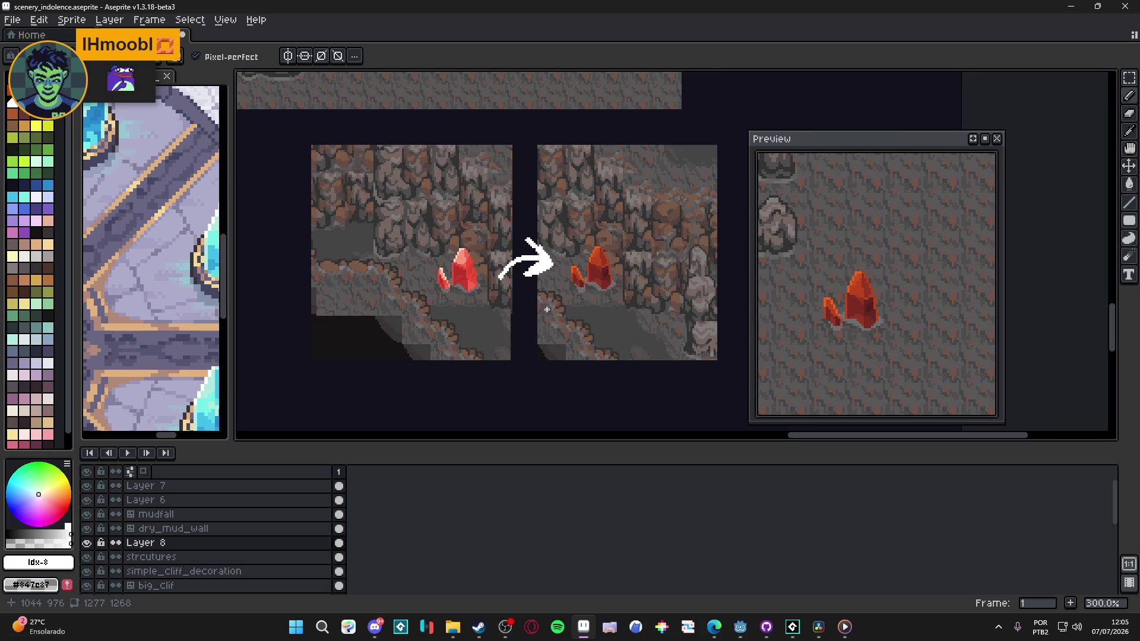
left_click_drag(547, 309, 540, 318)
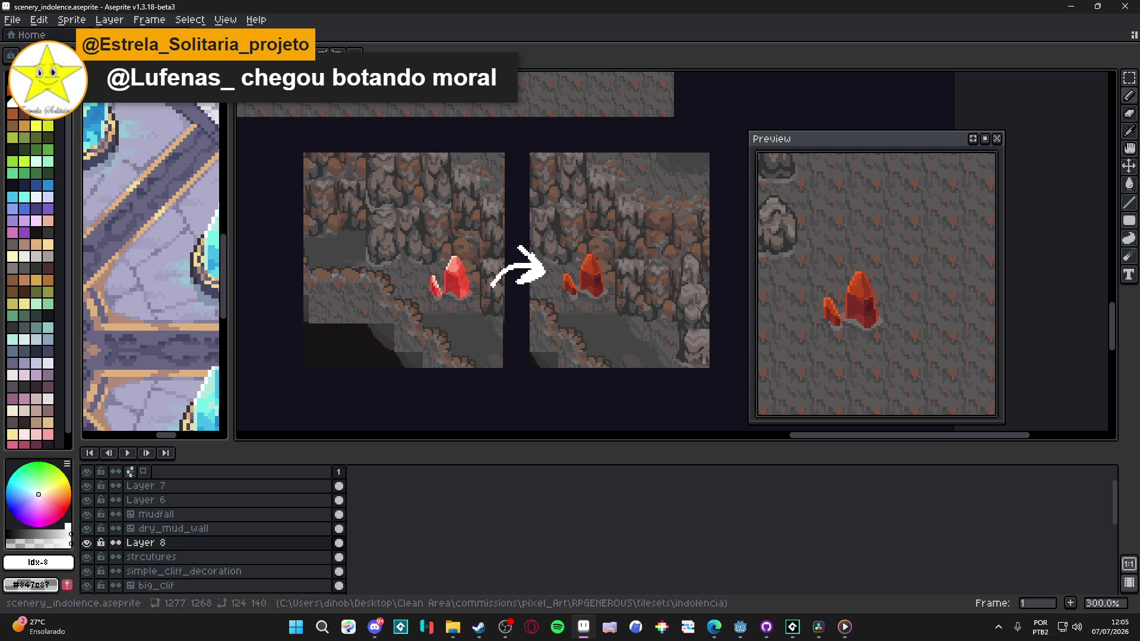
key("alt+Tab")
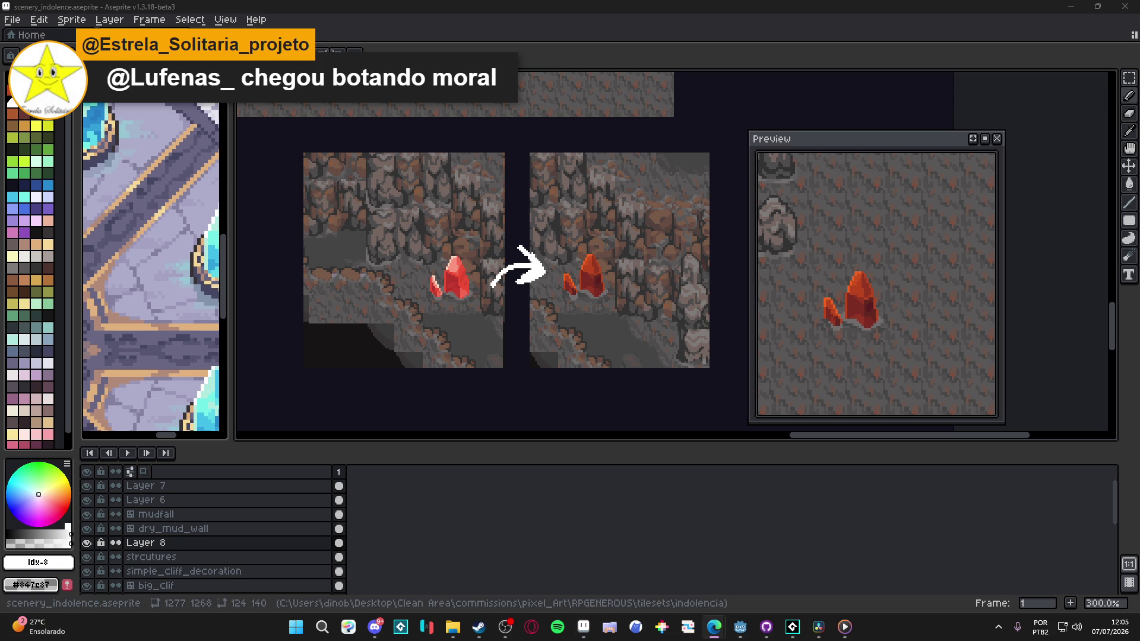
Step: Redraw the white arrow's curved body and arrowhead with bolder strokes between the panels
left_click(485, 323)
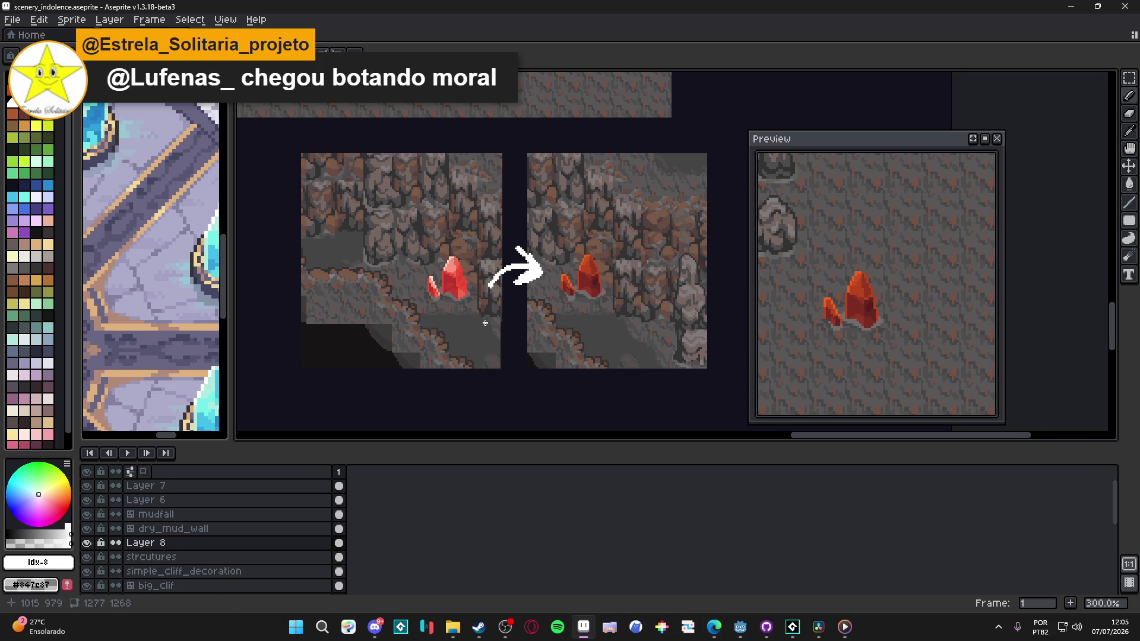
scroll(486, 323, "up", 1)
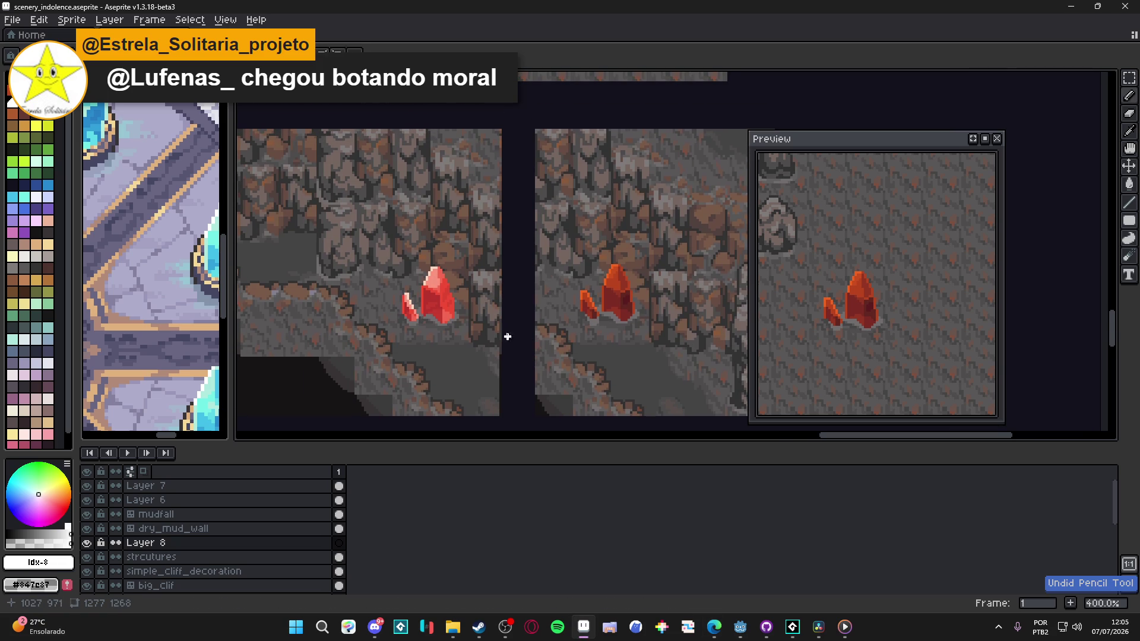
mouse_move(488, 297)
left_mouse_down()
mouse_move(532, 273)
mouse_move(556, 290)
mouse_move(518, 251)
left_mouse_up()
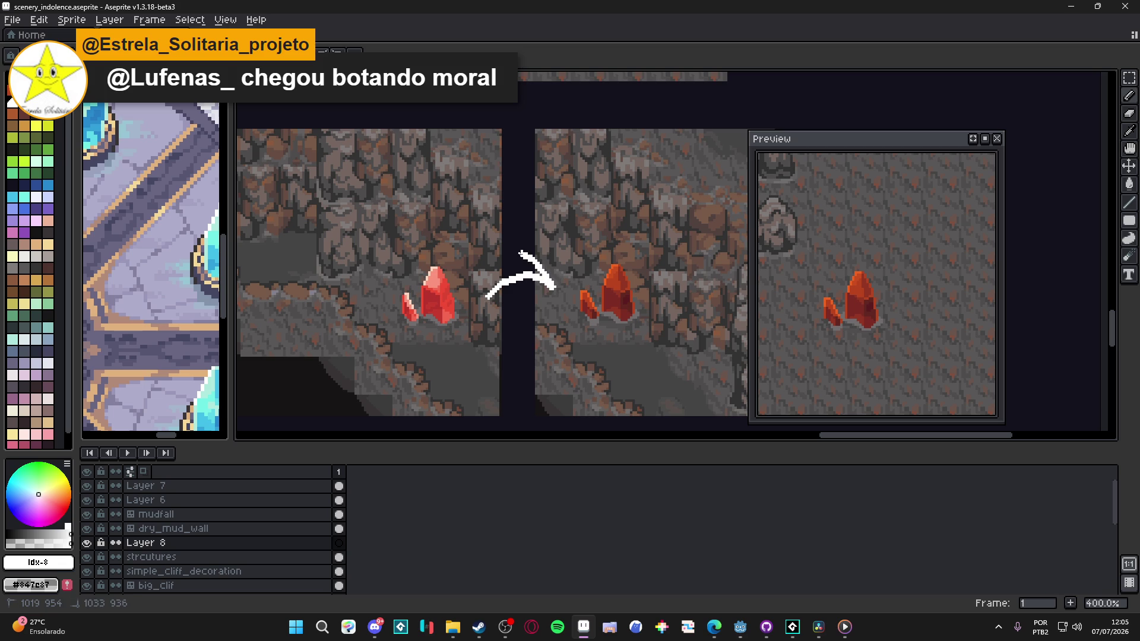
left_click_drag(553, 289, 520, 296)
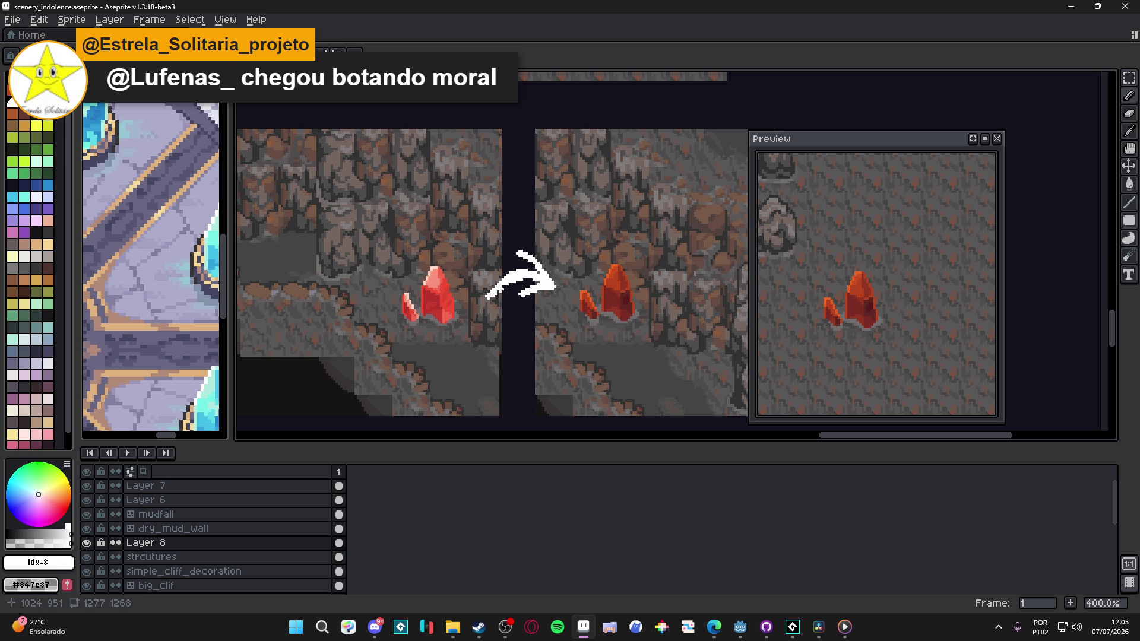
mouse_move(521, 273)
left_mouse_down()
mouse_move(544, 279)
mouse_move(525, 294)
mouse_move(551, 287)
left_mouse_up()
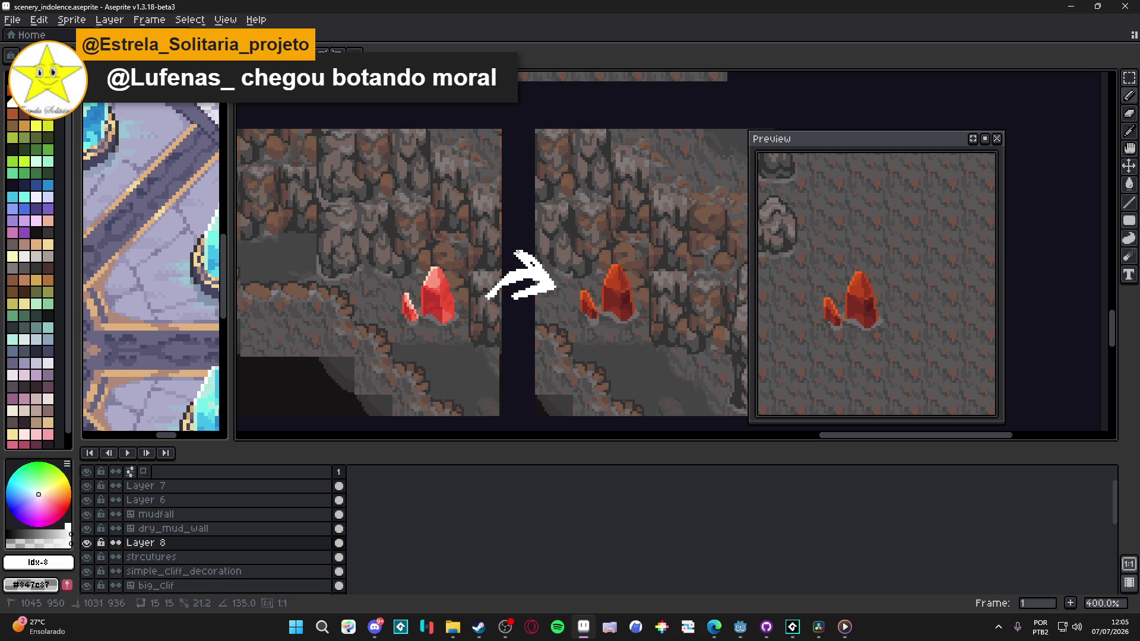
mouse_move(521, 252)
left_mouse_down()
mouse_move(549, 284)
mouse_move(514, 300)
left_mouse_up()
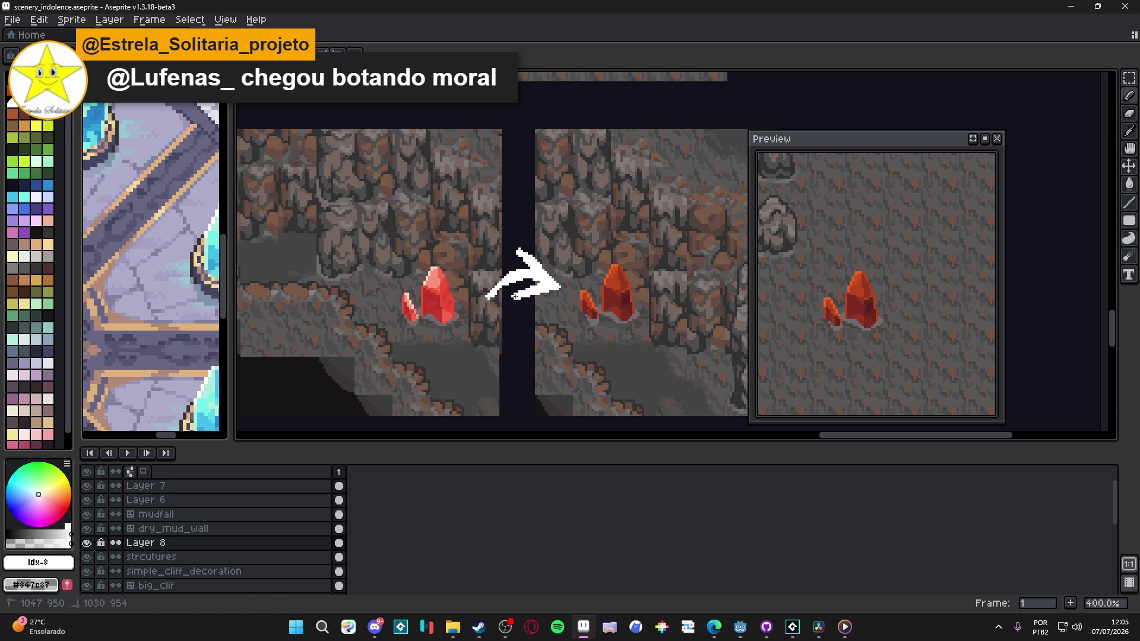
scroll(563, 304, "down", 1)
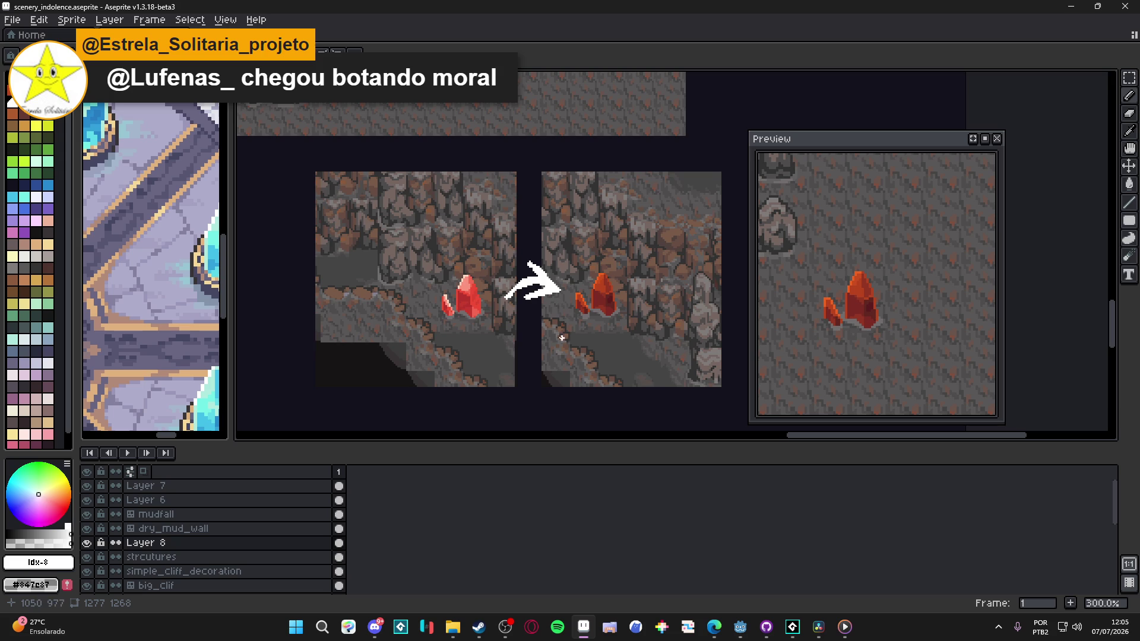
scroll(563, 304, "up", 1)
Step: Pick #14121d, select the arrow area, and apply the Outline effect to it
left_click(526, 310, "alt")
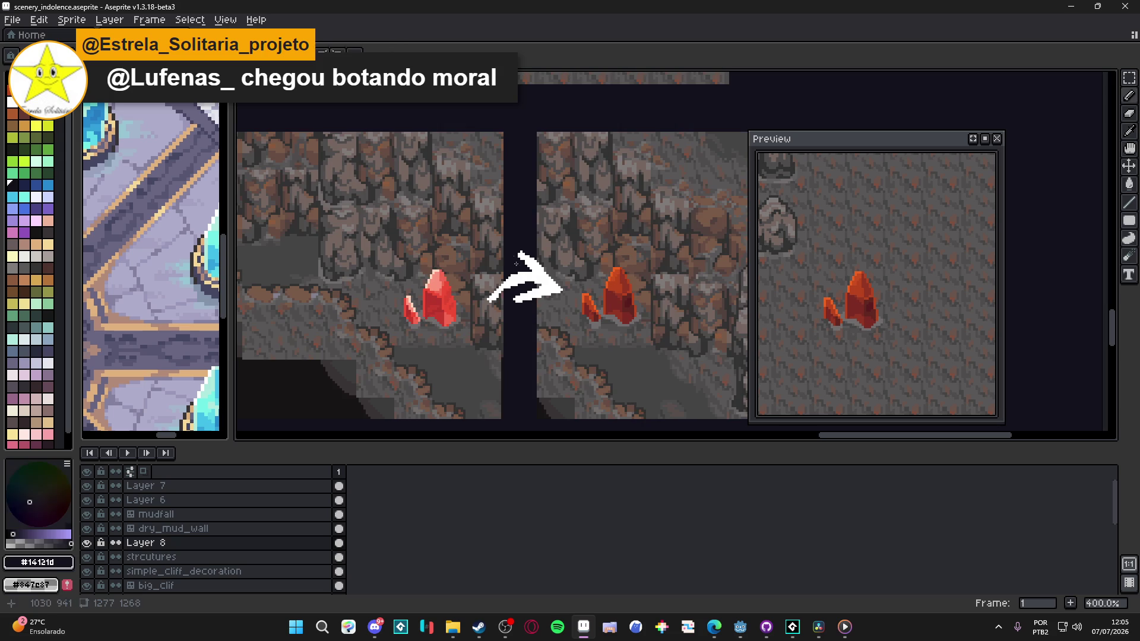
key("m")
left_click_drag(564, 230, 478, 323)
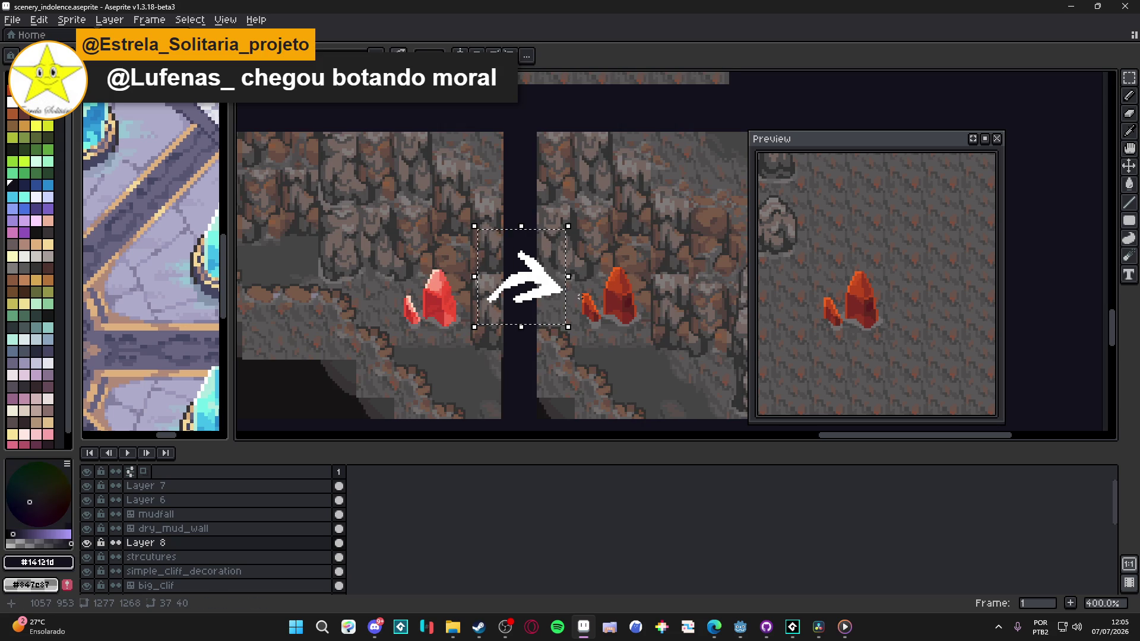
key("shift+o")
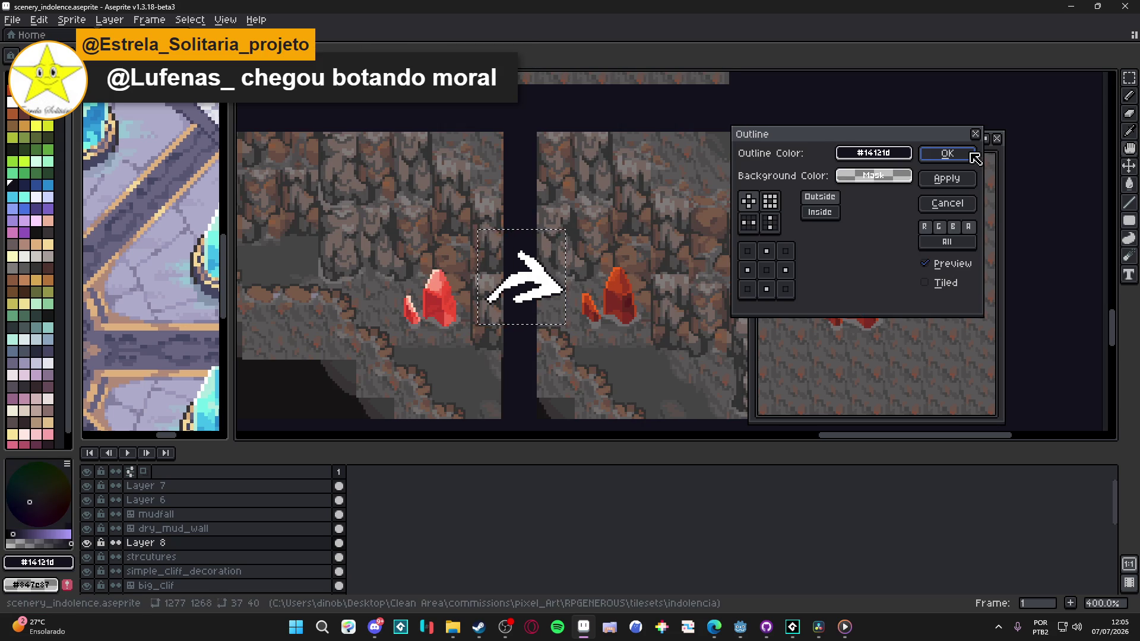
left_click(969, 154)
key("shift+o")
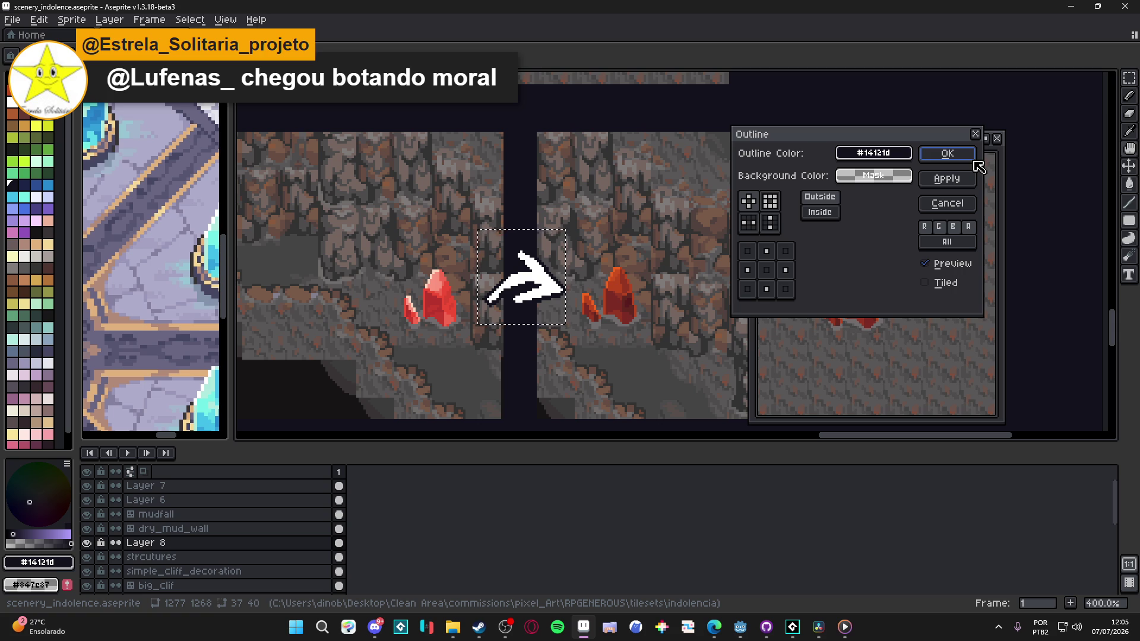
left_click(973, 158)
scroll(594, 284, "down", 2)
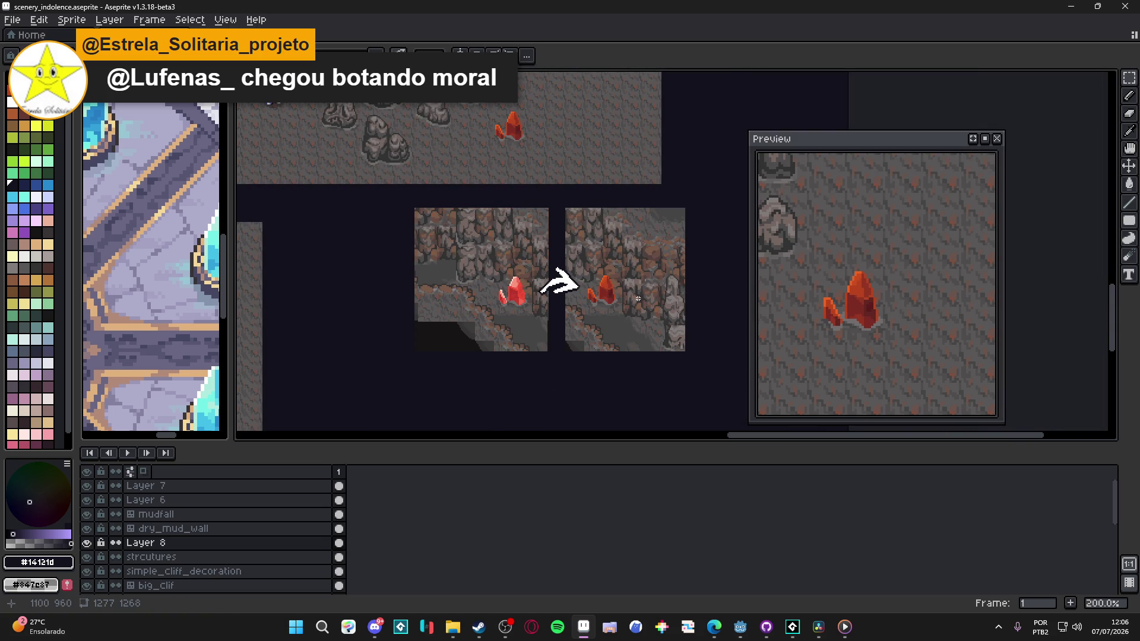
scroll(594, 284, "up", 4)
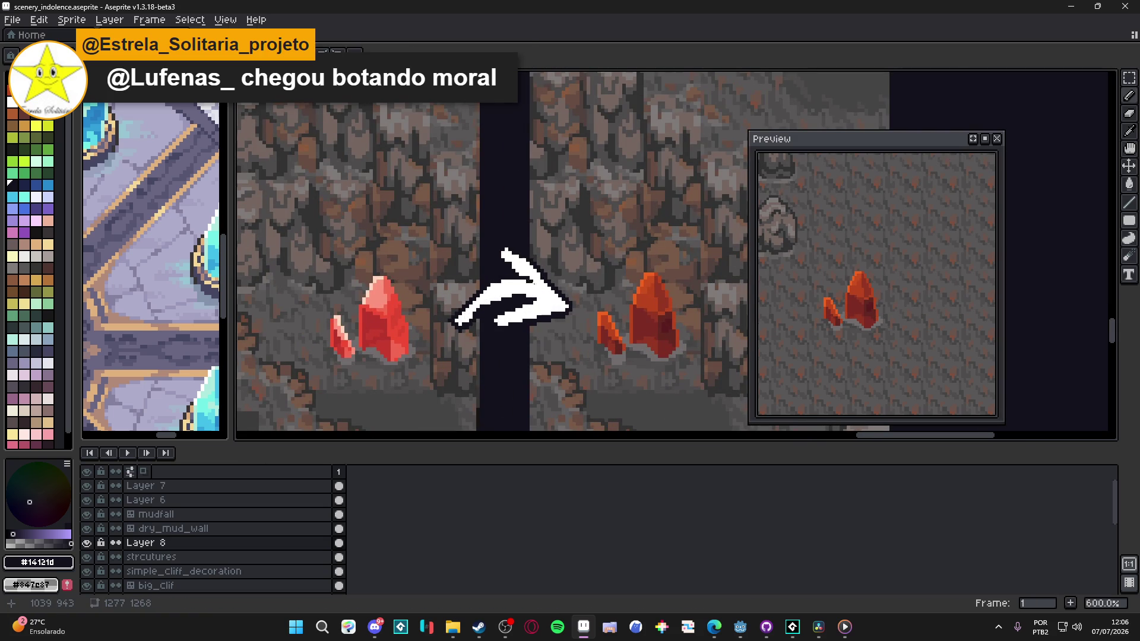
scroll(528, 280, "down", 4)
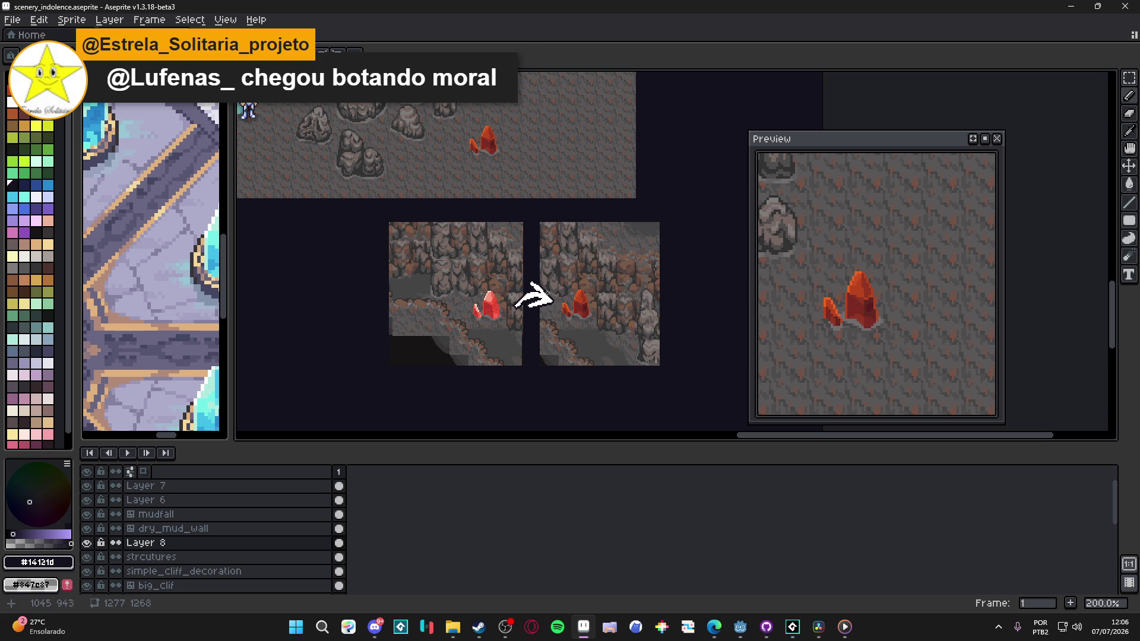
Step: Select the arrow between the two mockups and clear it
key("m")
mouse_move(557, 265)
left_mouse_down()
mouse_move(531, 322)
mouse_move(562, 330)
left_mouse_up()
left_click(527, 326)
scroll(527, 331, "up", 1)
Step: Snip both cave panels in a screen capture and switch to the chat app
key("super+shift+s")
left_click_drag(296, 129, 700, 408)
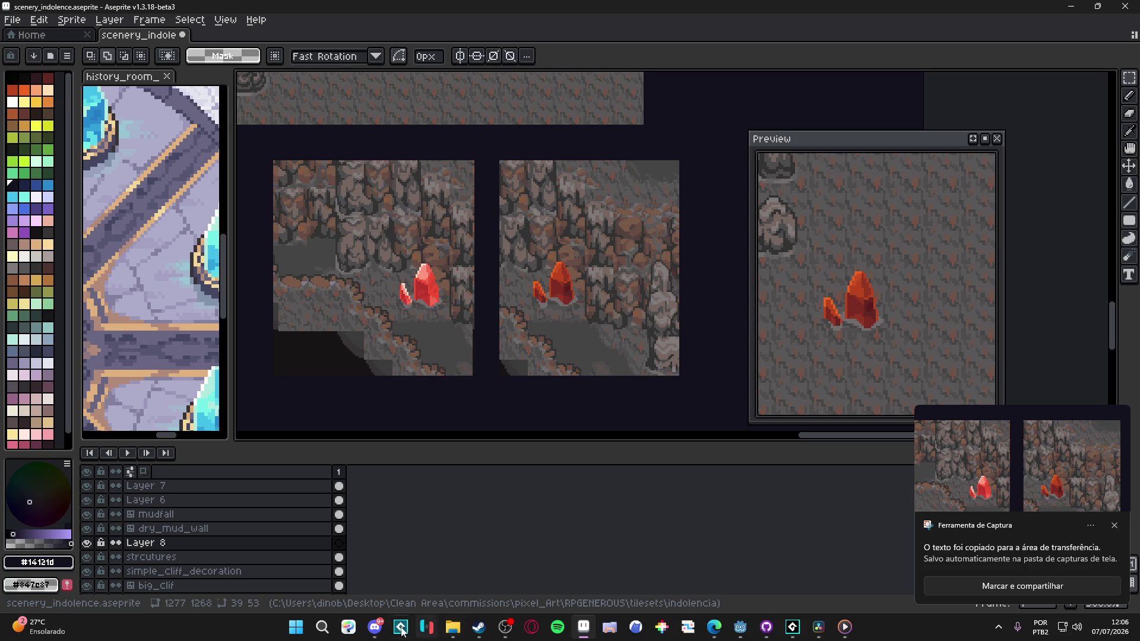
left_click(375, 628)
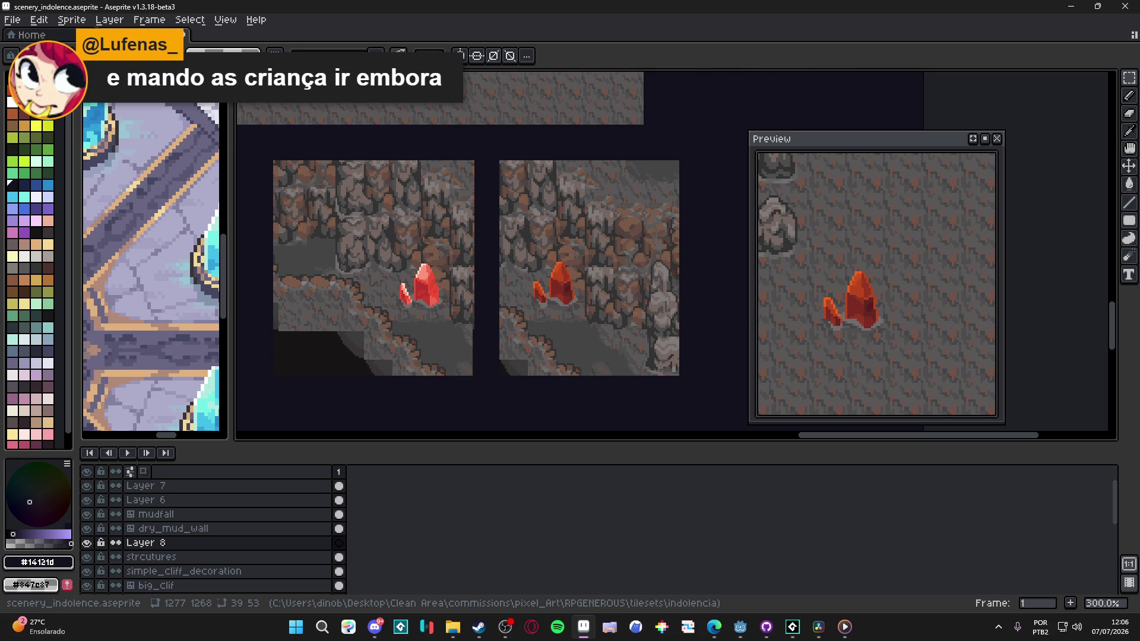
Step: Return to Aseprite and zoom out to view the full cave mockup layout
key("alt+Tab")
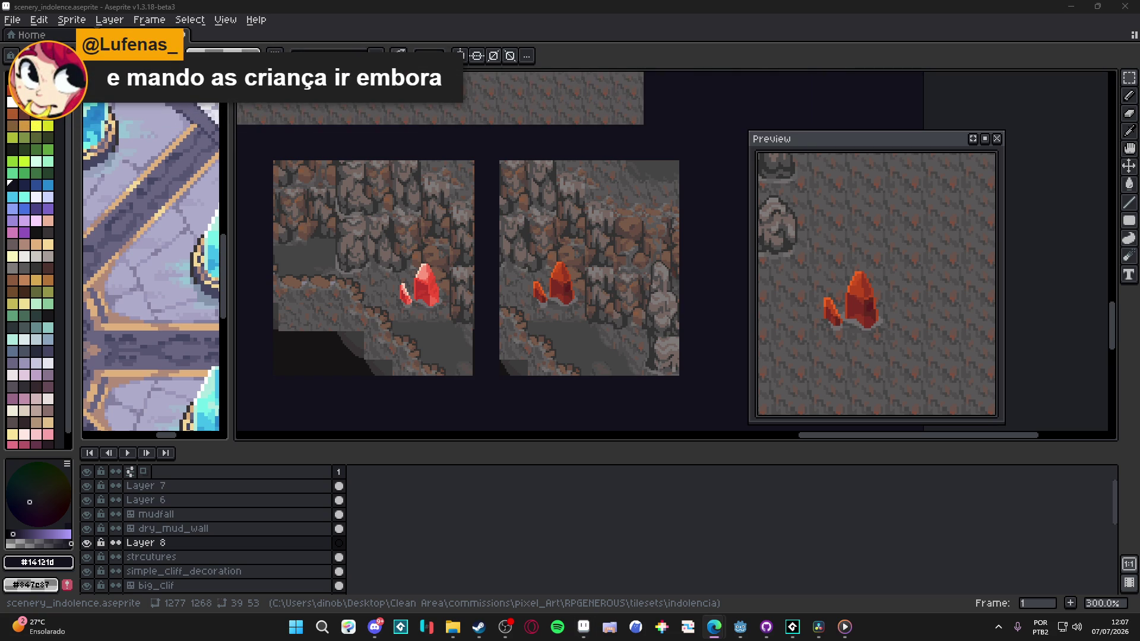
scroll(539, 273, "down", 2)
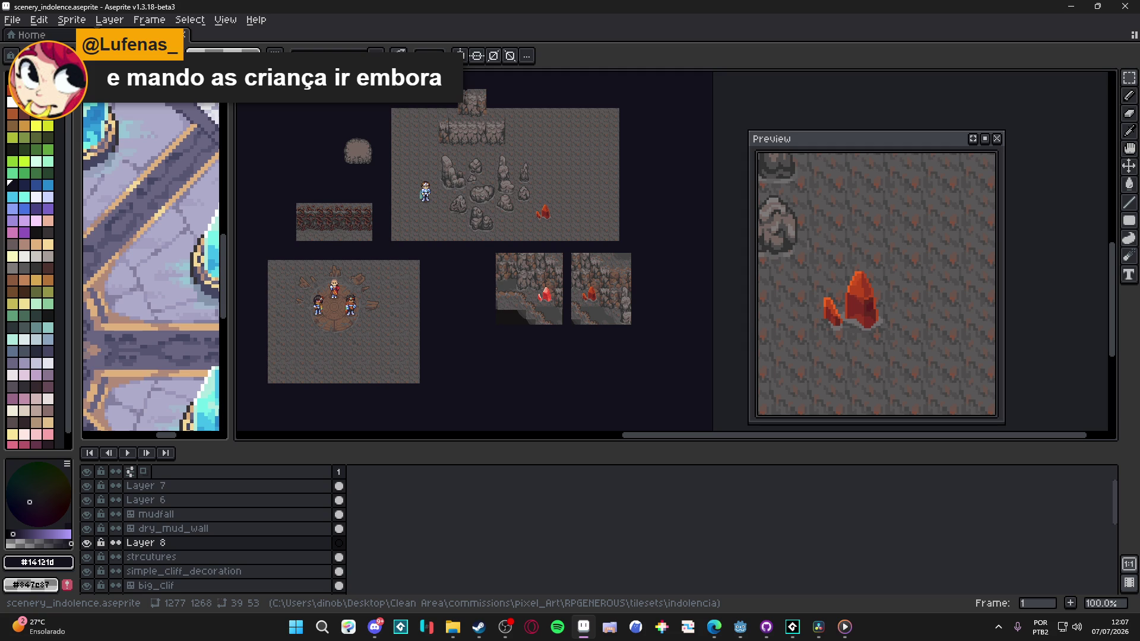
Step: Close the history_room reference panel on the left of the tileset sheet
key("alt+Tab")
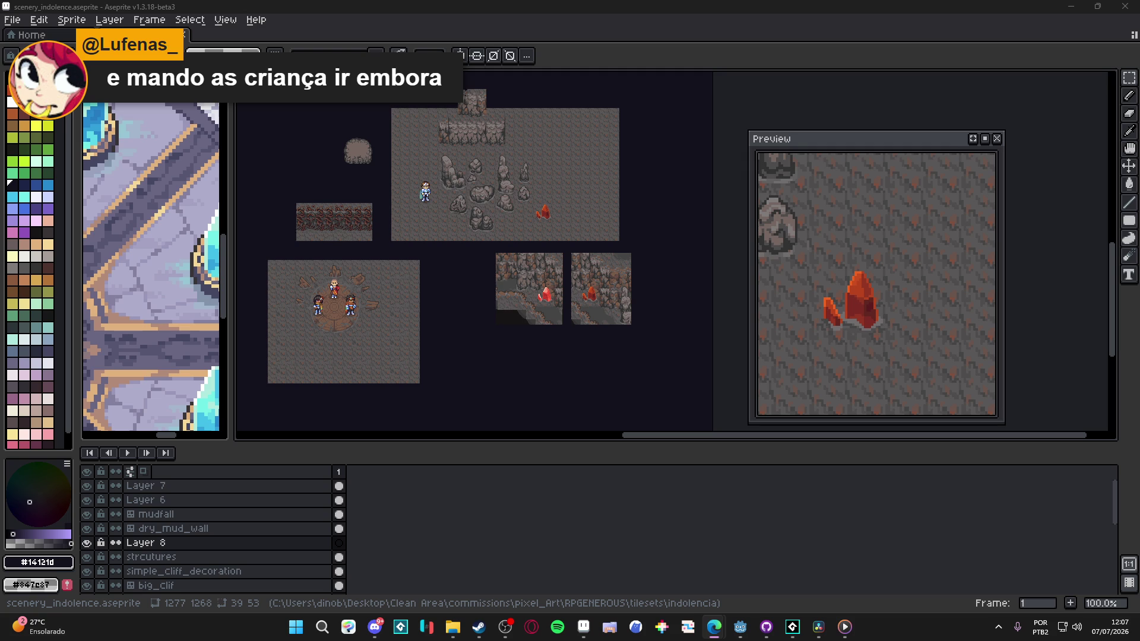
left_click_drag(234, 306, 318, 320)
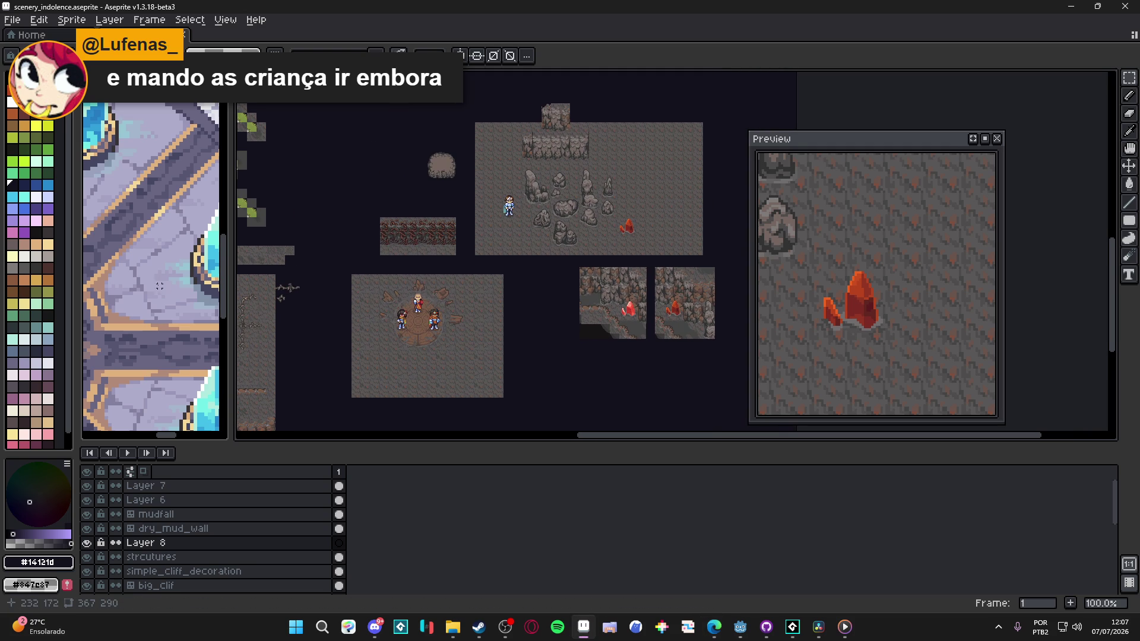
scroll(173, 233, "down", 5)
scroll(172, 233, "down", 3)
scroll(172, 233, "up", 3)
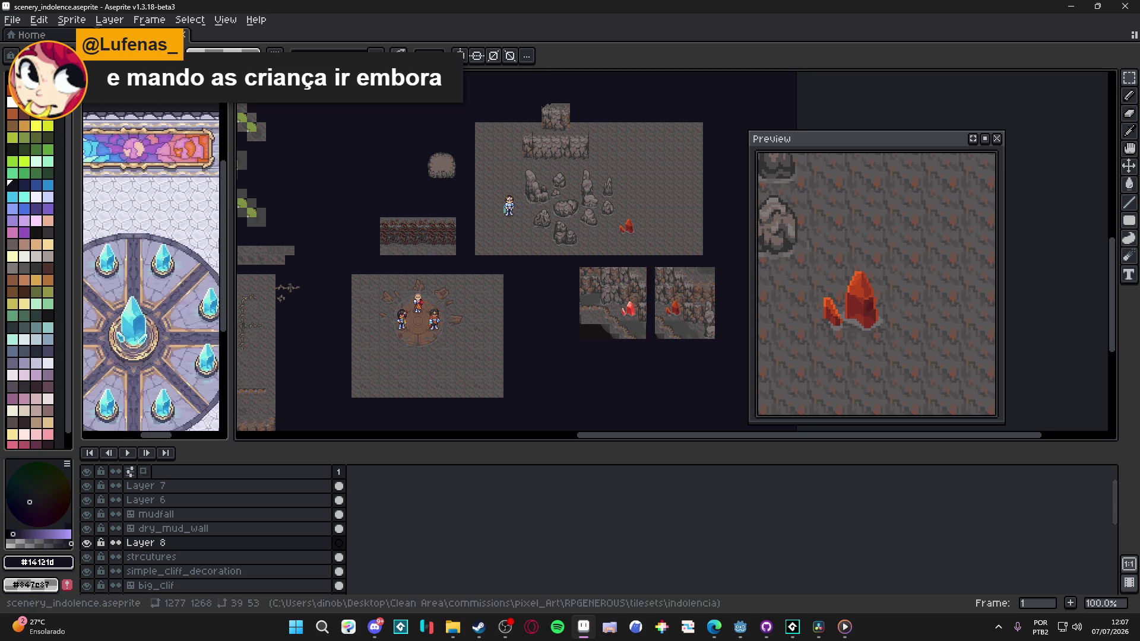
left_click(222, 164)
Step: Centre the two crystal tiles in view and save the scenery_indolence sheet
scroll(720, 343, "up", 2)
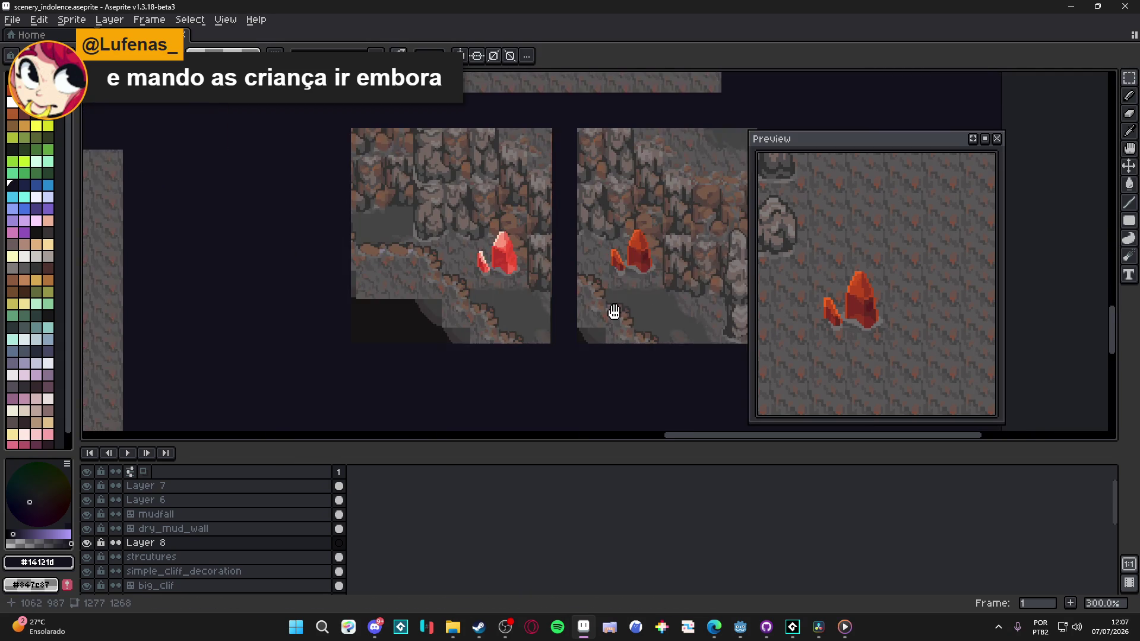
left_click_drag(611, 310, 496, 355)
key("ctrl+s")
scroll(535, 357, "down", 3)
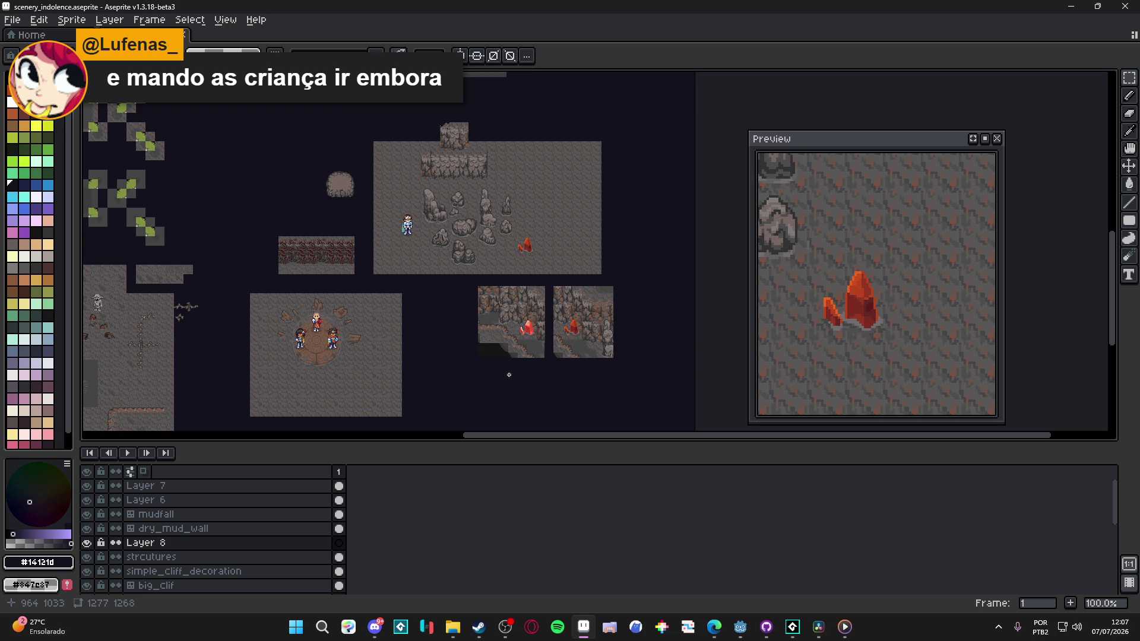
key("alt+Tab")
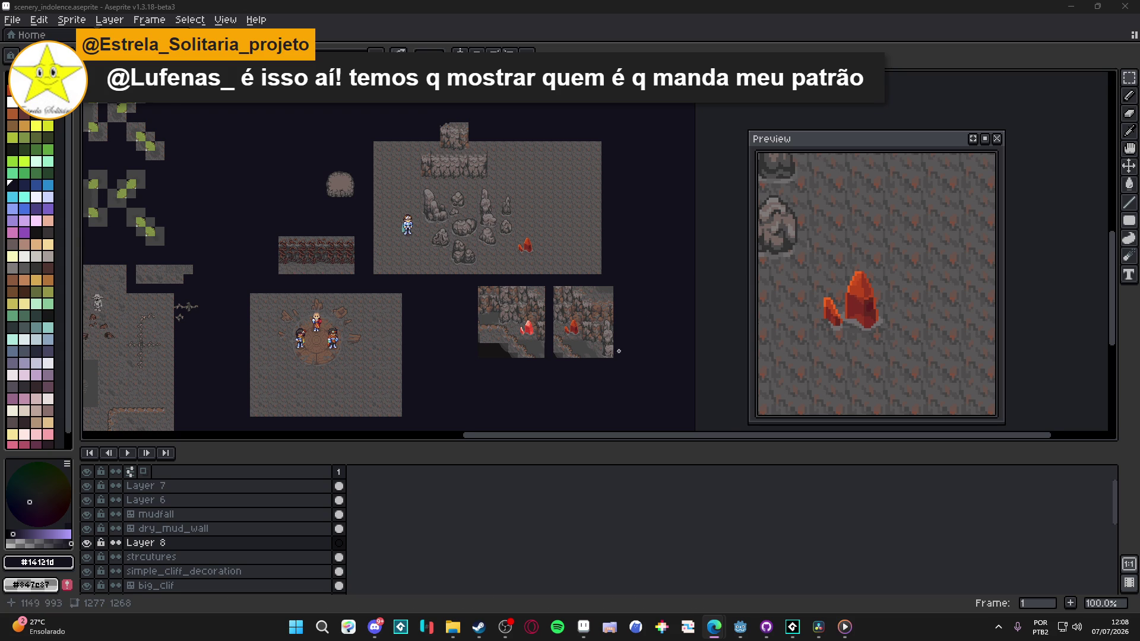
left_click_drag(497, 251, 536, 248)
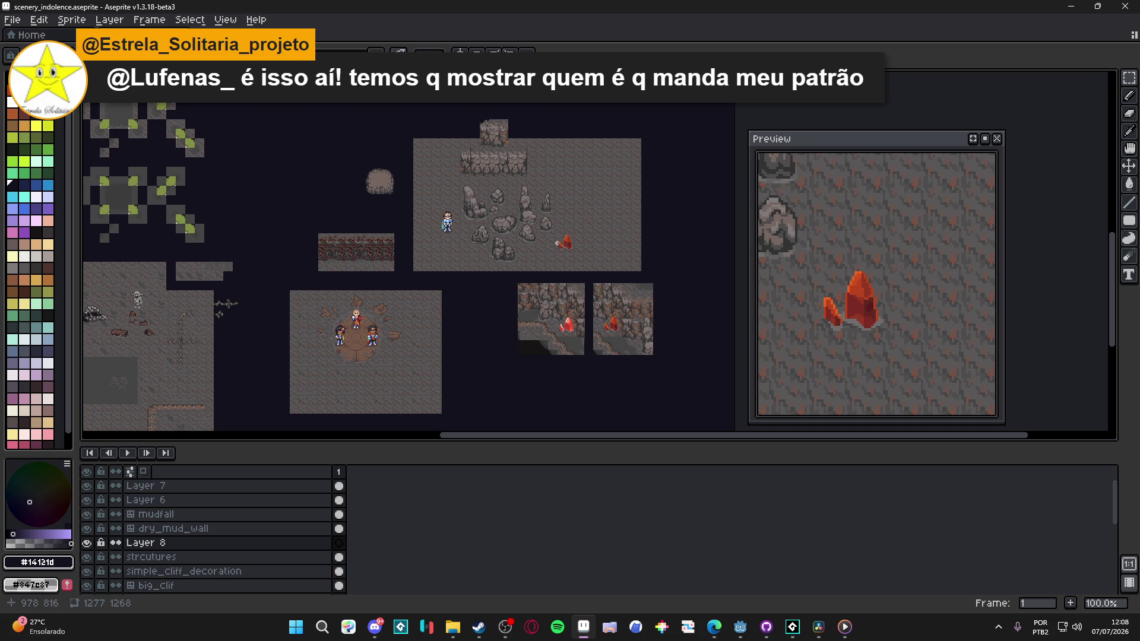
scroll(579, 240, "down", 1)
scroll(579, 240, "right", 1)
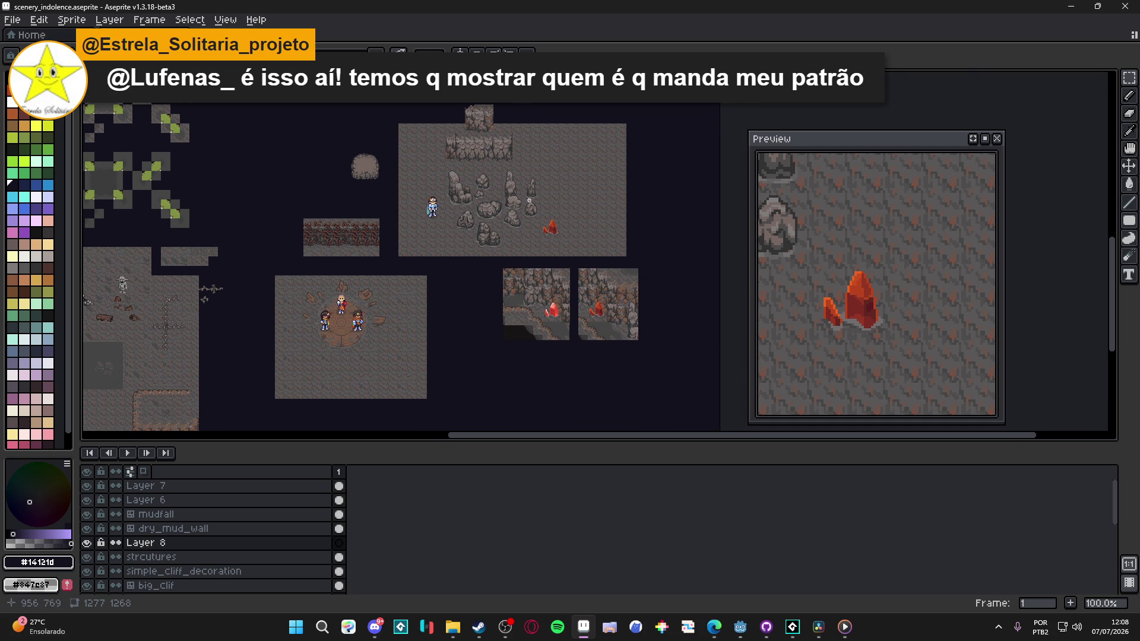
scroll(478, 139, "up", 1)
scroll(478, 140, "down", 1)
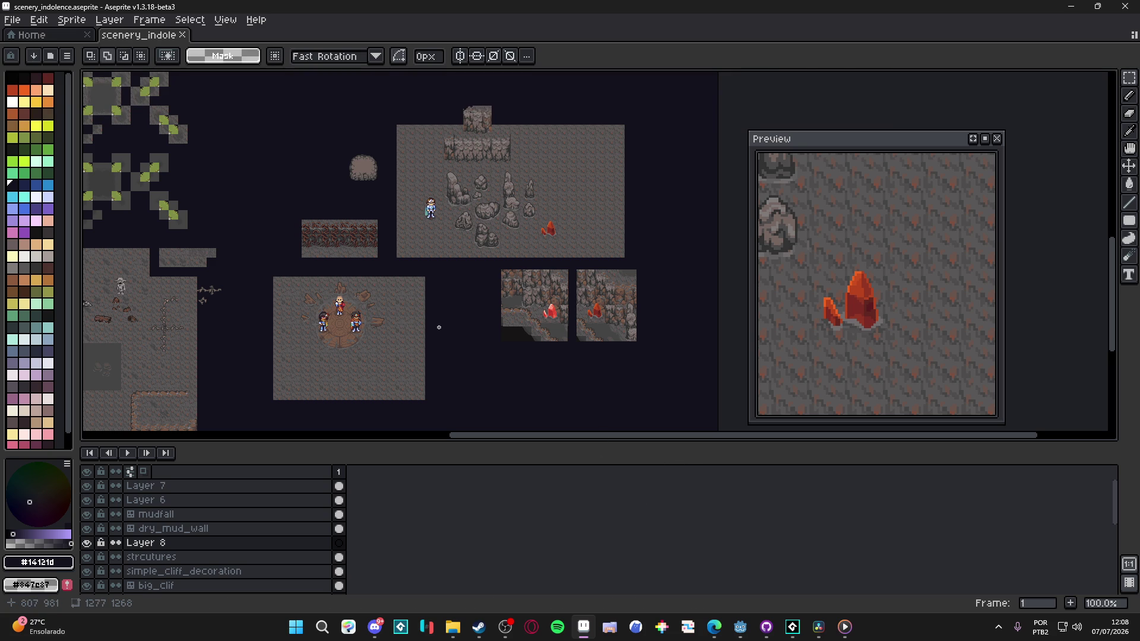
scroll(439, 328, "down", 2)
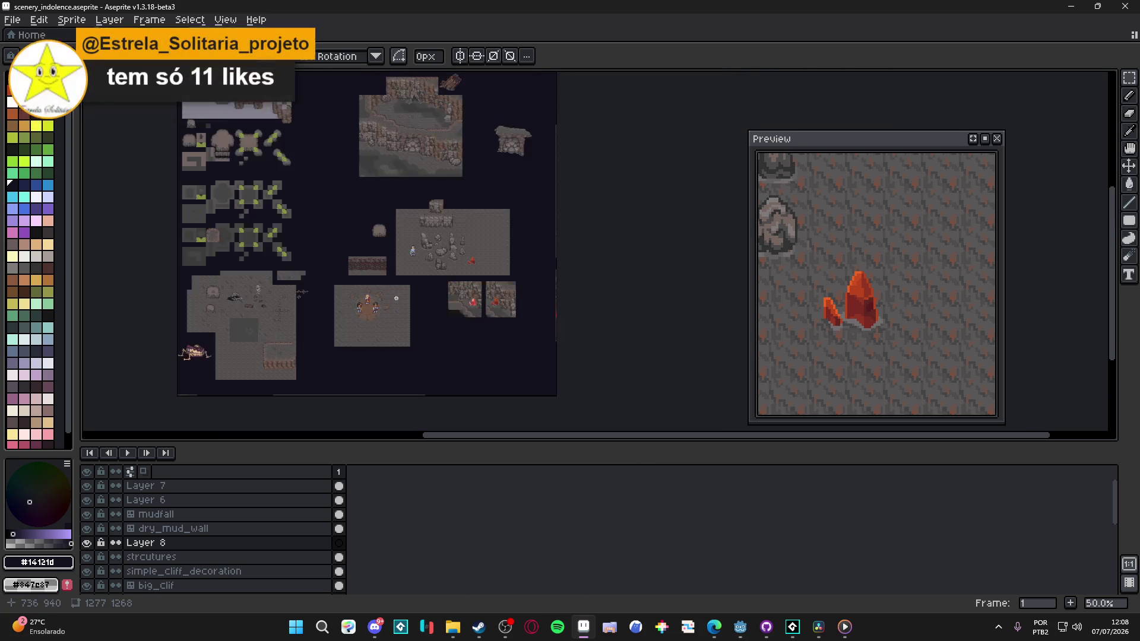
scroll(396, 301, "up", 2)
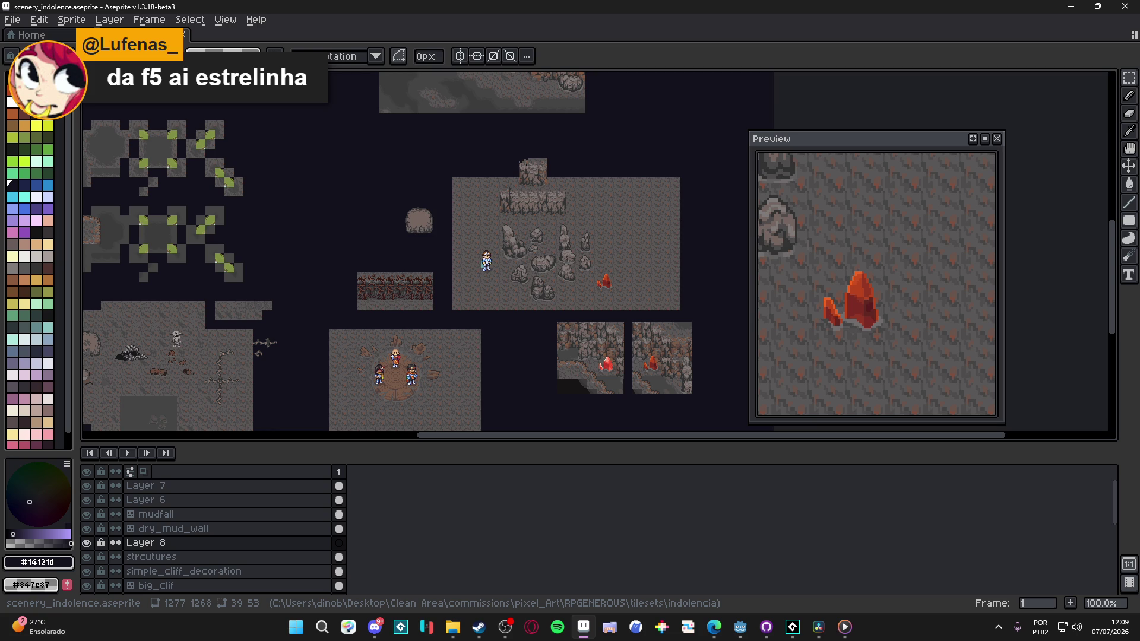
key("alt+Tab")
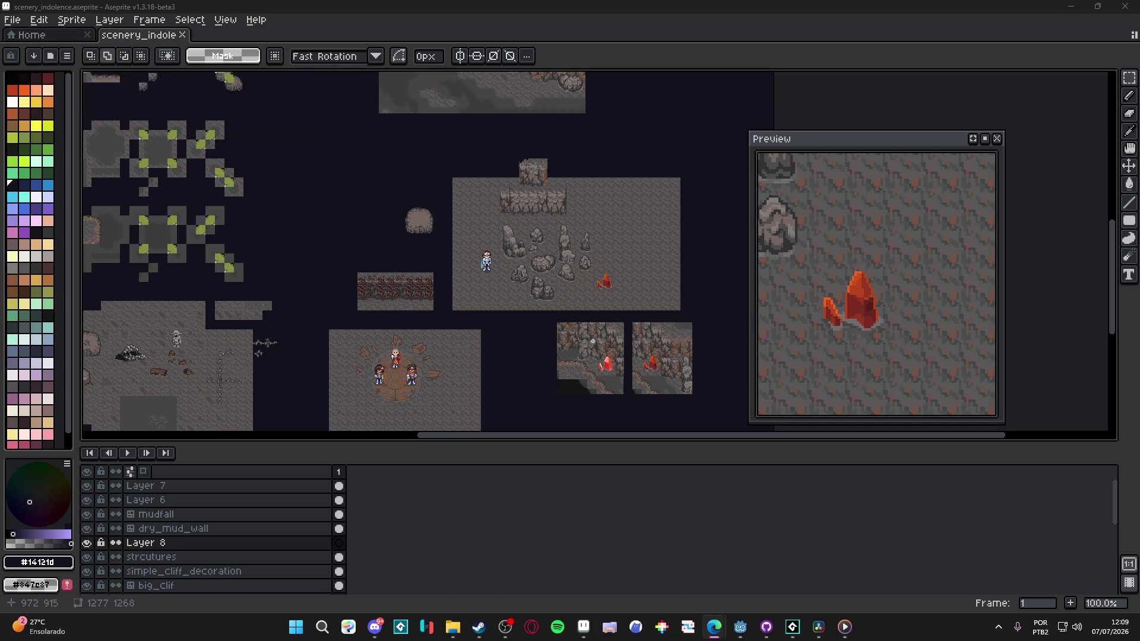
left_click_drag(599, 300, 582, 259)
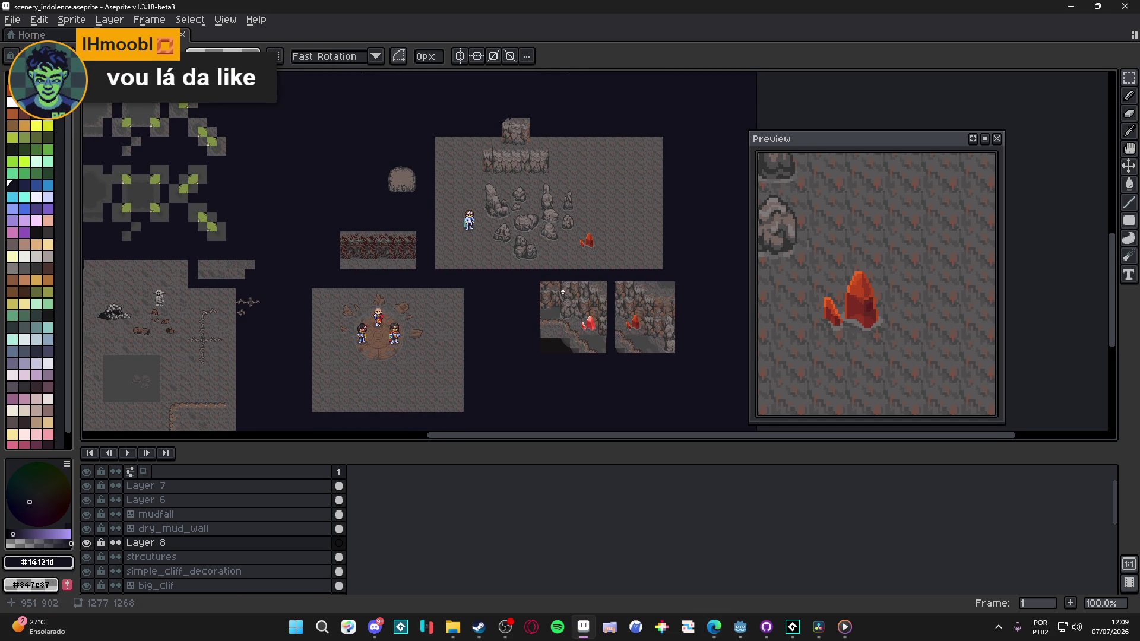
Step: Make the strcutures layer active by picking it on the canvas, then return to Rectangular Marquee
key("v")
left_click(572, 313)
key("m")
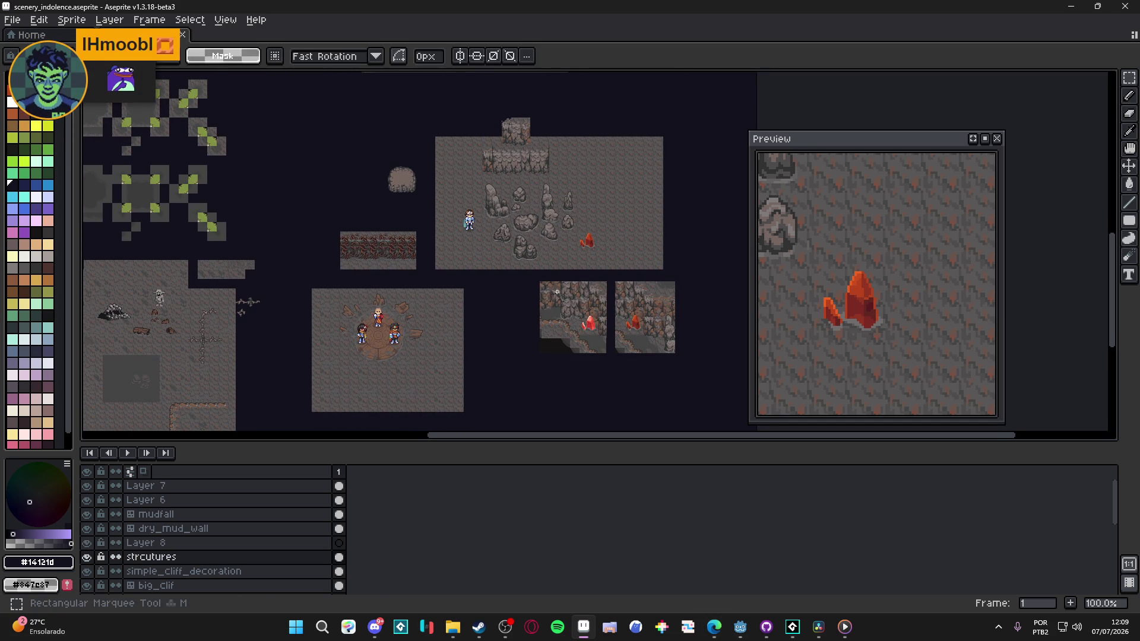
left_click_drag(547, 289, 515, 253)
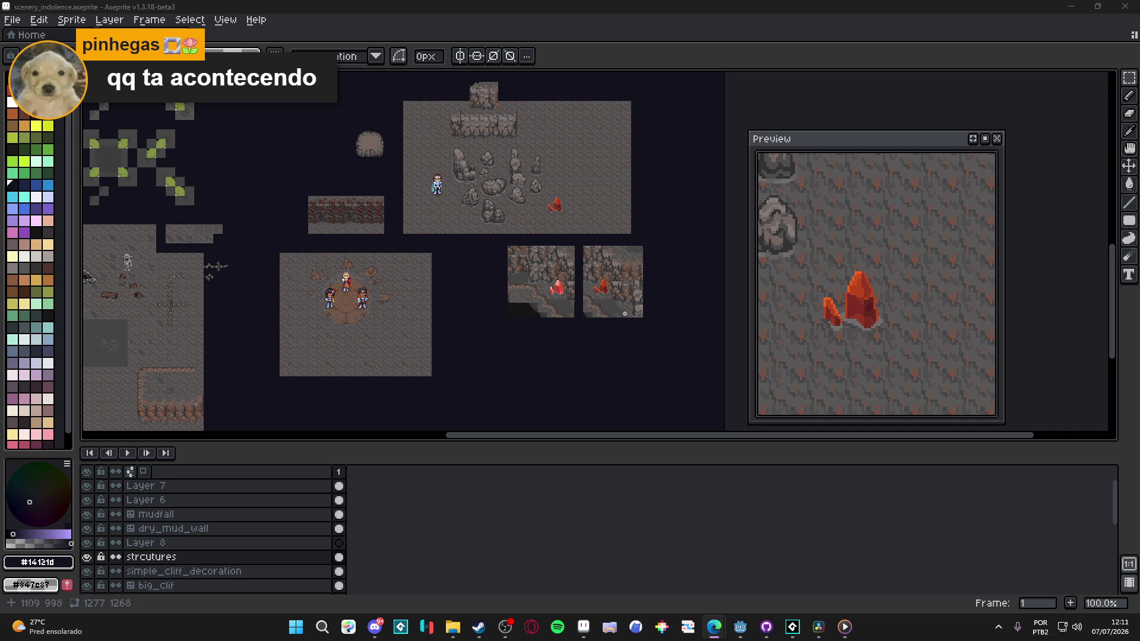
Step: Bring the two crystal cliff tiles into view and show the grid over the sheet (Ctrl+')
scroll(451, 250, "down", 2)
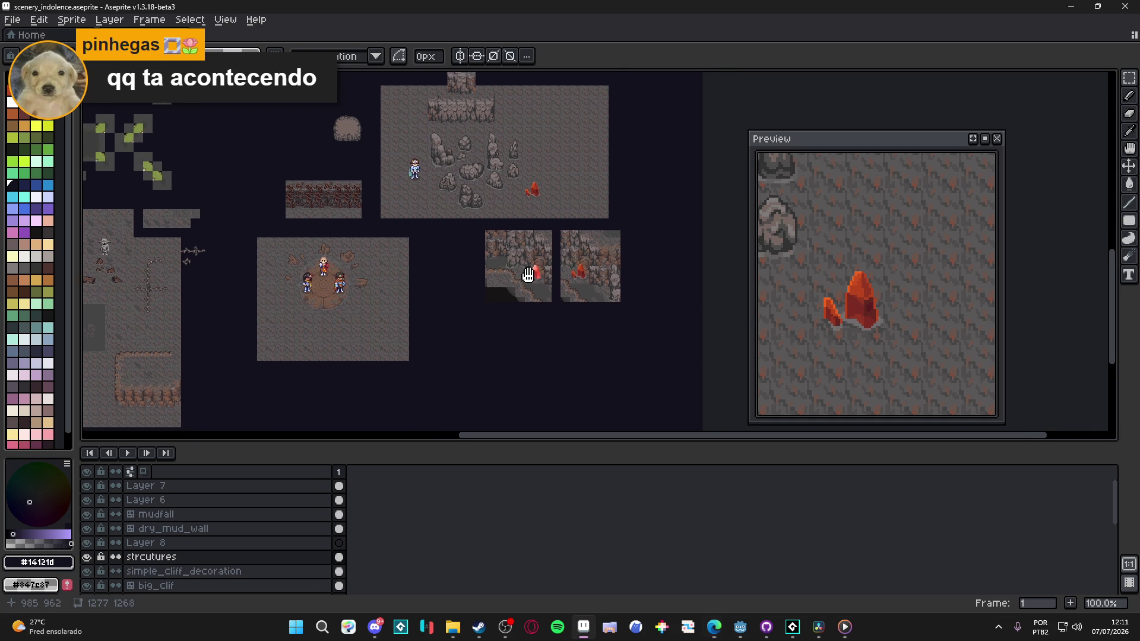
scroll(557, 258, "up", 1)
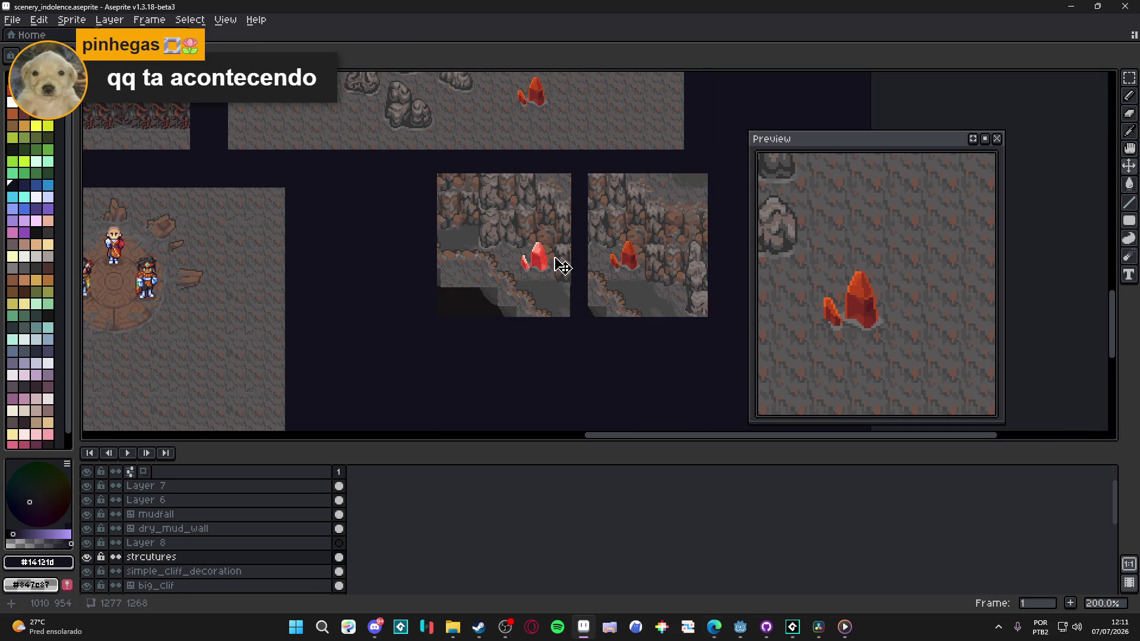
scroll(554, 259, "down", 1)
scroll(530, 301, "up", 1)
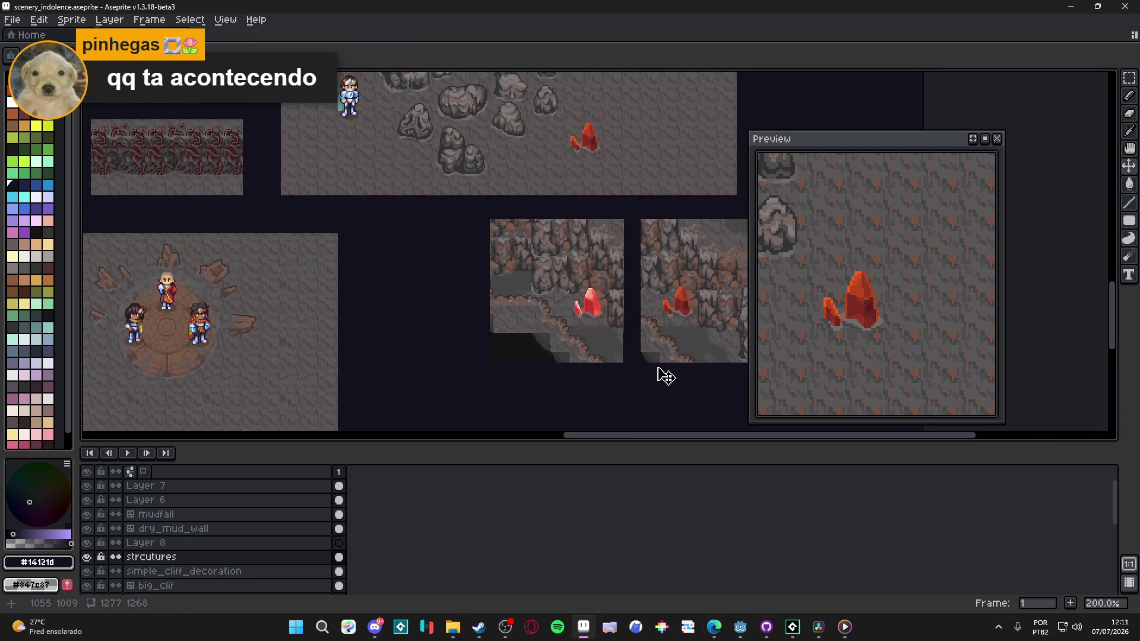
left_click_drag(657, 374, 526, 358)
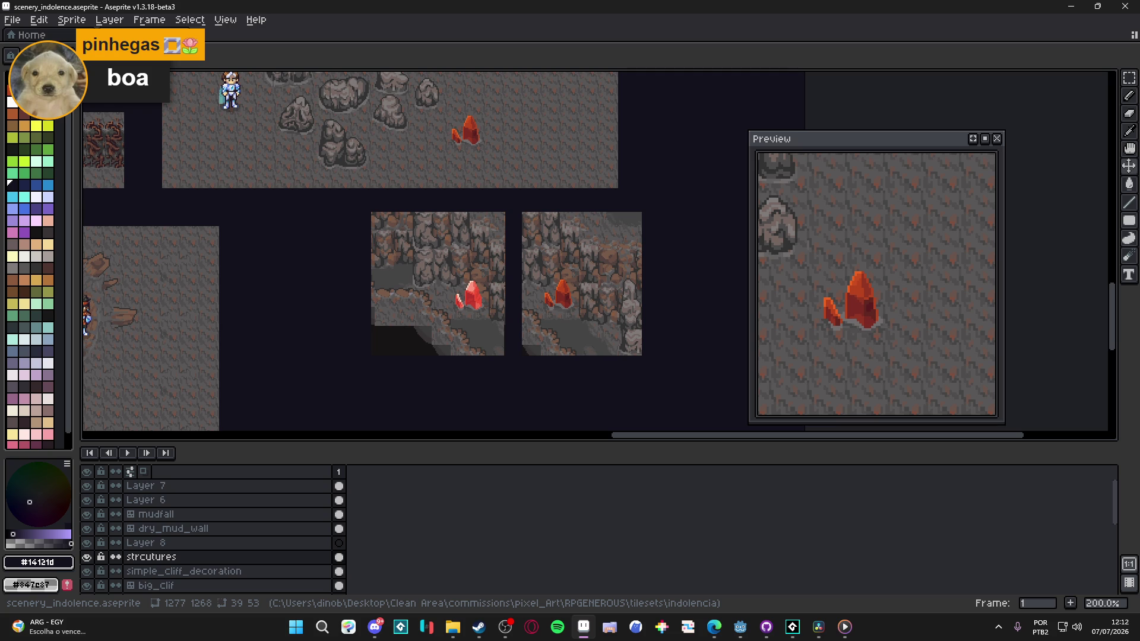
key("alt+Tab")
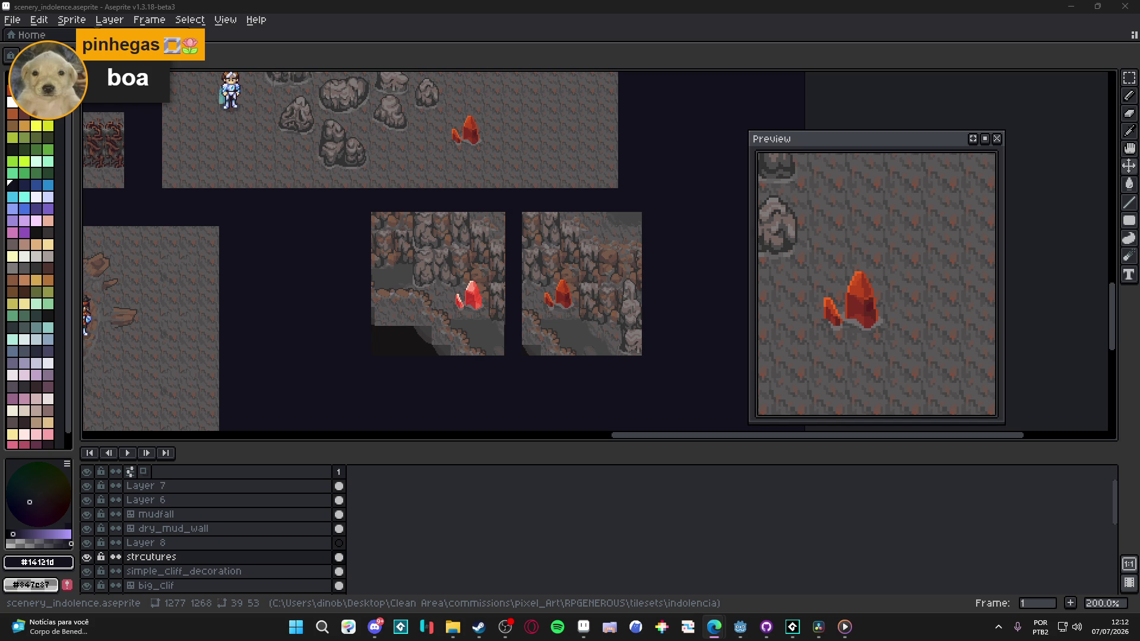
scroll(392, 279, "up", 1)
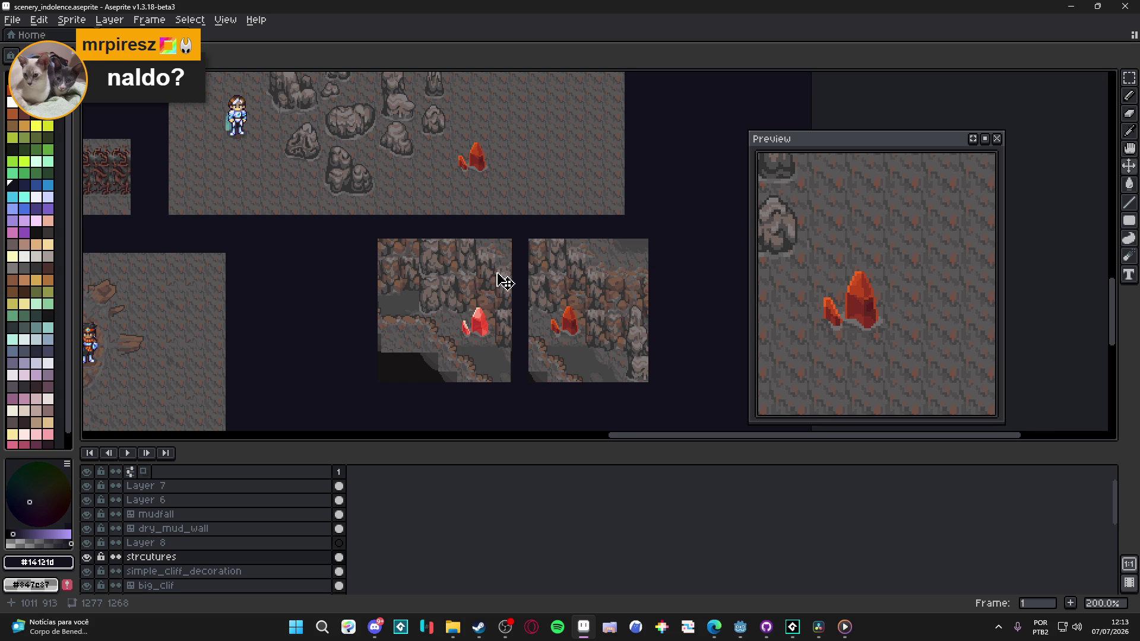
left_click_drag(502, 280, 439, 263)
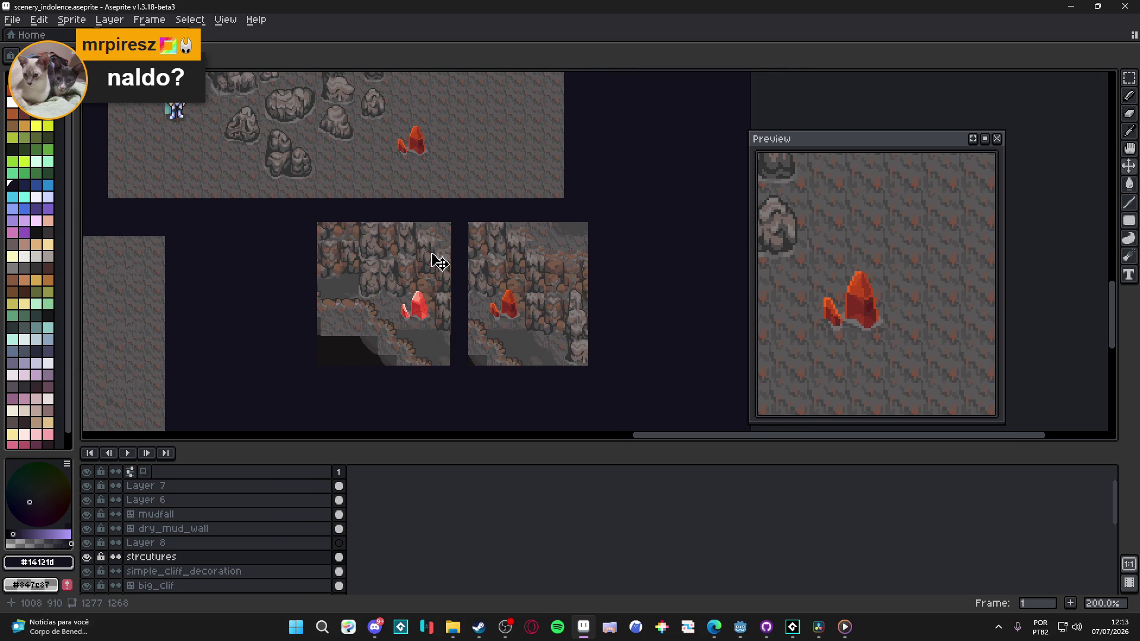
key("ctrl+apostrophe")
mouse_move(390, 379)
left_mouse_down()
mouse_move(399, 396)
mouse_move(427, 350)
left_mouse_up()
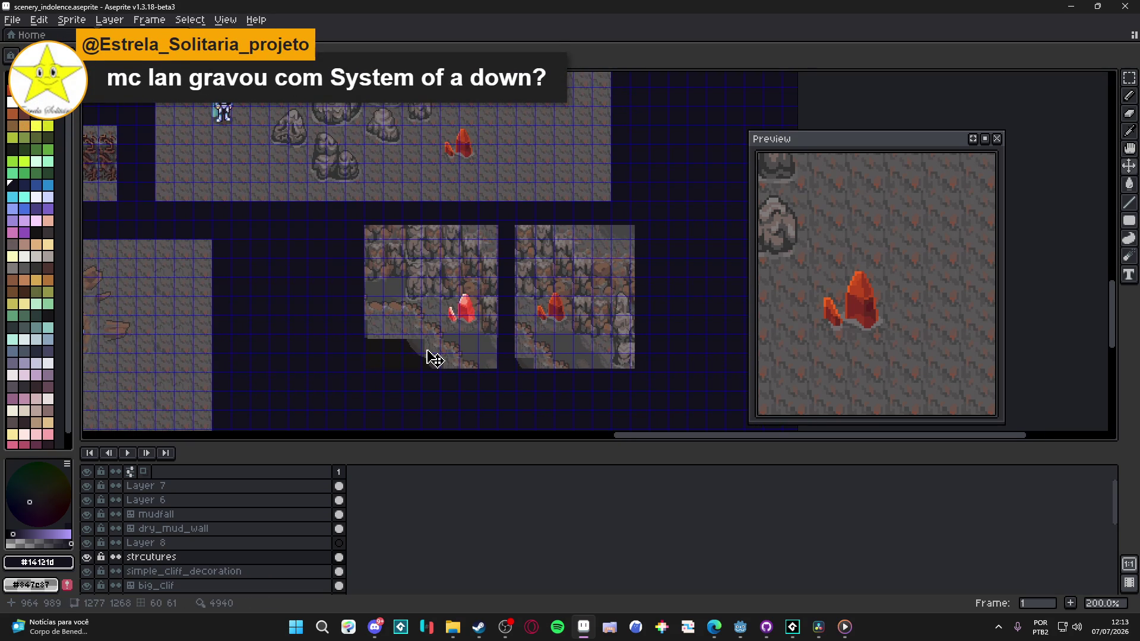
left_click(478, 627)
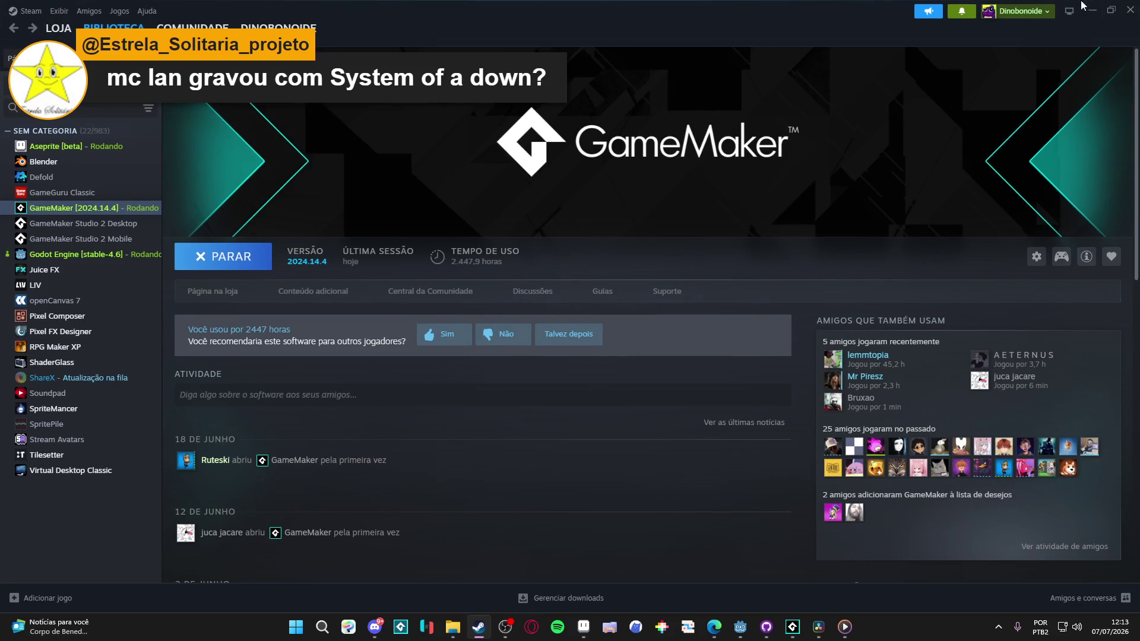
left_click(1093, 10)
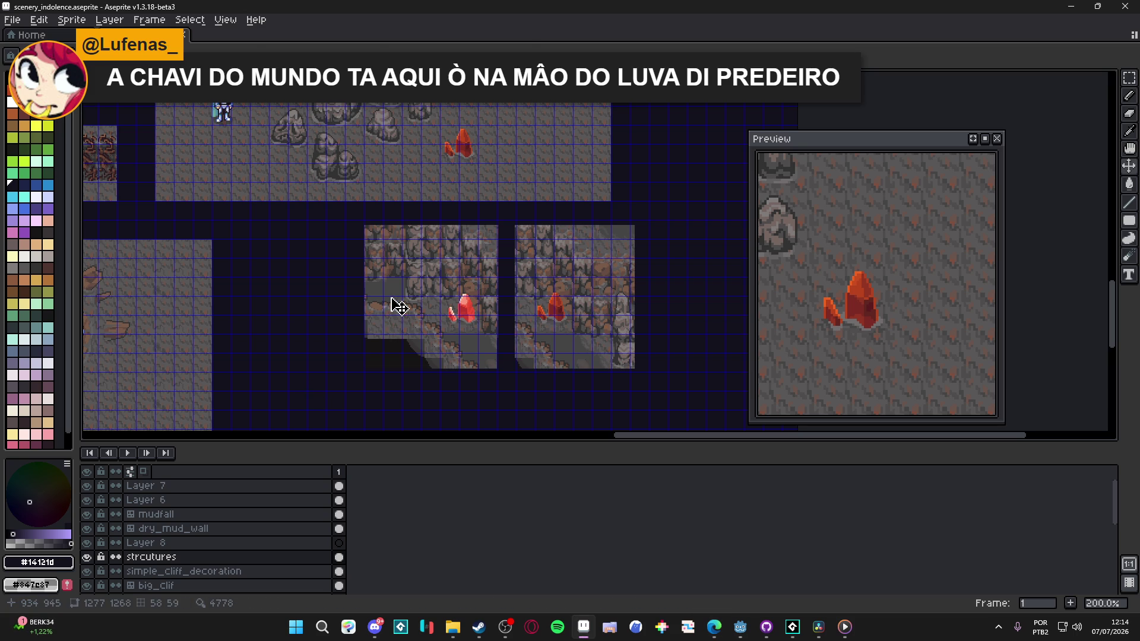
Step: Trial-select both crystal cliff tiles and a thin strip beside the right tile, clearing each selection
key("m")
mouse_move(346, 210)
left_mouse_down()
mouse_move(491, 310)
mouse_move(657, 398)
left_mouse_up()
scroll(369, 232, "up", 7)
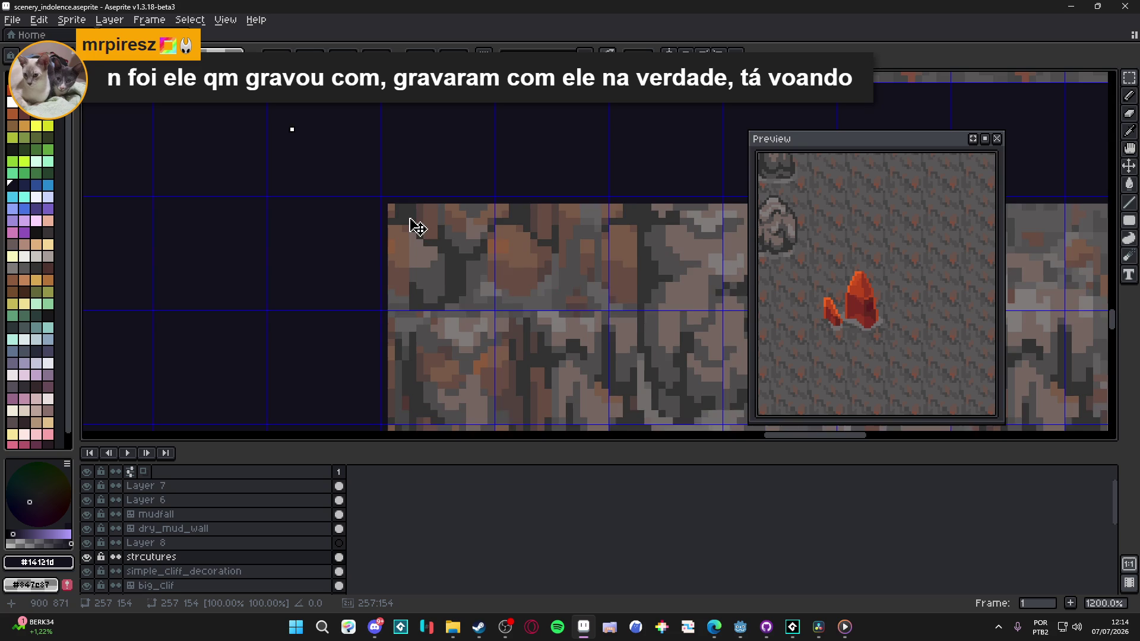
scroll(414, 225, "down", 7)
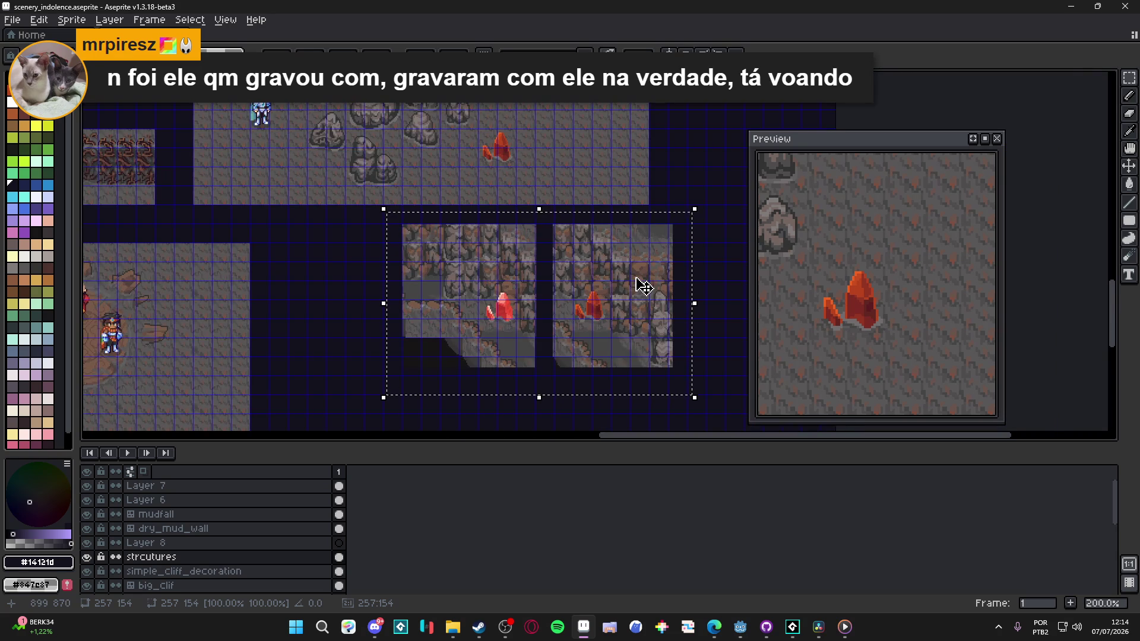
key("ctrl+d")
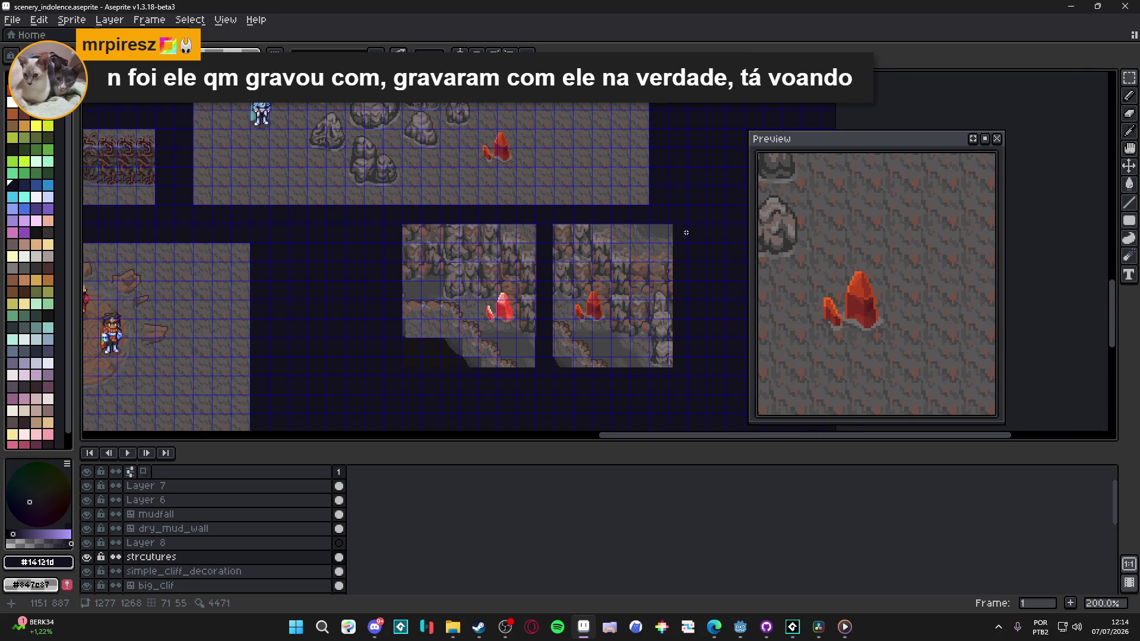
left_click_drag(684, 233, 680, 373)
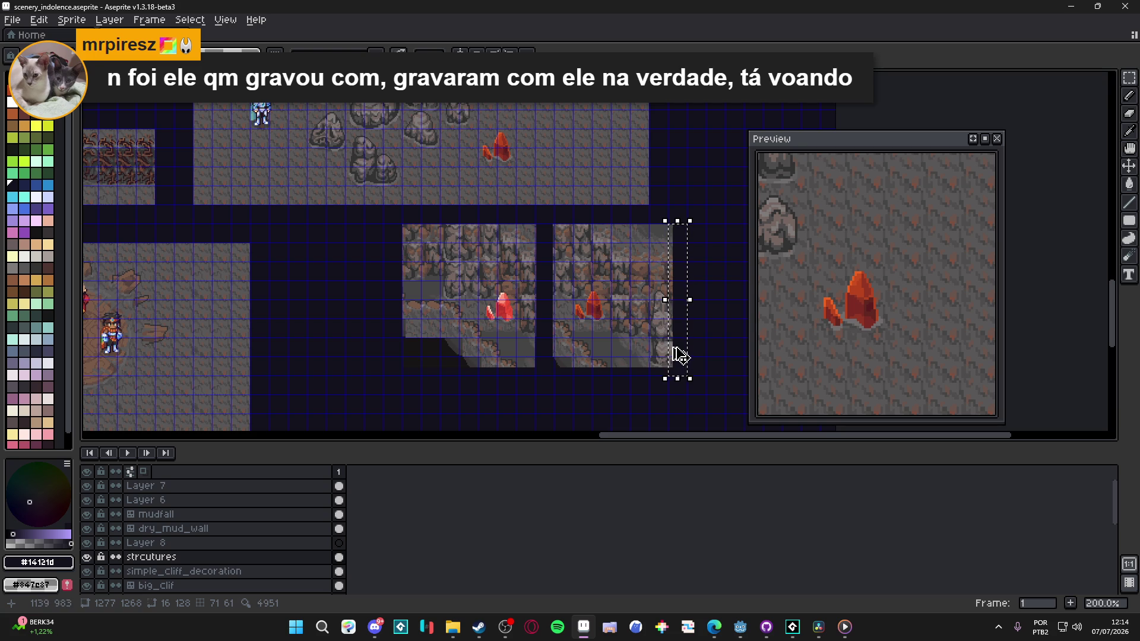
left_click(671, 346)
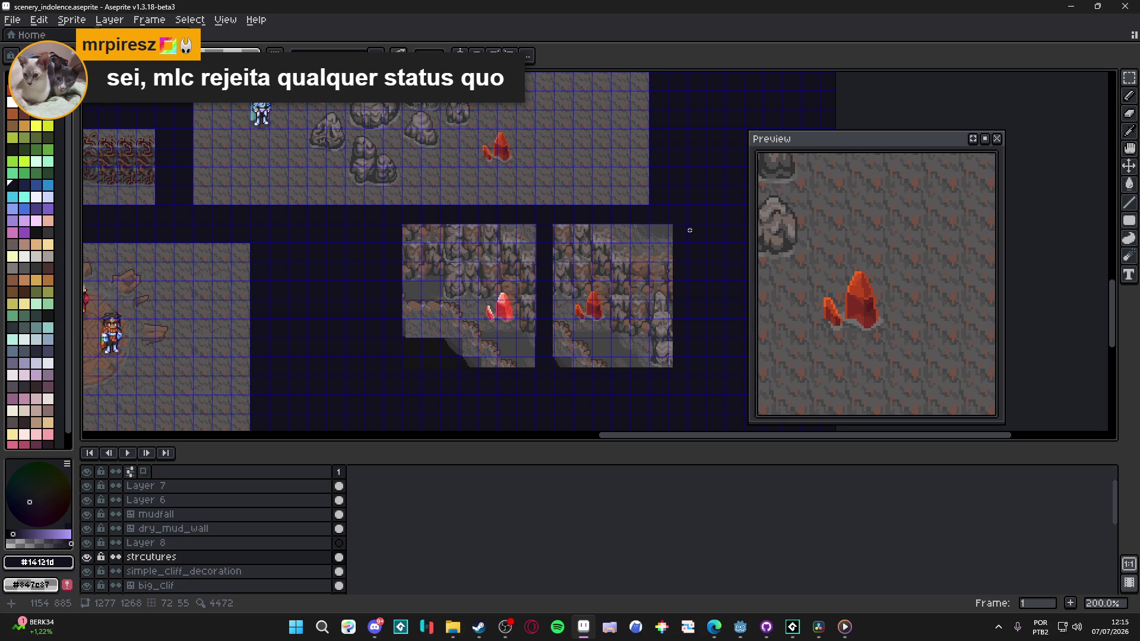
Step: Nudge the right-hand cave mockup one pixel right, then select the dark gap between panels
scroll(598, 225, "up", 1)
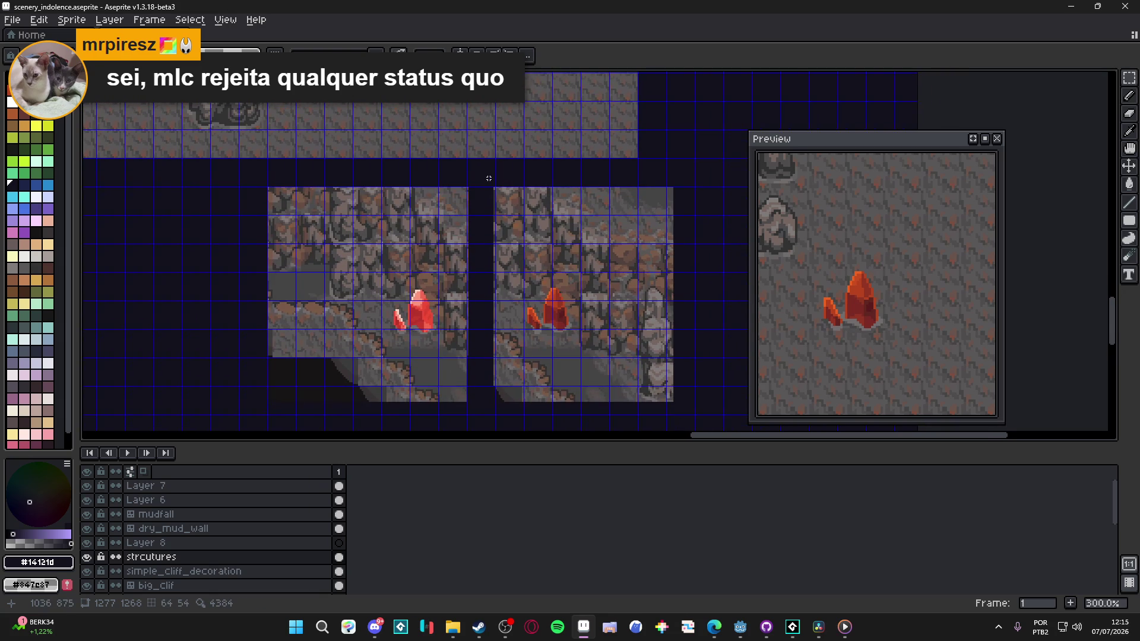
left_click_drag(489, 178, 742, 419)
key("Right")
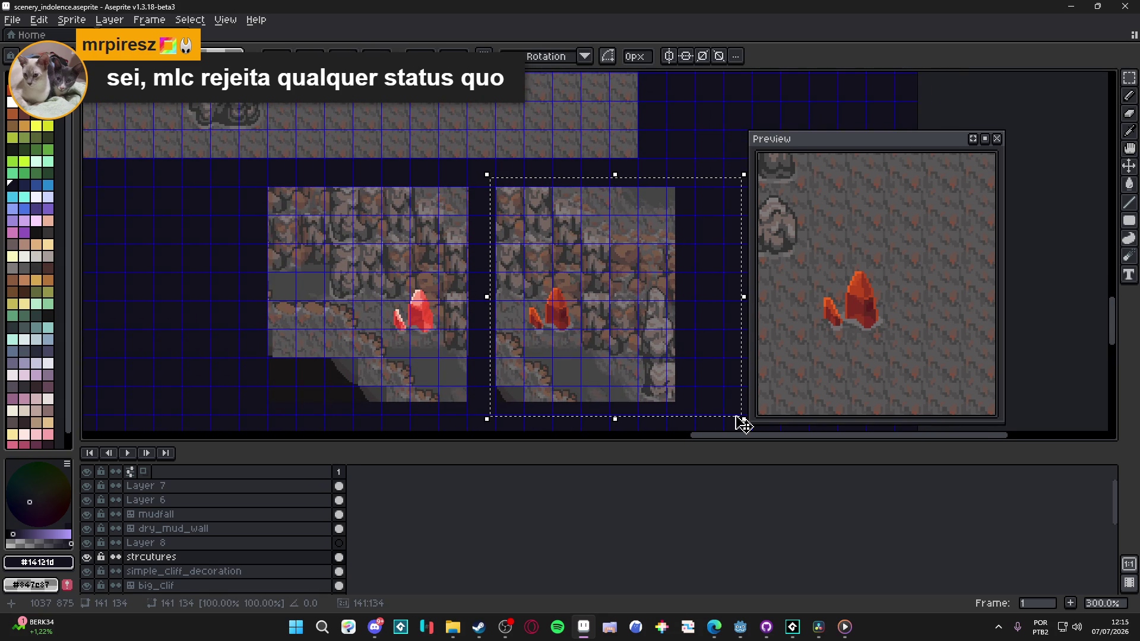
left_click(475, 201)
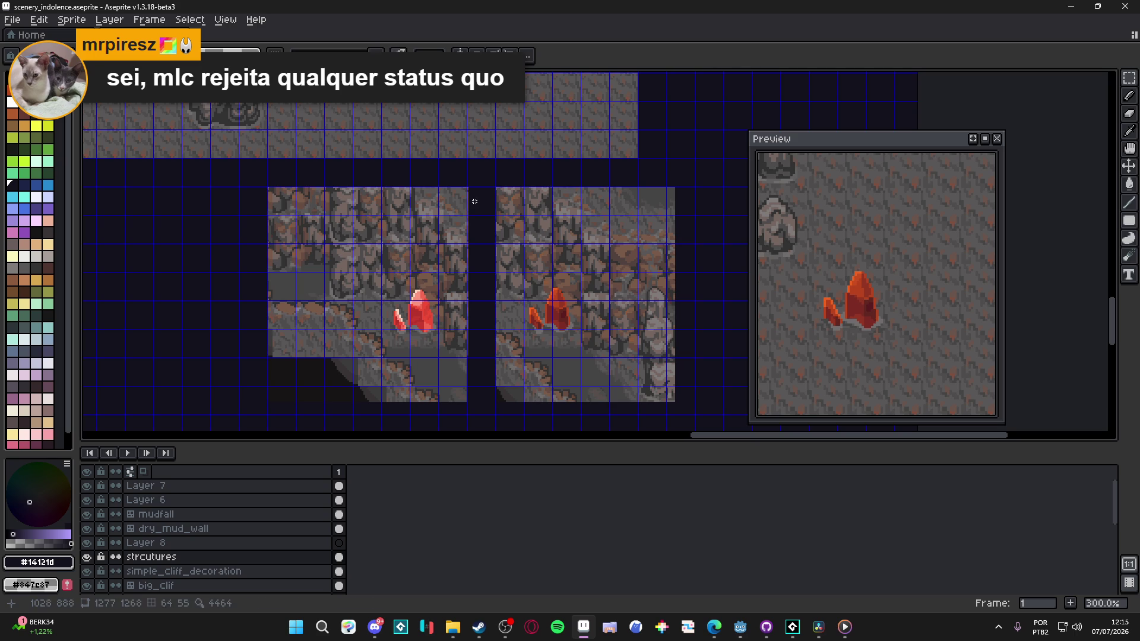
mouse_move(474, 201)
left_mouse_down()
mouse_move(493, 431)
mouse_move(483, 412)
left_mouse_up()
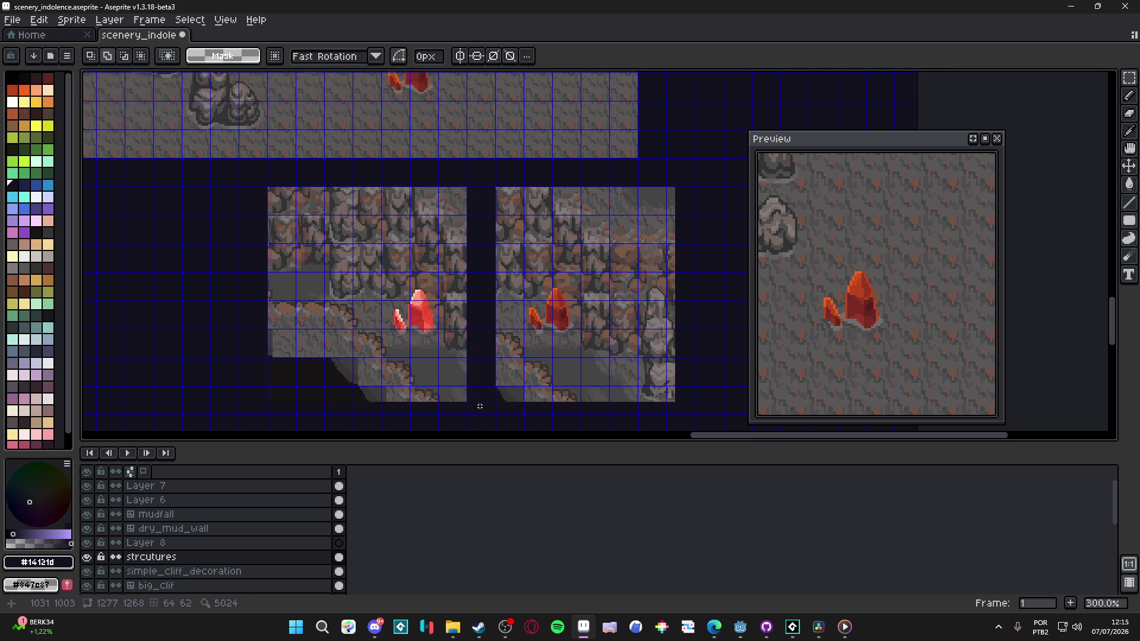